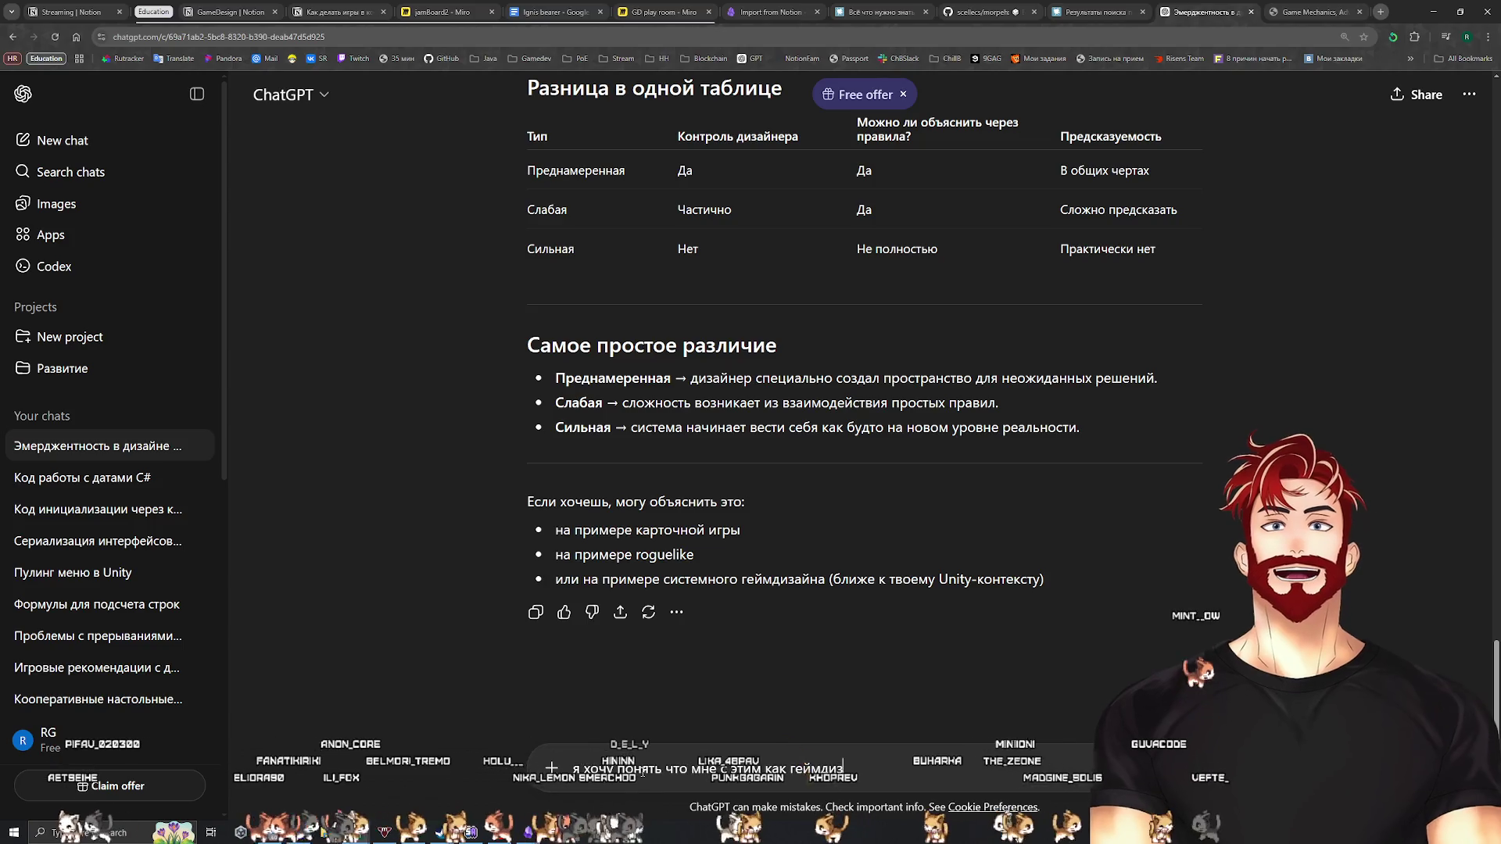
Ask ChatGPT on a new line whether one should deliberately design weak emergence or not, and send it
text(айнеру делать.)
key(shift+Return)
text(Мне надо думать что)
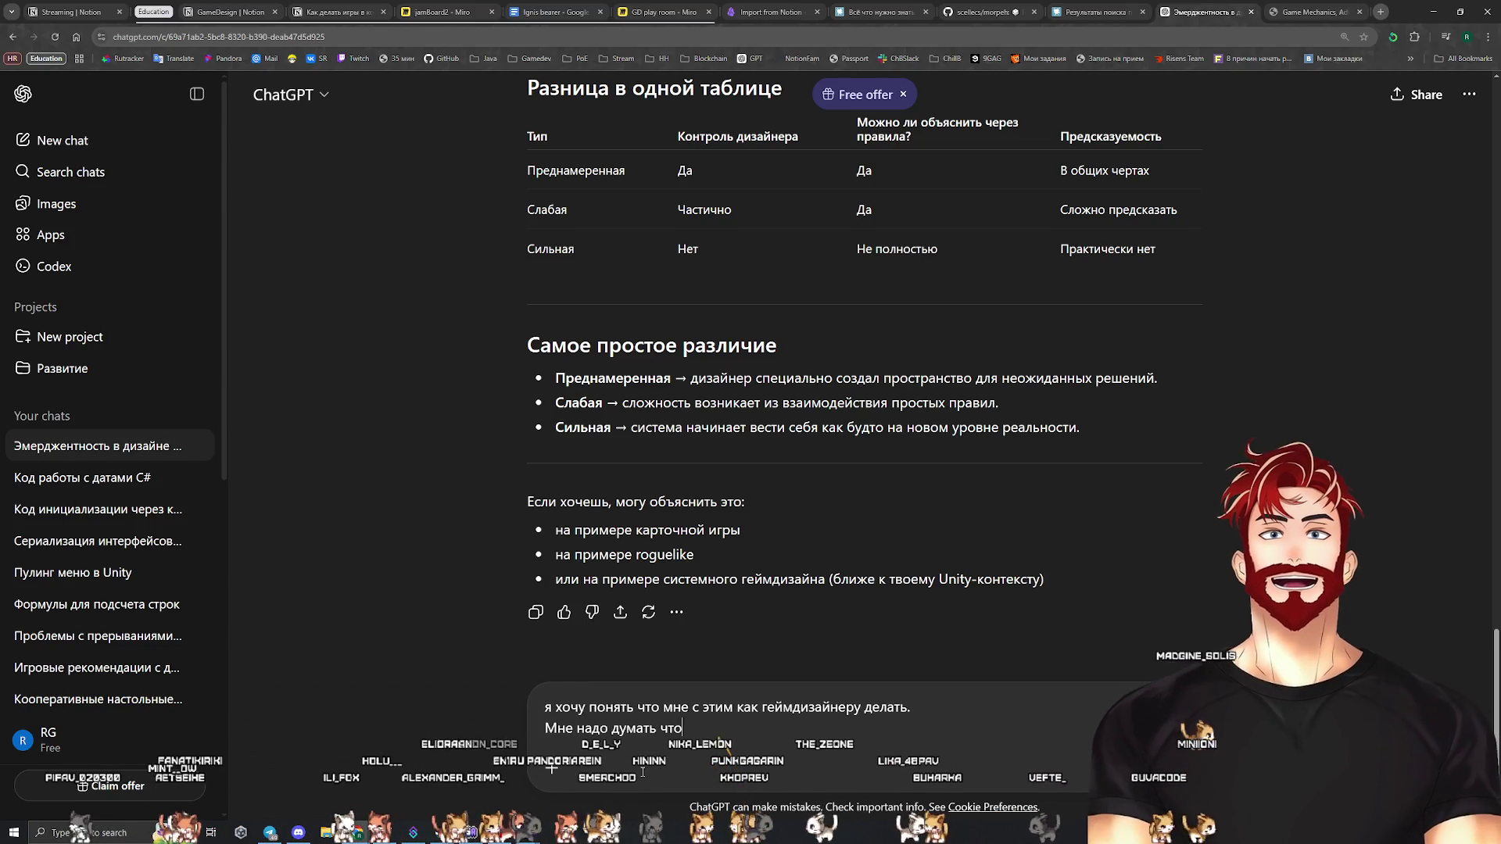
text(бы специальн)
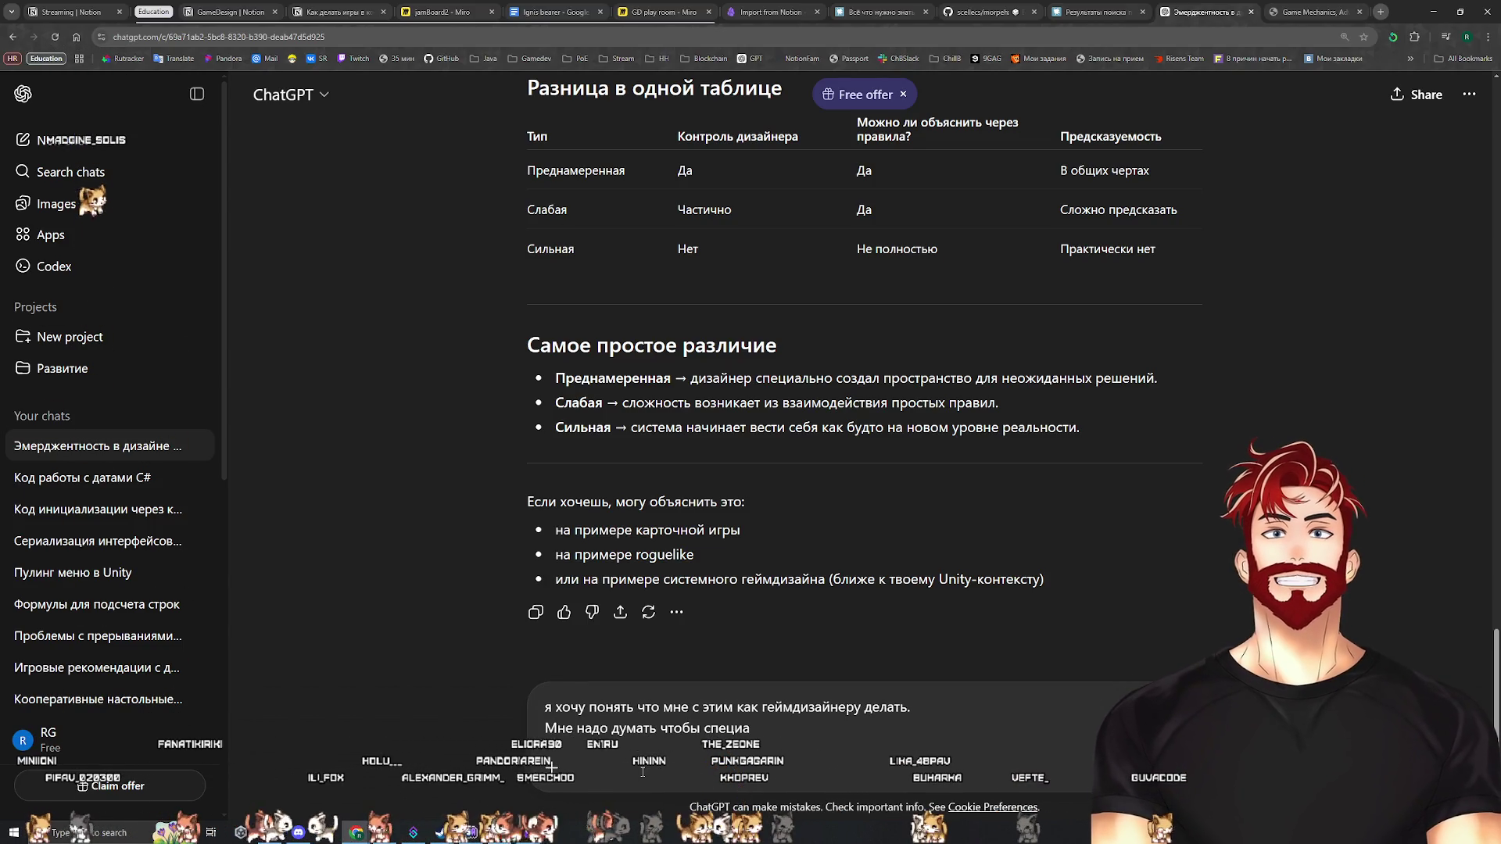
text(о создавать слабую или преднамеренную)
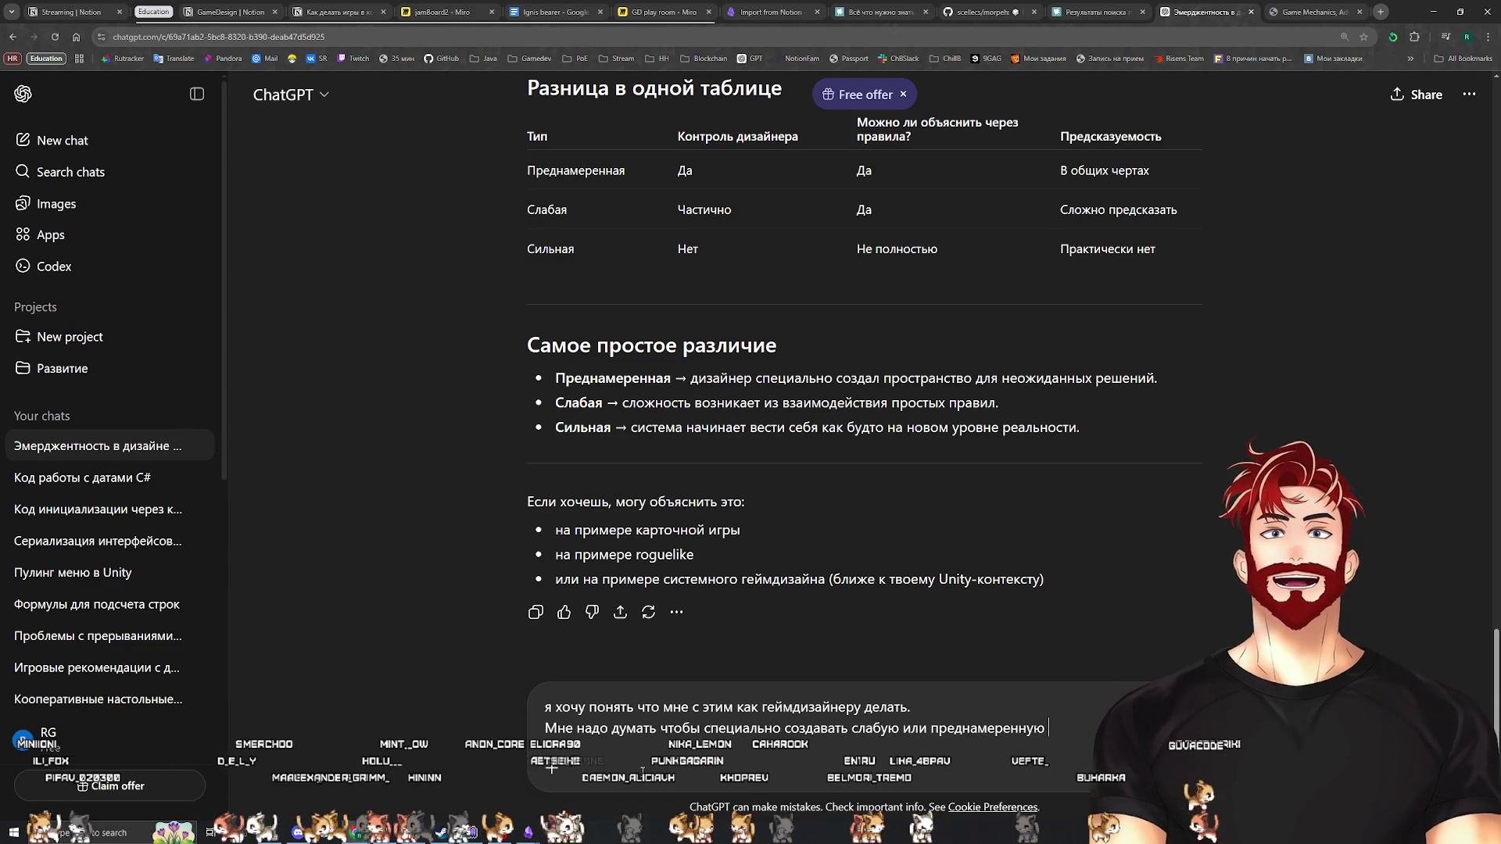
text(нтность или нет?)
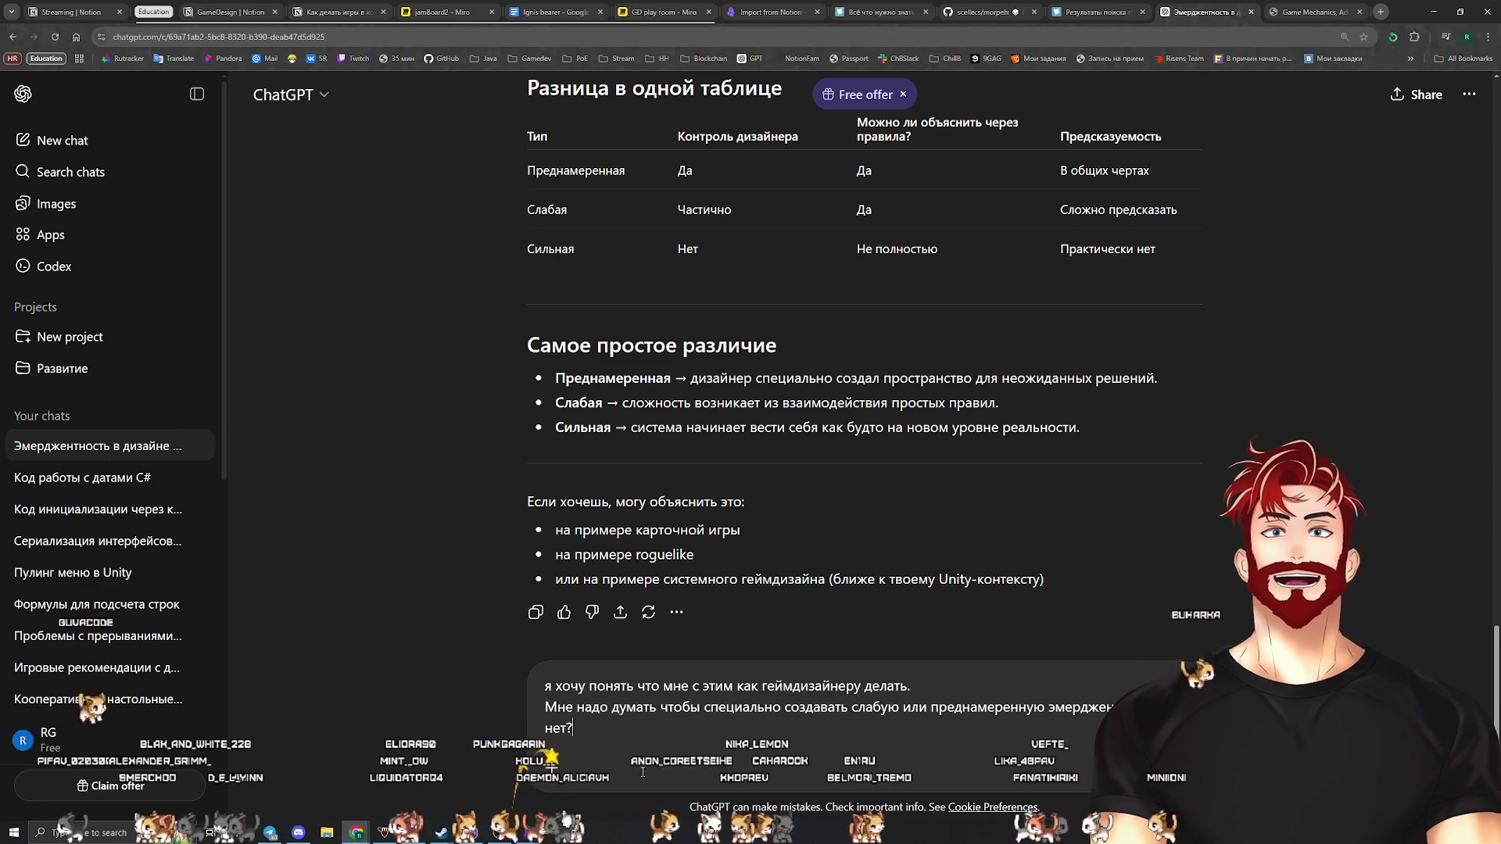
key(Return)
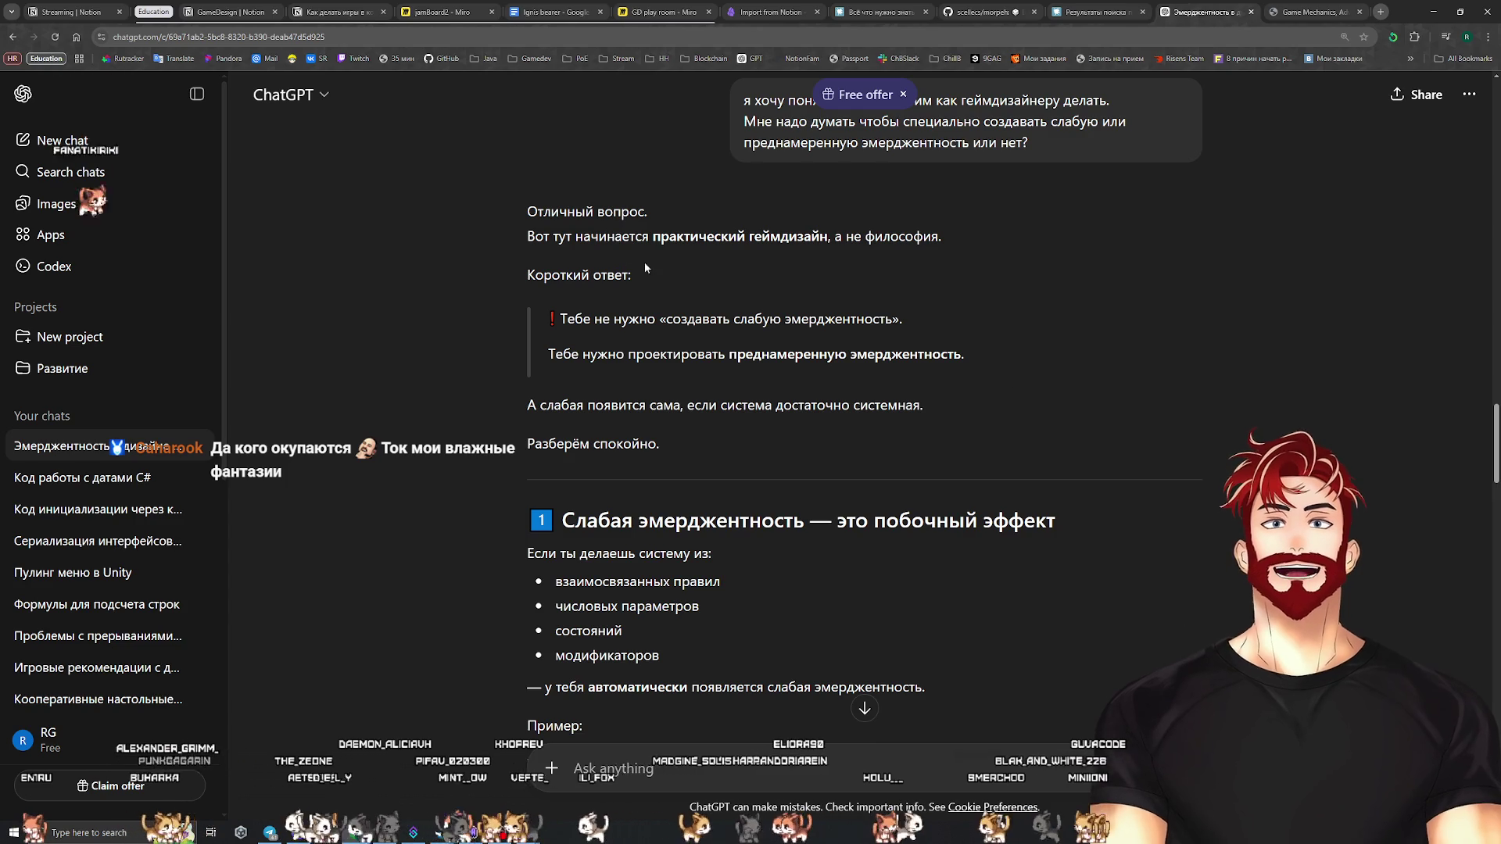
drag(944, 239, 395, 200)
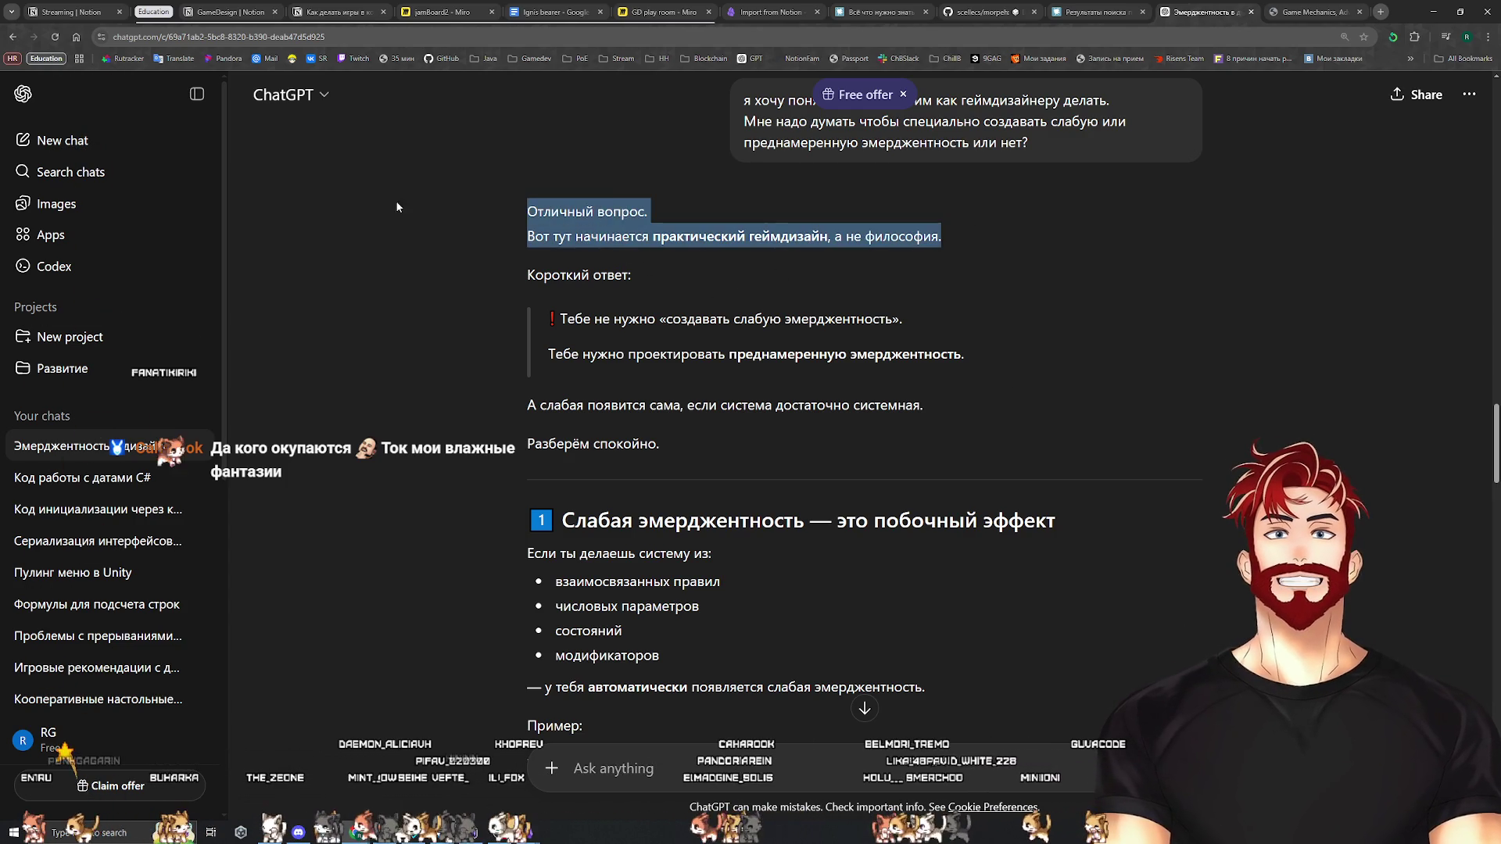
click(702, 294)
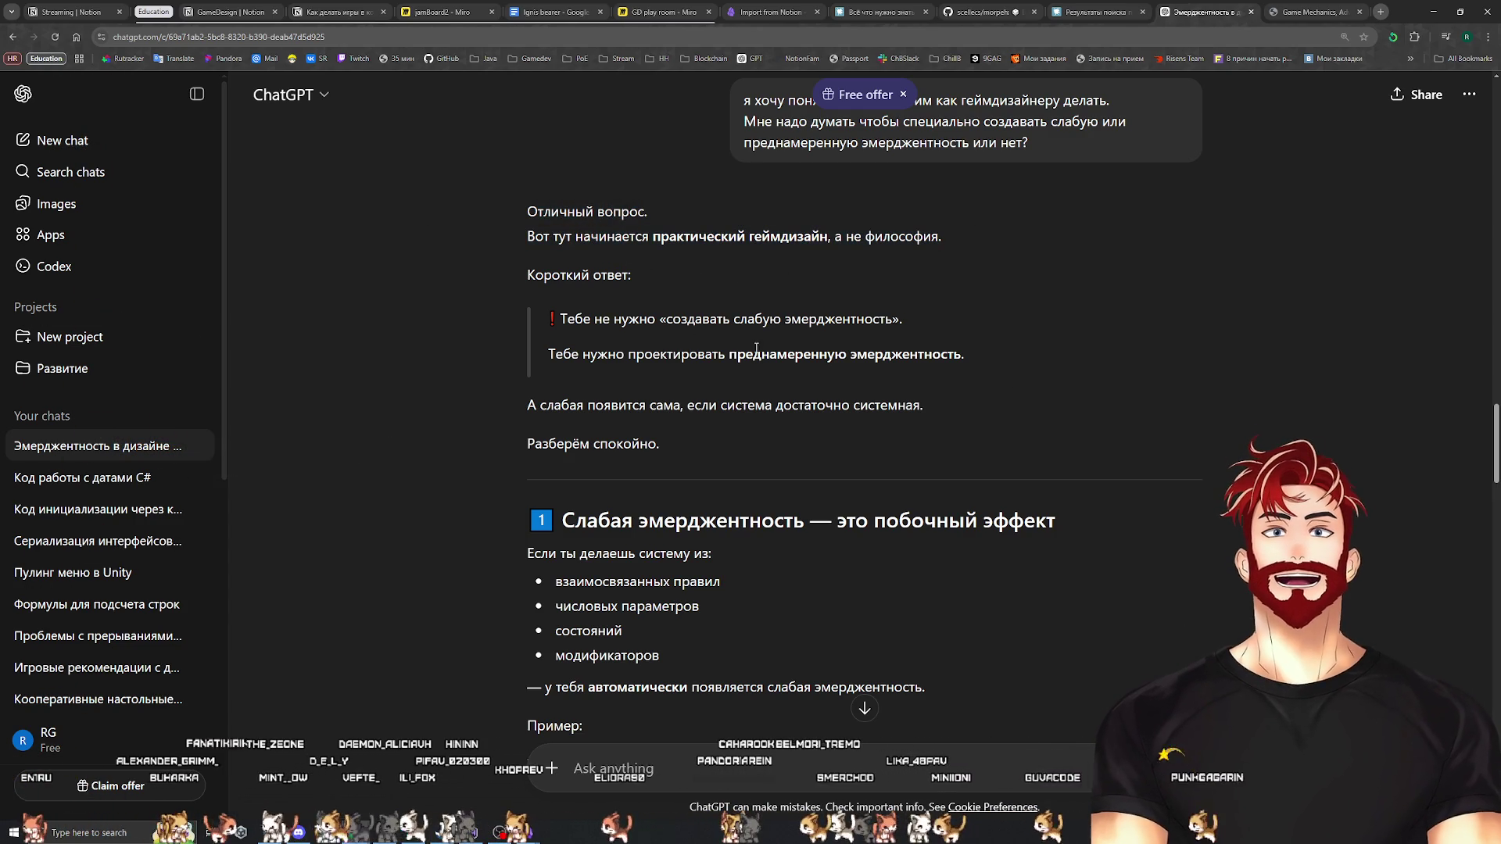
drag(727, 354, 966, 356)
click(952, 395)
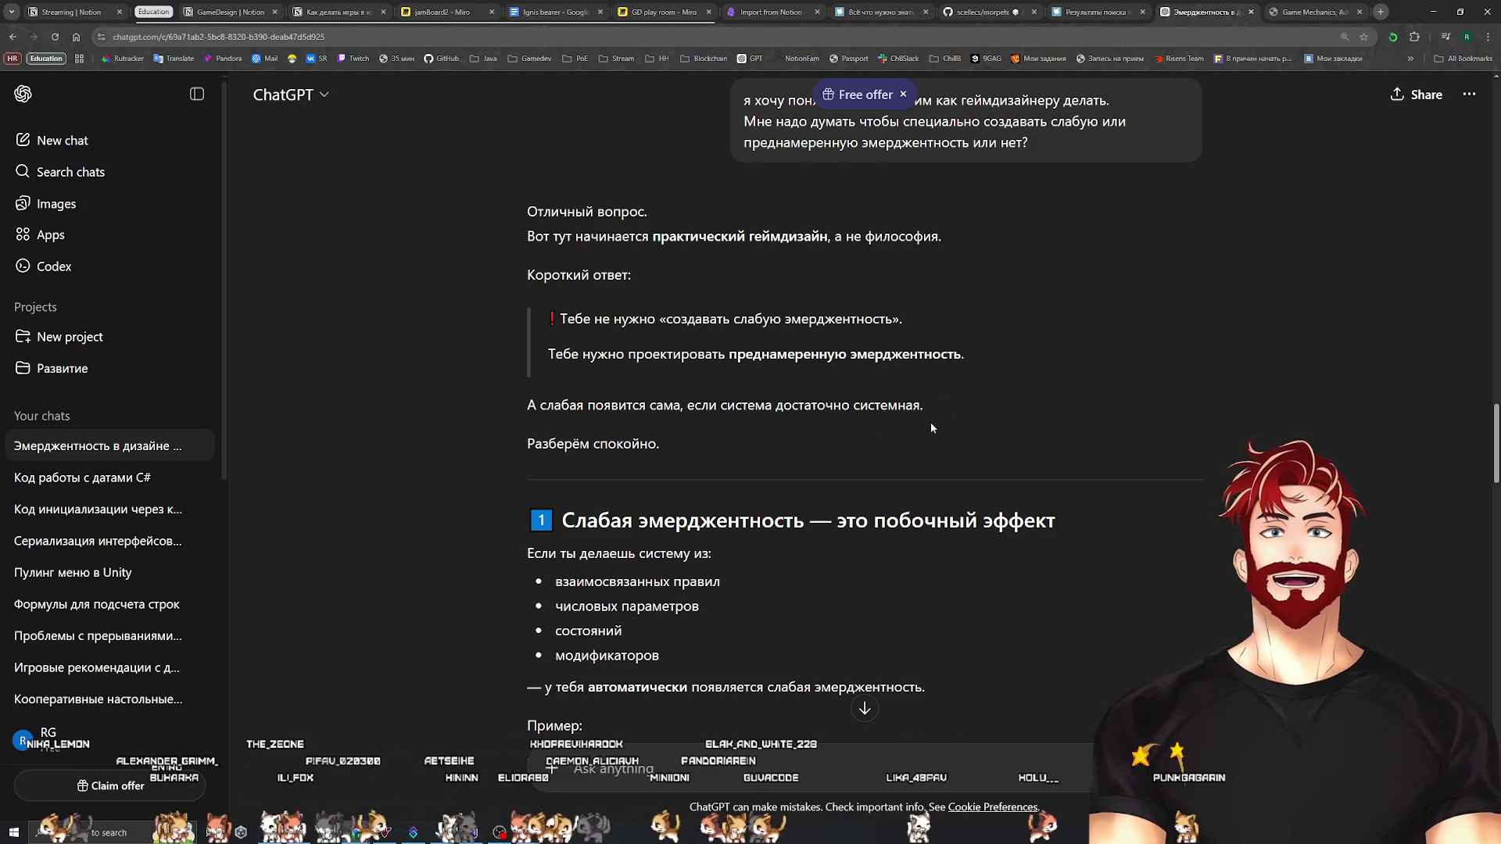
drag(924, 406, 687, 407)
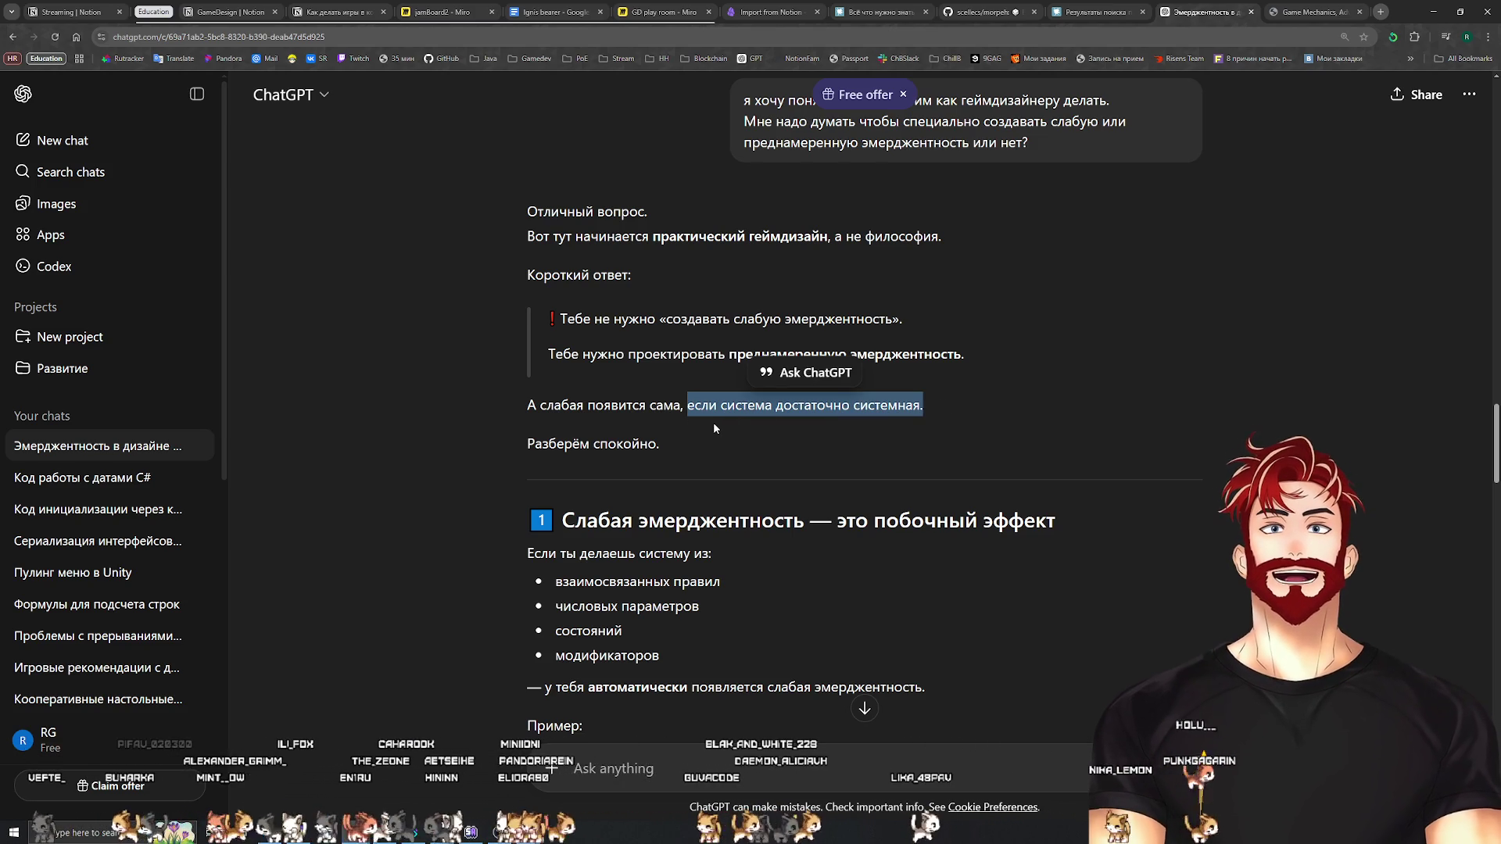
click(698, 438)
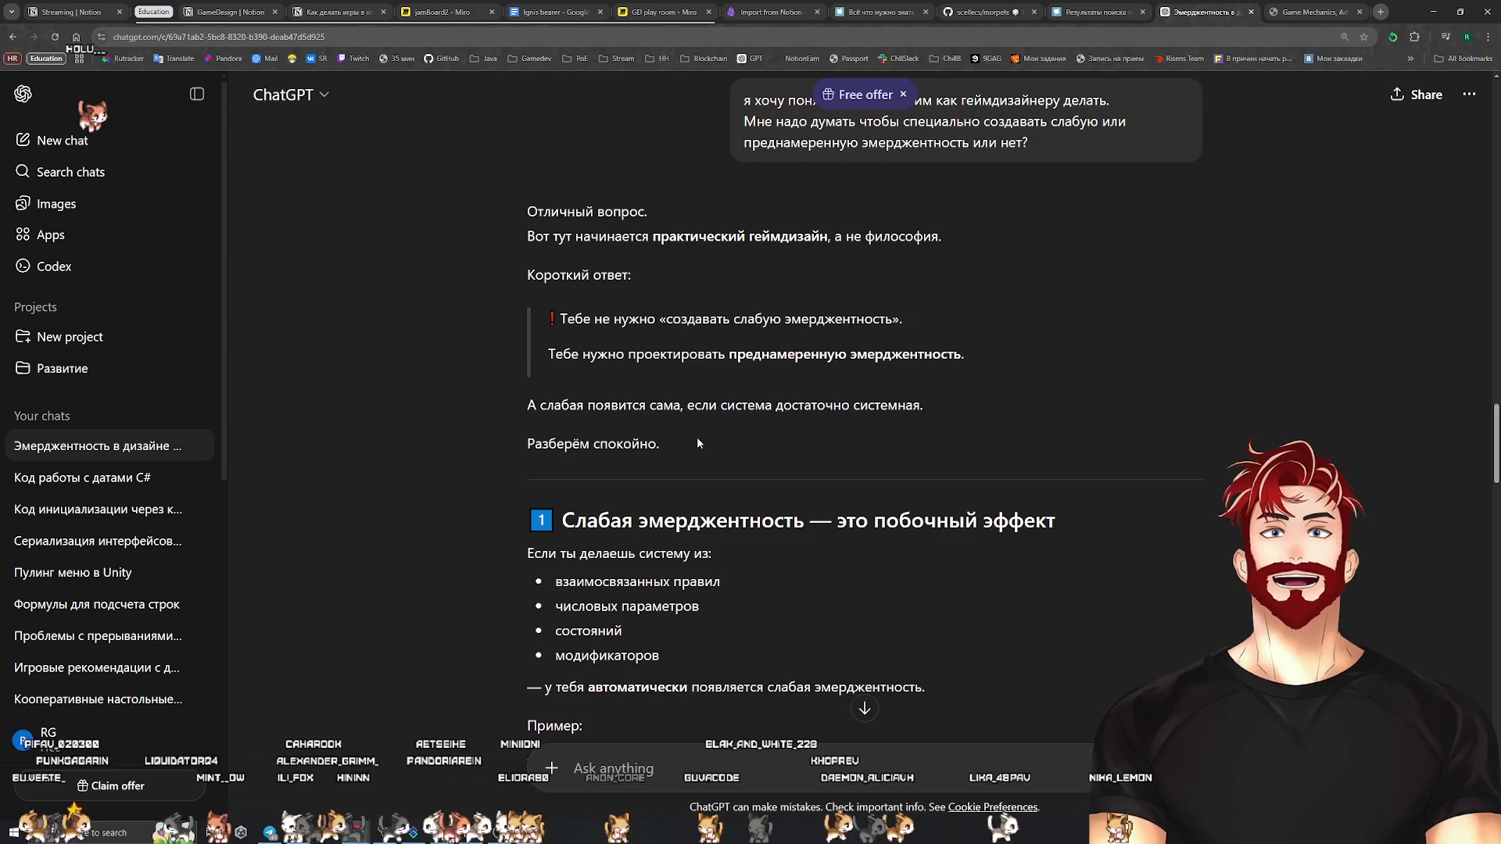
scroll(696, 436, down, 1)
drag(677, 392, 518, 391)
scroll(782, 396, down, 2)
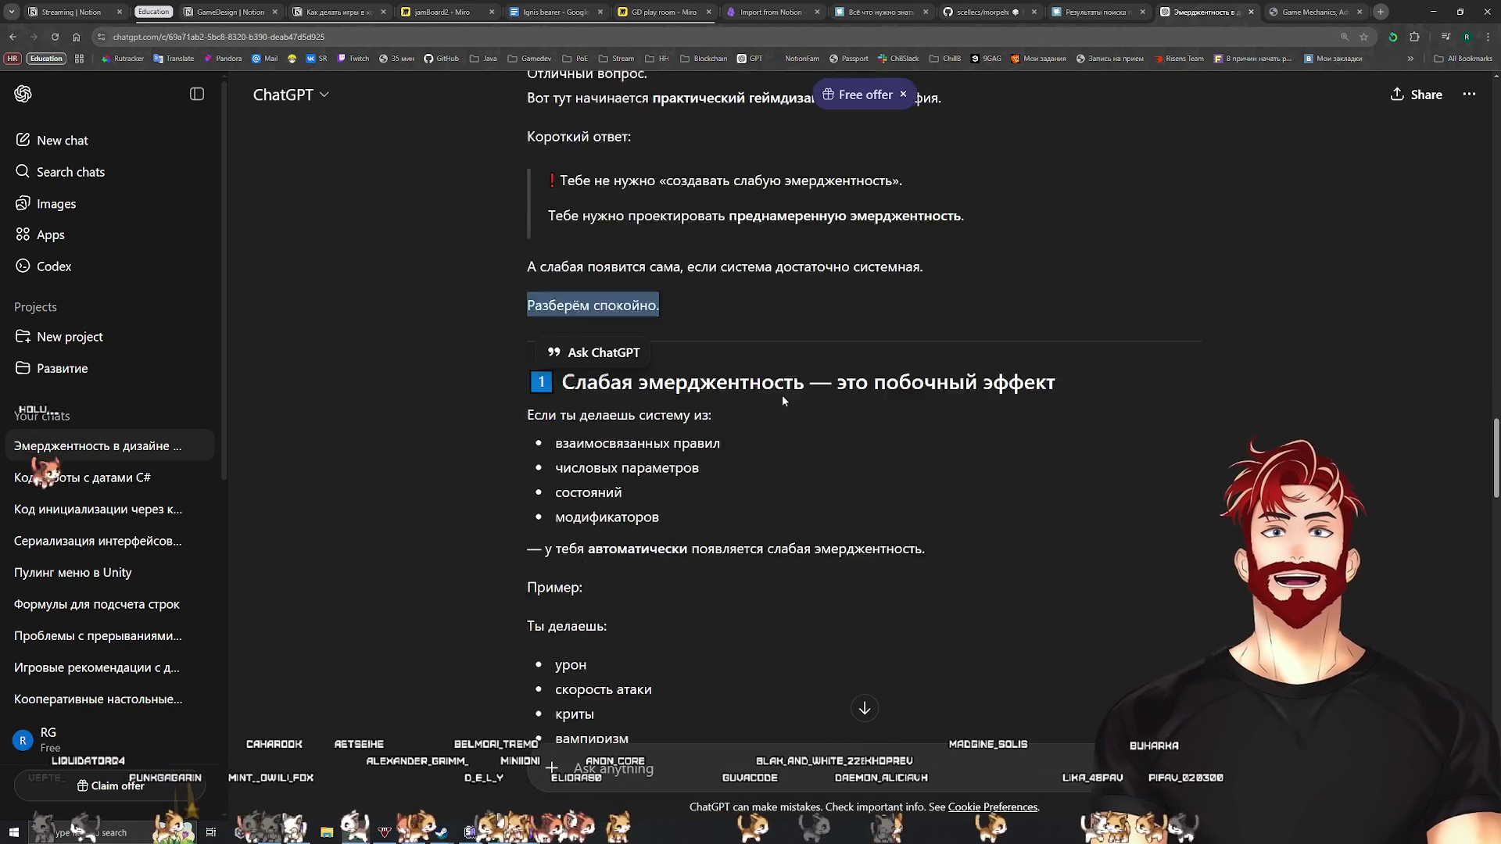
click(818, 426)
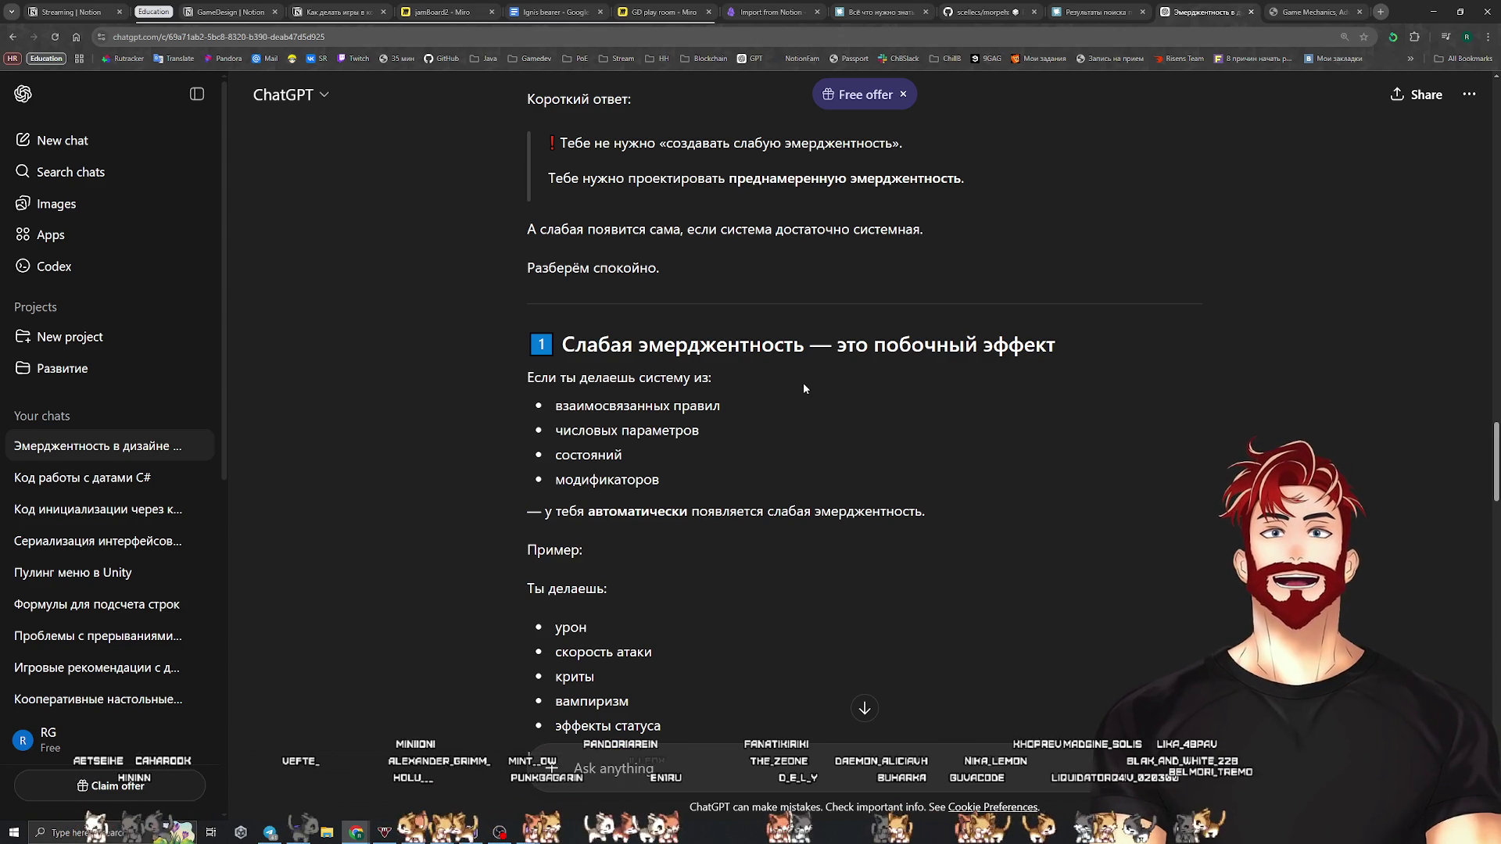
triple_click(738, 410)
double_click(673, 430)
double_click(587, 454)
double_click(698, 485)
click(769, 473)
scroll(648, 419, down, 2)
double_click(578, 453)
double_click(602, 476)
double_click(575, 501)
double_click(591, 525)
double_click(702, 555)
click(710, 548)
scroll(724, 528, down, 2)
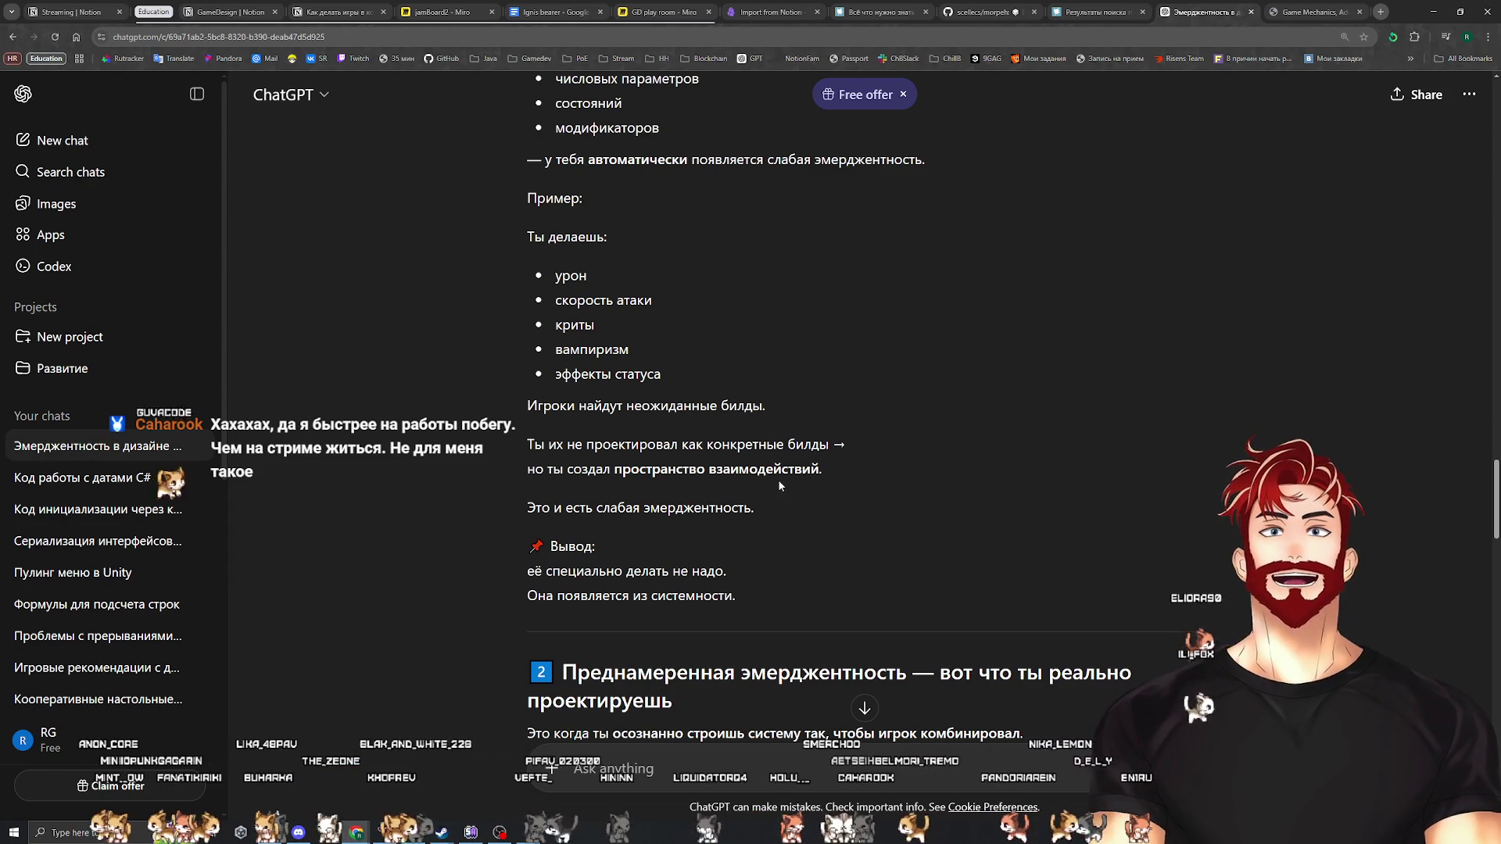
scroll(777, 484, down, 4)
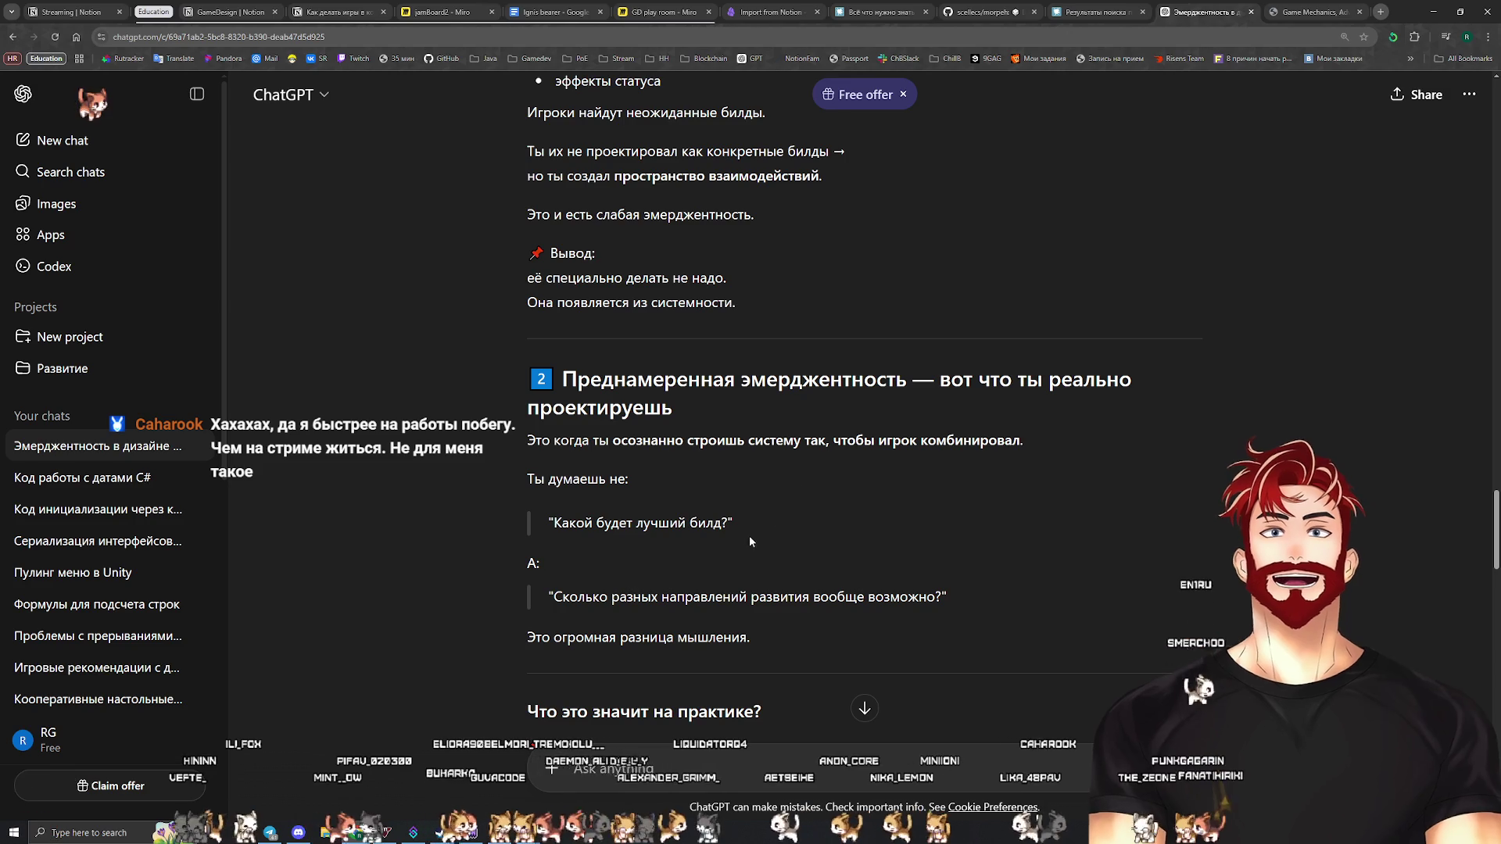
scroll(748, 536, down, 2)
drag(546, 479, 947, 482)
click(767, 525)
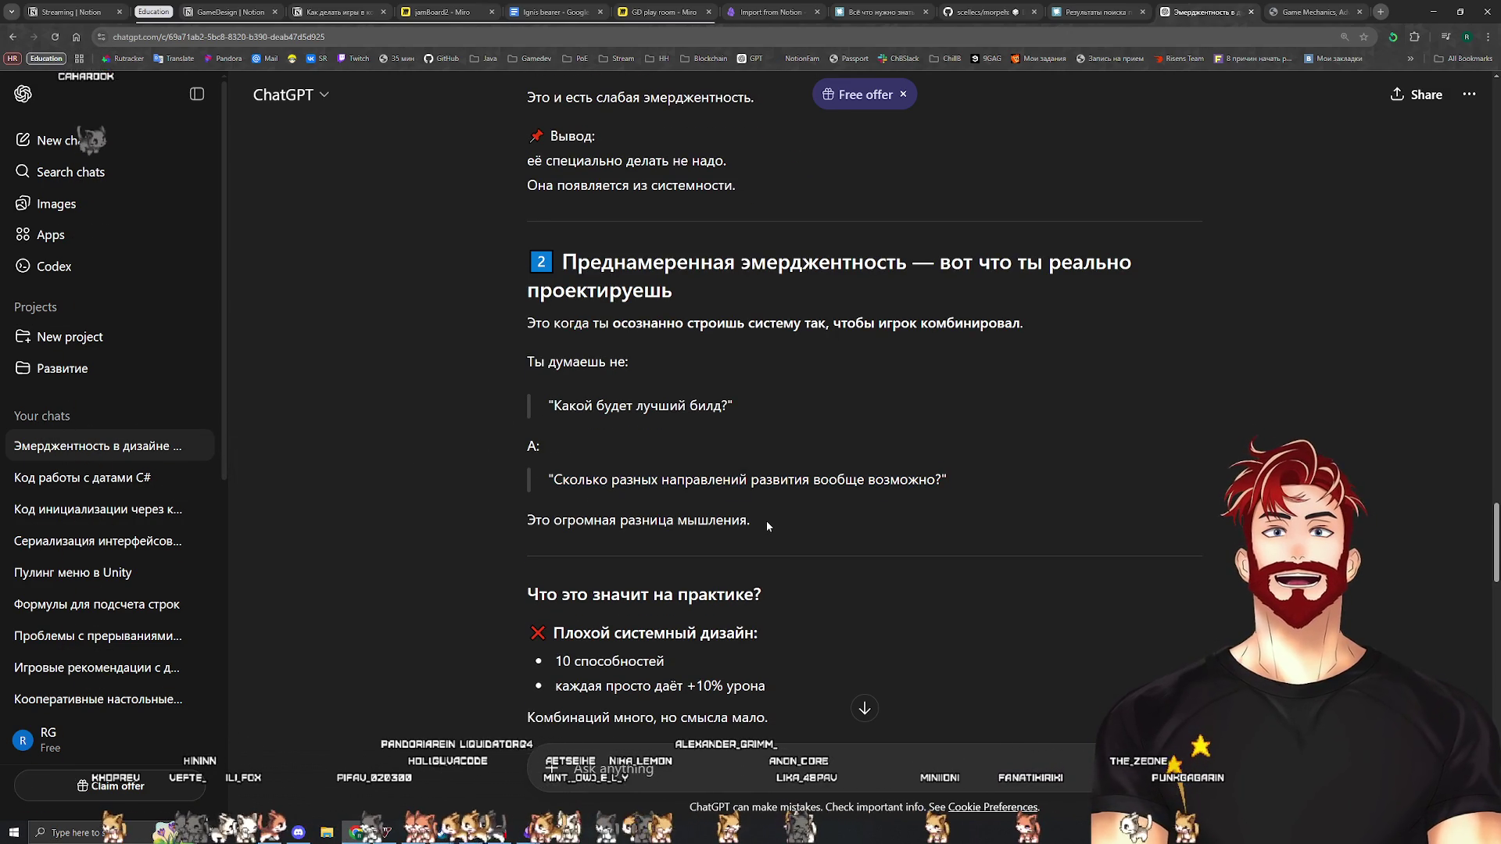
scroll(766, 524, down, 2)
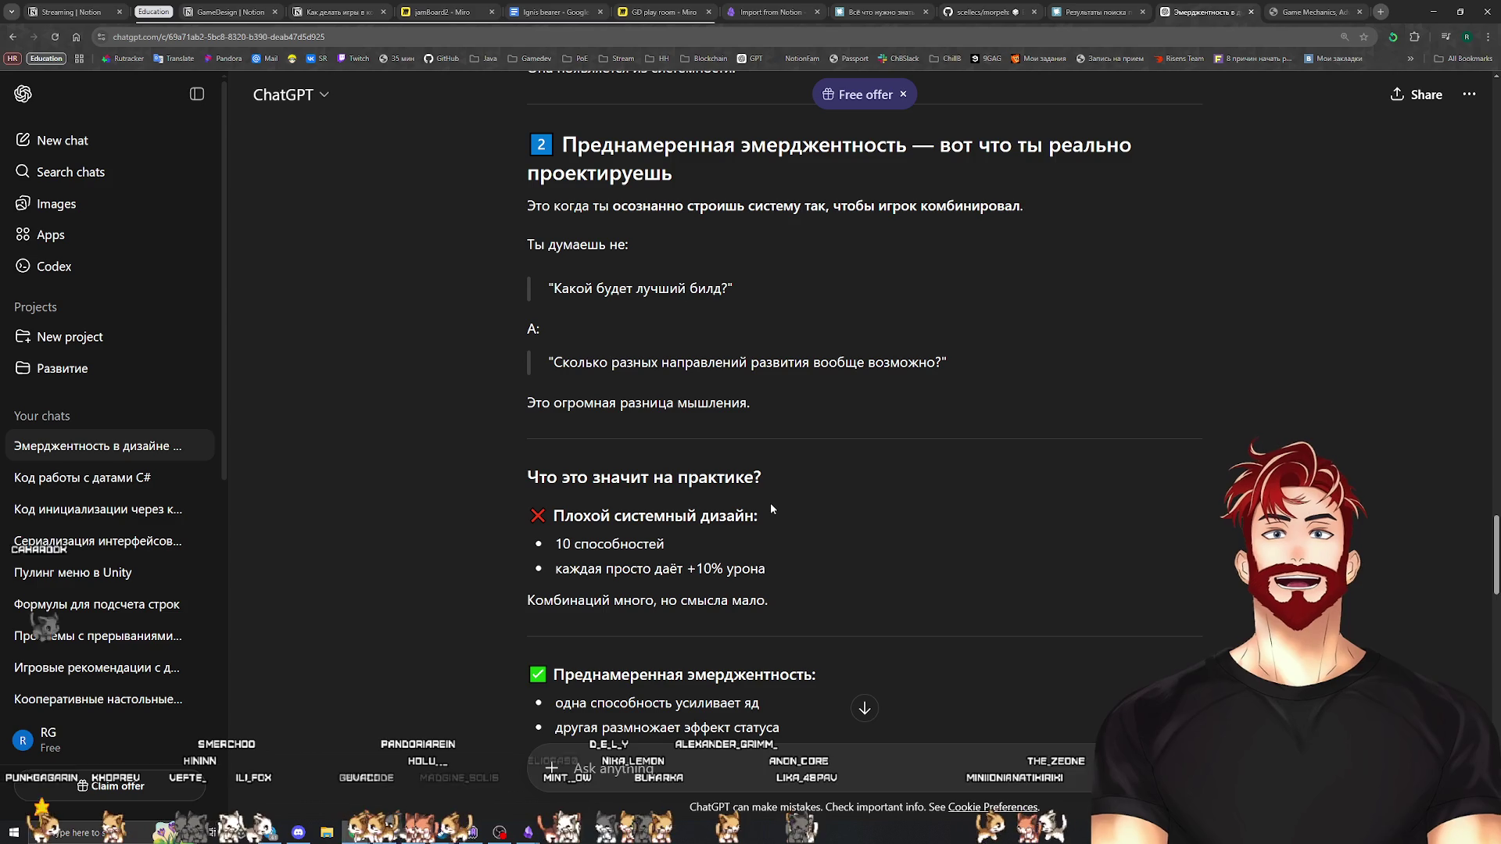
mouse_move(665, 545)
mouse_down()
mouse_move(555, 544)
mouse_move(796, 571)
mouse_up()
click(797, 569)
scroll(799, 566, down, 2)
drag(544, 476, 810, 486)
click(805, 486)
scroll(805, 486, down, 2)
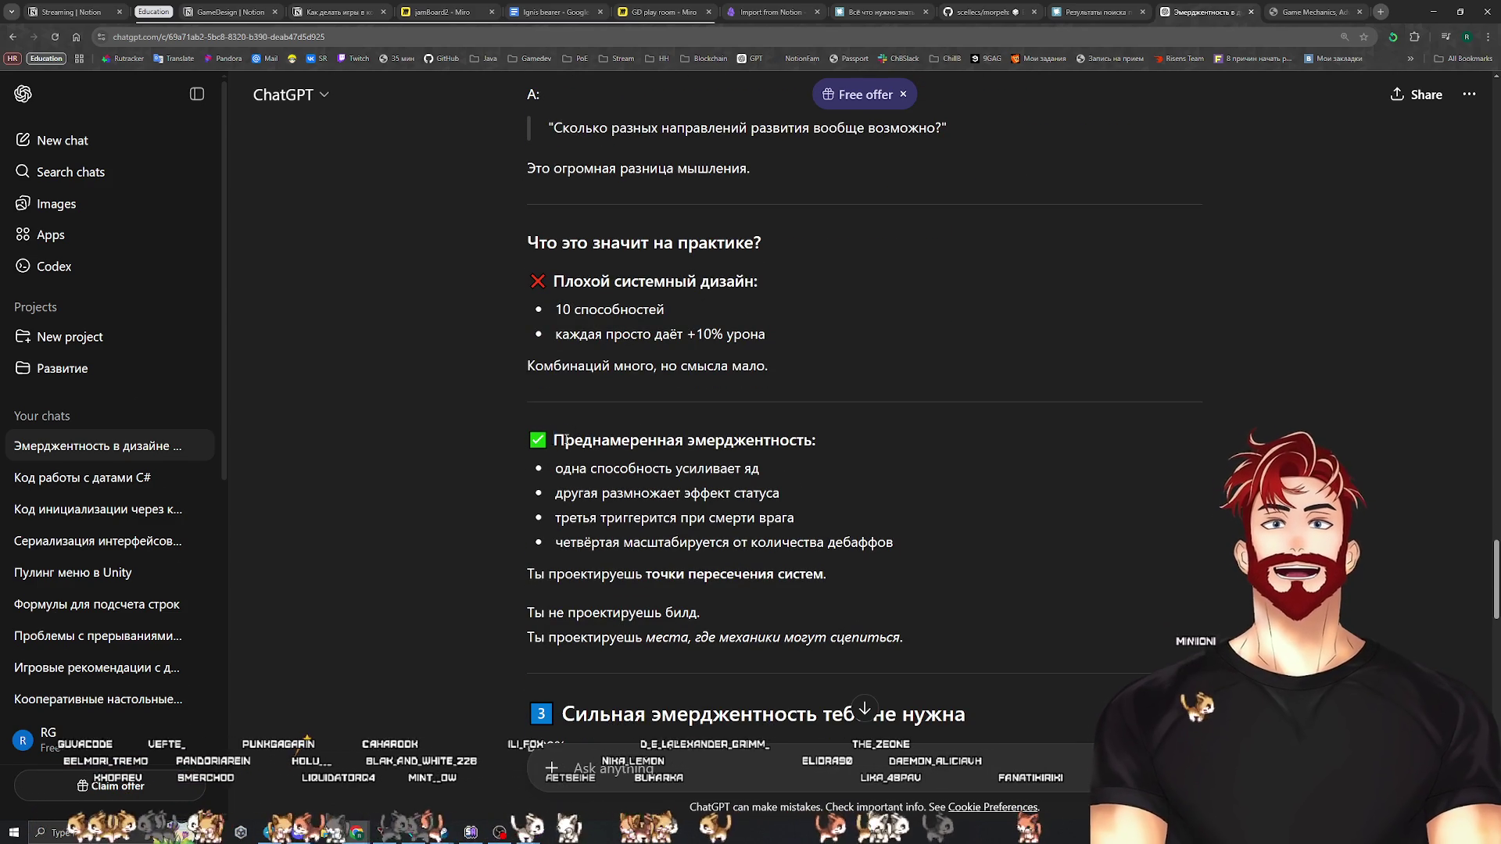
drag(553, 440, 869, 451)
mouse_move(555, 493)
mouse_down()
mouse_move(598, 492)
mouse_move(556, 469)
mouse_move(651, 493)
mouse_move(778, 493)
mouse_move(810, 514)
mouse_move(564, 520)
mouse_move(875, 545)
mouse_move(555, 549)
mouse_move(530, 575)
mouse_move(836, 572)
mouse_up()
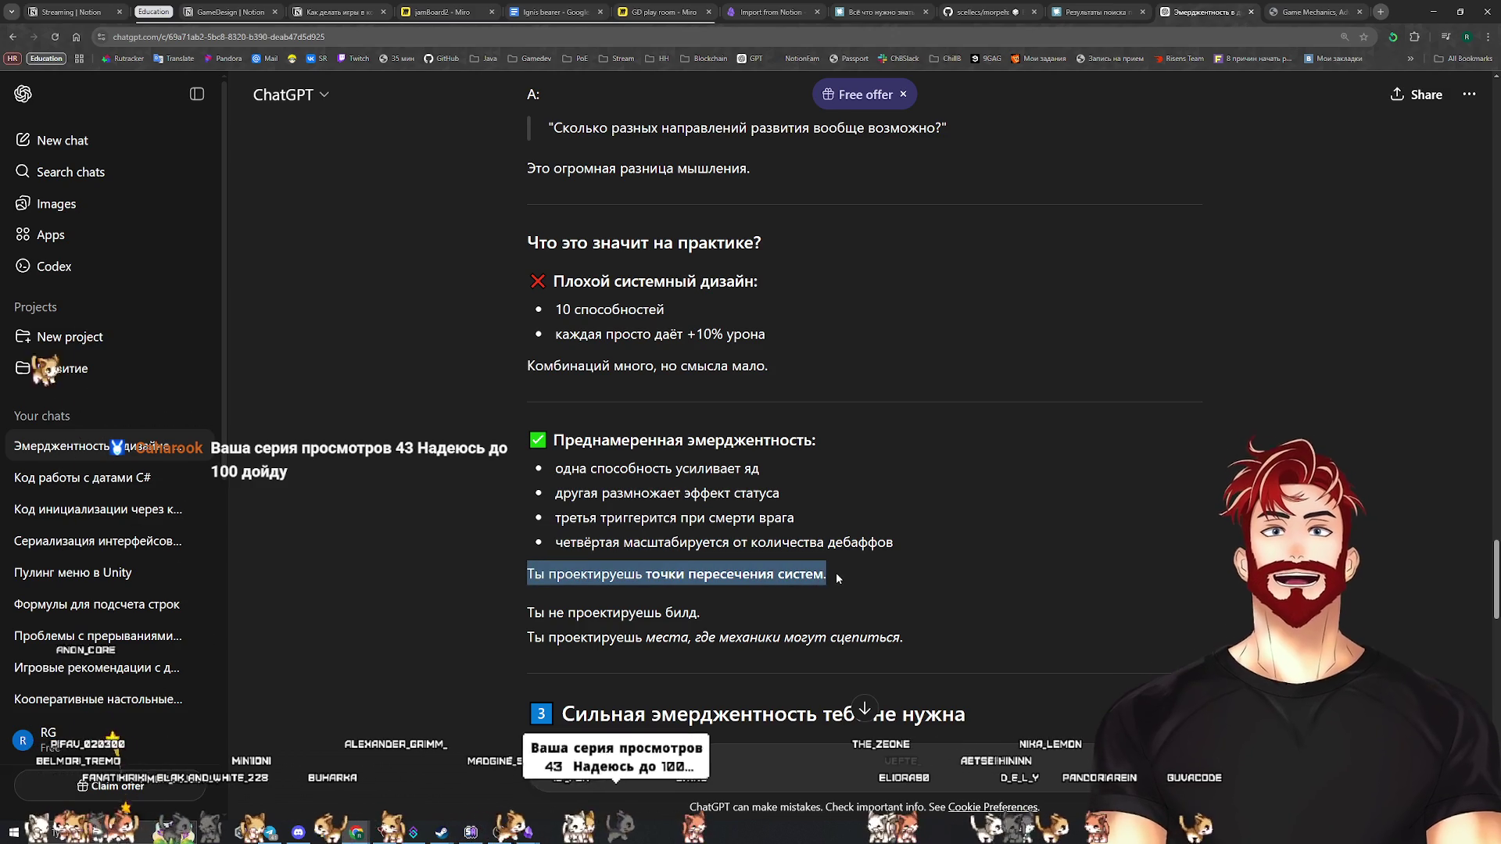
click(720, 607)
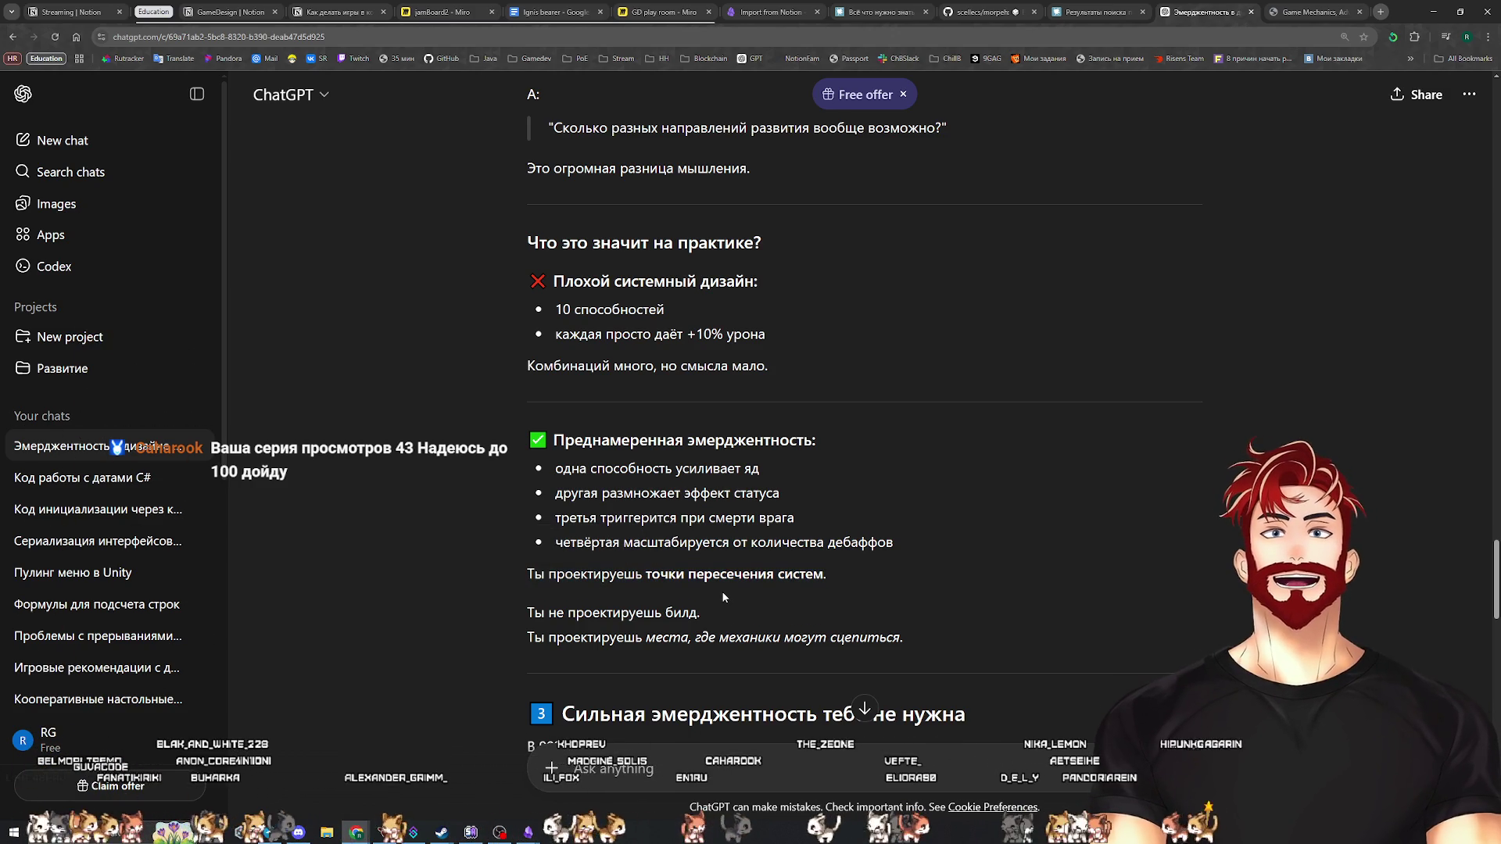
drag(529, 643, 911, 639)
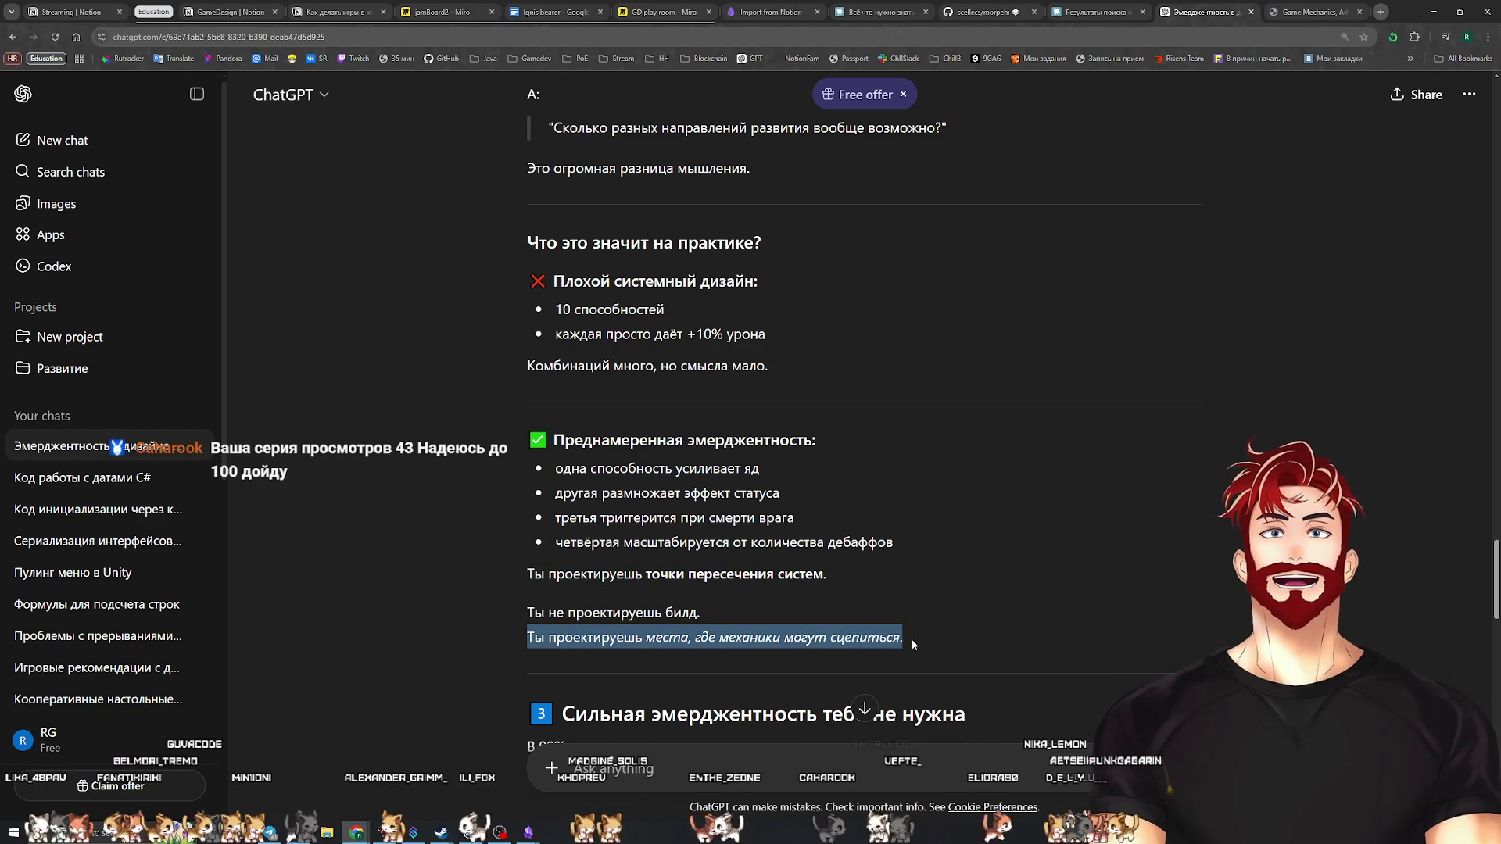
click(922, 627)
scroll(916, 627, down, 2)
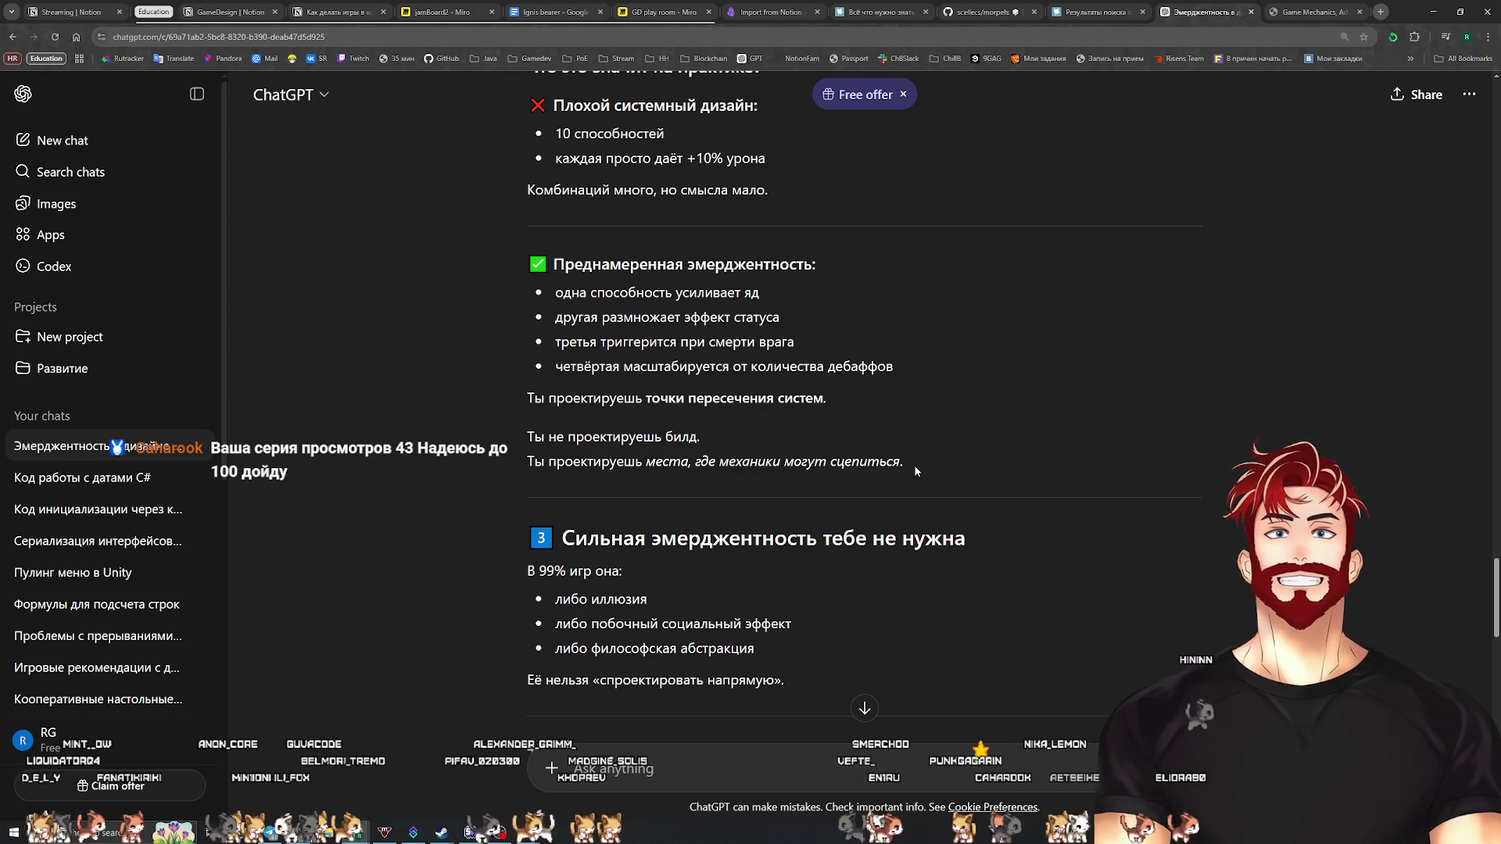
drag(917, 468, 509, 251)
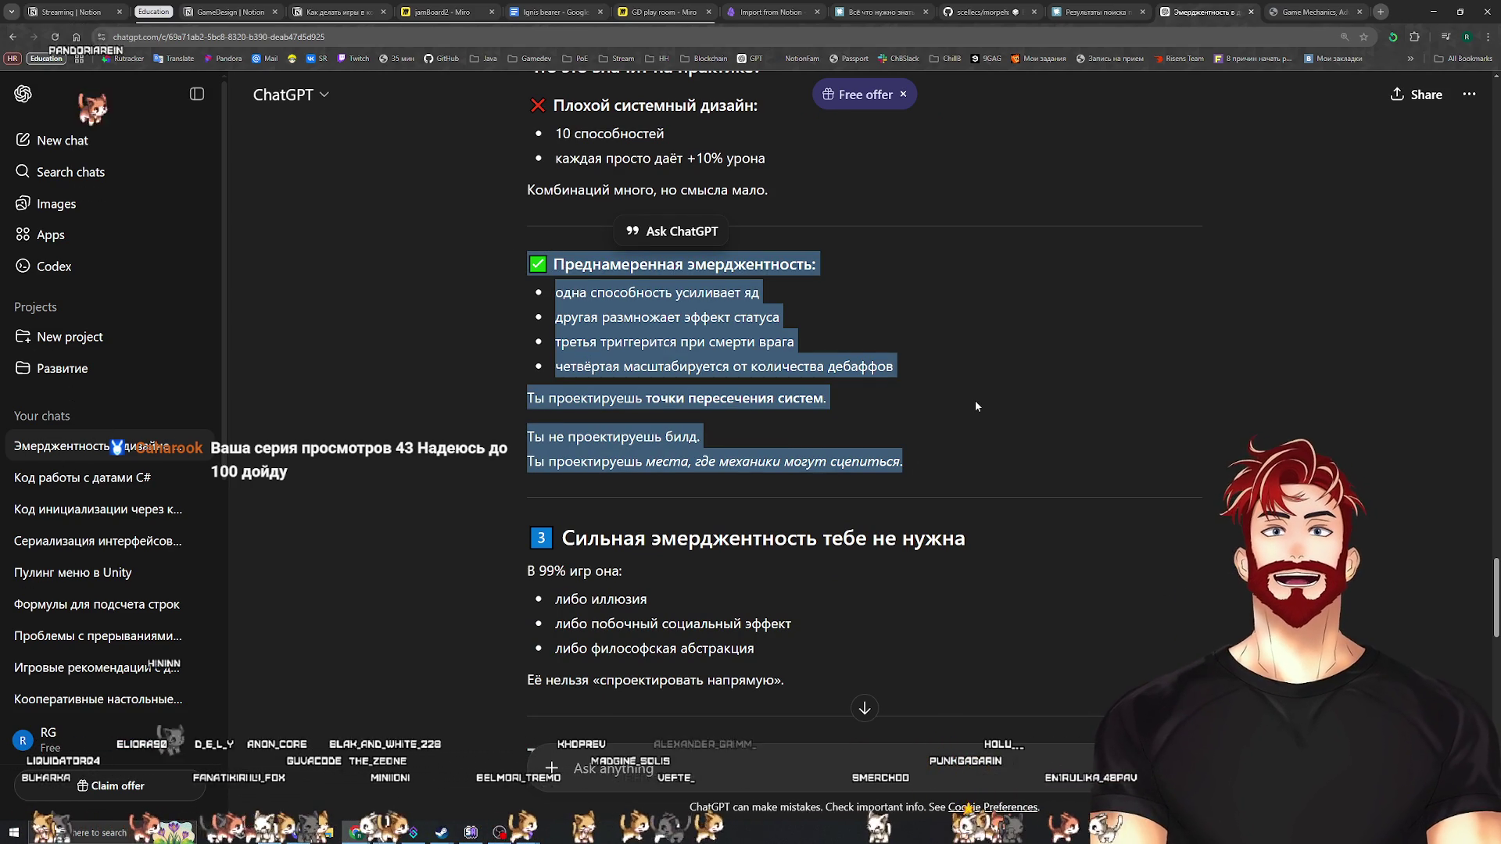
scroll(970, 402, down, 2)
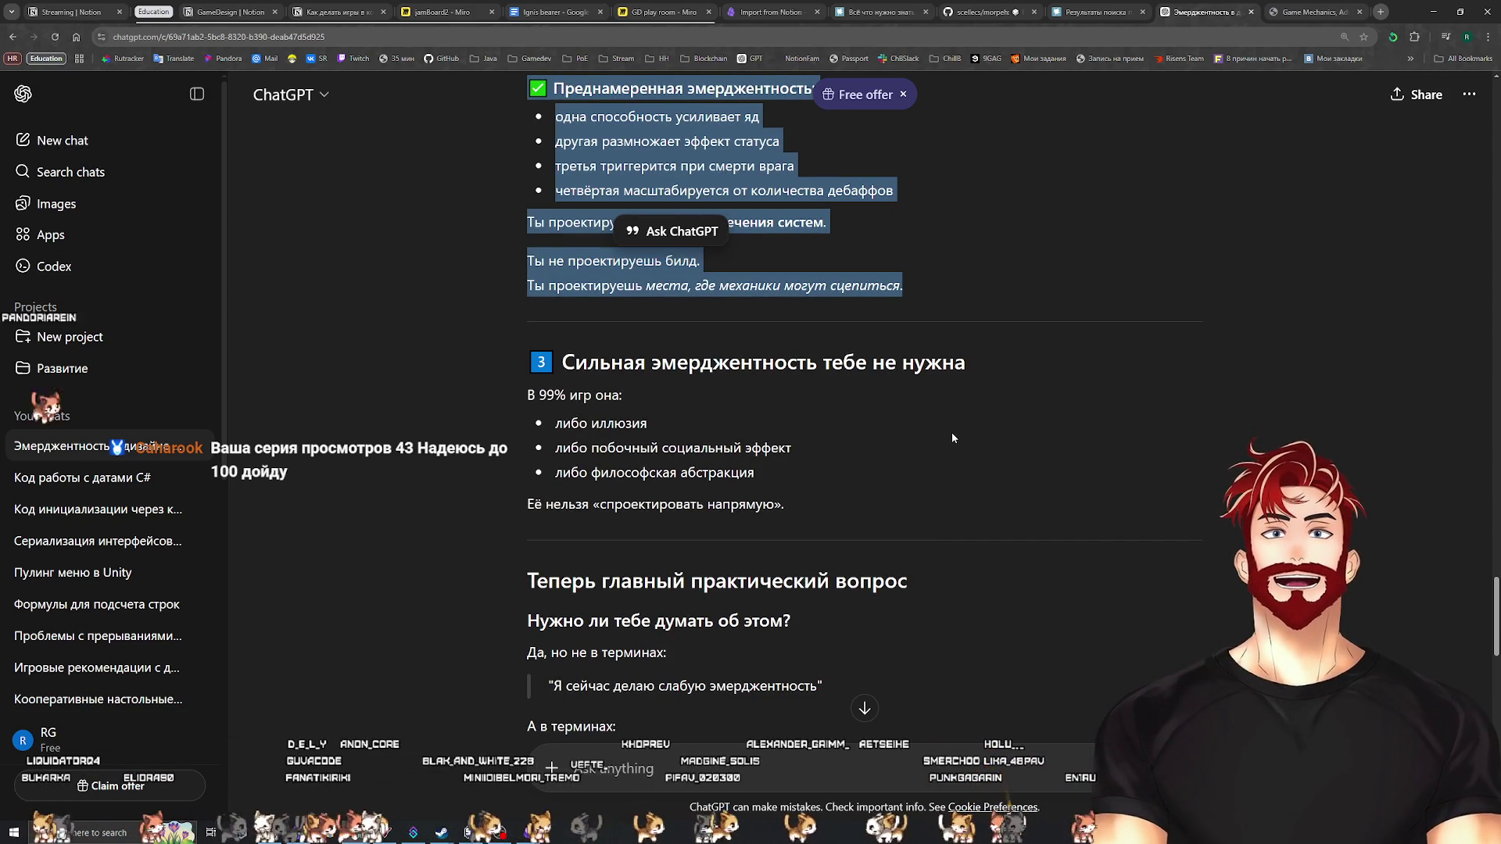
scroll(951, 435, down, 2)
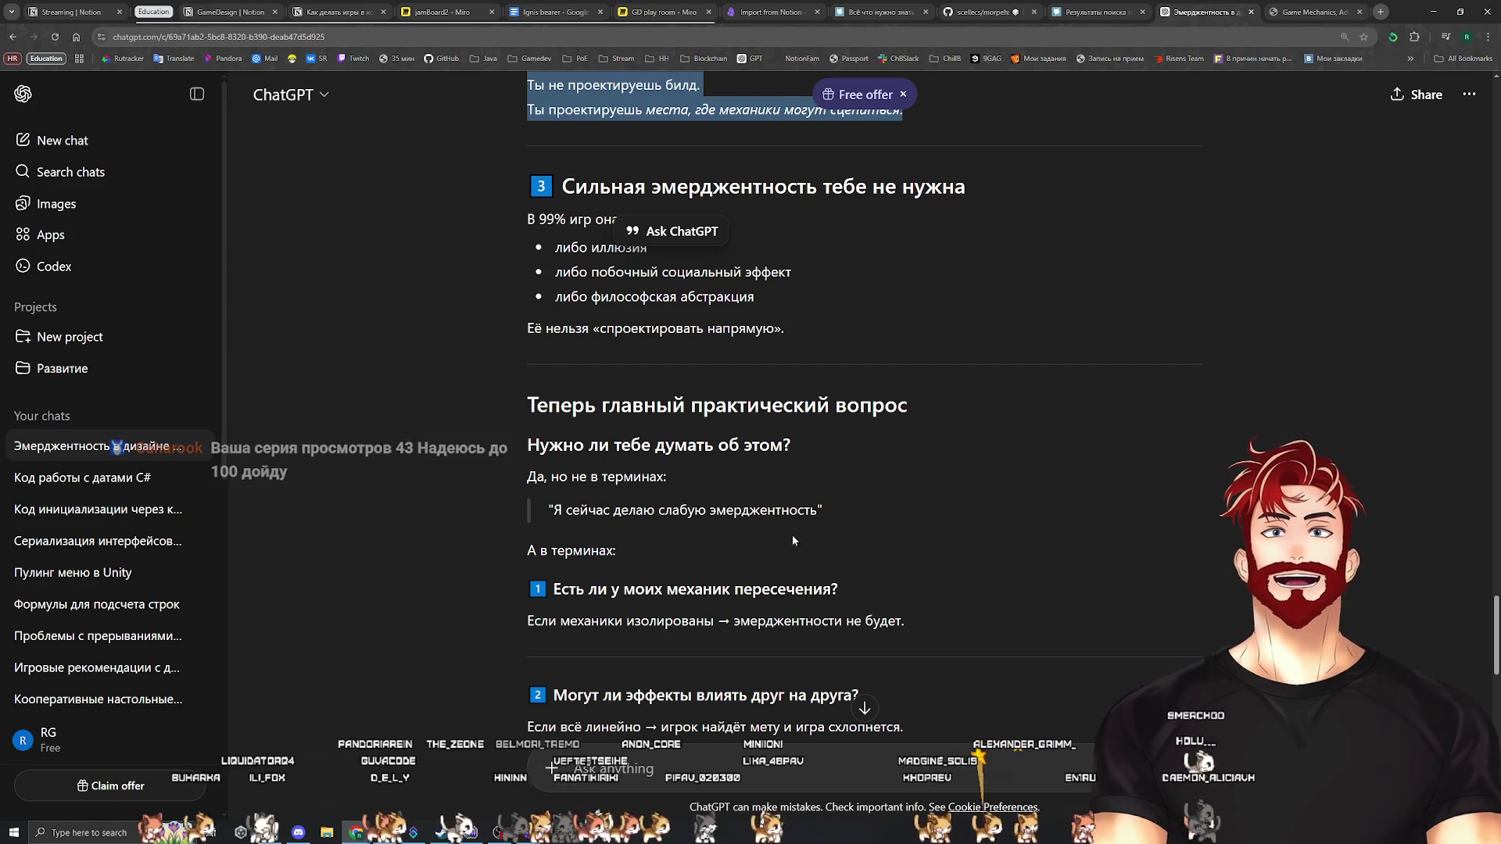
scroll(797, 540, down, 1)
scroll(798, 539, down, 2)
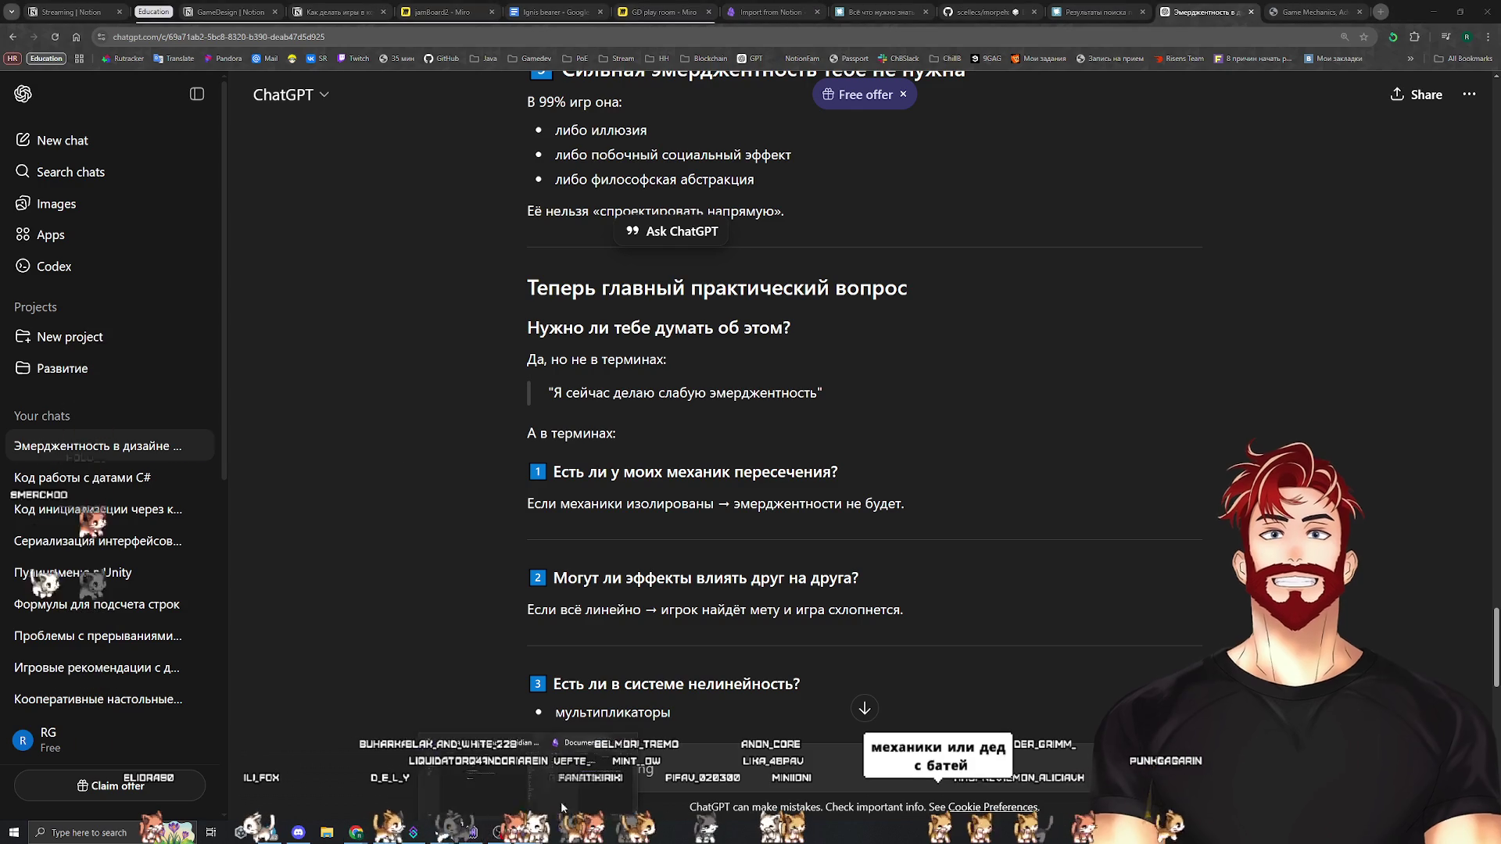
click(540, 778)
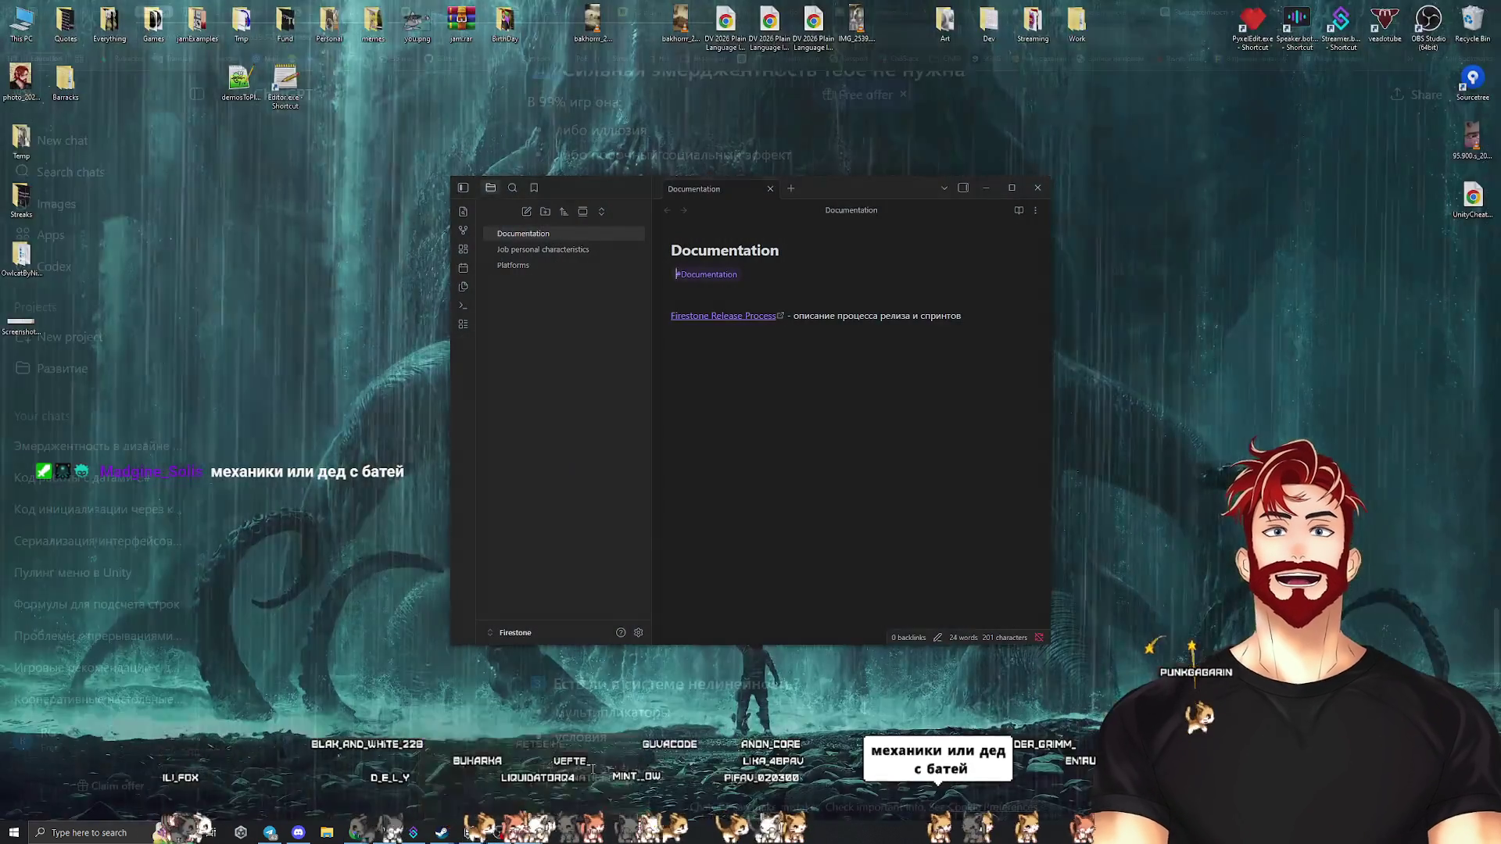
Close the Documentation vault window and return to the advanced game design note
click(594, 778)
click(1037, 188)
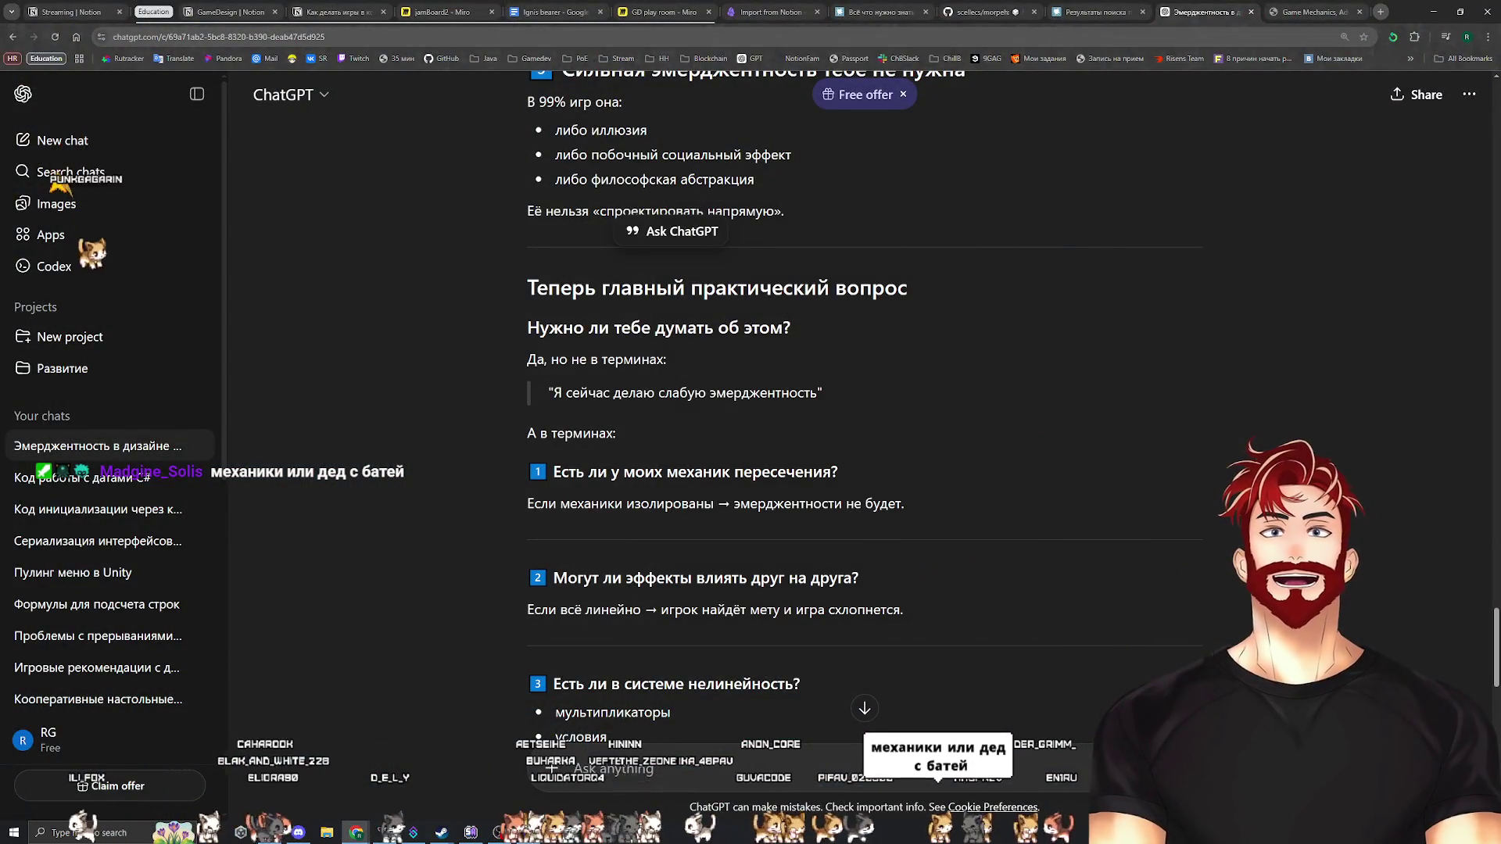
key(alt+Tab)
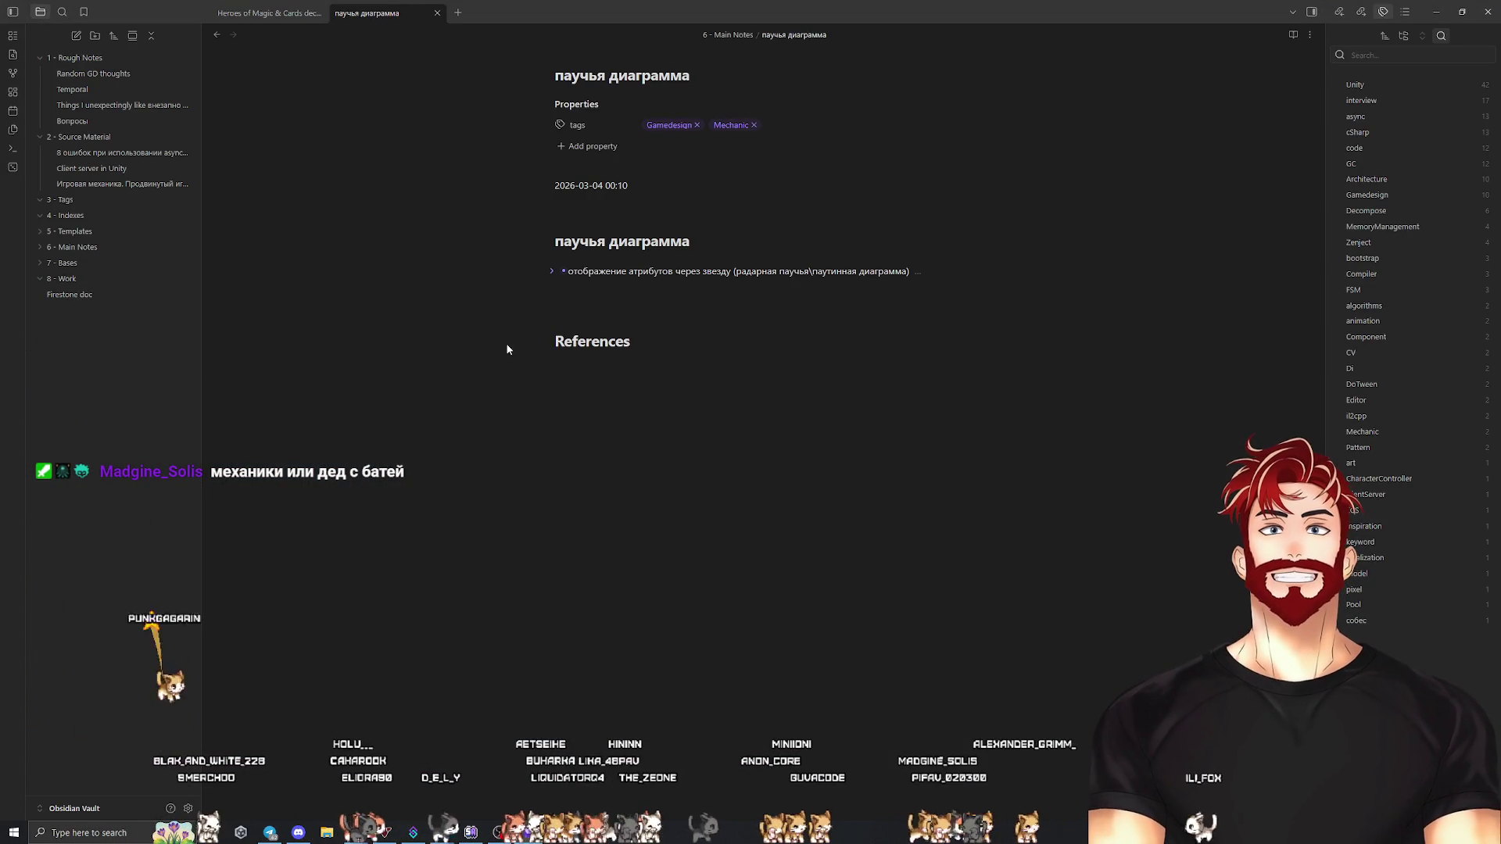
click(548, 256)
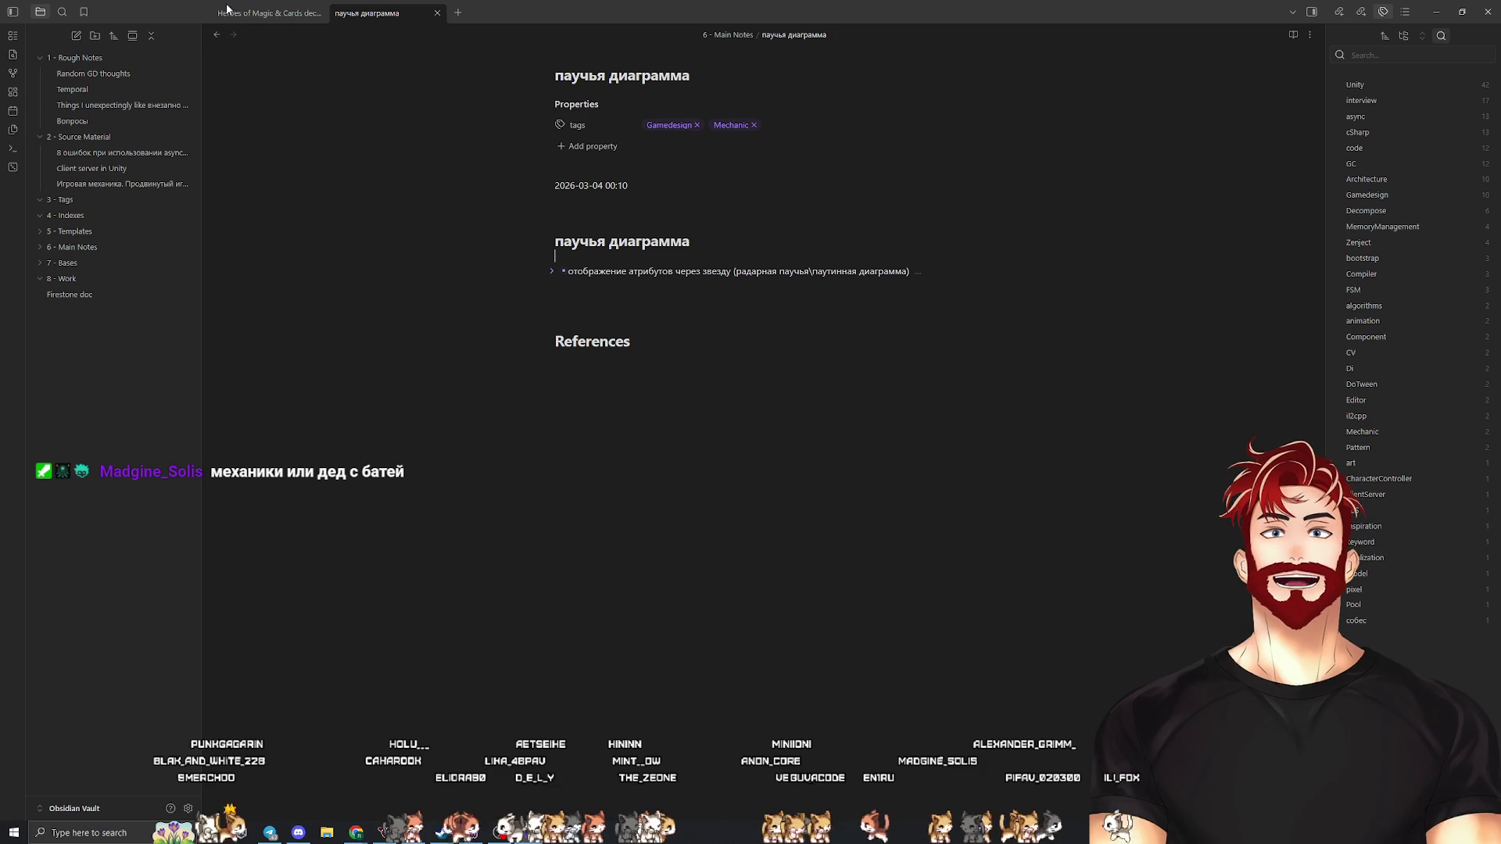
click(218, 35)
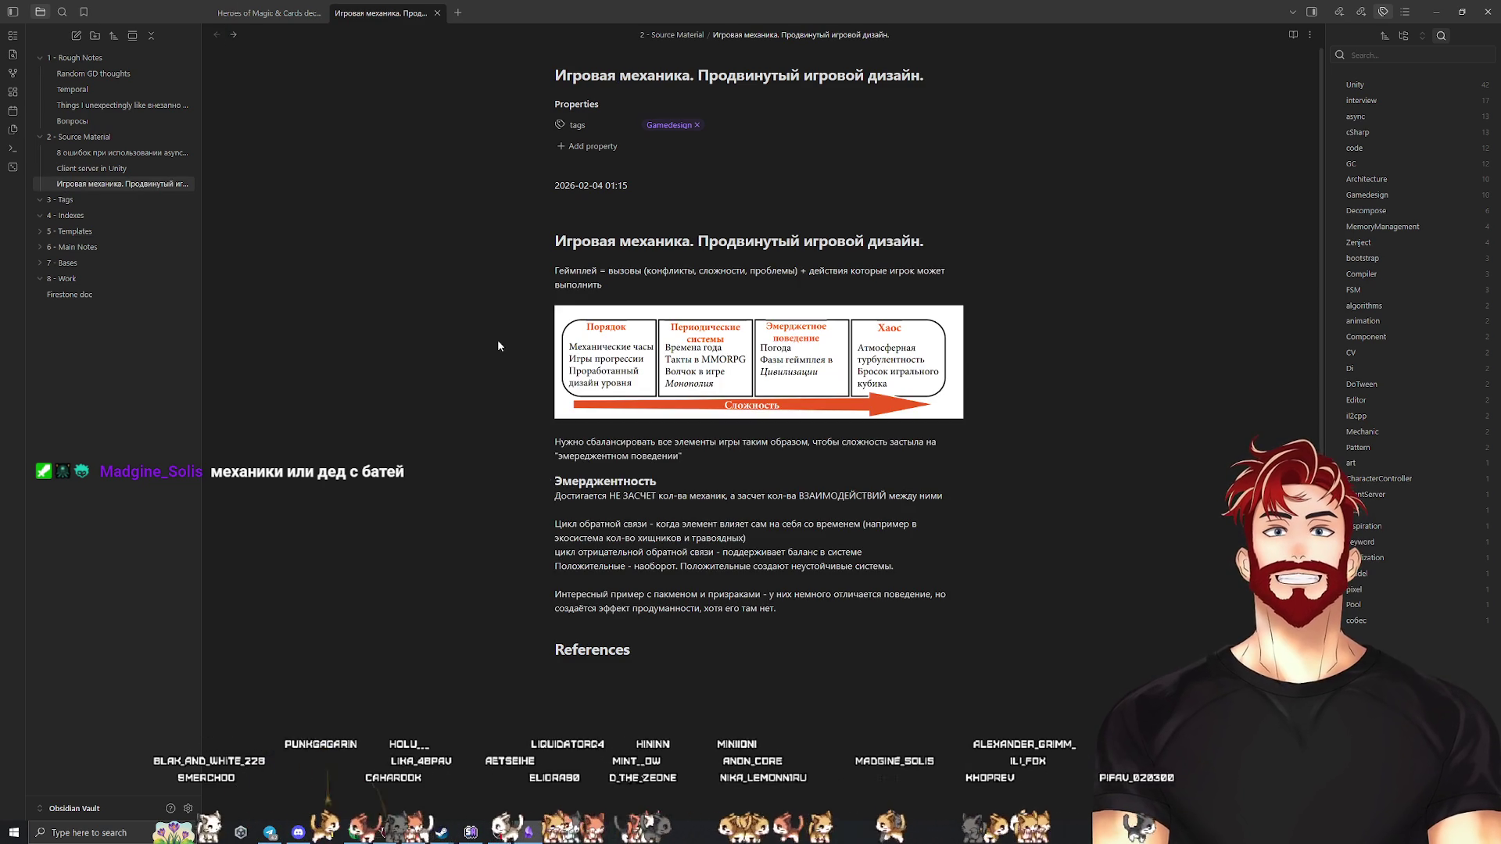
Below the Pac-Man paragraph, add the bullet 'Слабая эмерджентность vs преднамеренная vs сильная'
key(Return)
key(Return)
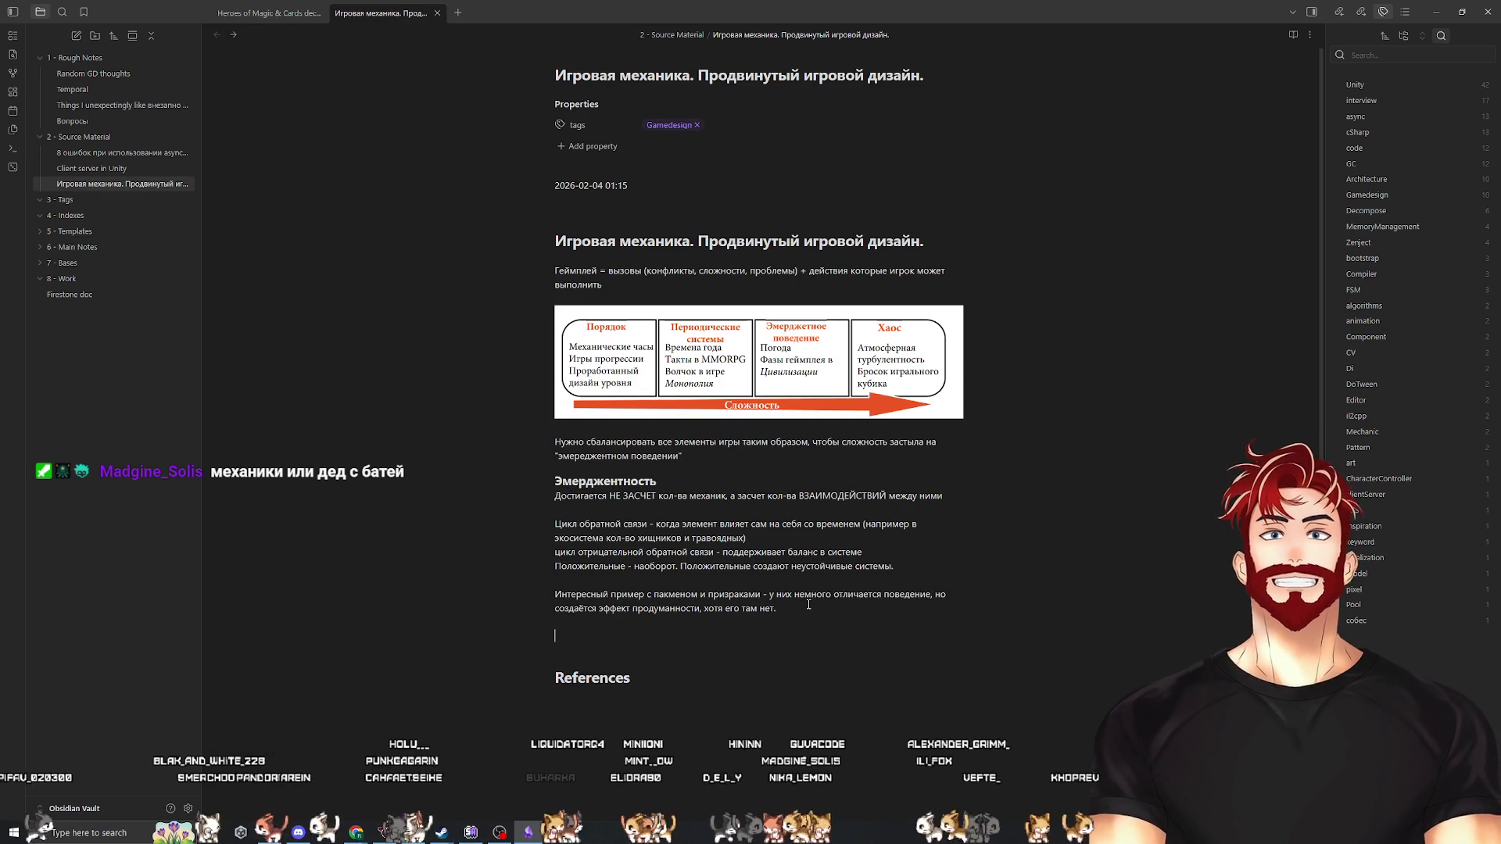
text(Сабая эмердже)
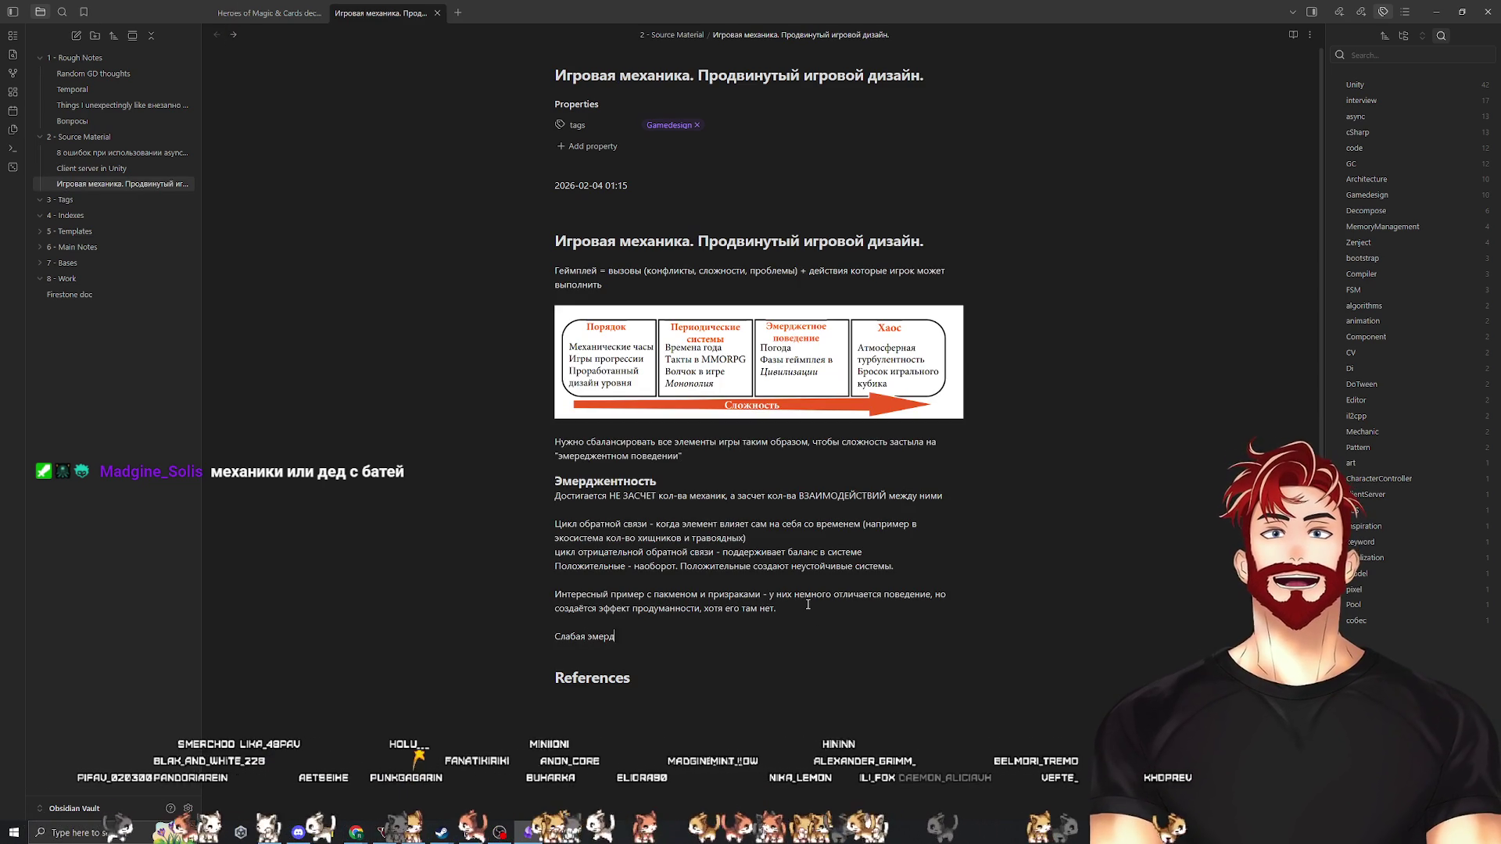
text(нтность vs )
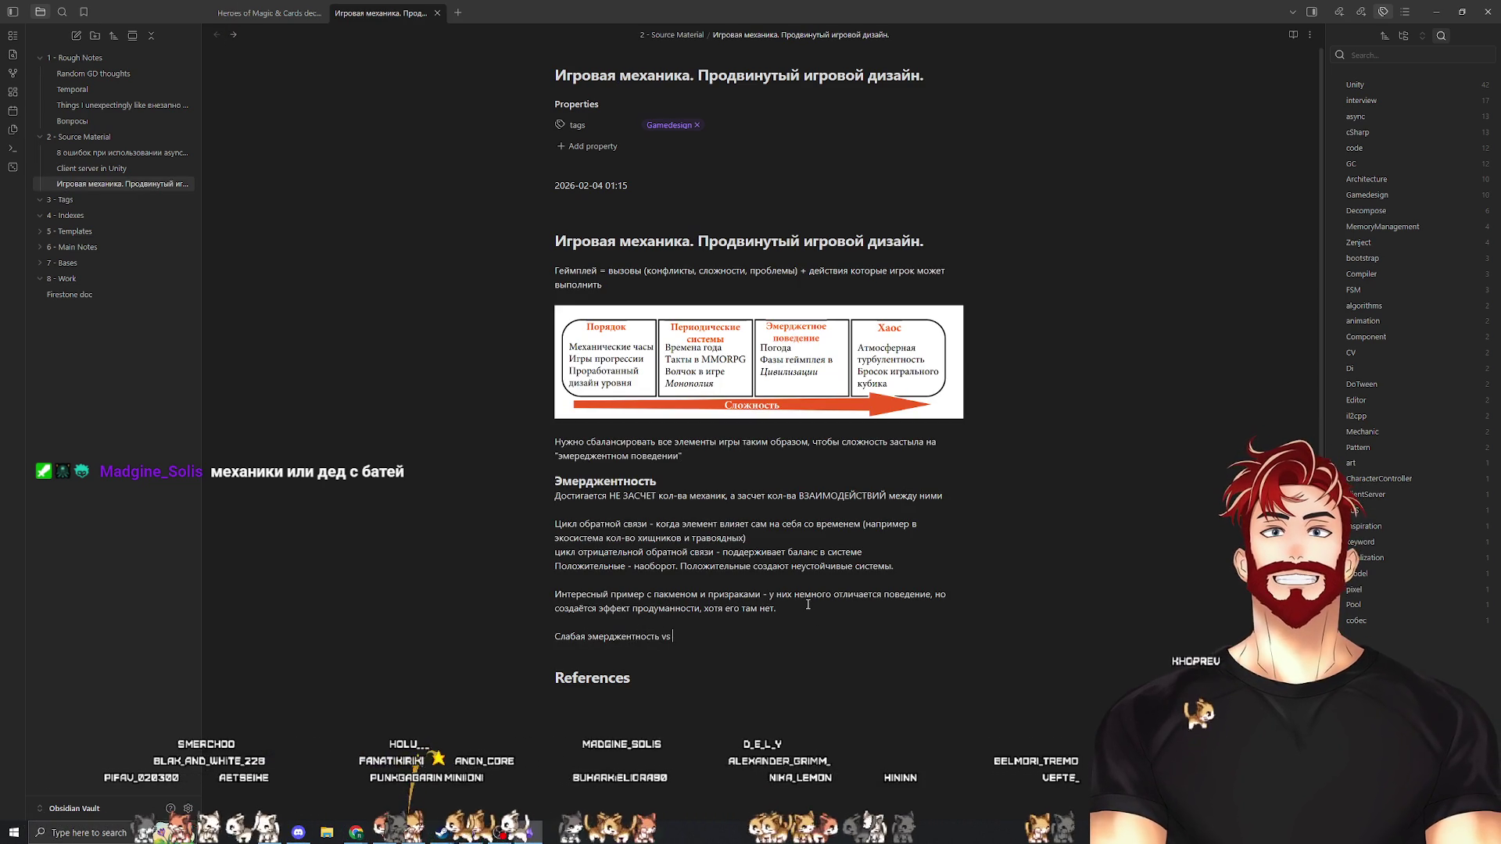
text(преднамеренная)
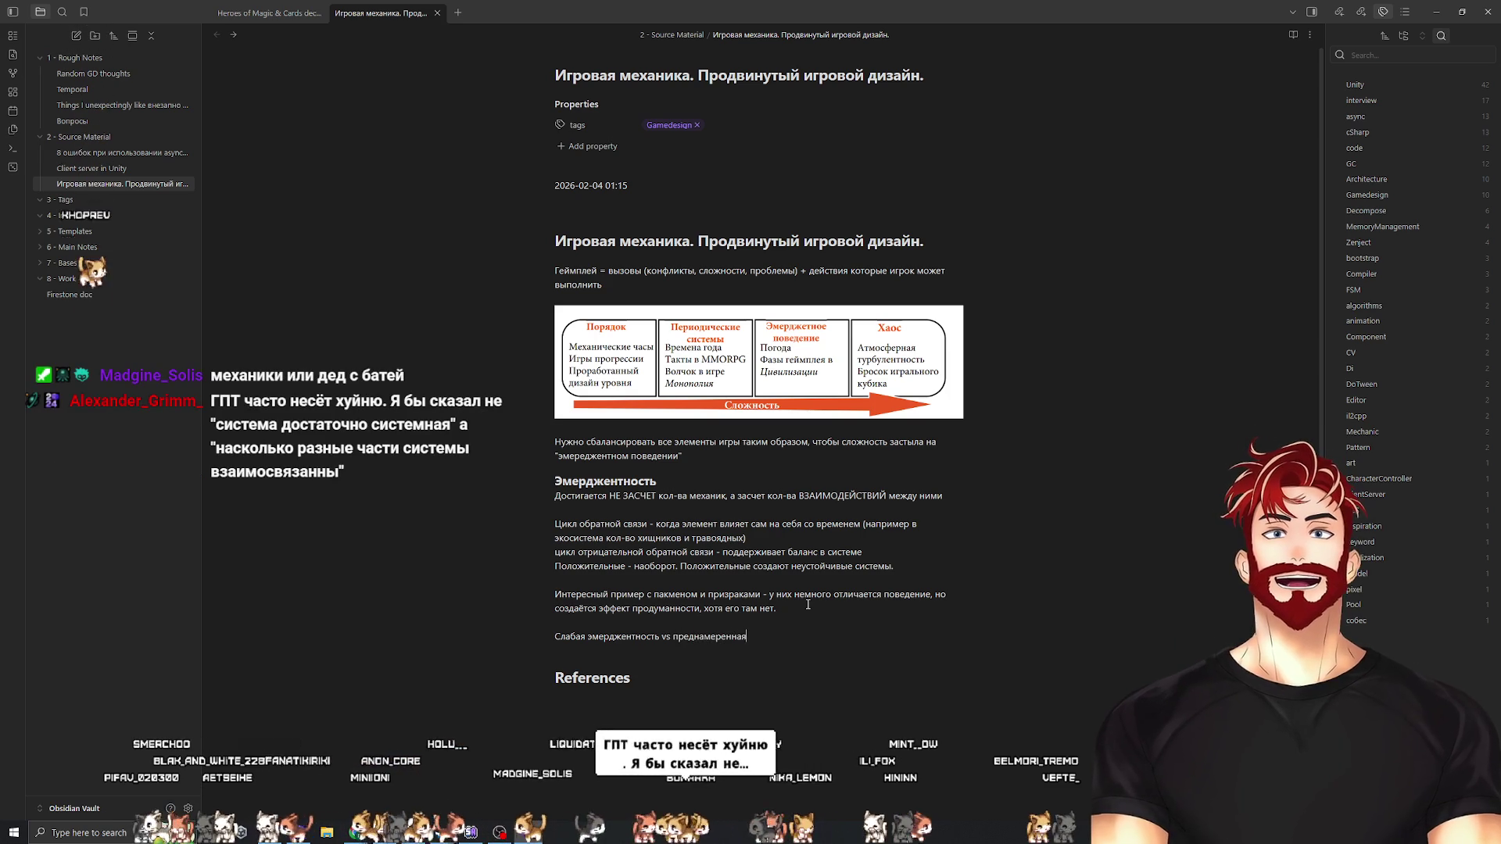
text( vs сильная)
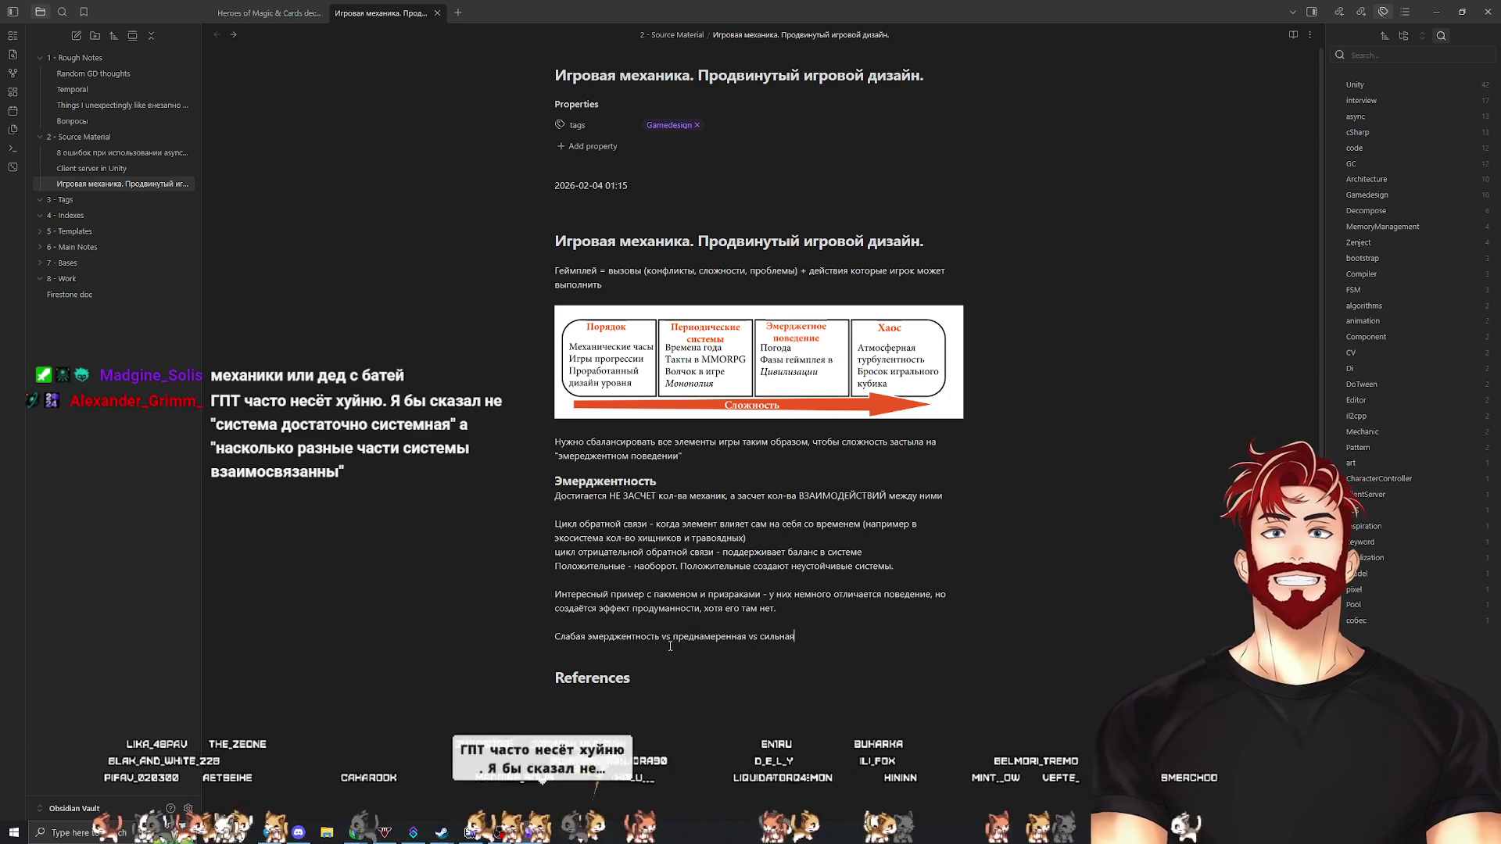
click(550, 636)
text(-)
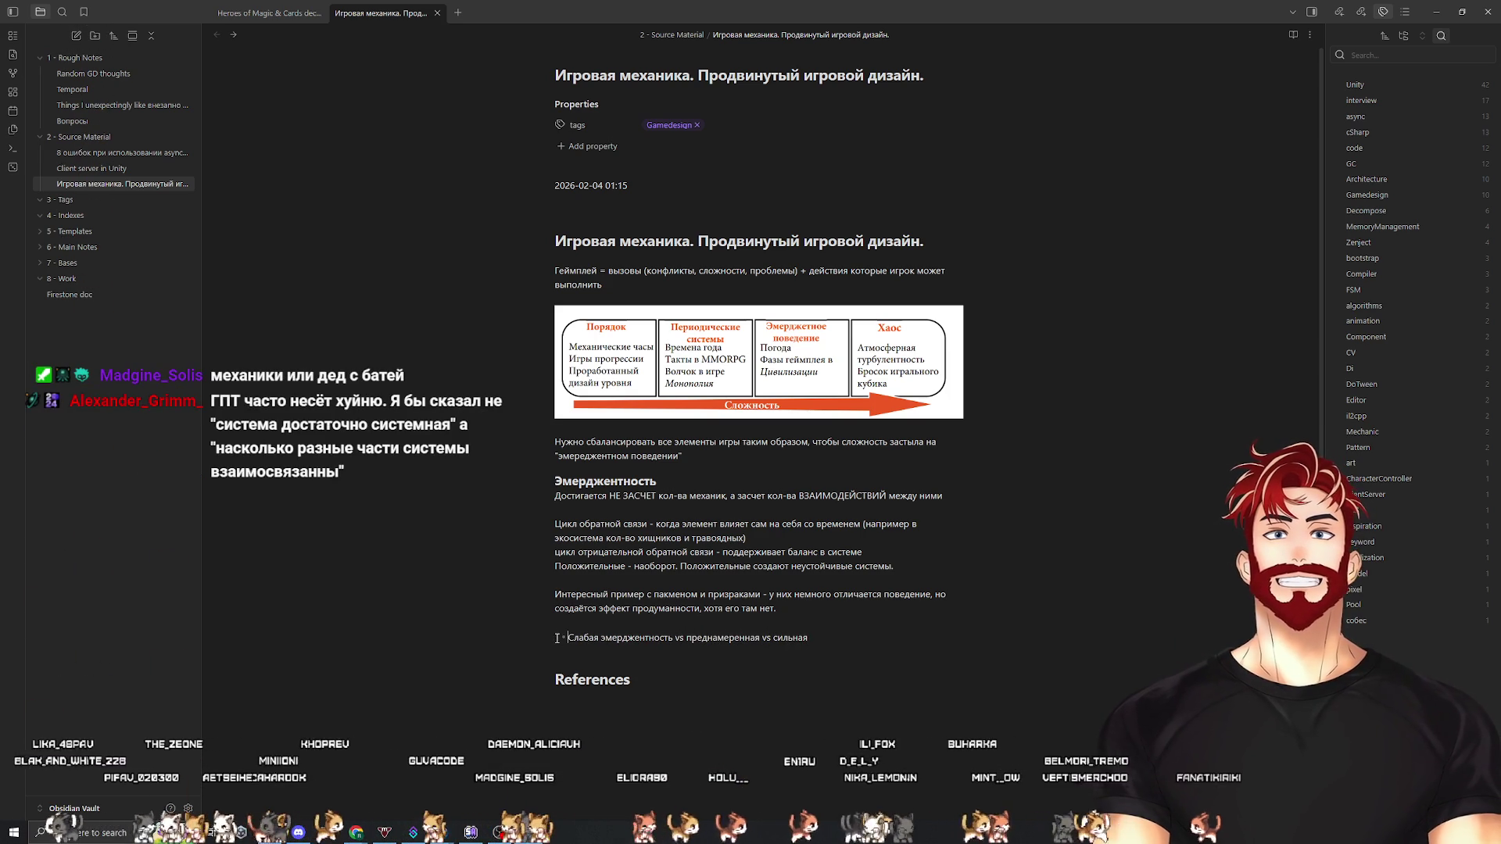
click(843, 636)
Start a nested point 'Сильная - не думаем,' under the comparison bullet, then check ChatGPT's reply
key(Return)
text(Сильн)
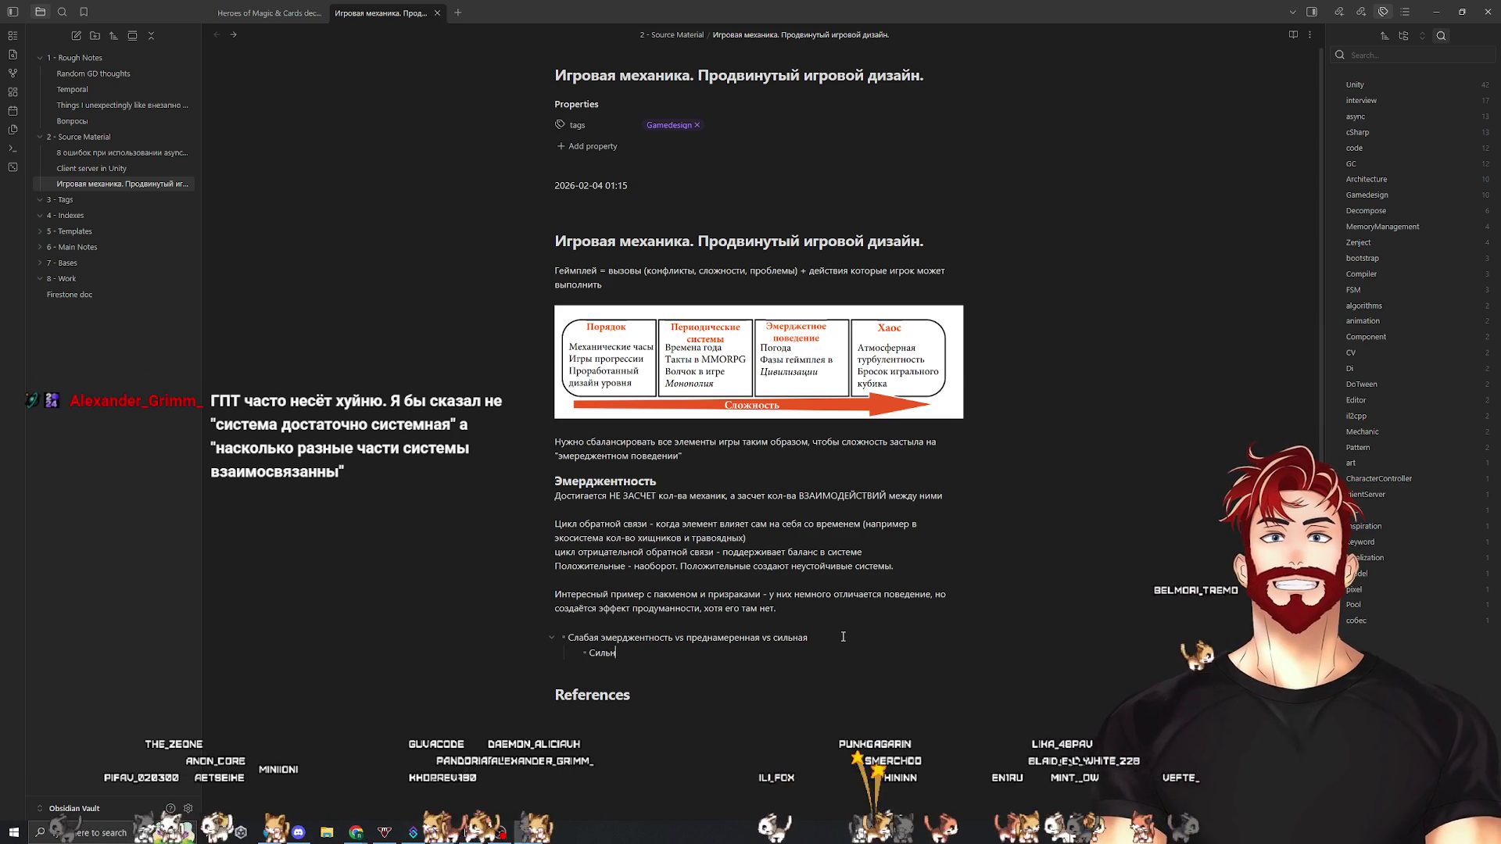
text(ая)
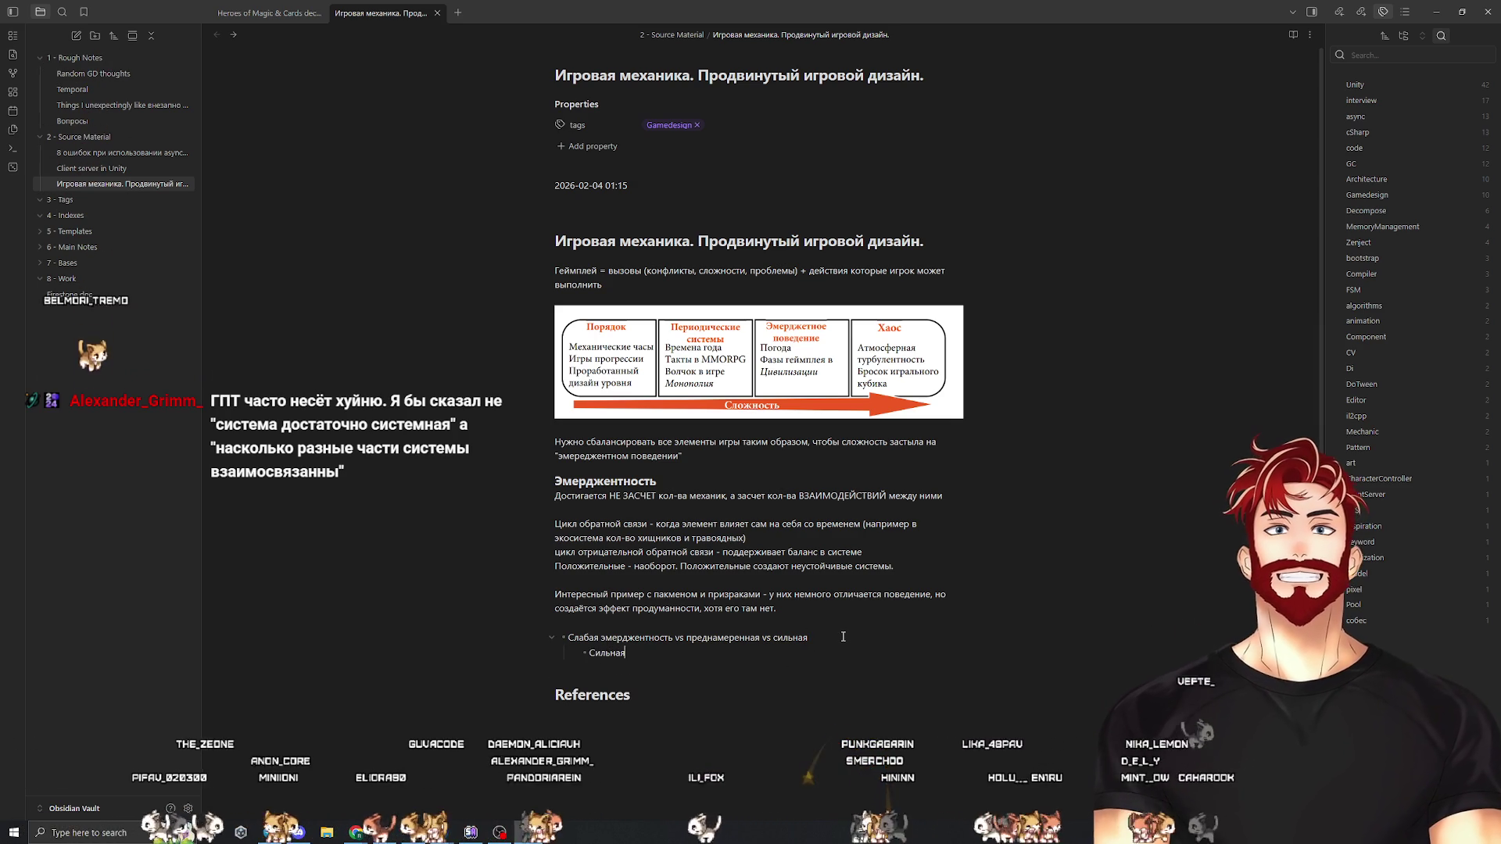
text( - не думаем,)
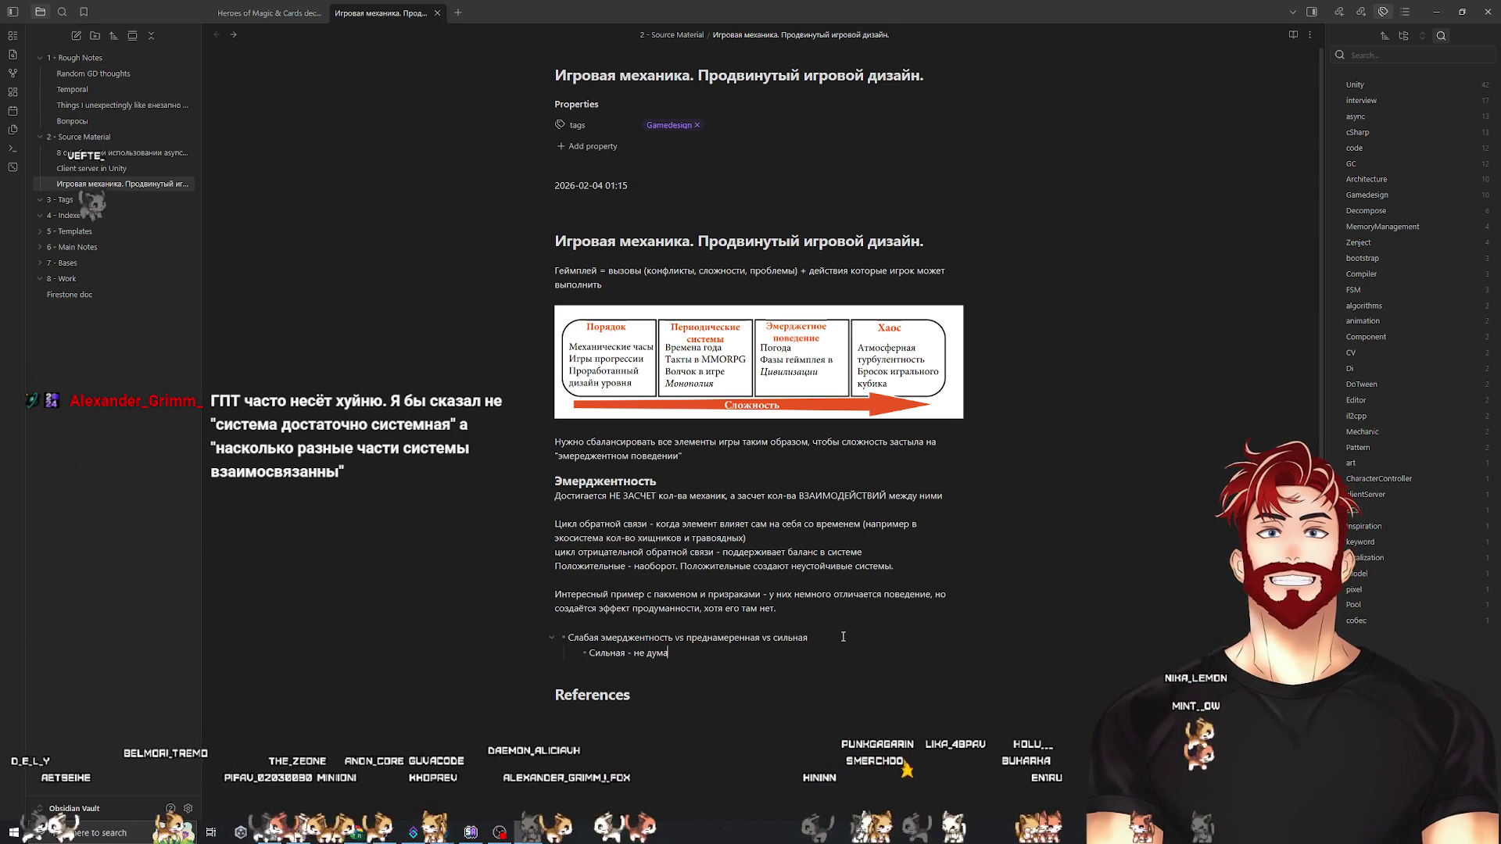
key(alt+Tab)
scroll(841, 635, up, 10)
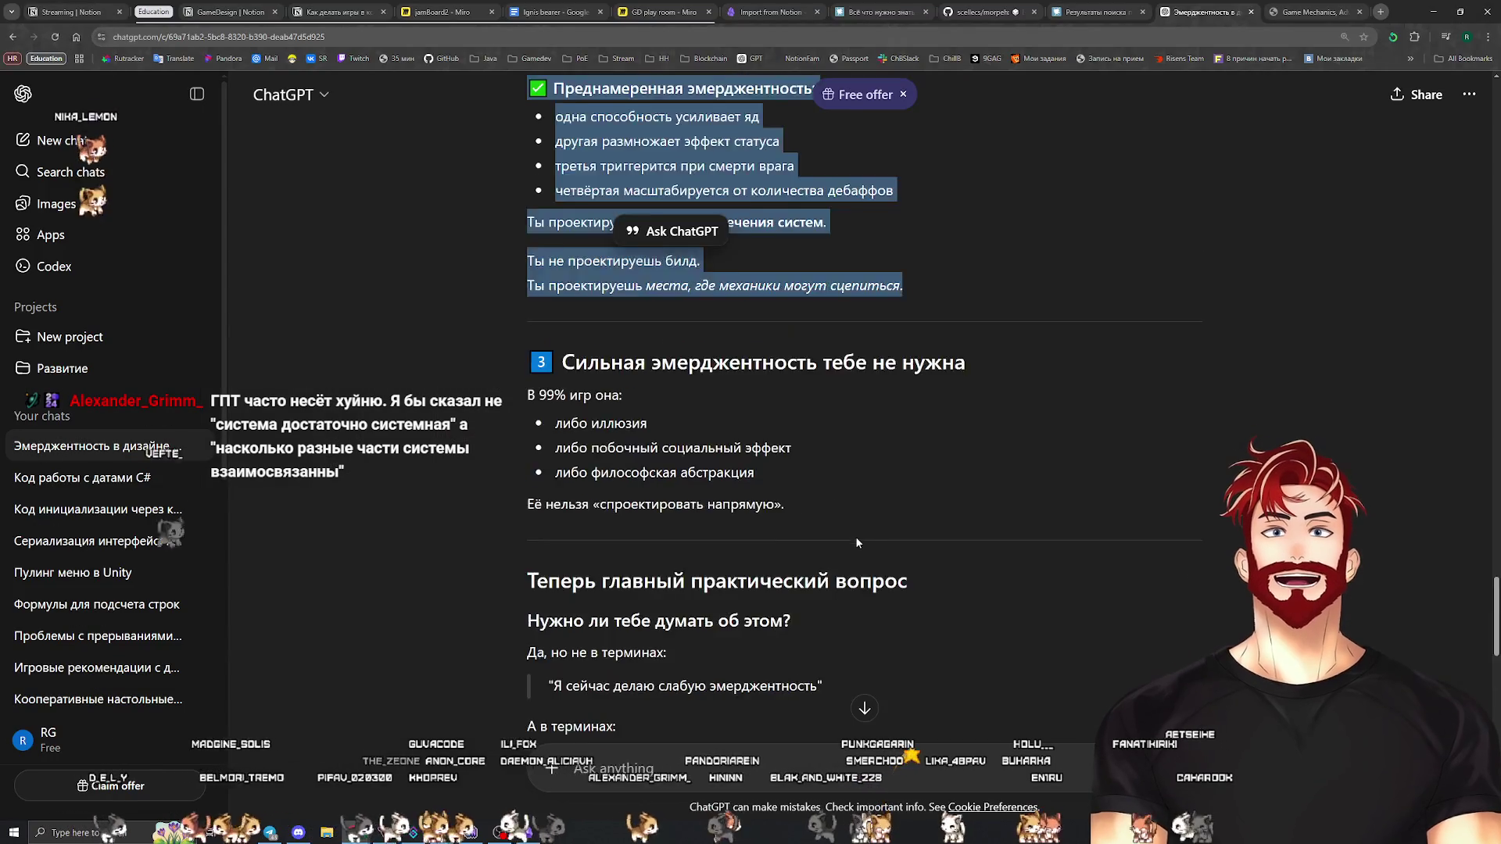
scroll(856, 536, up, 6)
scroll(954, 530, up, 9)
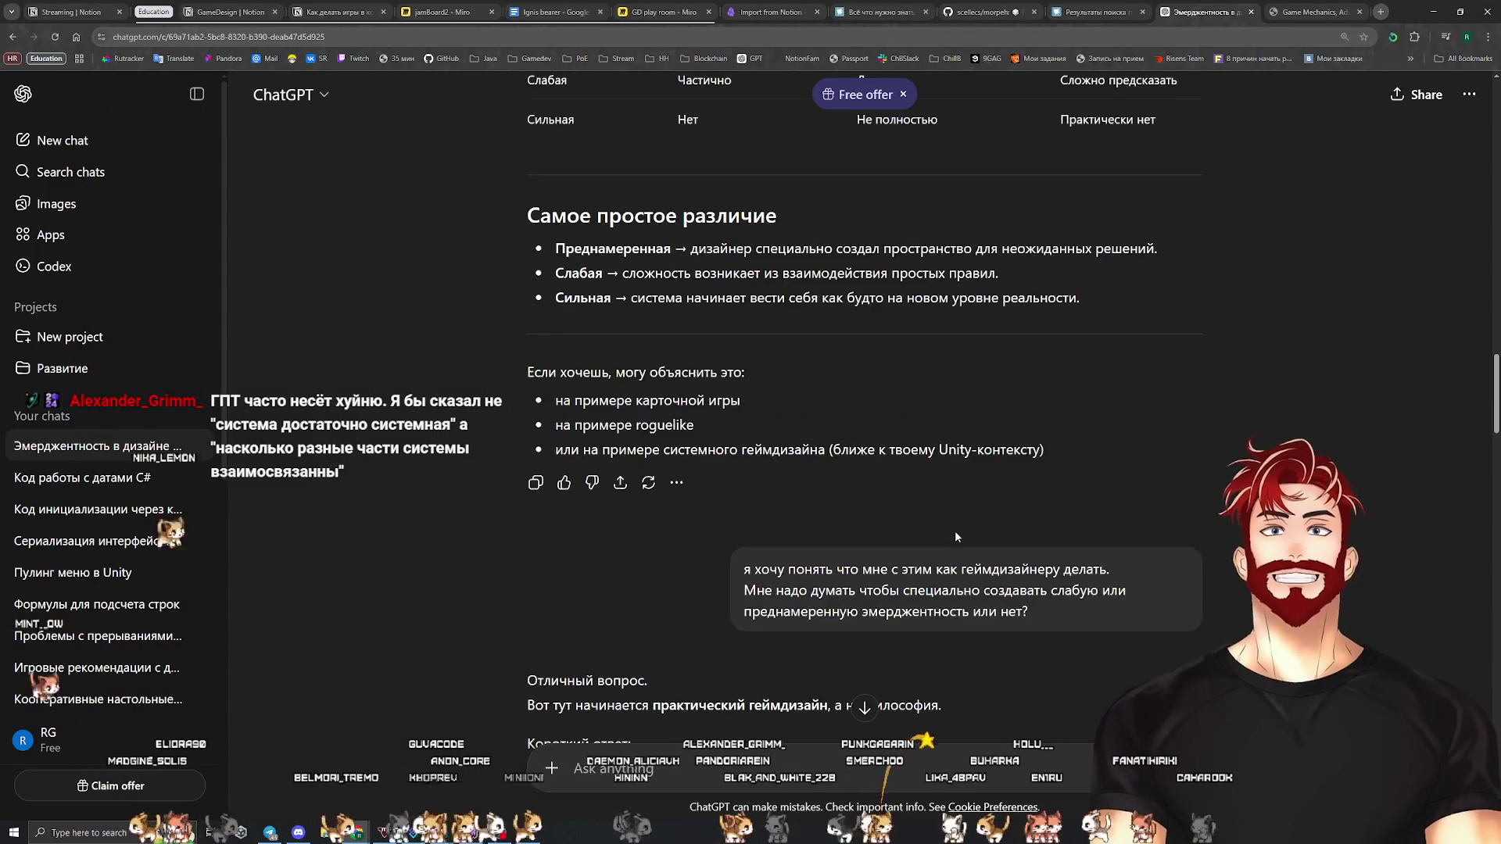
scroll(954, 530, up, 6)
scroll(954, 530, down, 9)
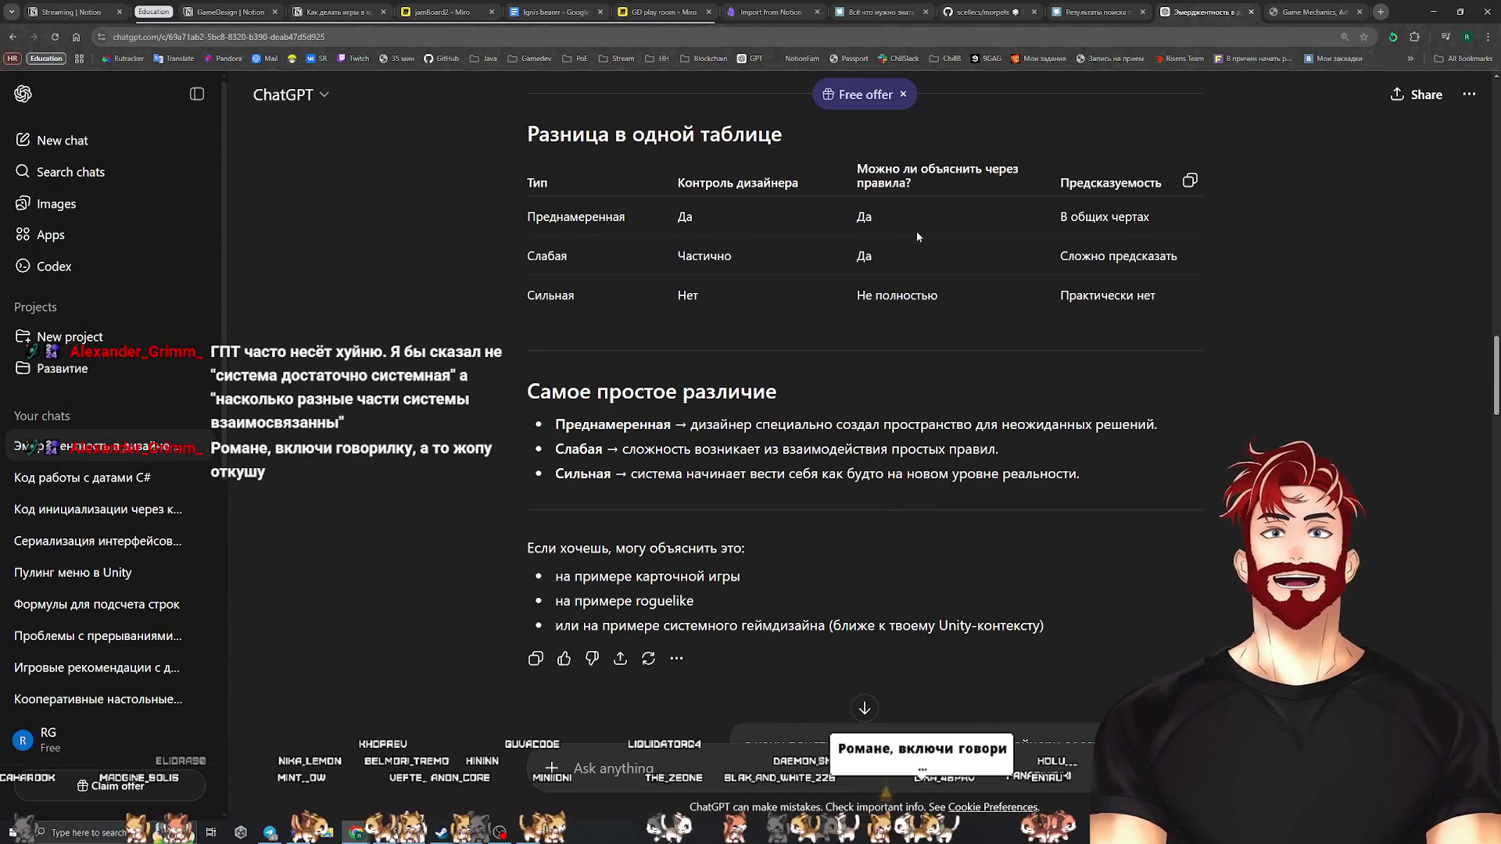
scroll(1097, 313, up, 15)
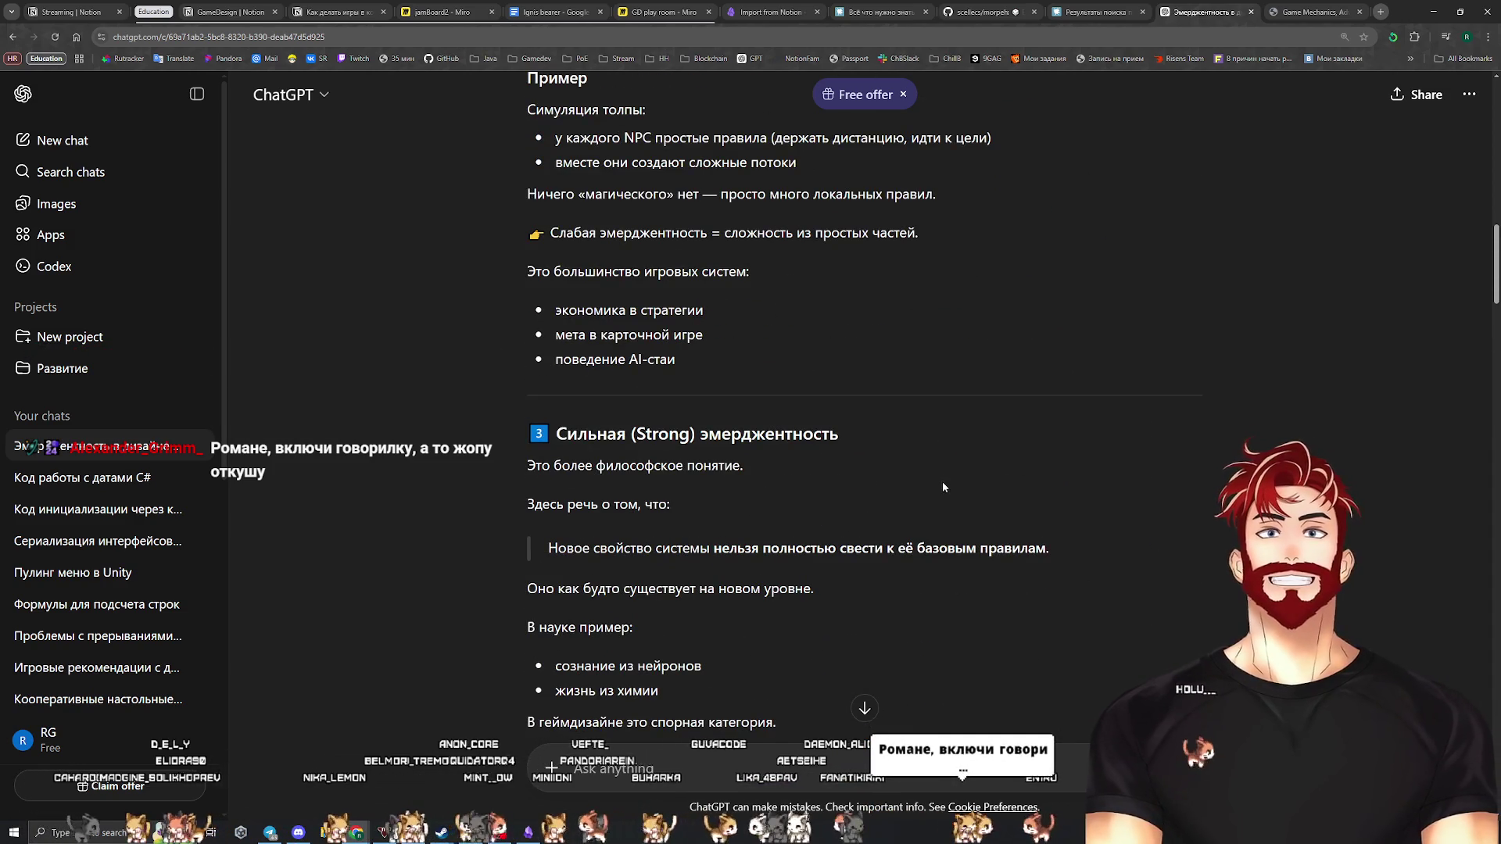
scroll(942, 487, down, 2)
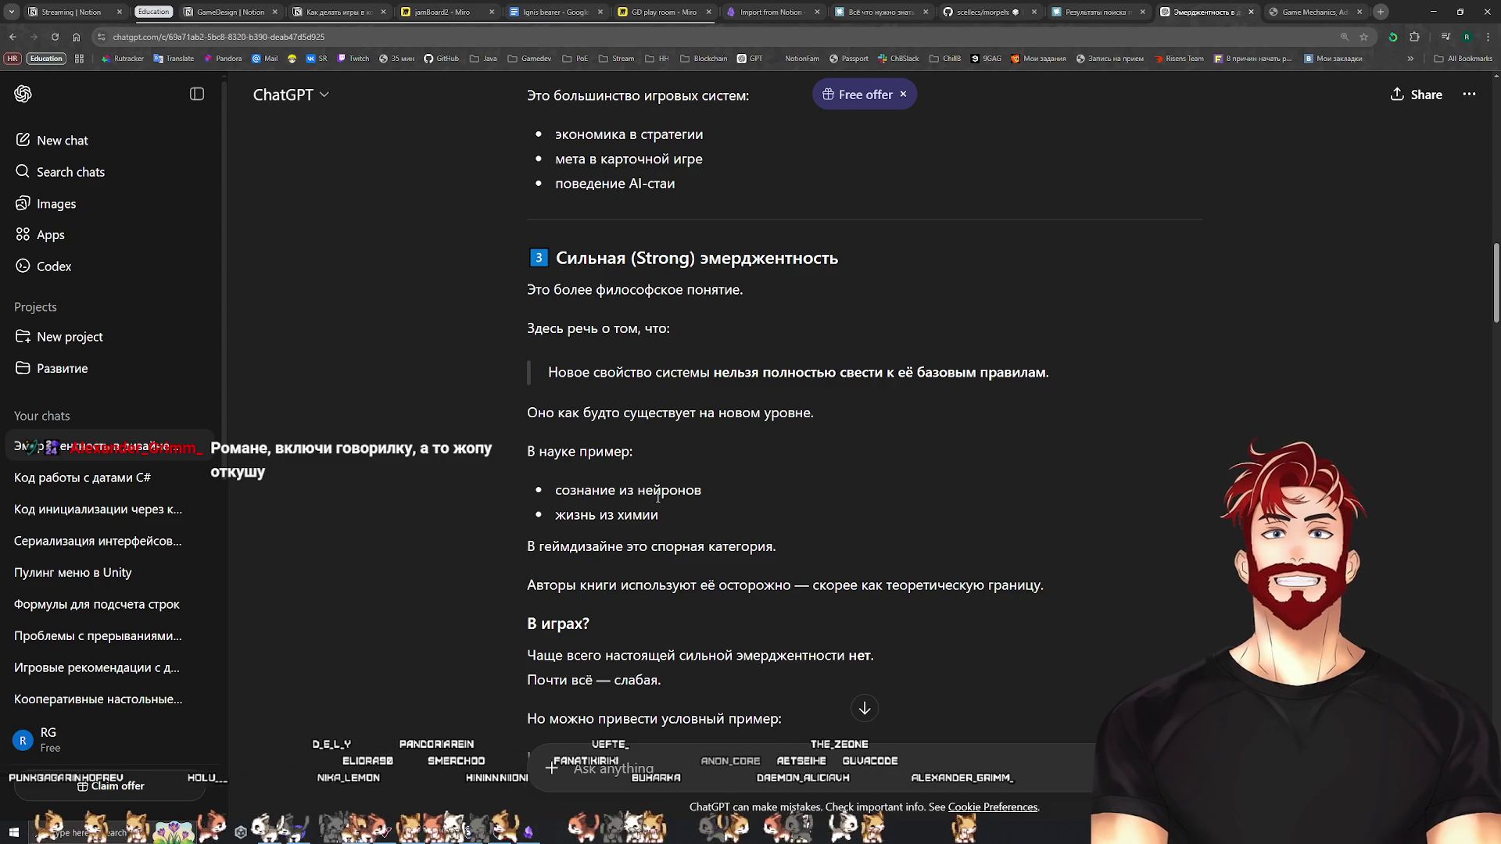
scroll(659, 497, down, 3)
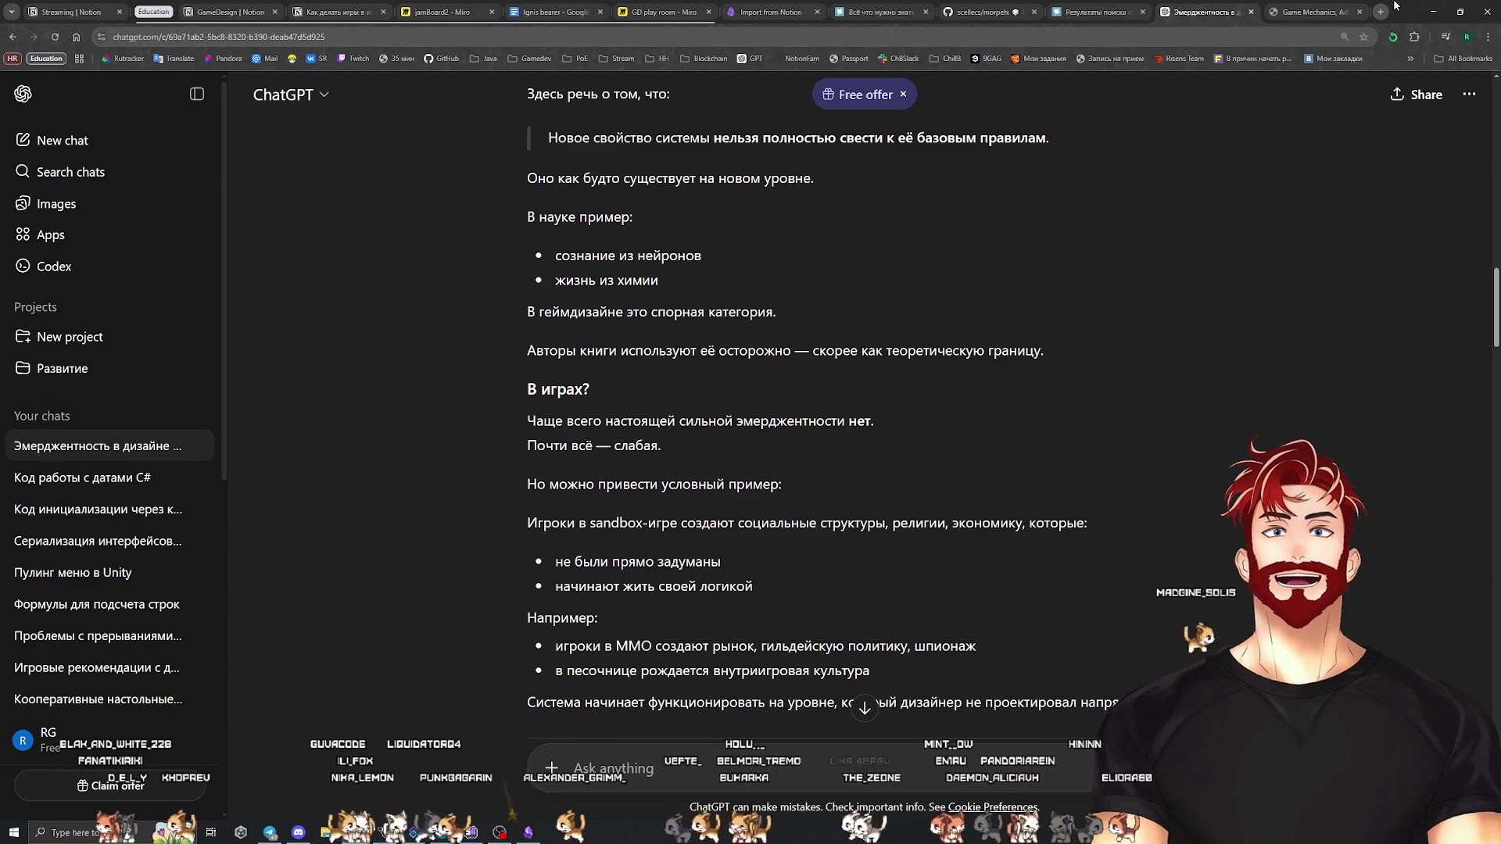
click(1433, 12)
click(1431, 14)
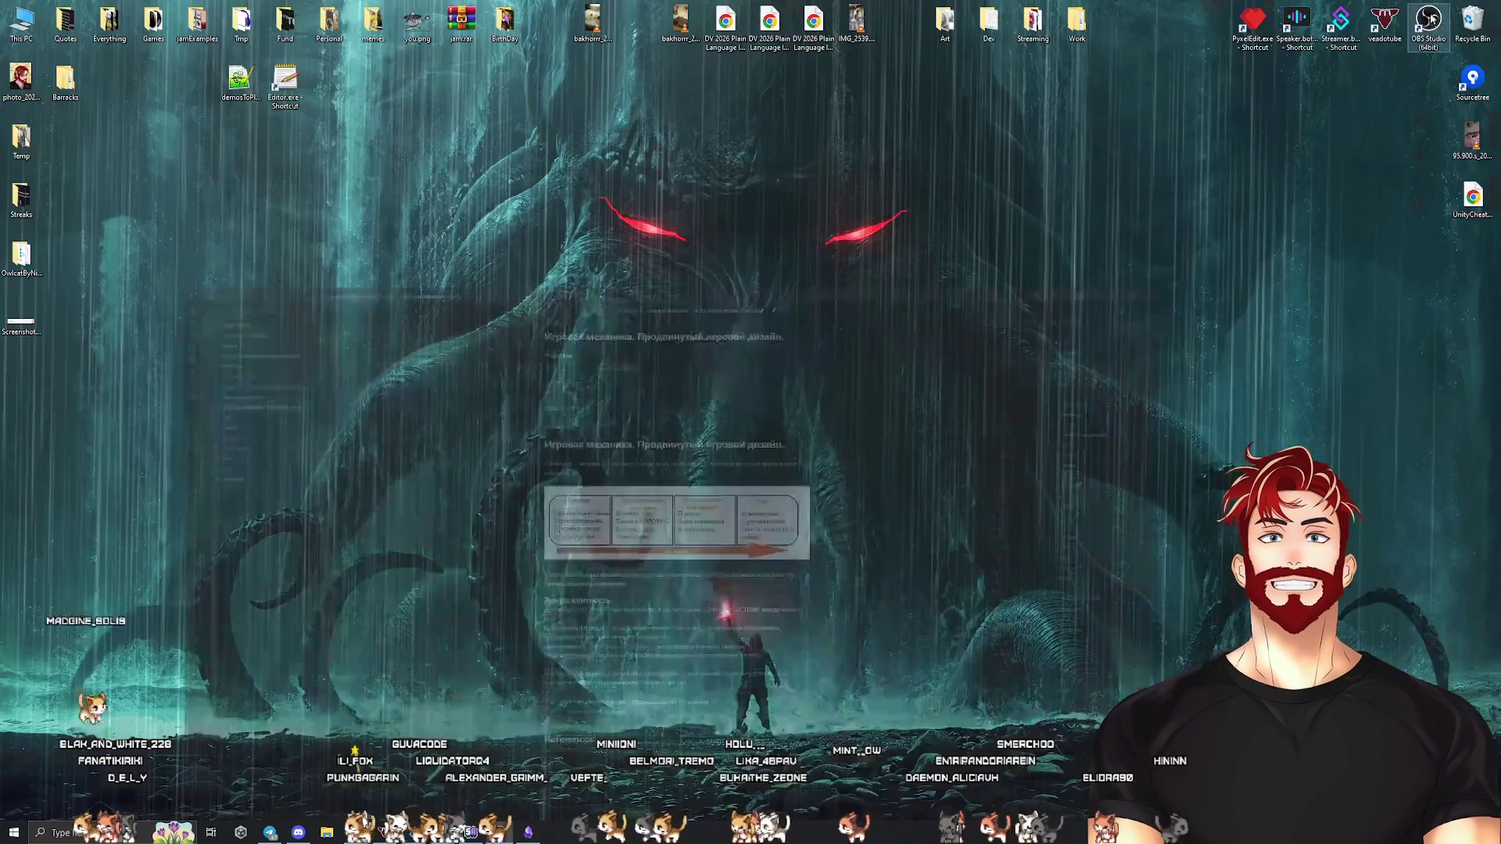
double_click(1297, 23)
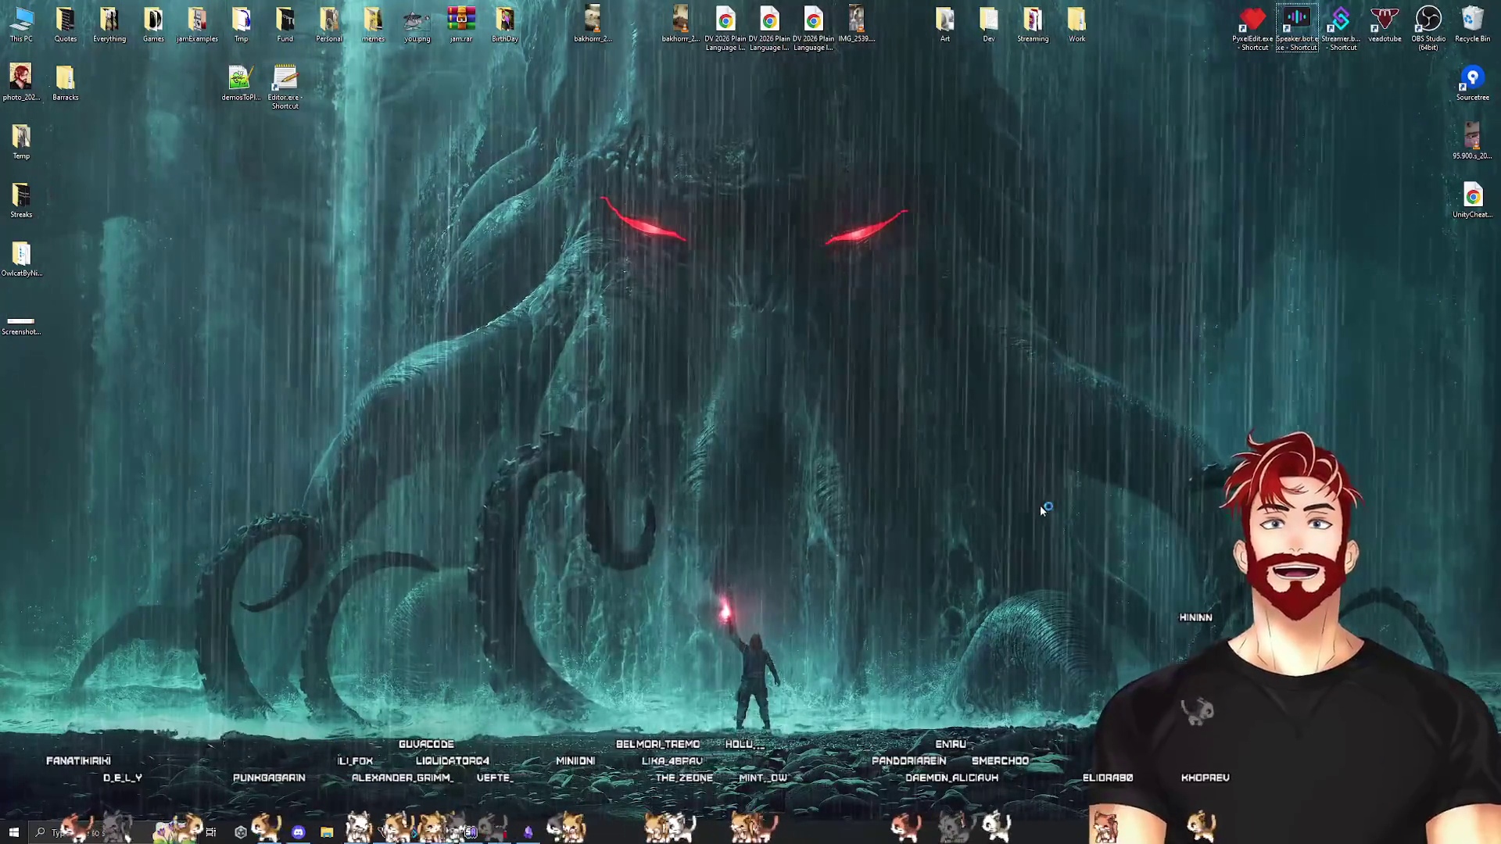
mouse_move(299, 831)
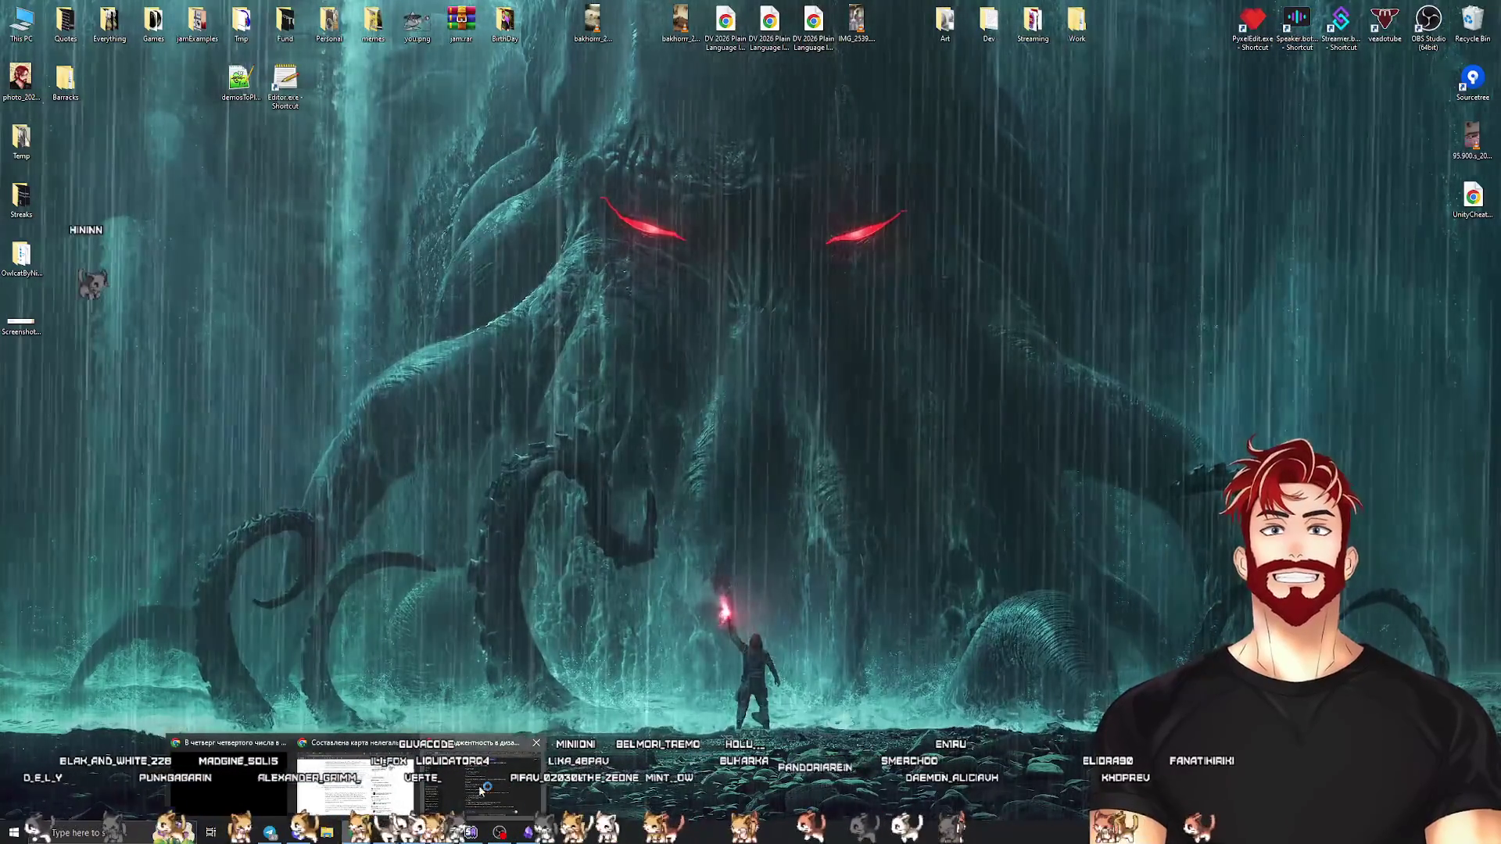
click(480, 791)
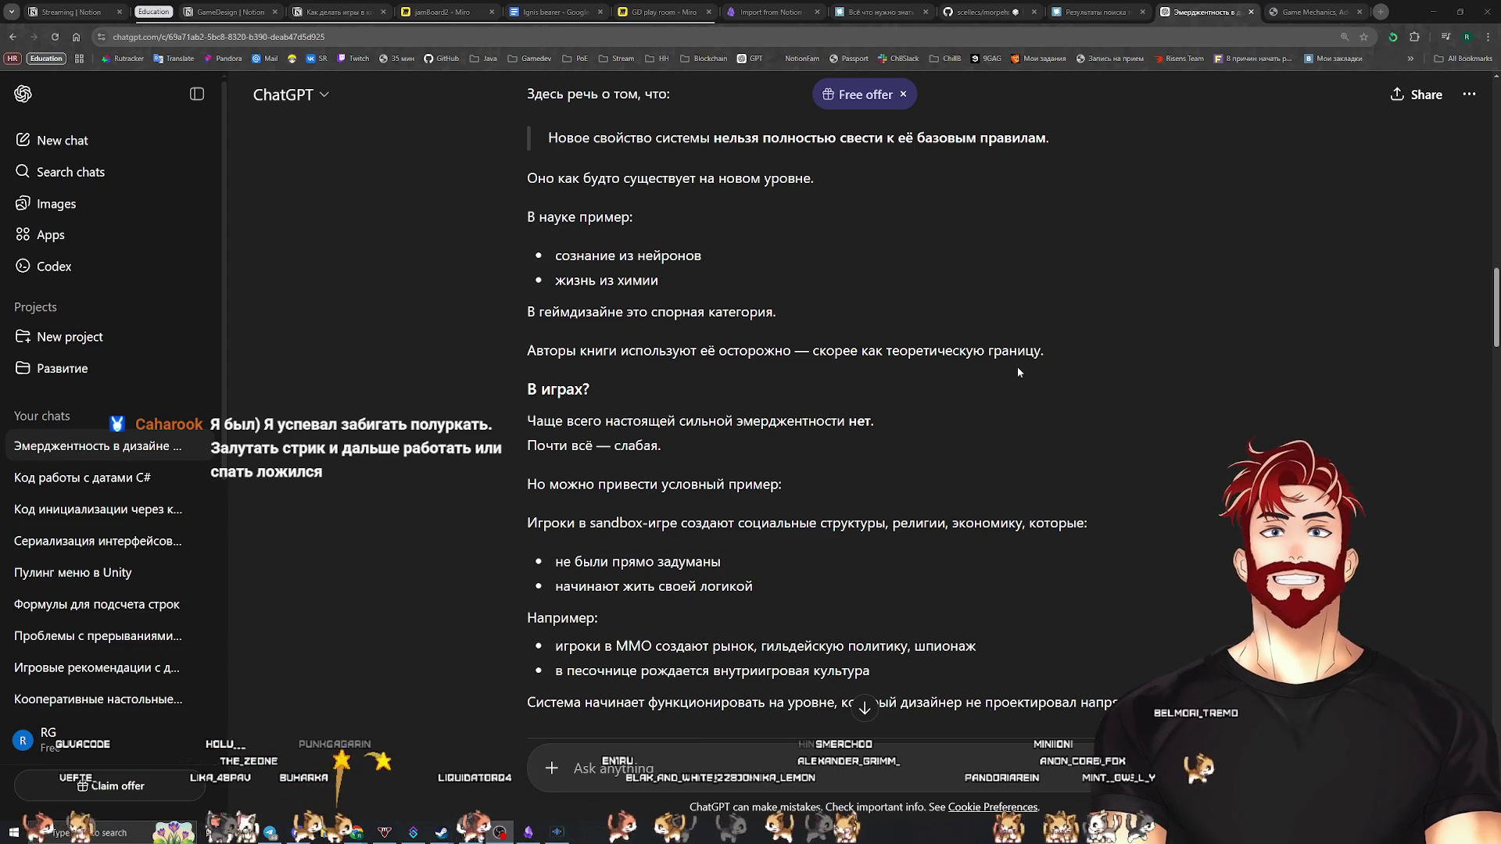
Review ChatGPT's emergence comparison table, then move to the Game Mechanics PDF
scroll(983, 411, down, 2)
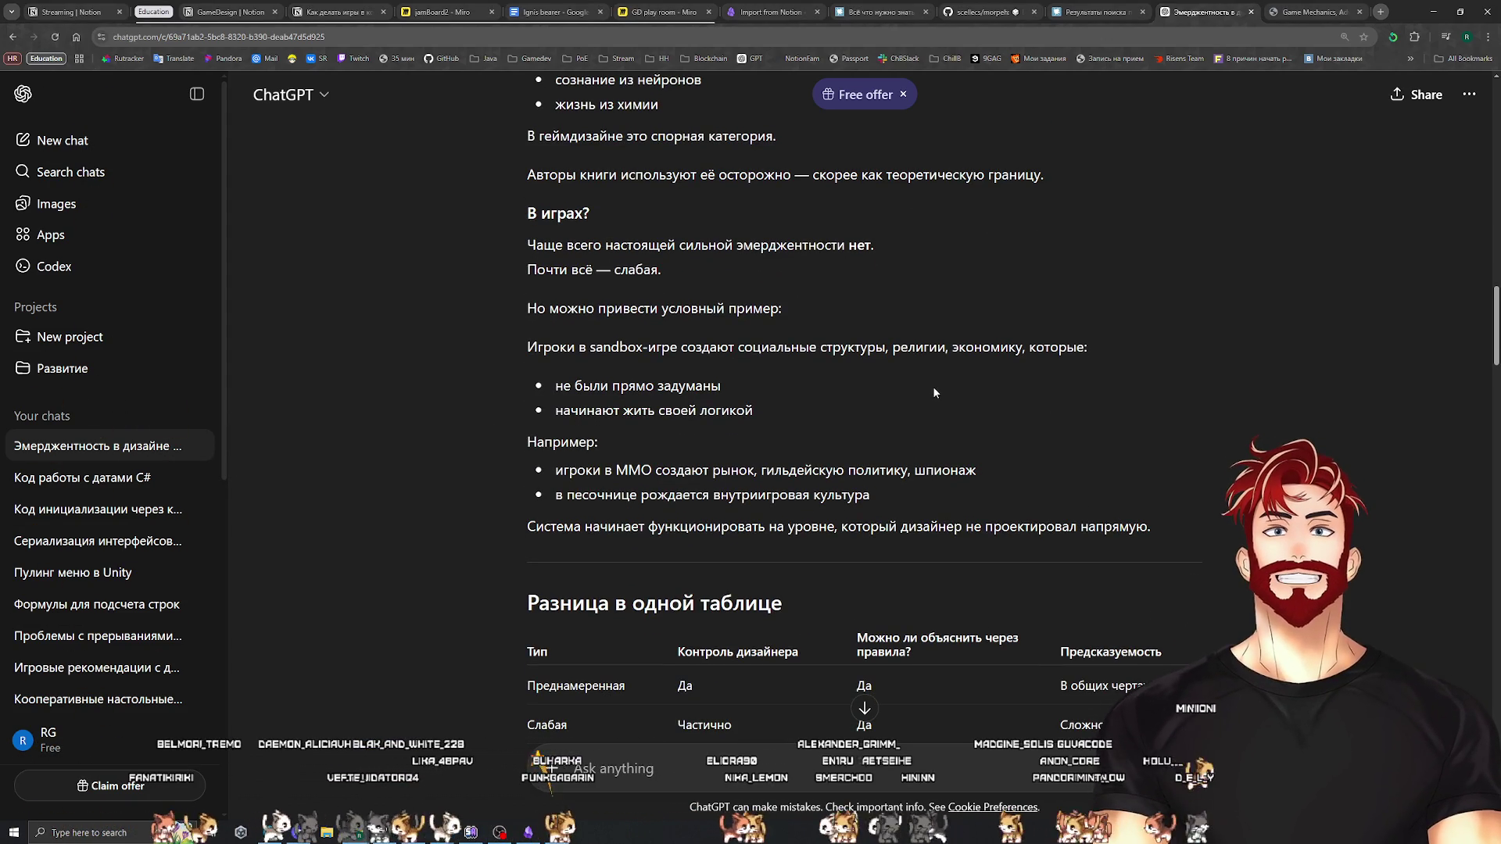
scroll(932, 386, down, 10)
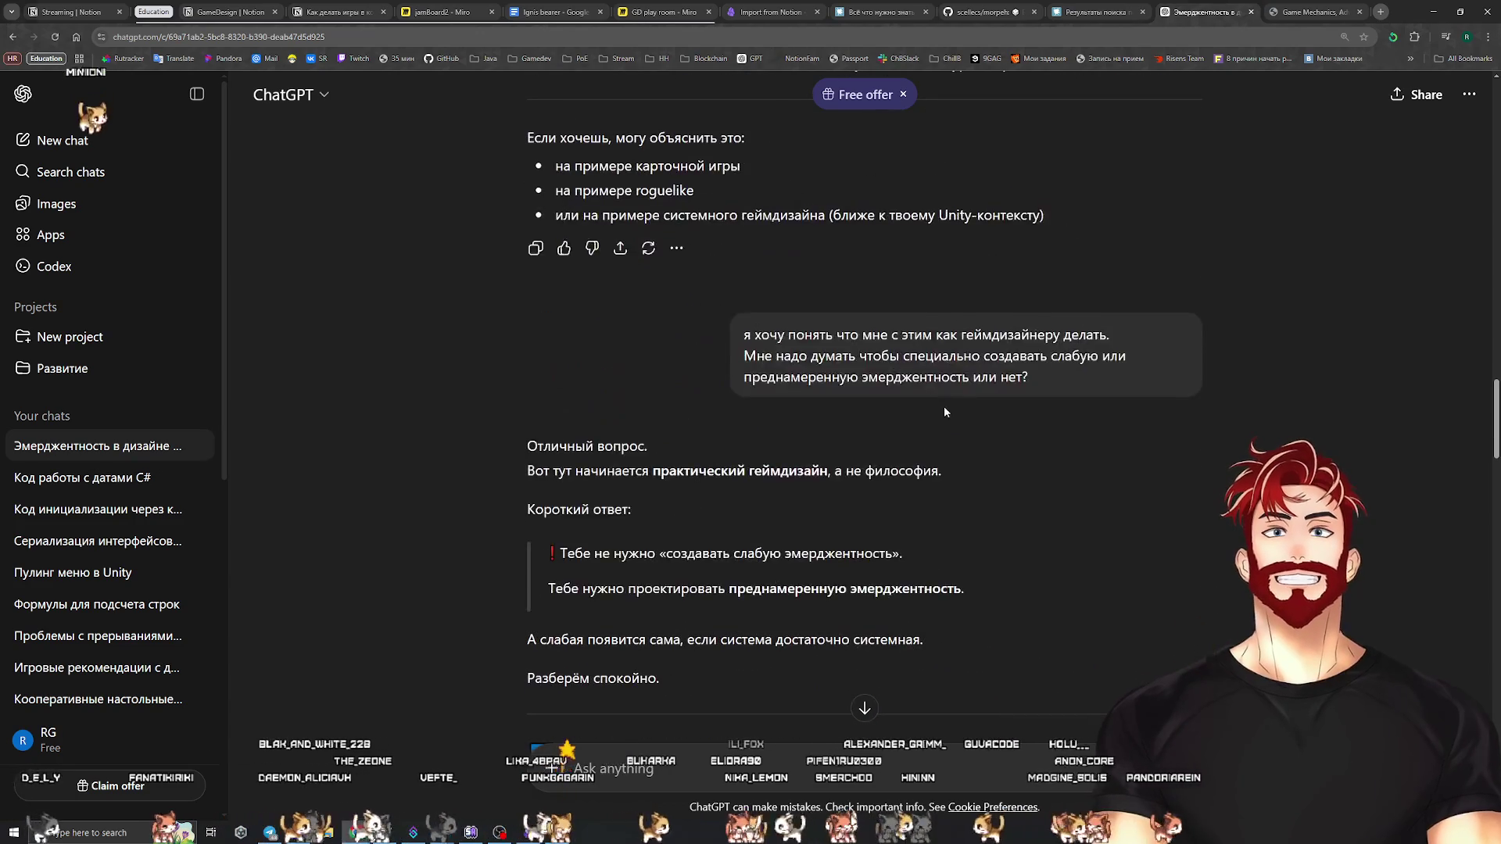
scroll(968, 395, up, 7)
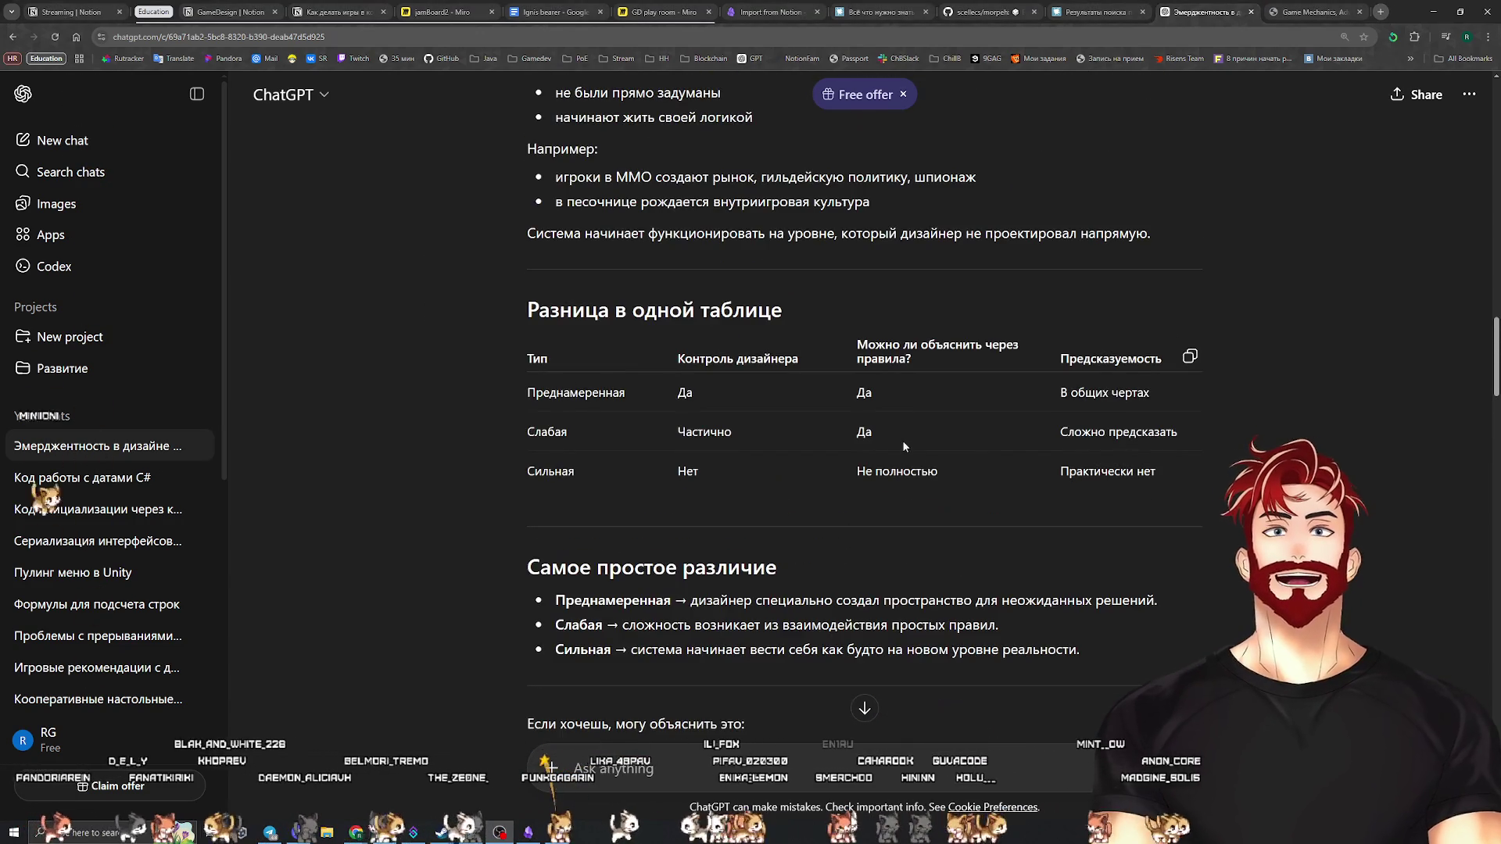
scroll(915, 466, up, 7)
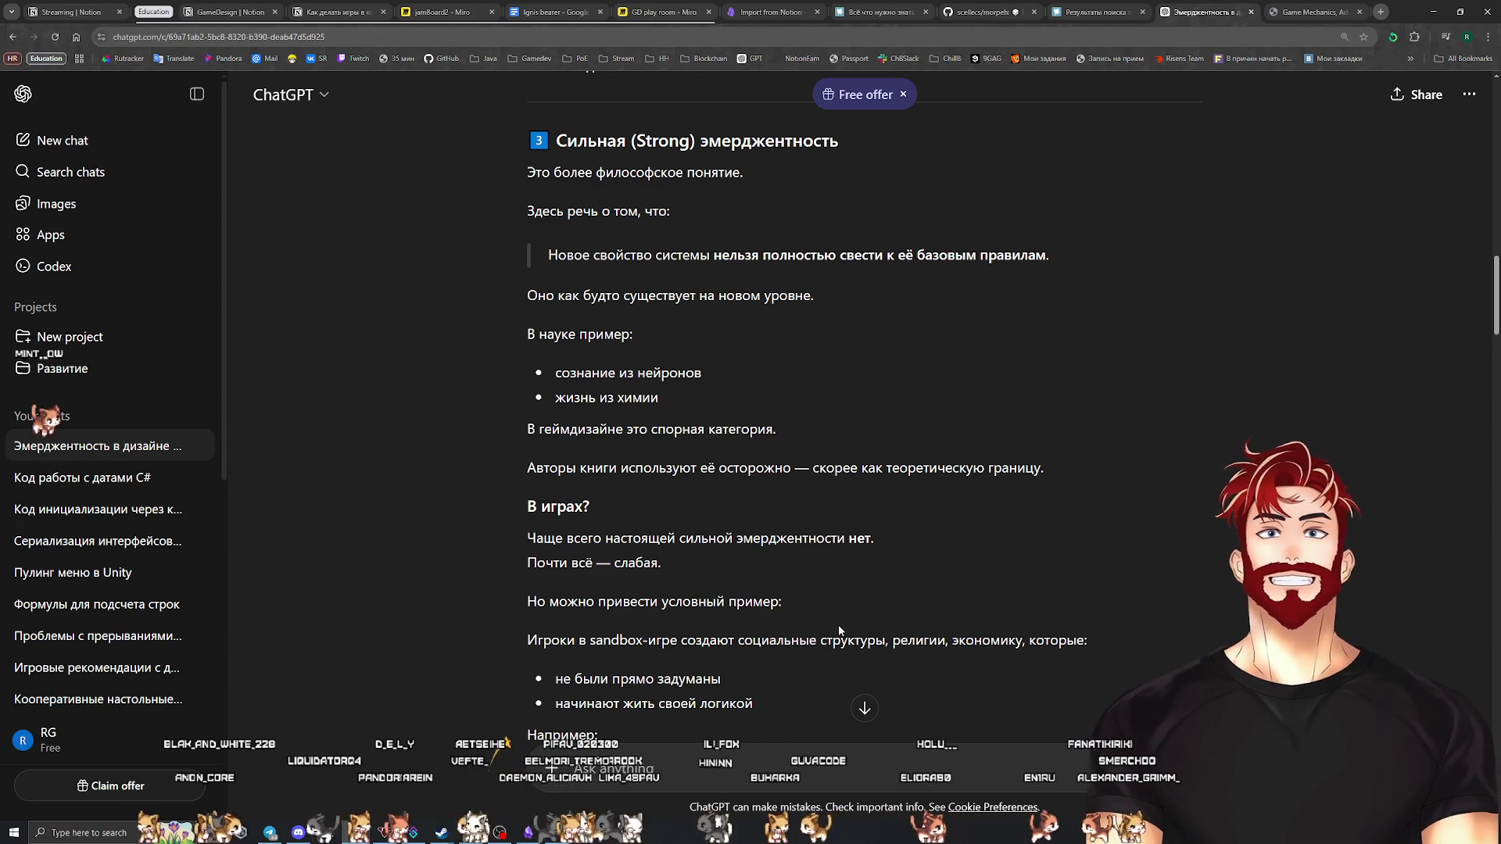
scroll(840, 630, down, 3)
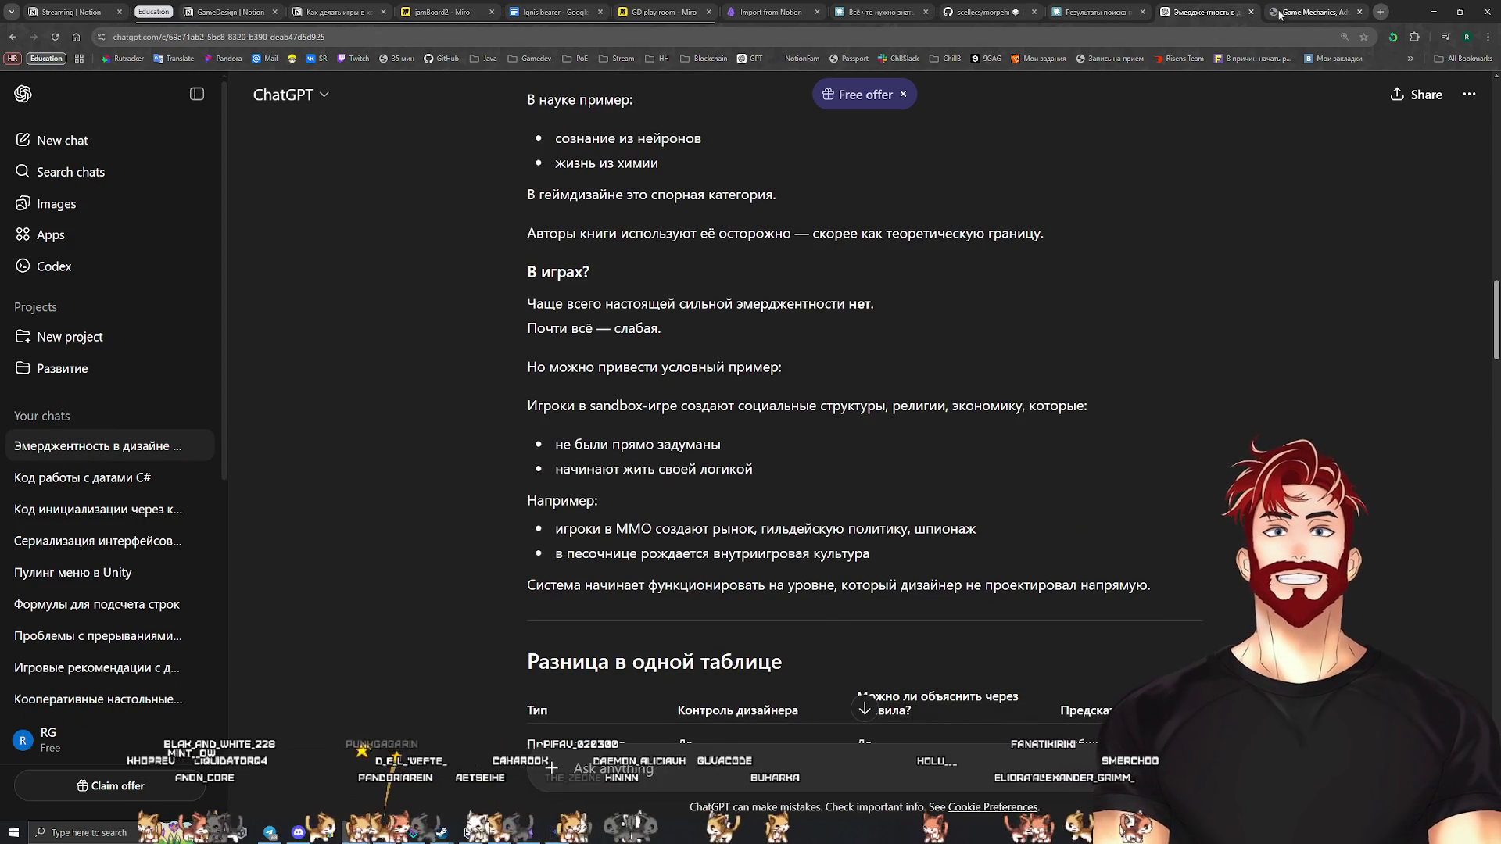
key(ctrl+Tab)
scroll(917, 456, up, 1)
Read and highlight the PDF passage on multiple emergence around page 69
scroll(917, 455, down, 3)
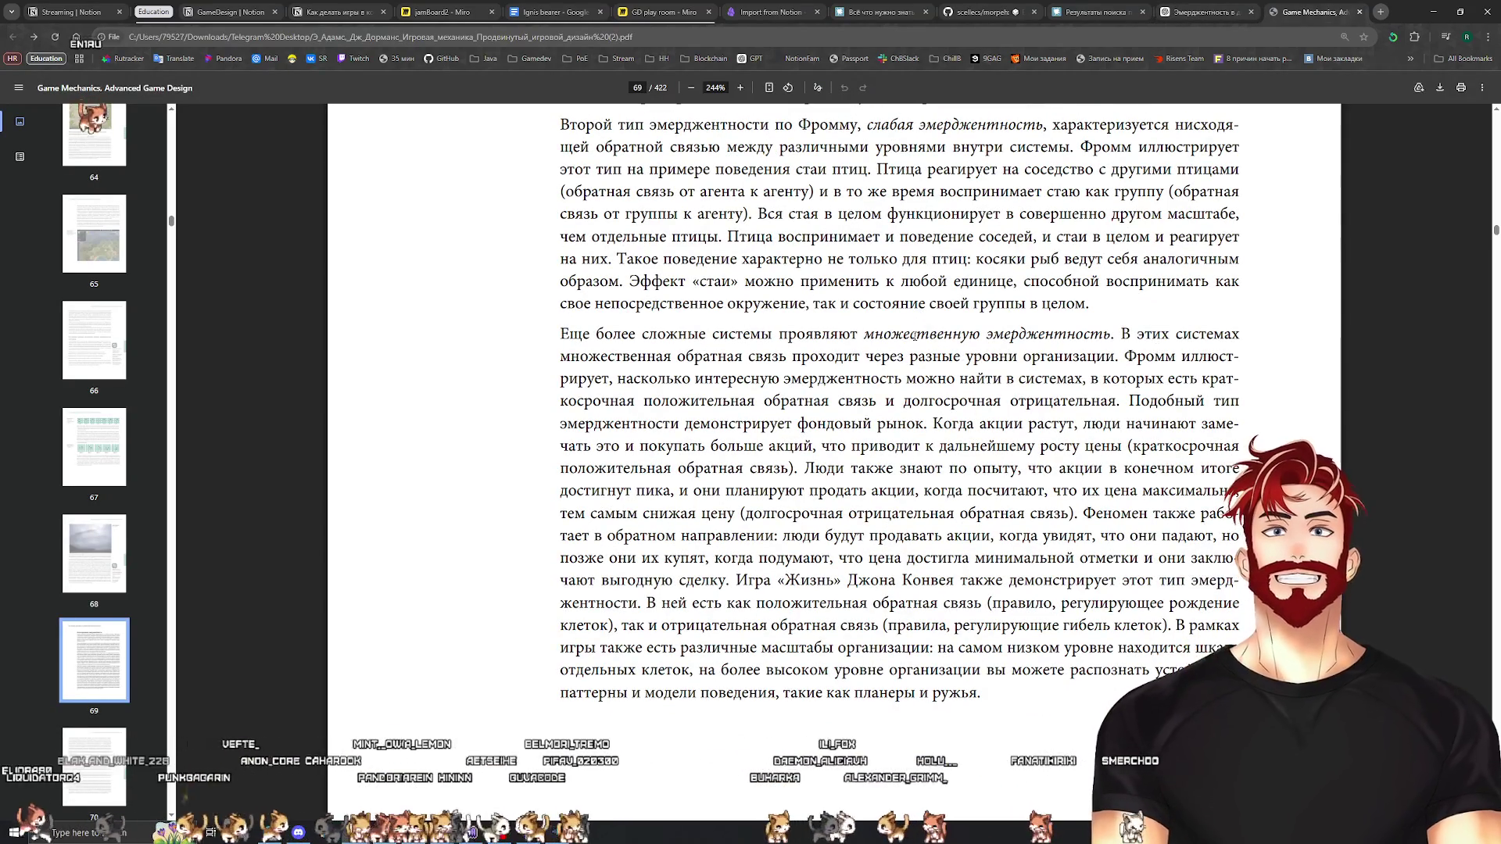
drag(868, 334, 1110, 334)
scroll(1107, 454, down, 8)
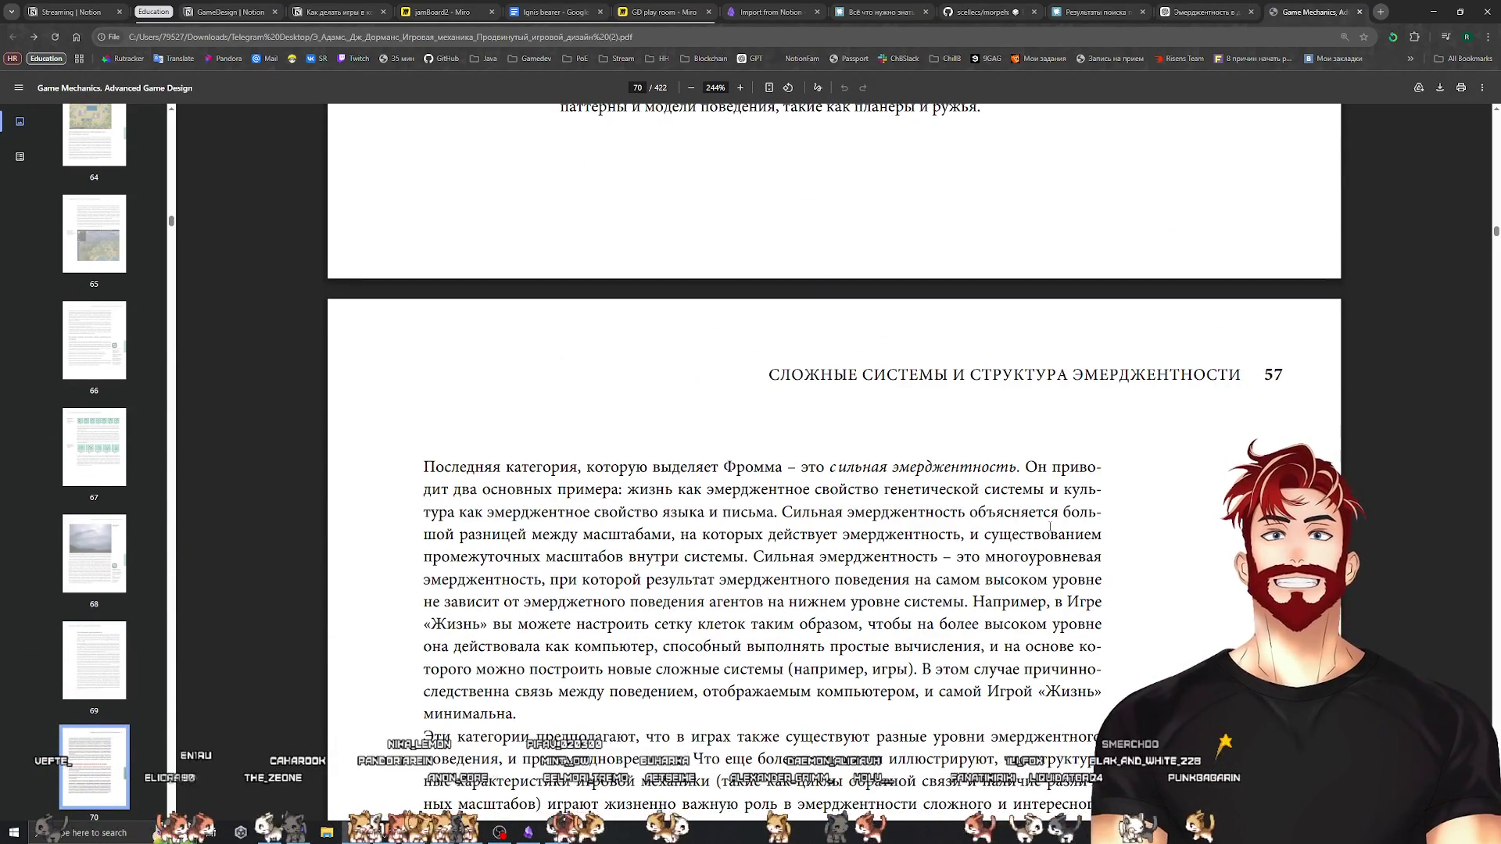
scroll(1050, 526, up, 5)
scroll(1049, 526, up, 2)
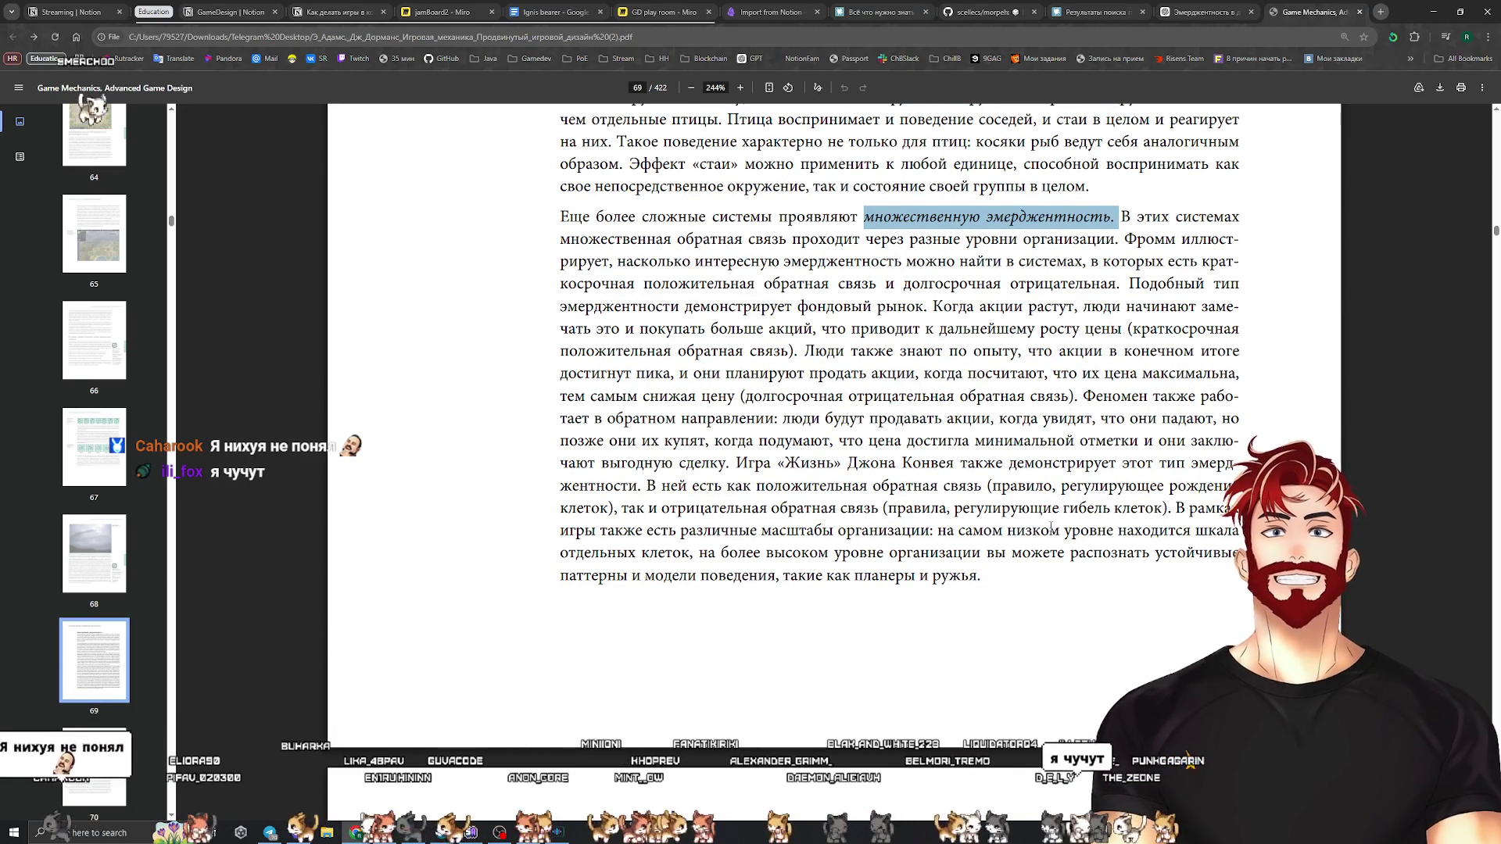
scroll(1050, 526, down, 10)
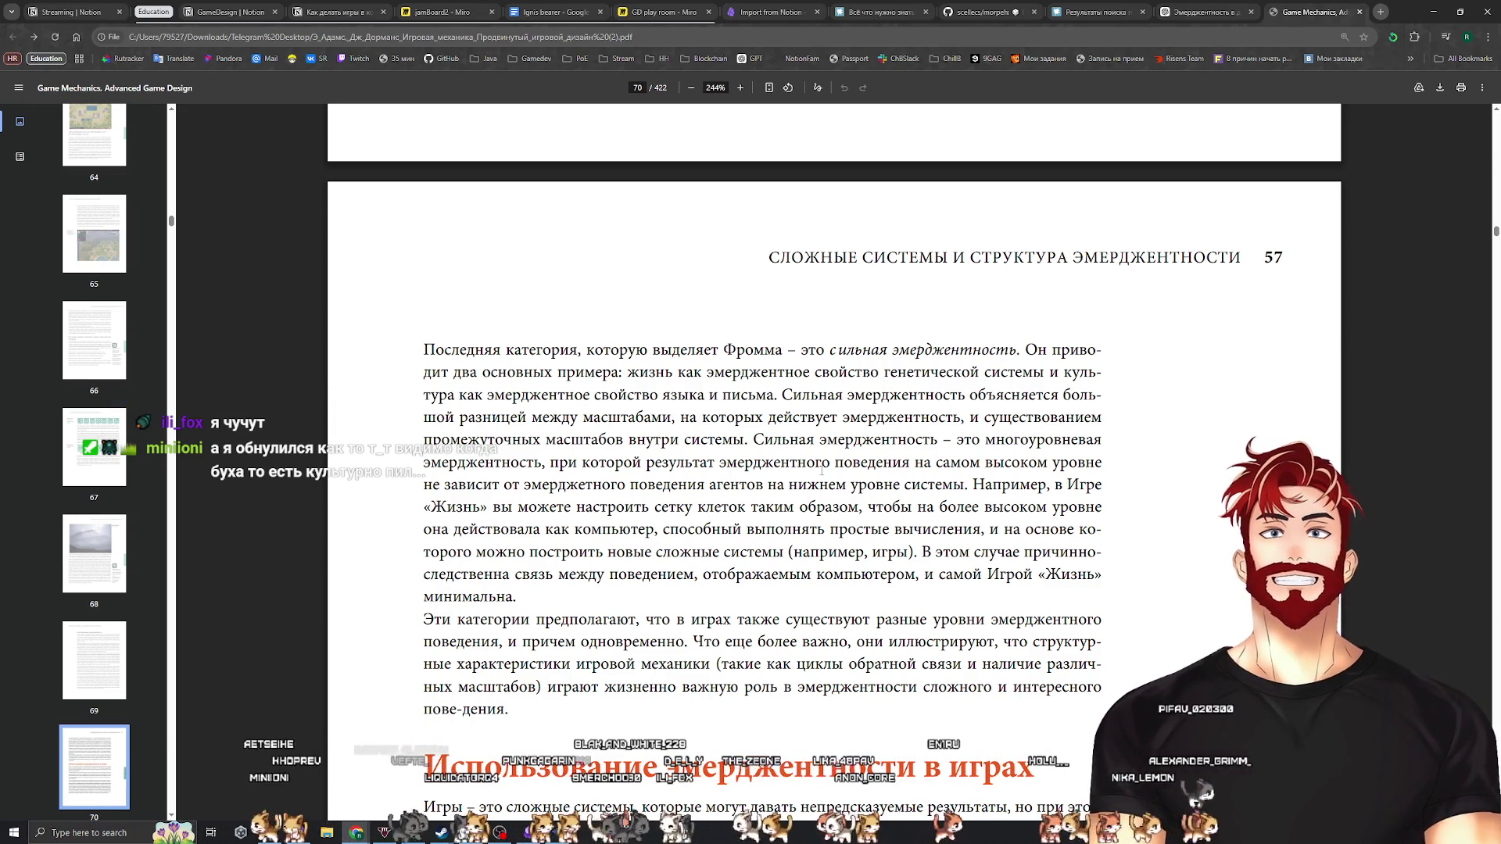
scroll(863, 504, up, 10)
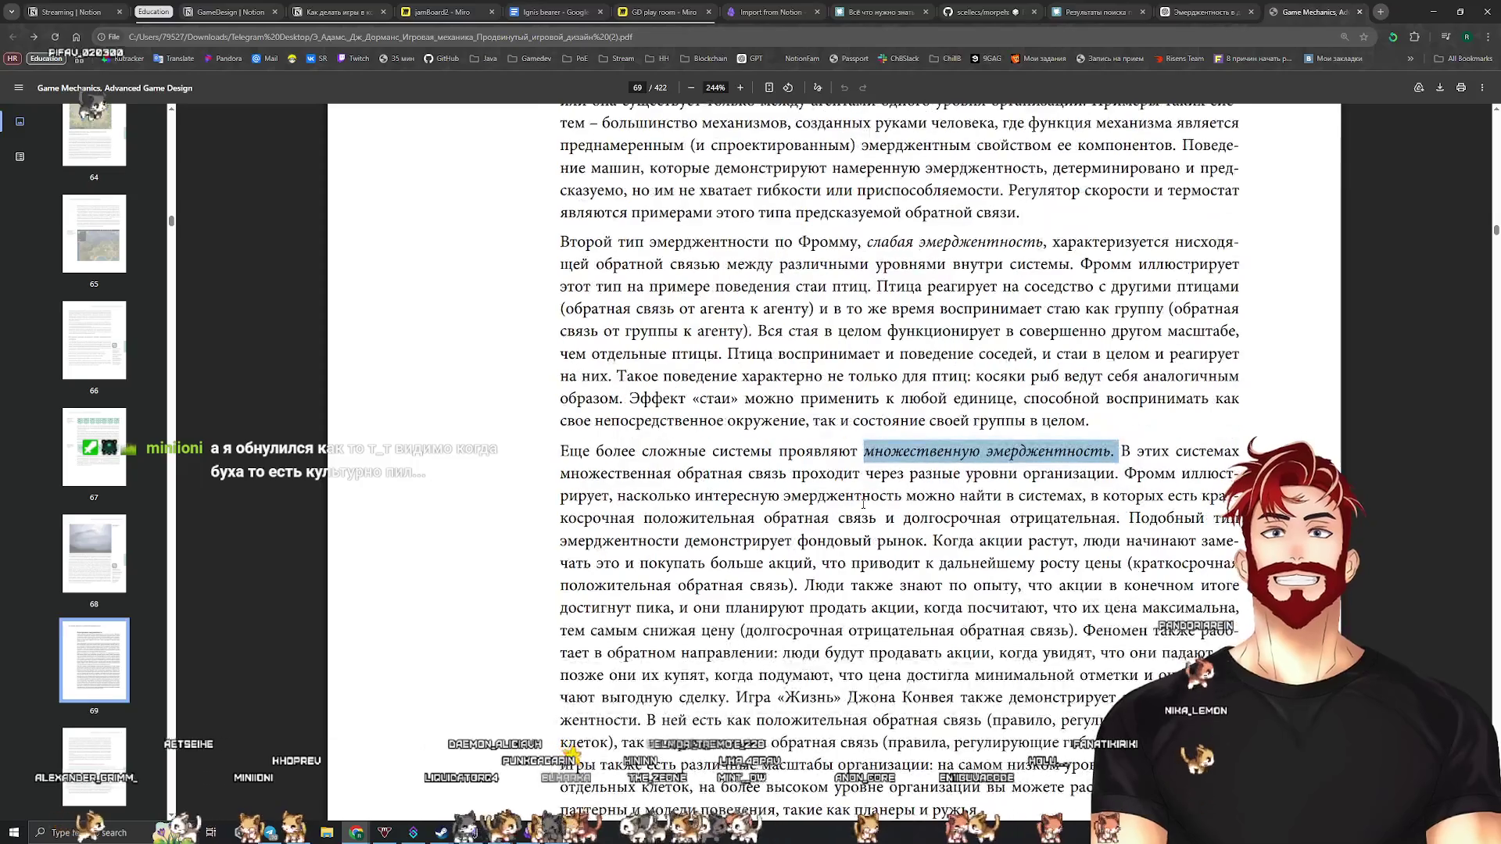
Return to the ChatGPT conversation about emergence in Chrome
key(alt+Tab)
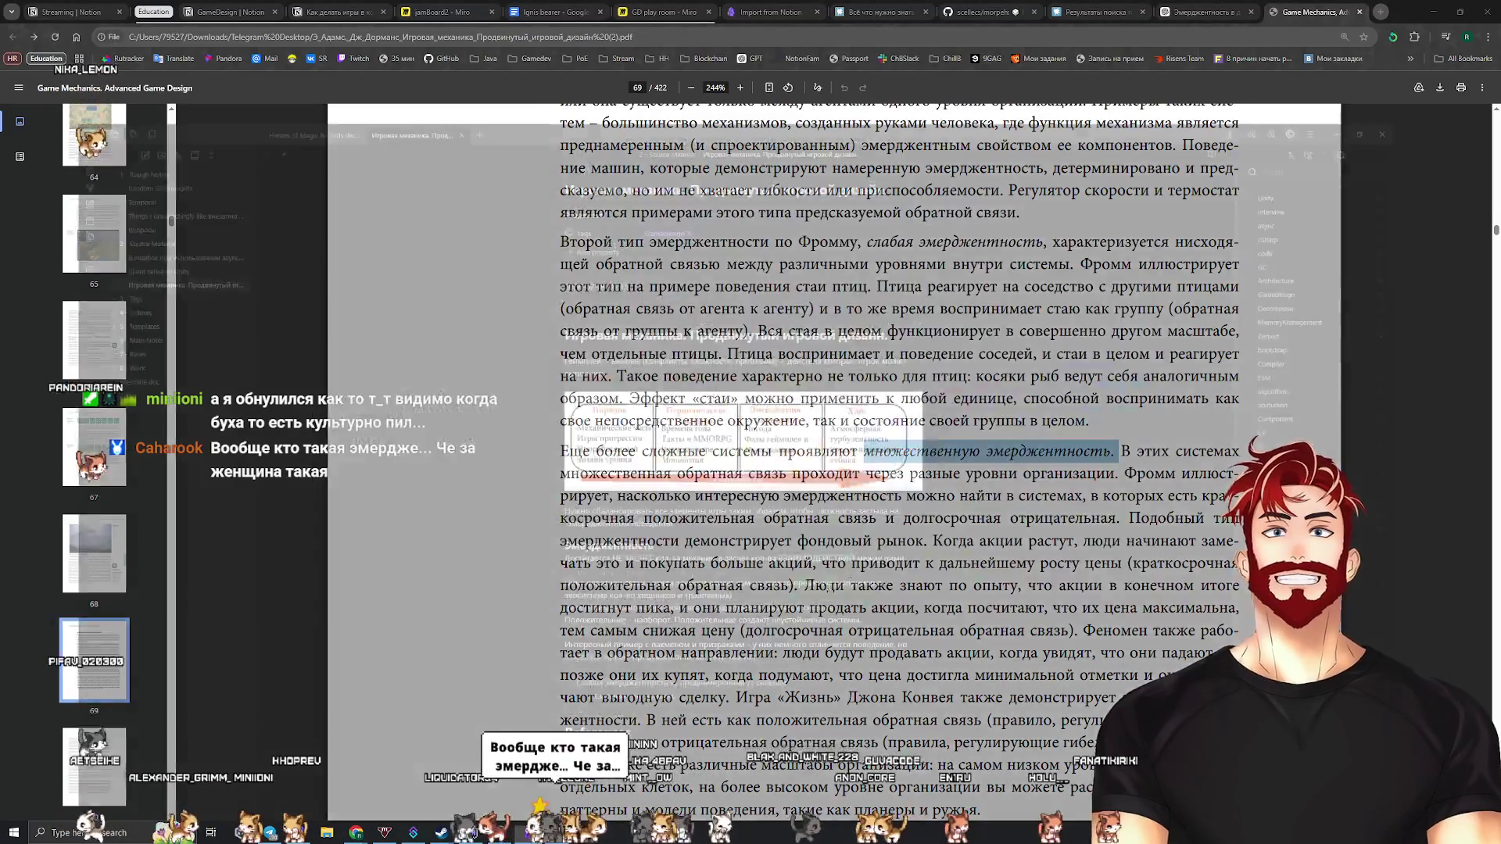
key(alt+Tab)
key(alt+Tab)
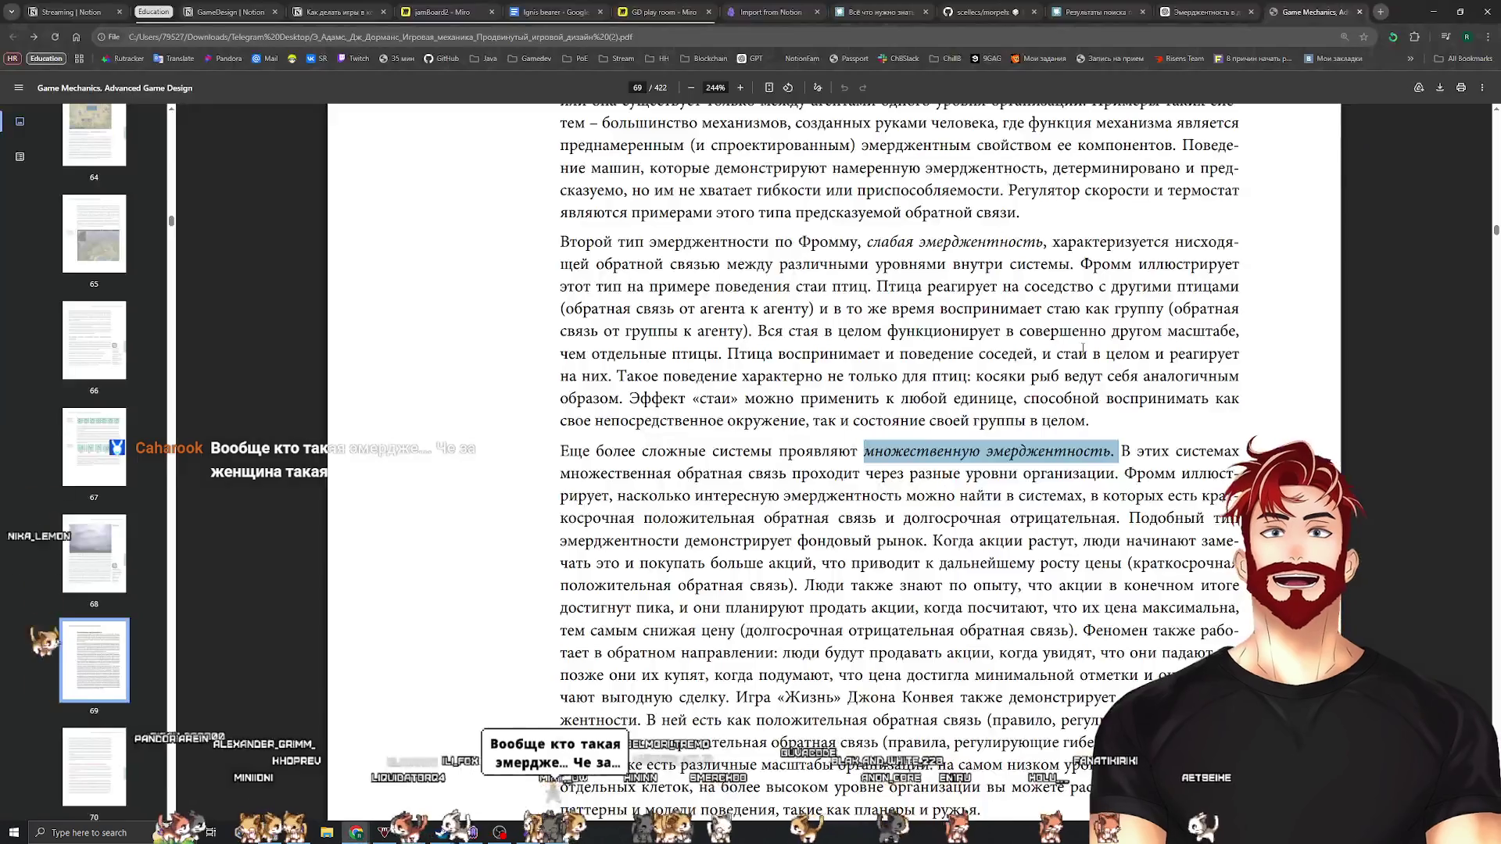
key(ctrl+shift+Tab)
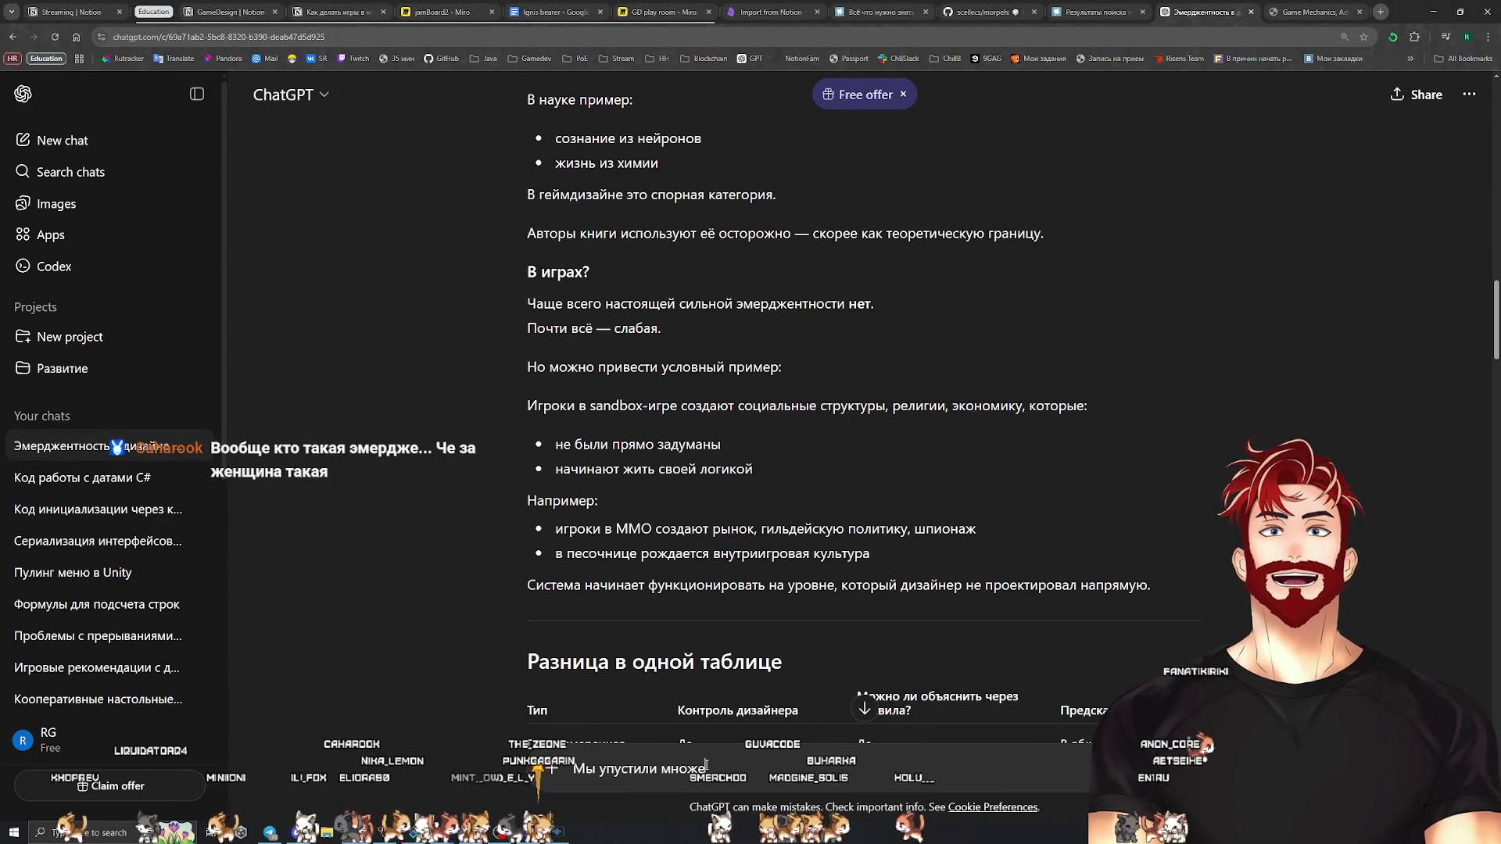
Send ChatGPT the message 'Мы упустили множественную эмерджентность'
text(ственную эмерд)
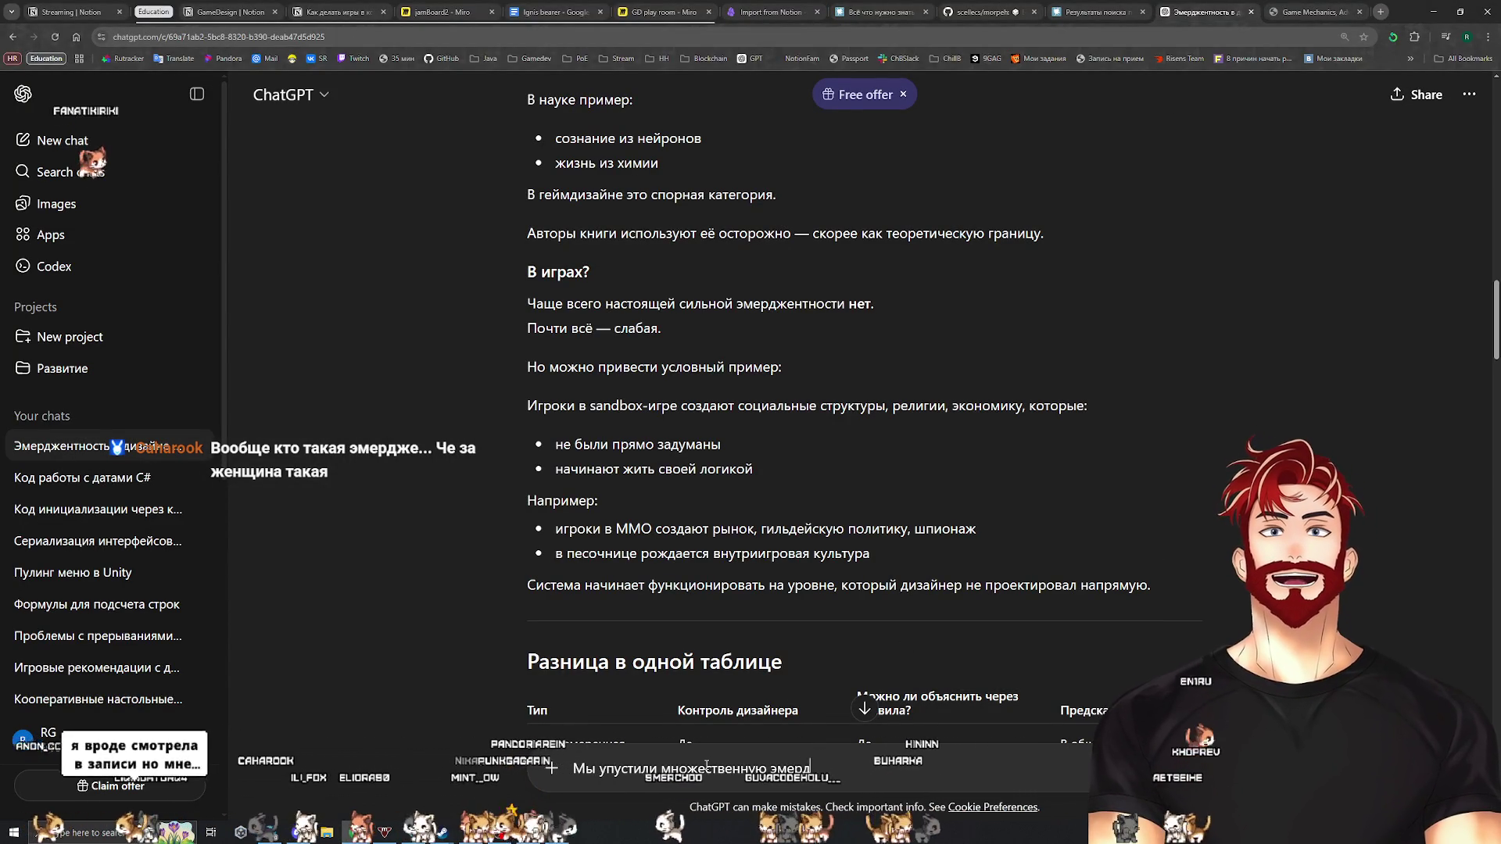
text(жентность)
key(Return)
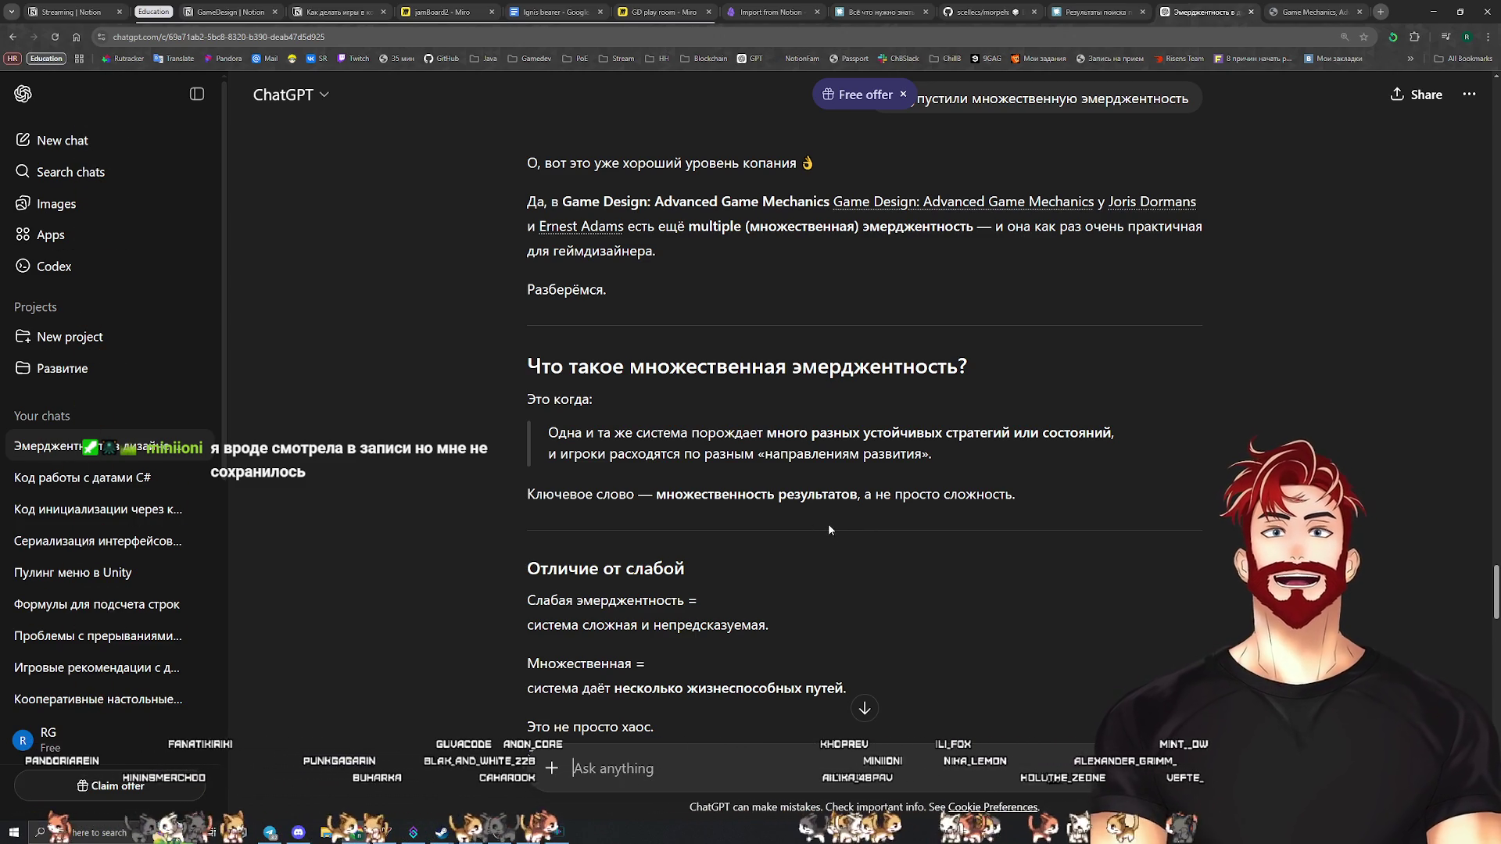
scroll(830, 529, down, 3)
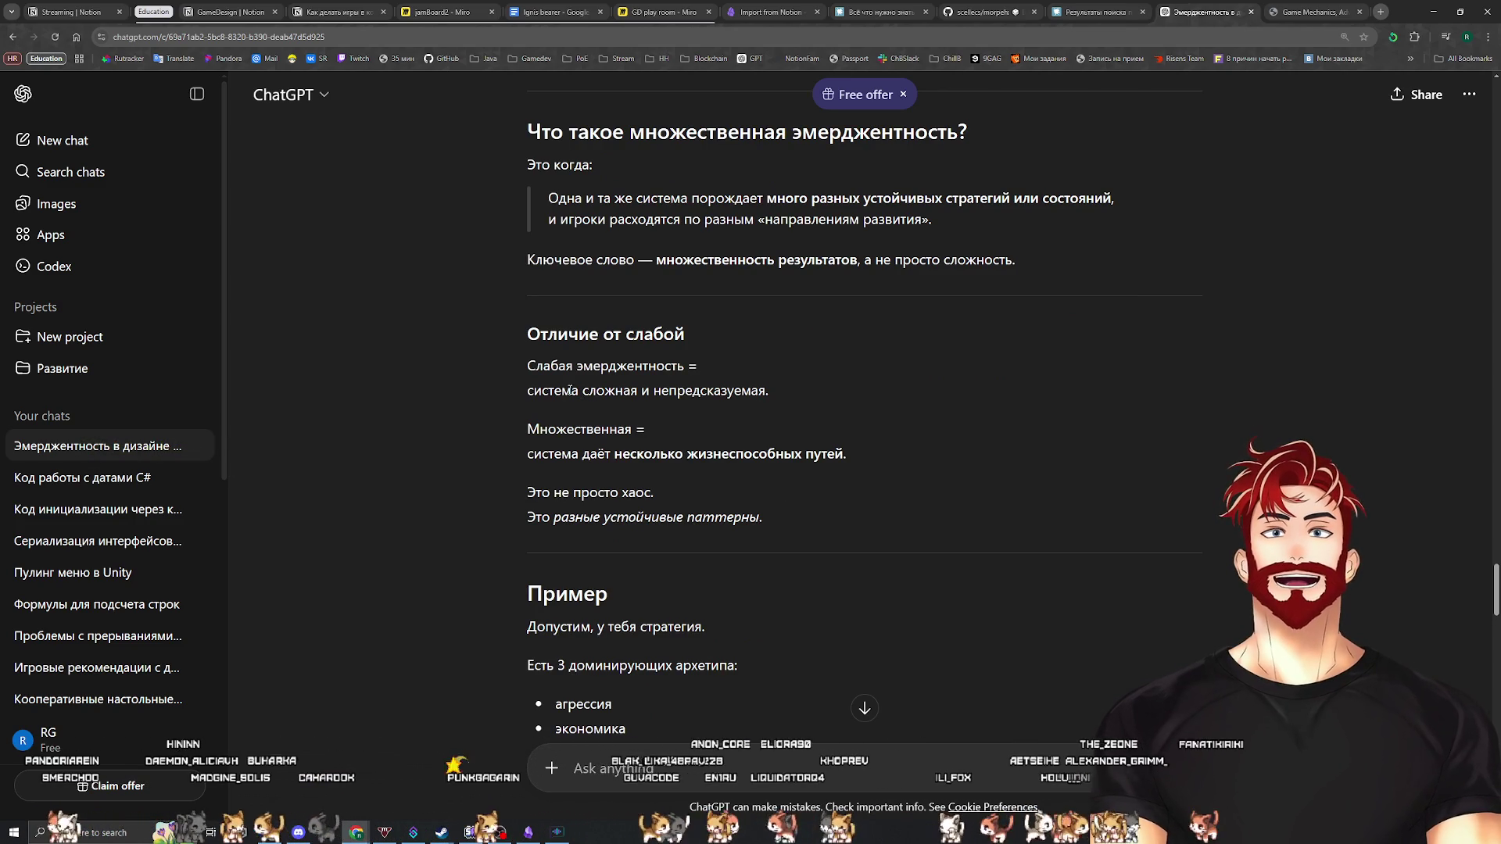
drag(531, 454, 850, 446)
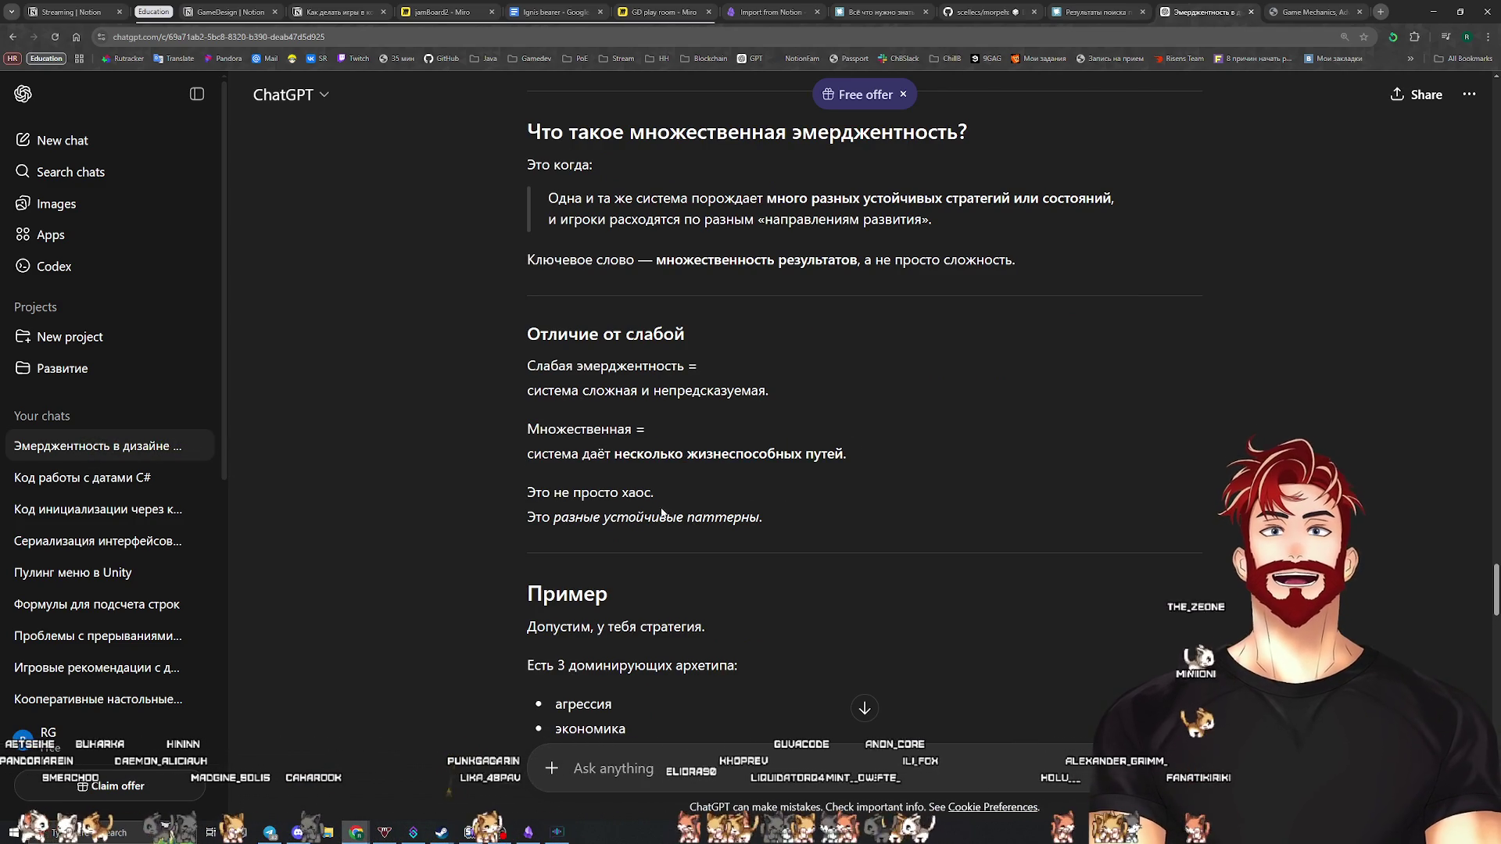
drag(505, 526, 765, 517)
click(711, 491)
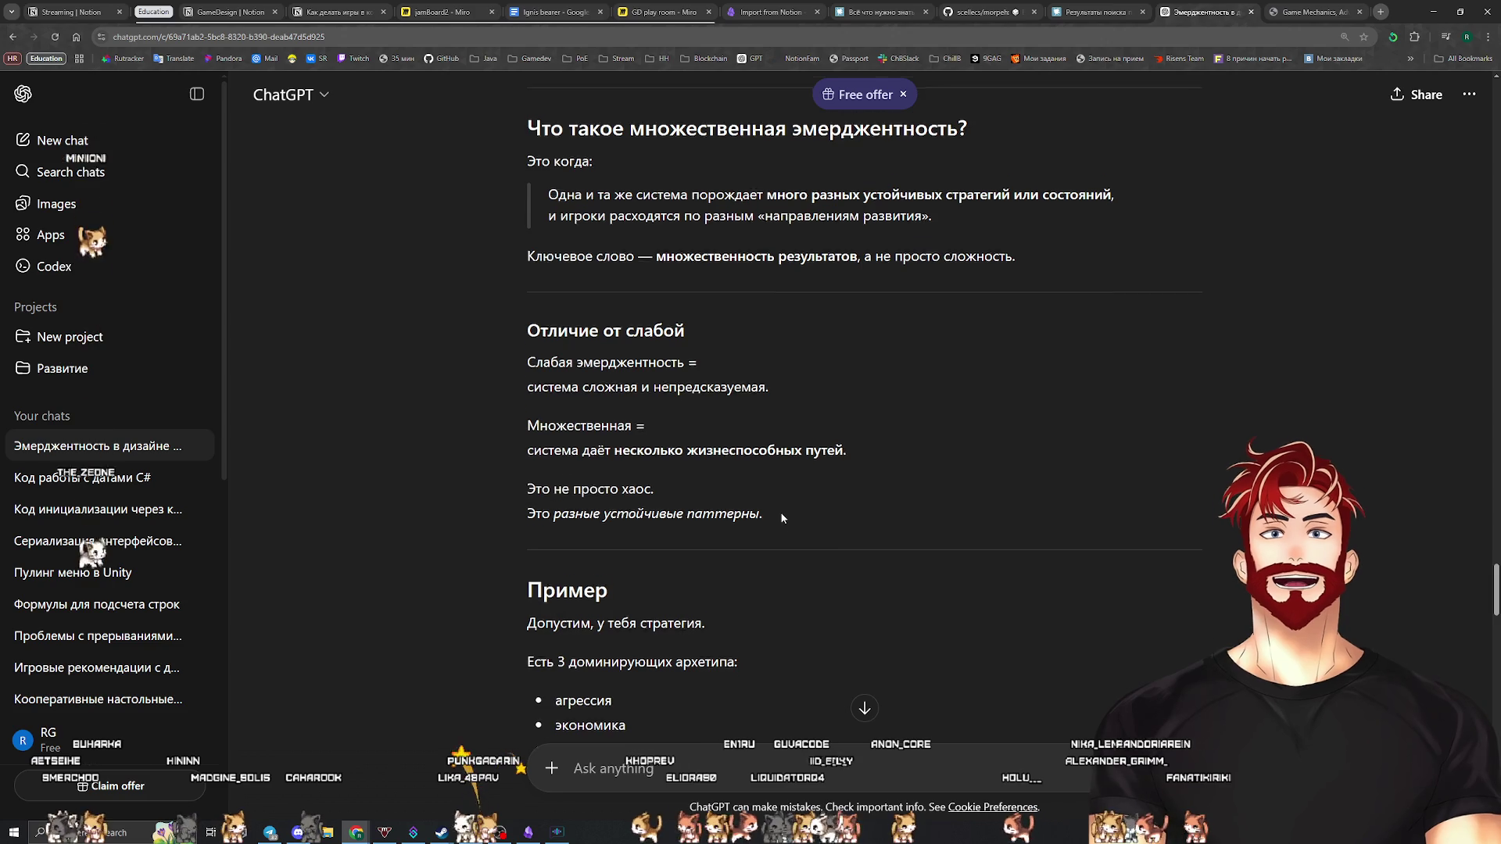
scroll(711, 490, down, 2)
scroll(700, 487, down, 2)
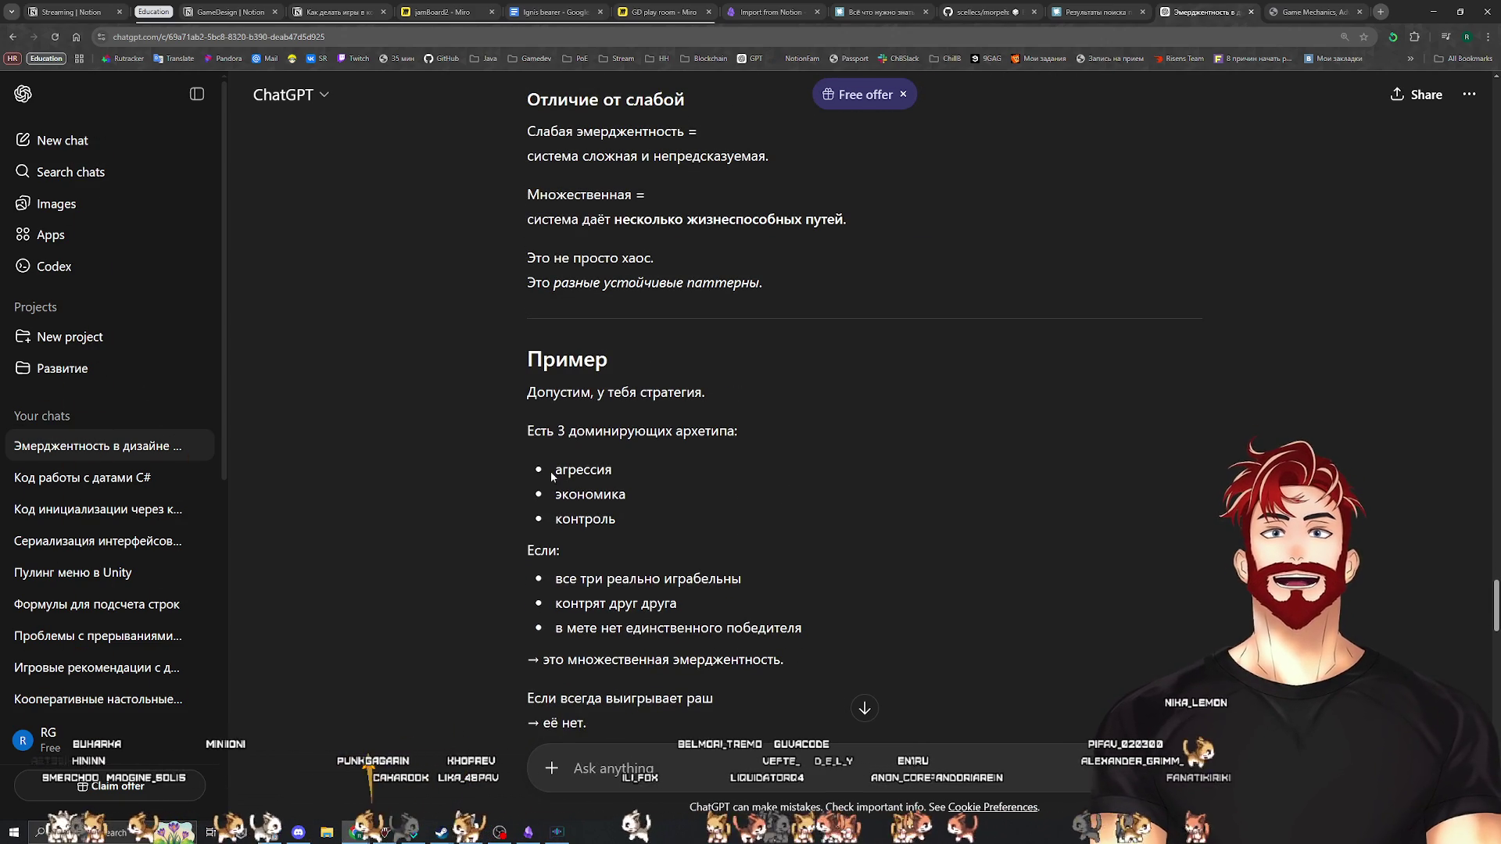
drag(585, 494, 652, 516)
click(676, 514)
scroll(676, 513, down, 2)
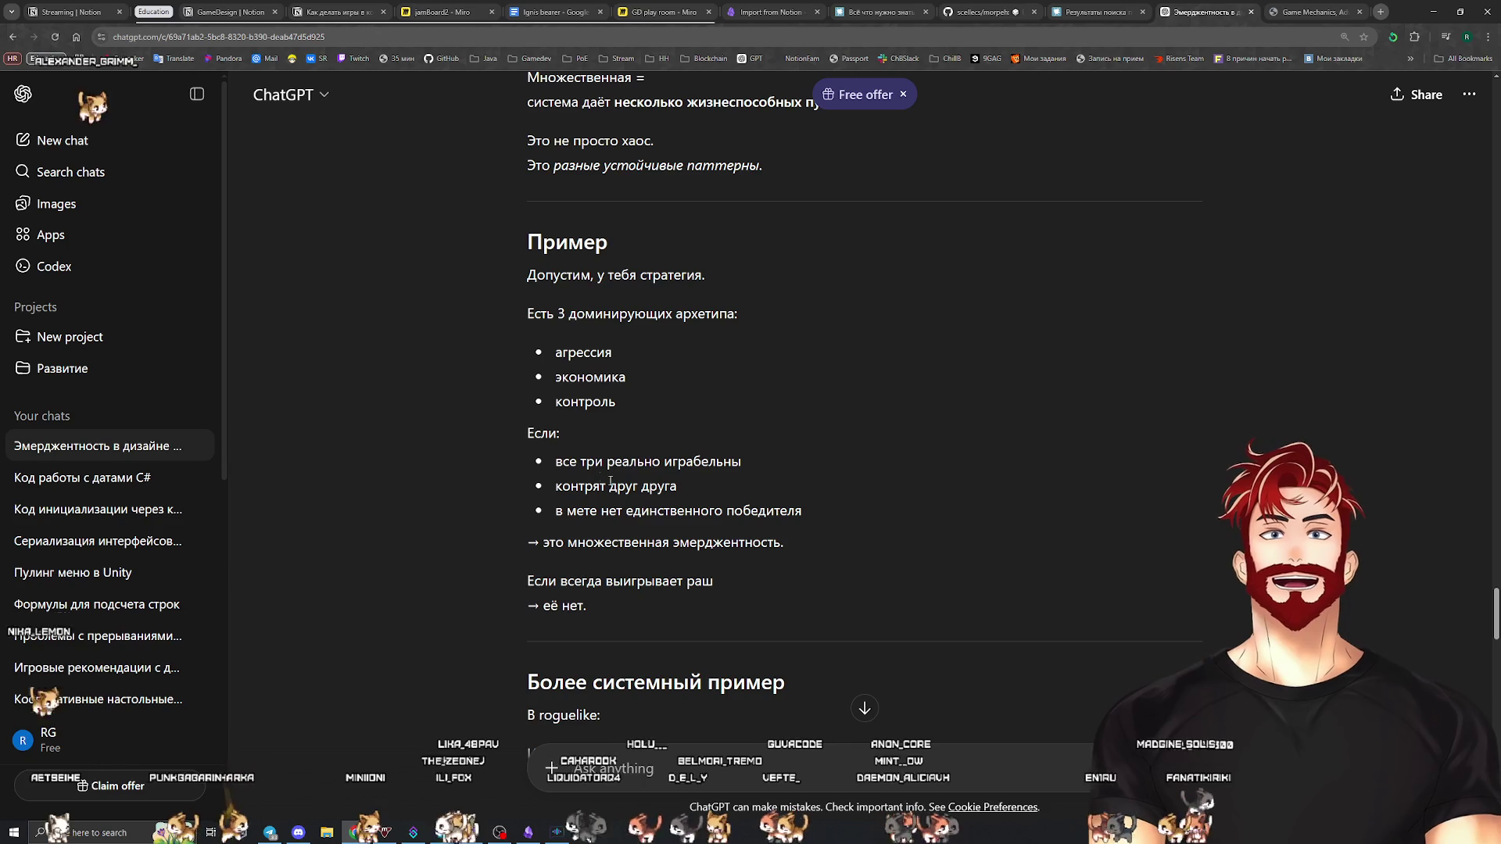
mouse_move(554, 462)
mouse_down()
mouse_move(744, 458)
mouse_move(555, 487)
mouse_move(557, 511)
mouse_move(815, 509)
mouse_up()
drag(545, 544, 785, 542)
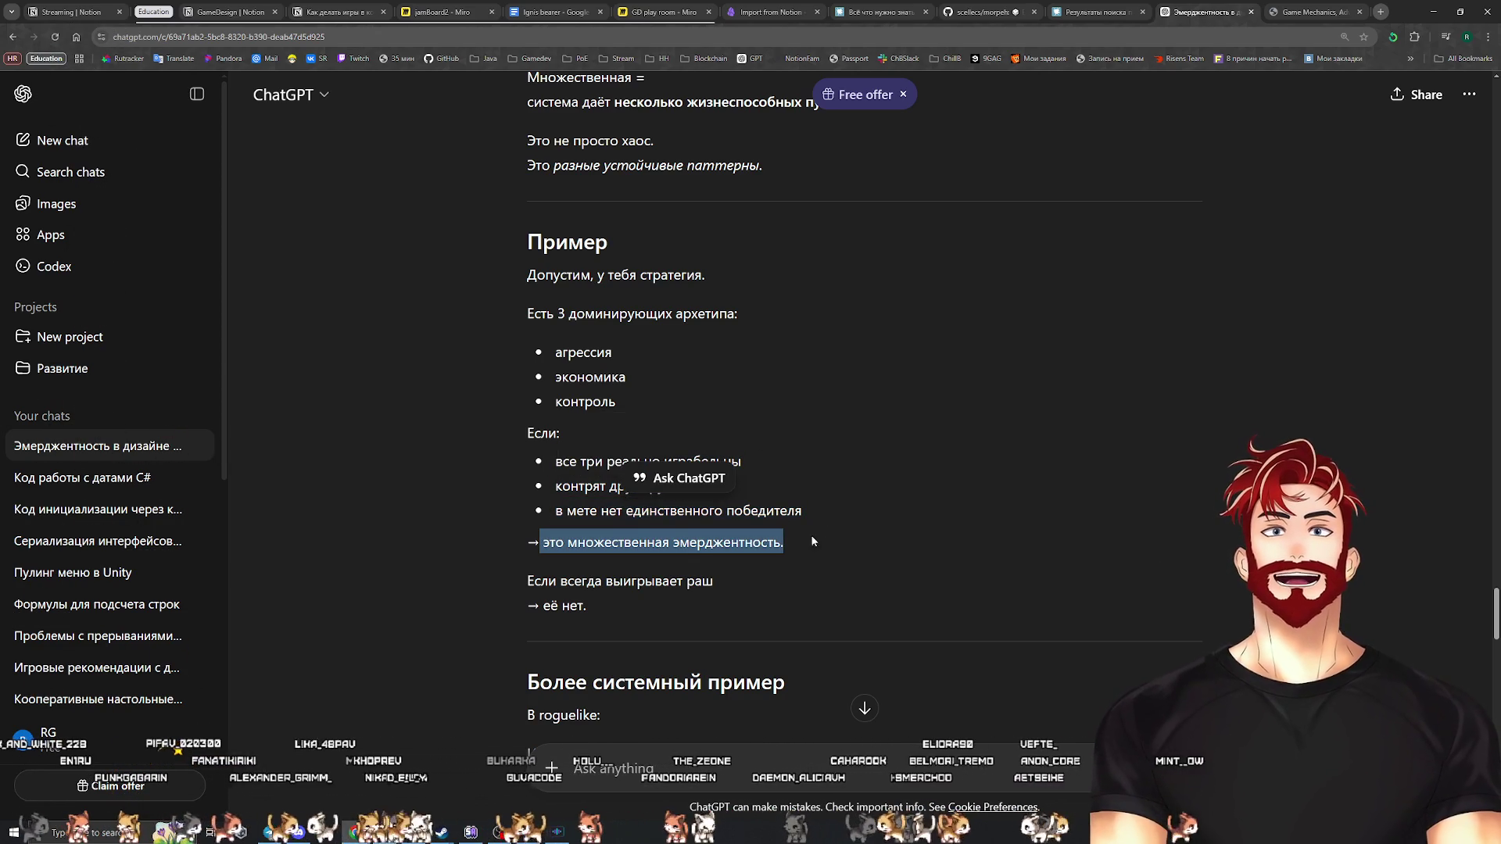
click(701, 562)
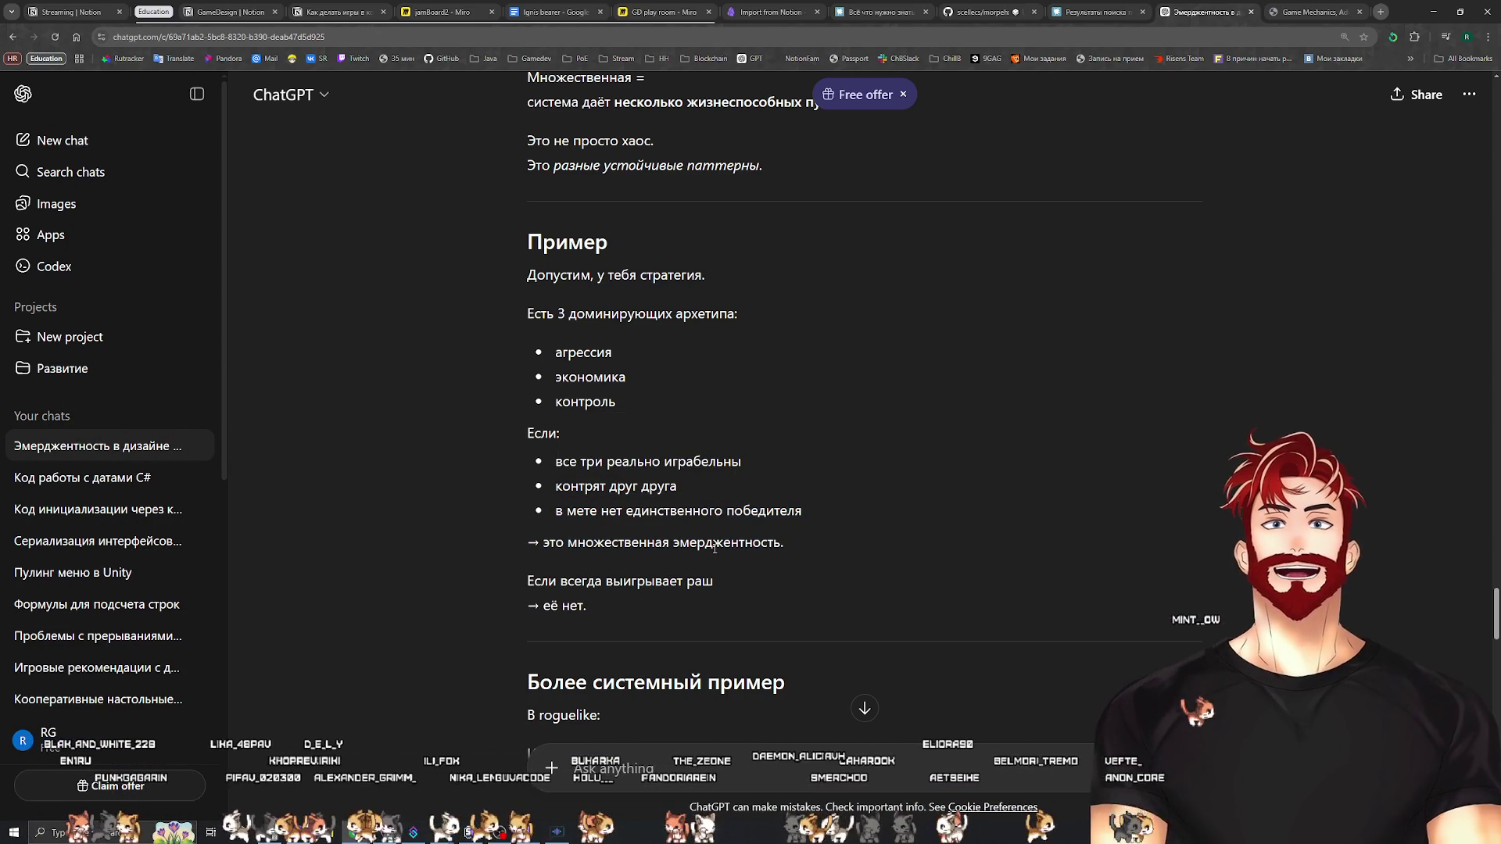
triple_click(547, 603)
click(635, 601)
scroll(635, 600, down, 1)
Read the roguelike example, highlighting the status-effect, summon and burst builds and their criteria
scroll(663, 561, down, 1)
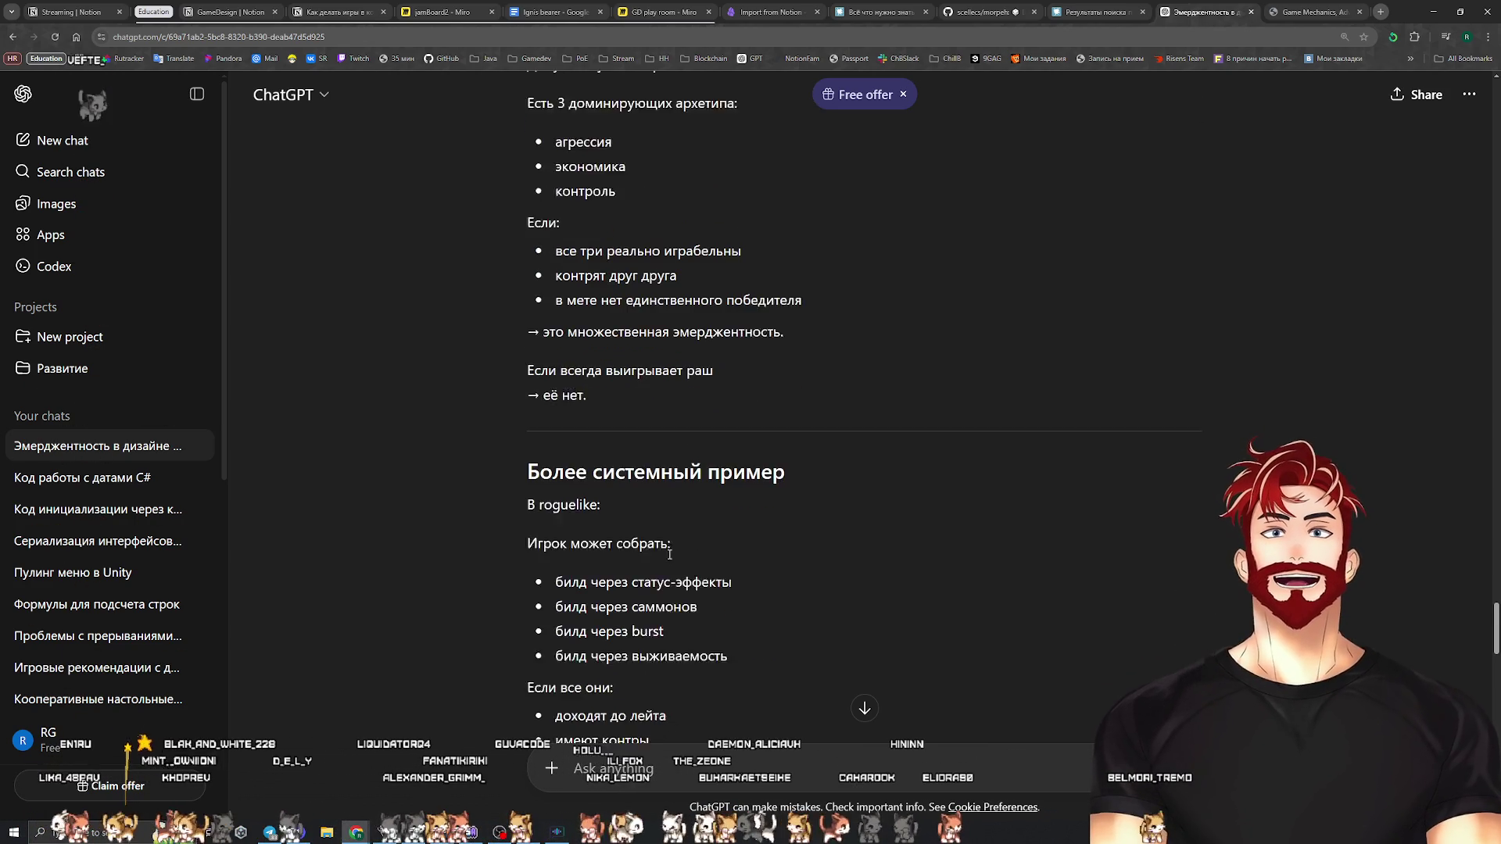
scroll(660, 550, down, 1)
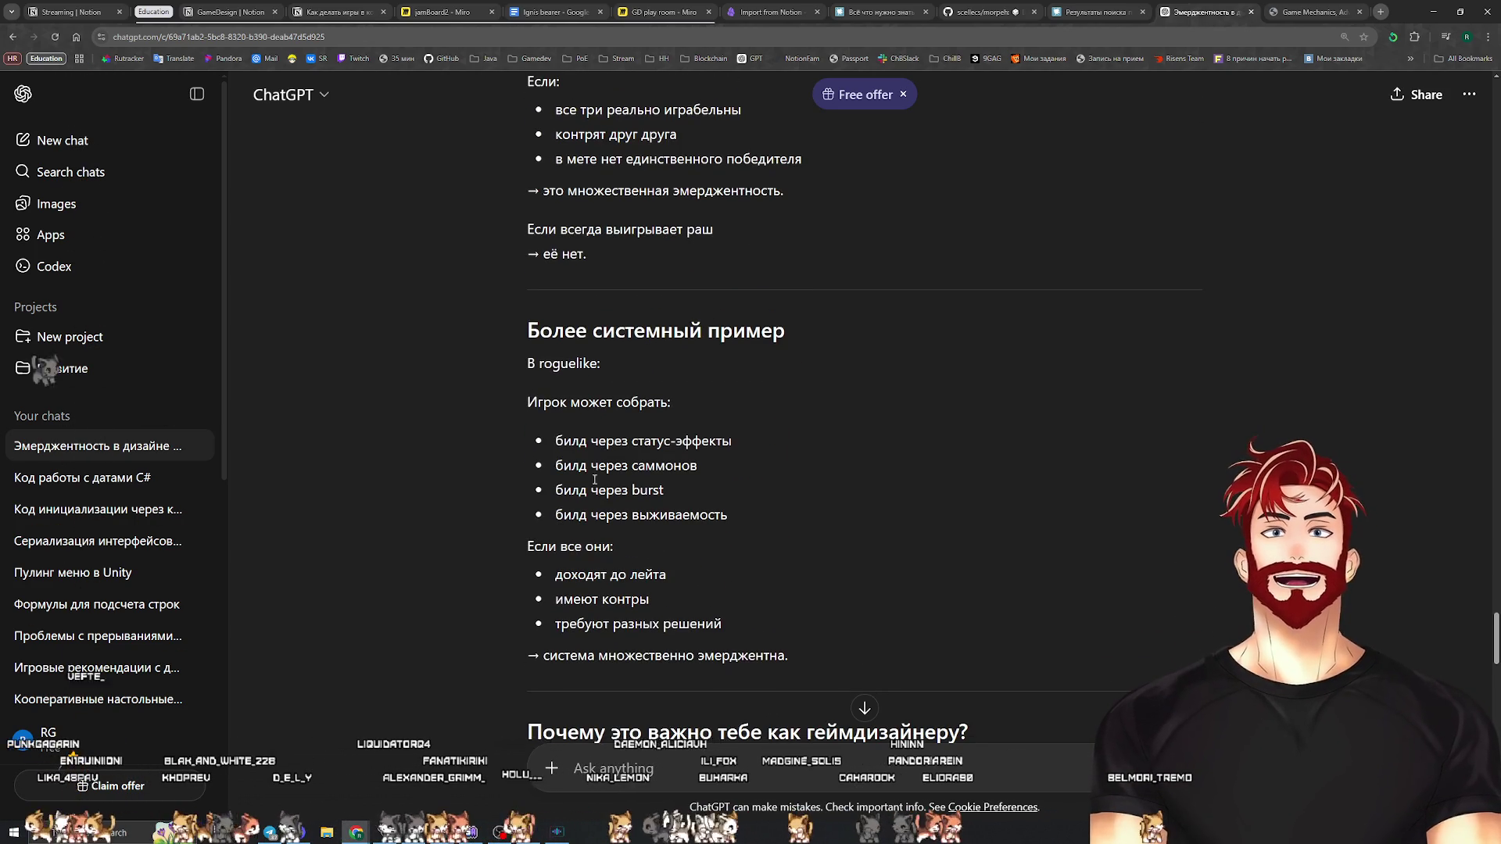
drag(552, 440, 745, 438)
mouse_move(583, 472)
mouse_down()
mouse_move(556, 466)
mouse_move(708, 462)
mouse_up()
drag(555, 490, 666, 491)
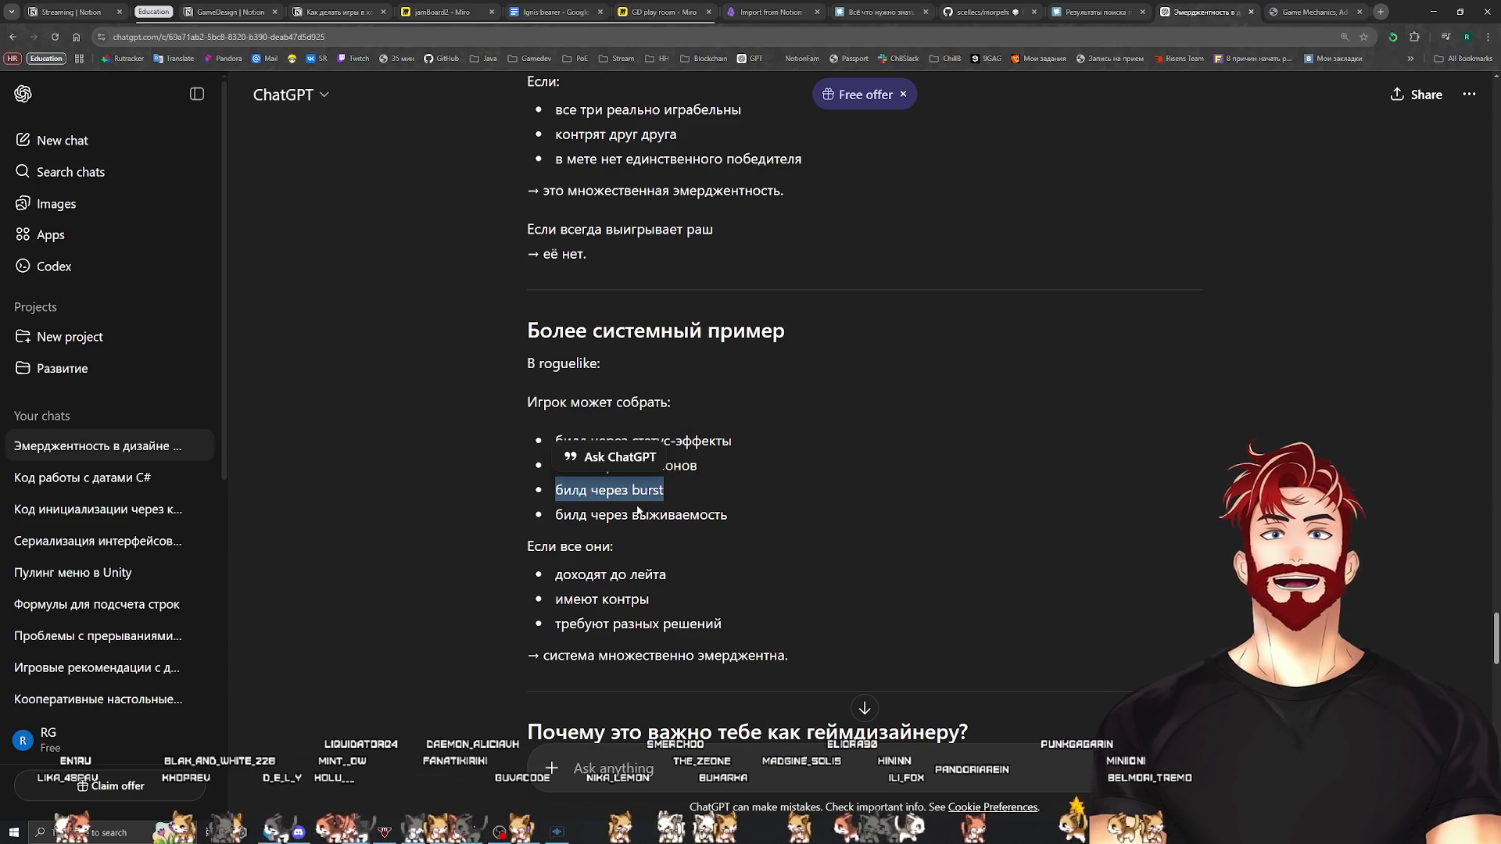
drag(554, 518, 732, 510)
scroll(622, 548, down, 1)
click(596, 517)
triple_click(596, 516)
triple_click(593, 541)
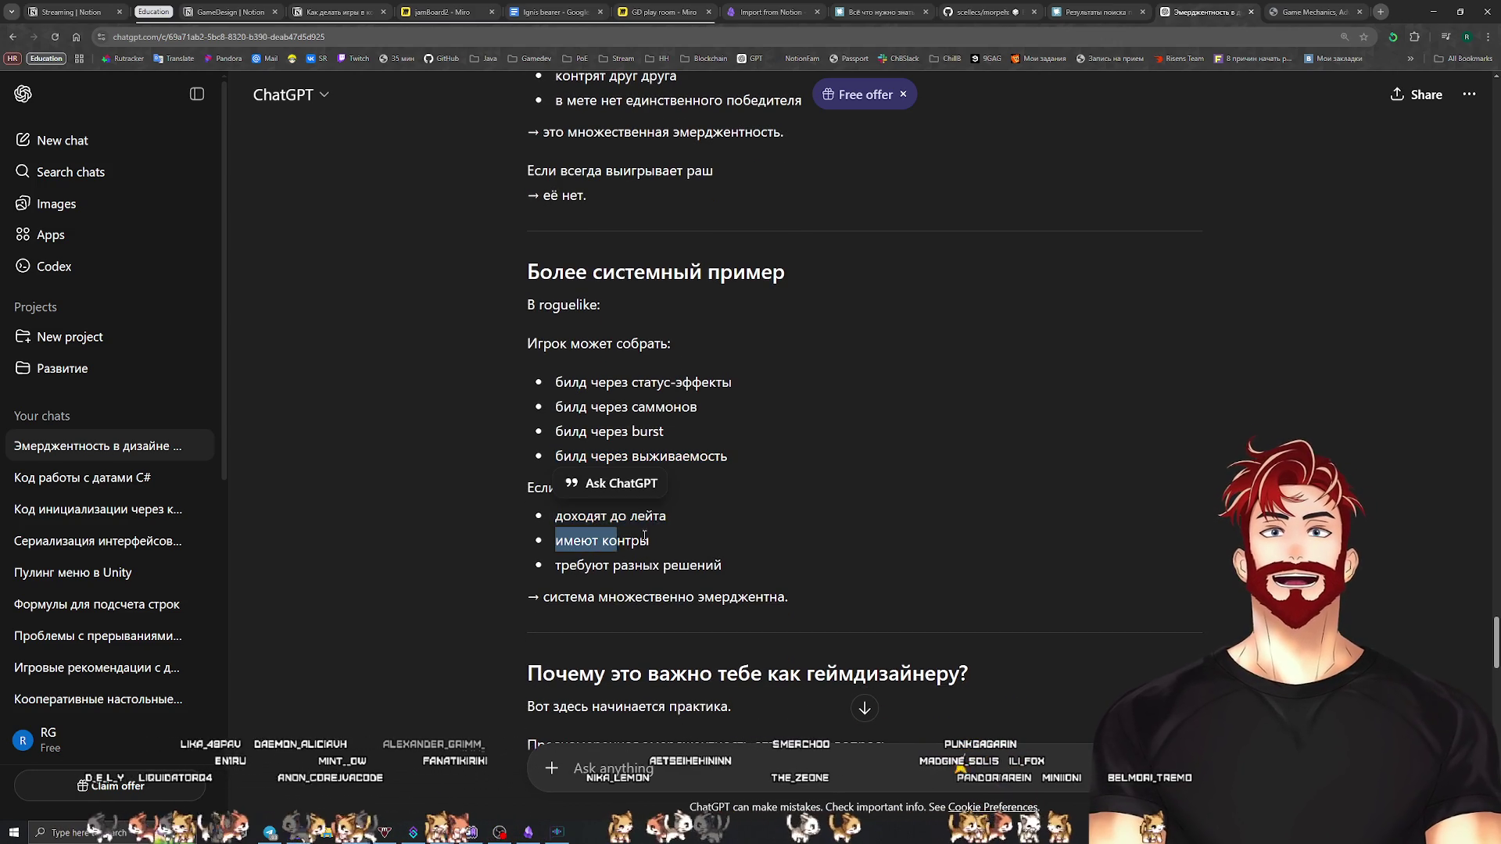
drag(588, 561, 748, 570)
click(743, 560)
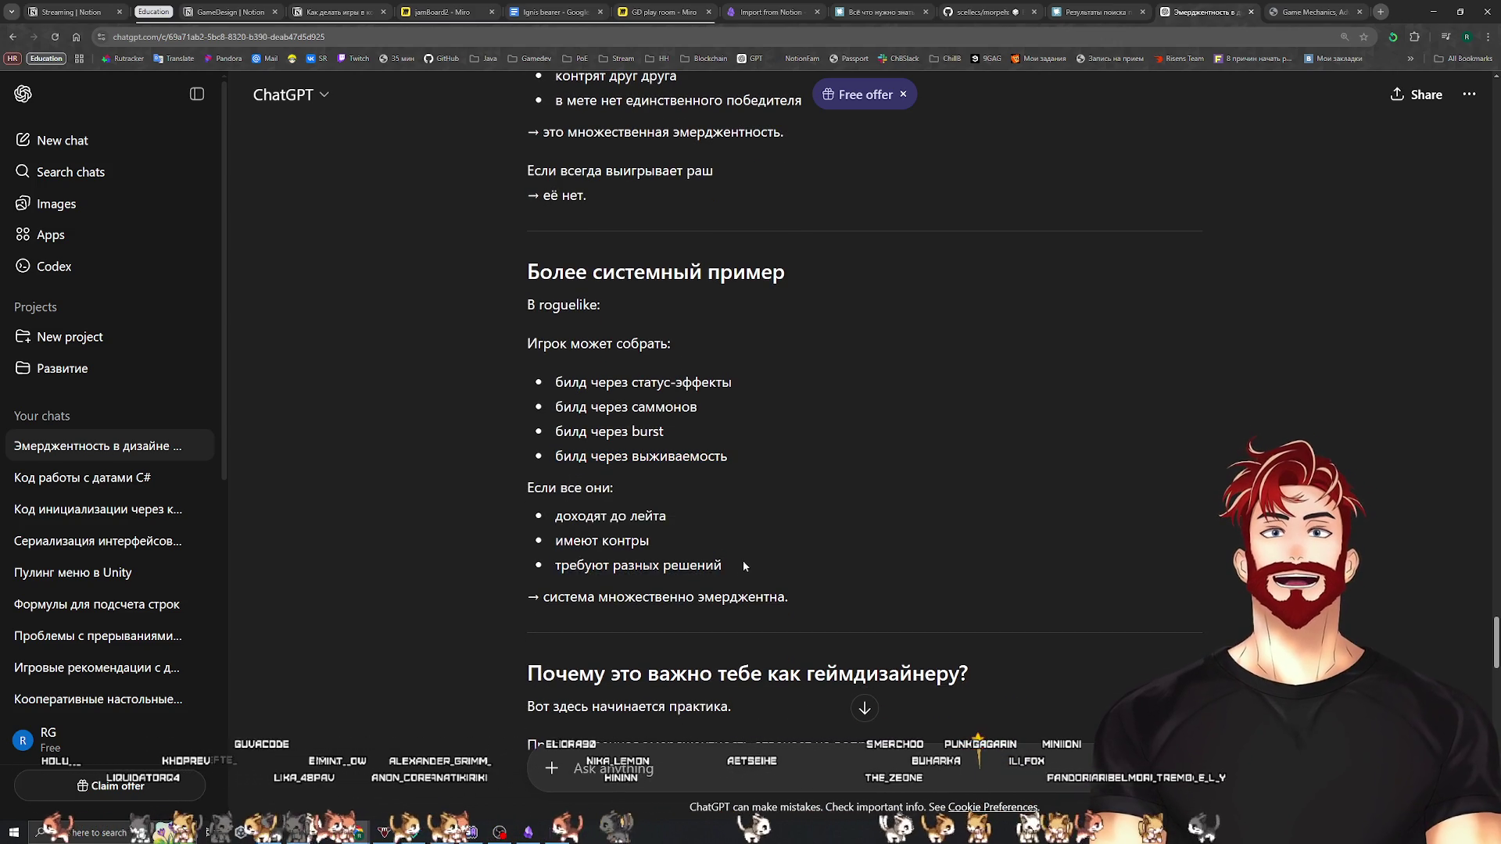
Review the design questions on combining mechanics and distinct stable play styles, then return to Obsidian
scroll(708, 532, down, 2)
scroll(678, 522, down, 3)
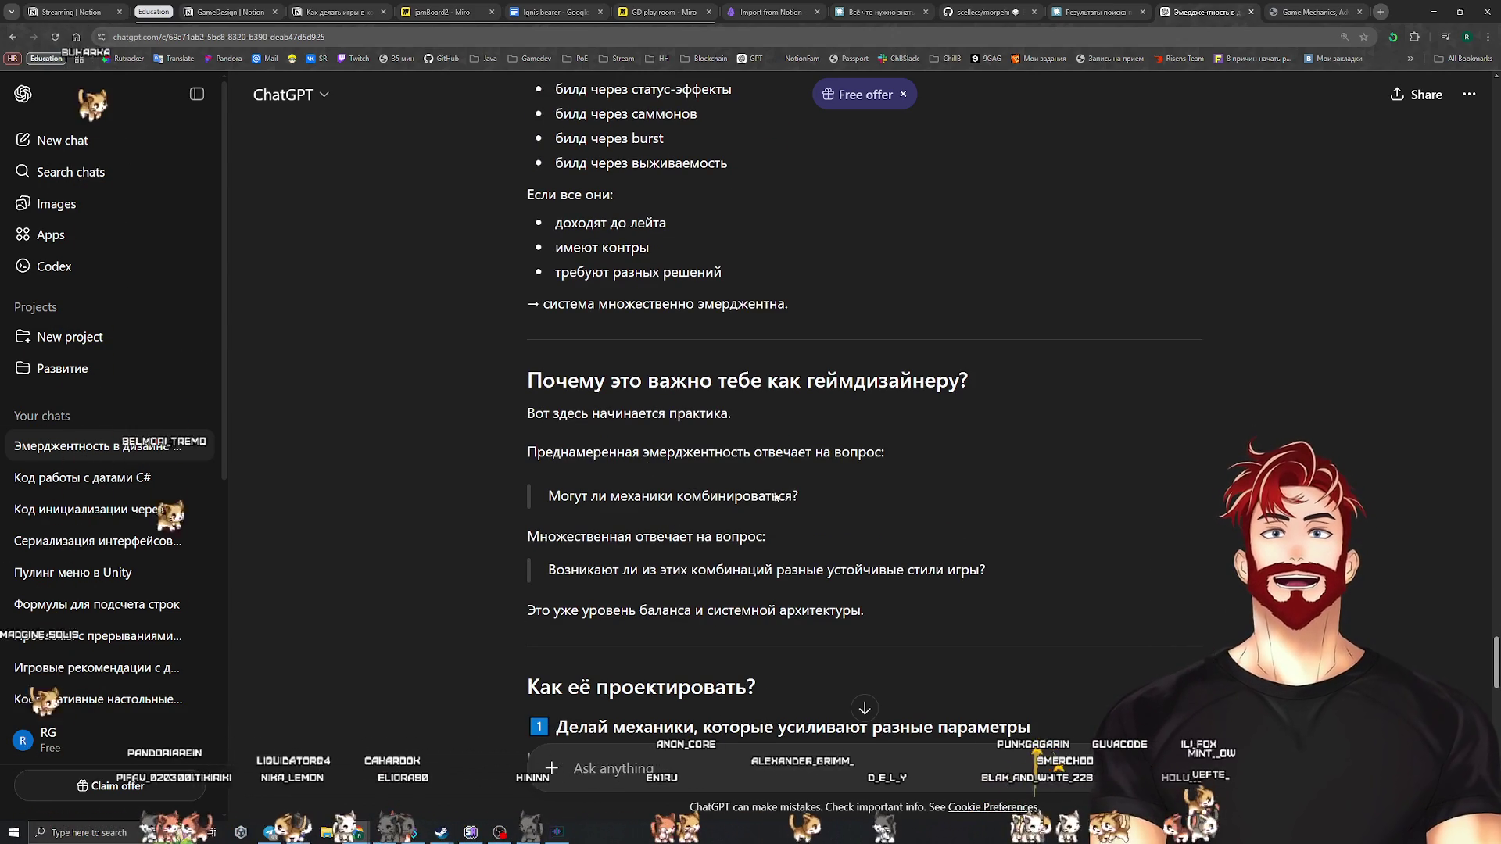
drag(795, 499, 548, 496)
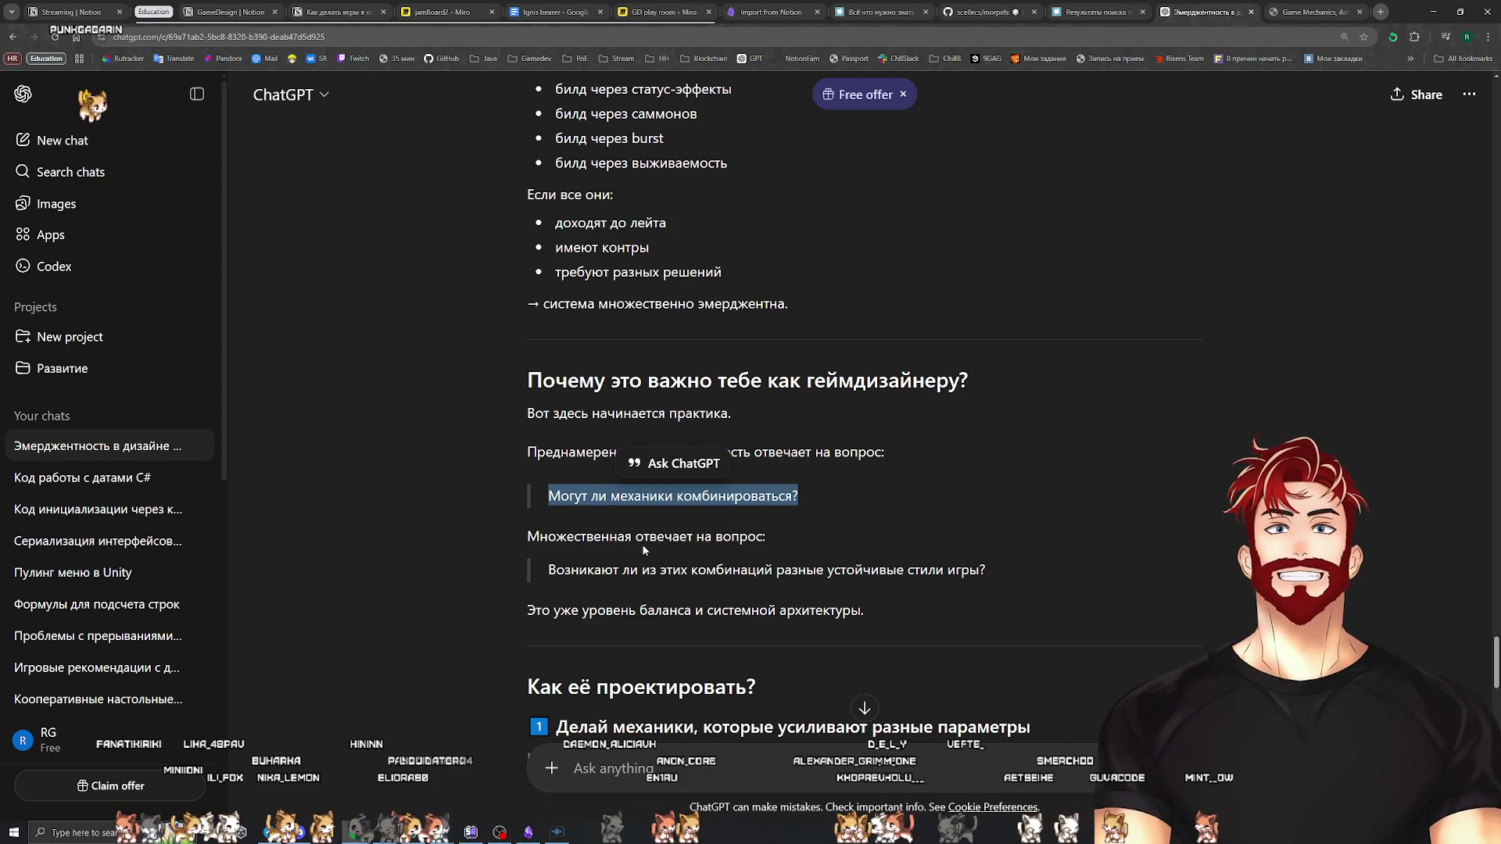
click(524, 461)
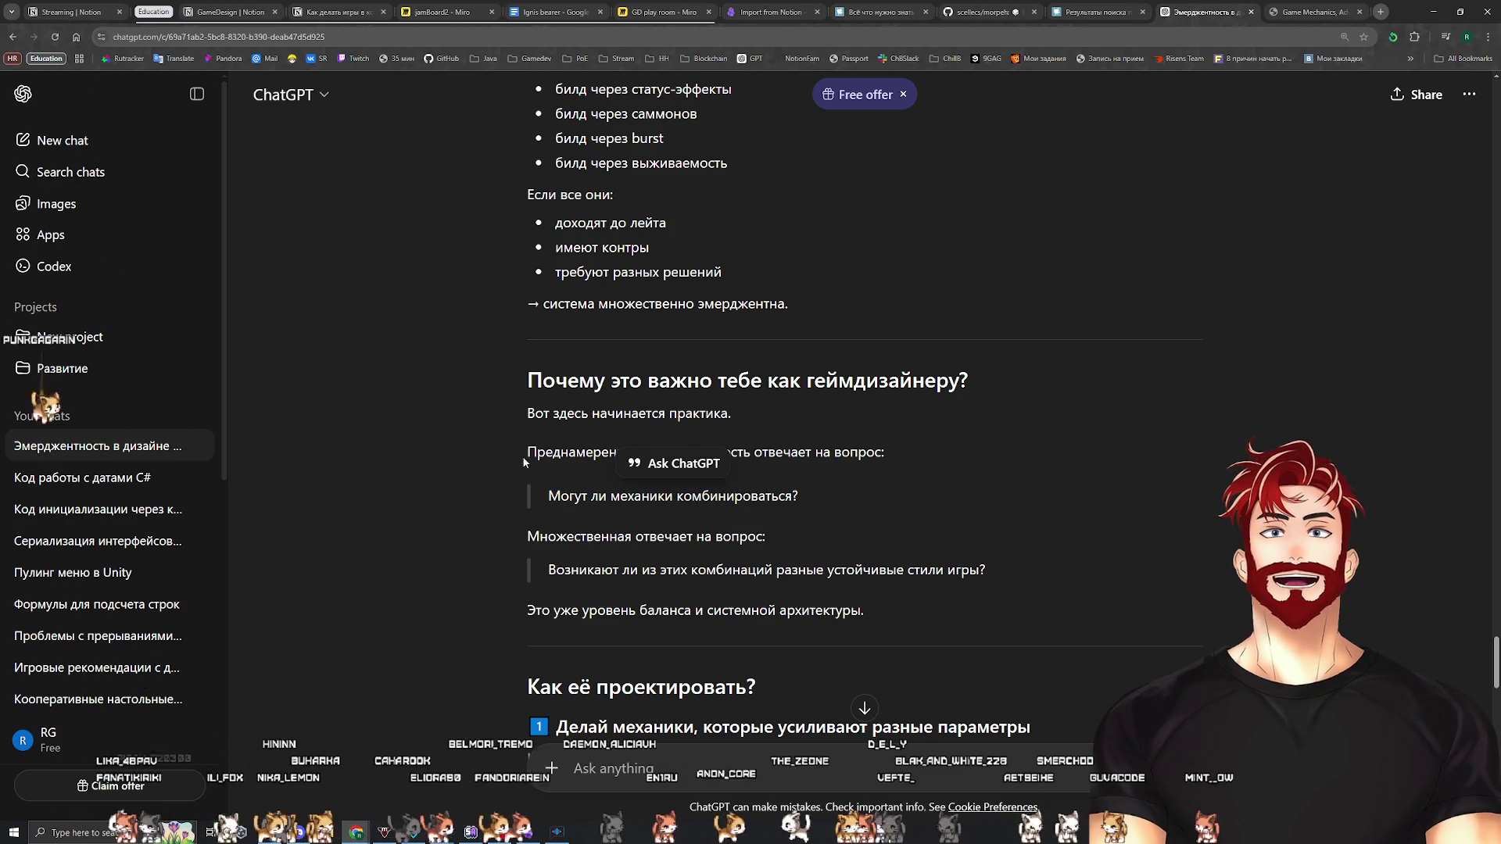
drag(808, 494, 484, 449)
click(770, 547)
scroll(621, 552, down, 1)
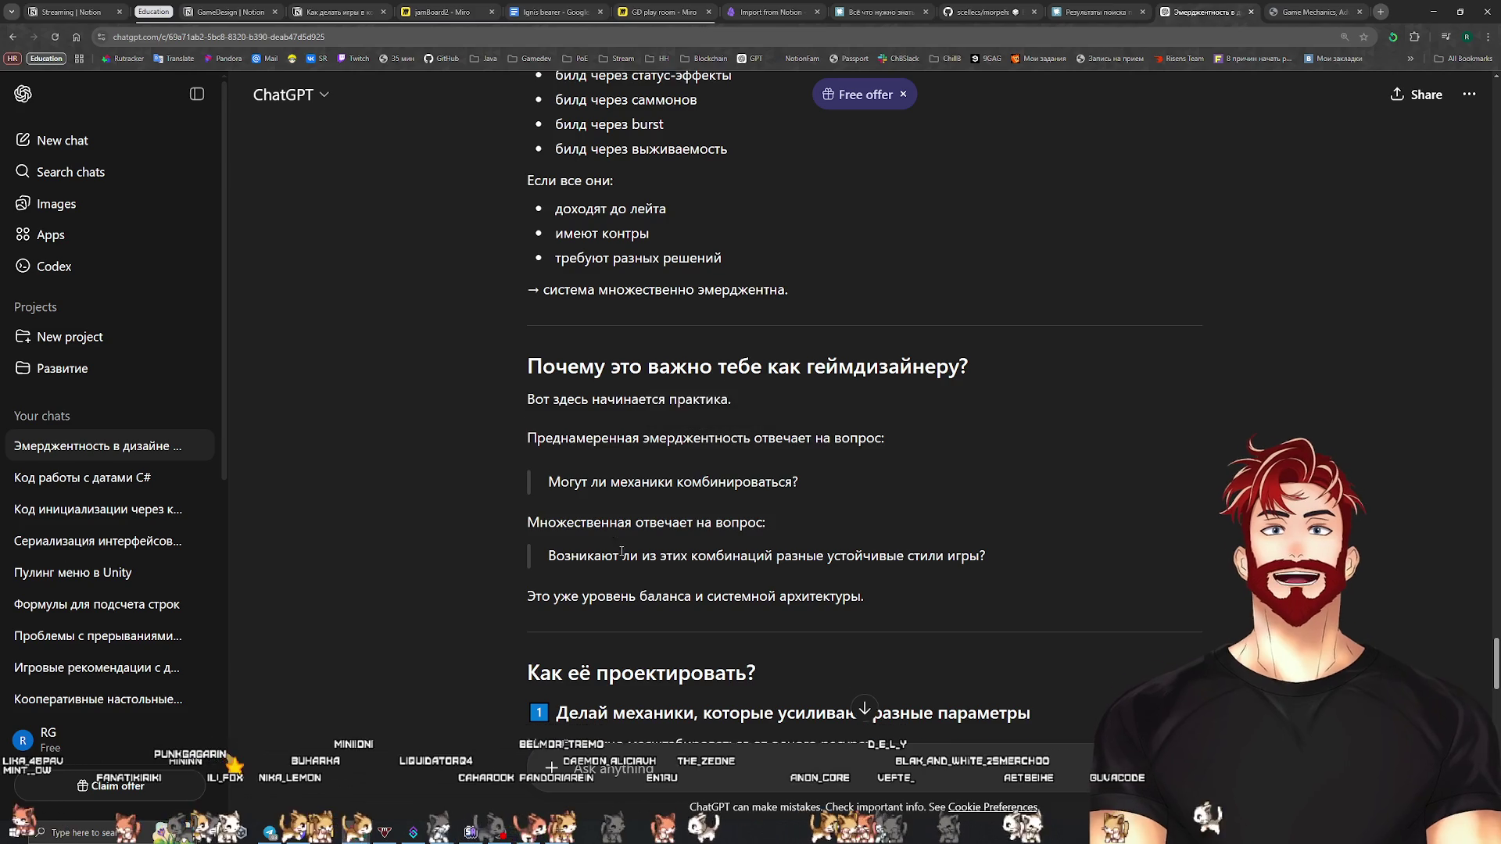
scroll(749, 552, down, 1)
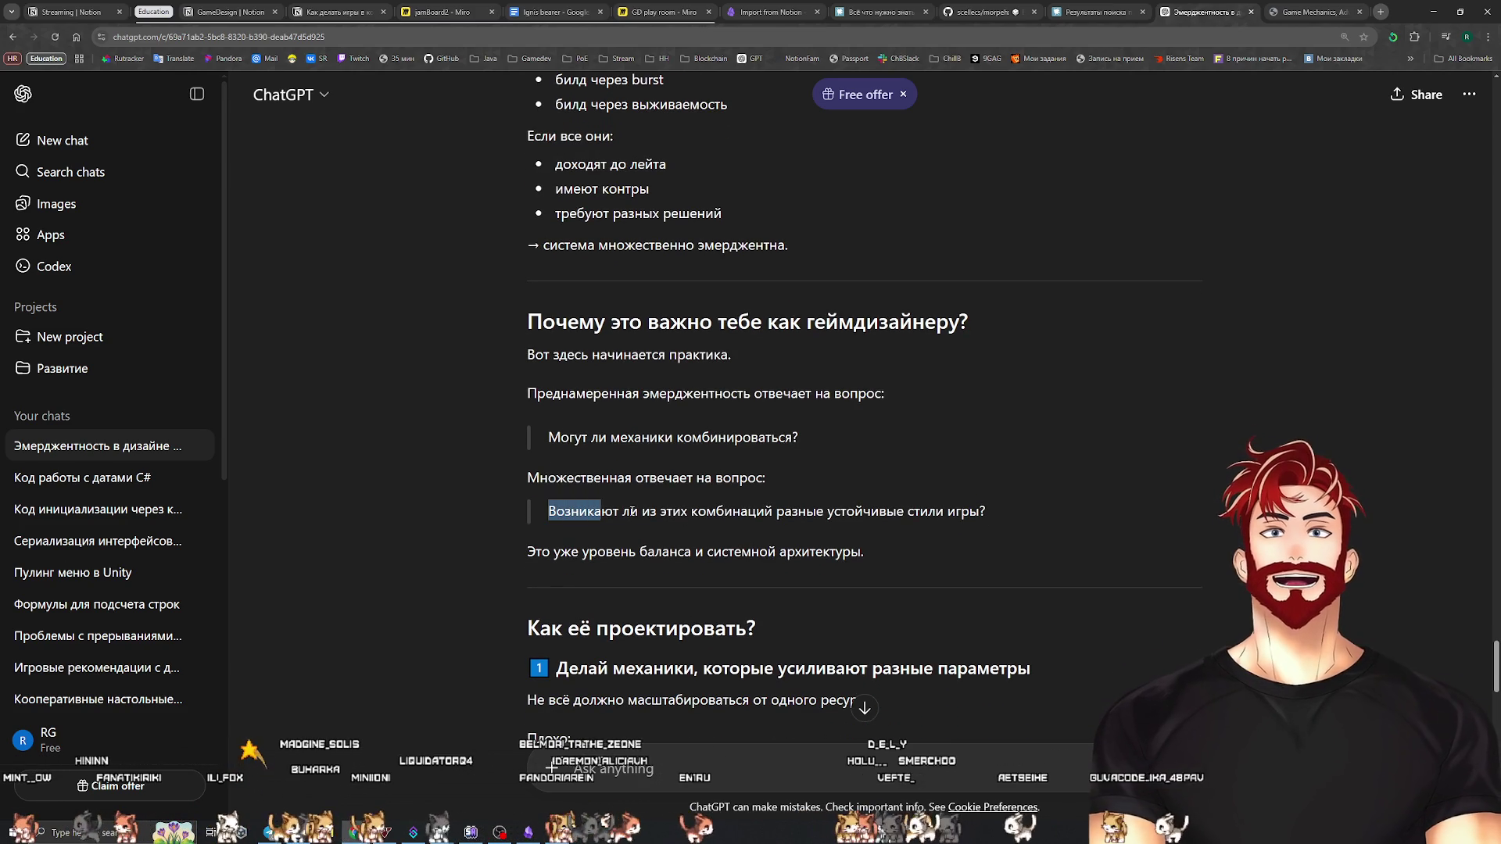
drag(632, 512, 873, 516)
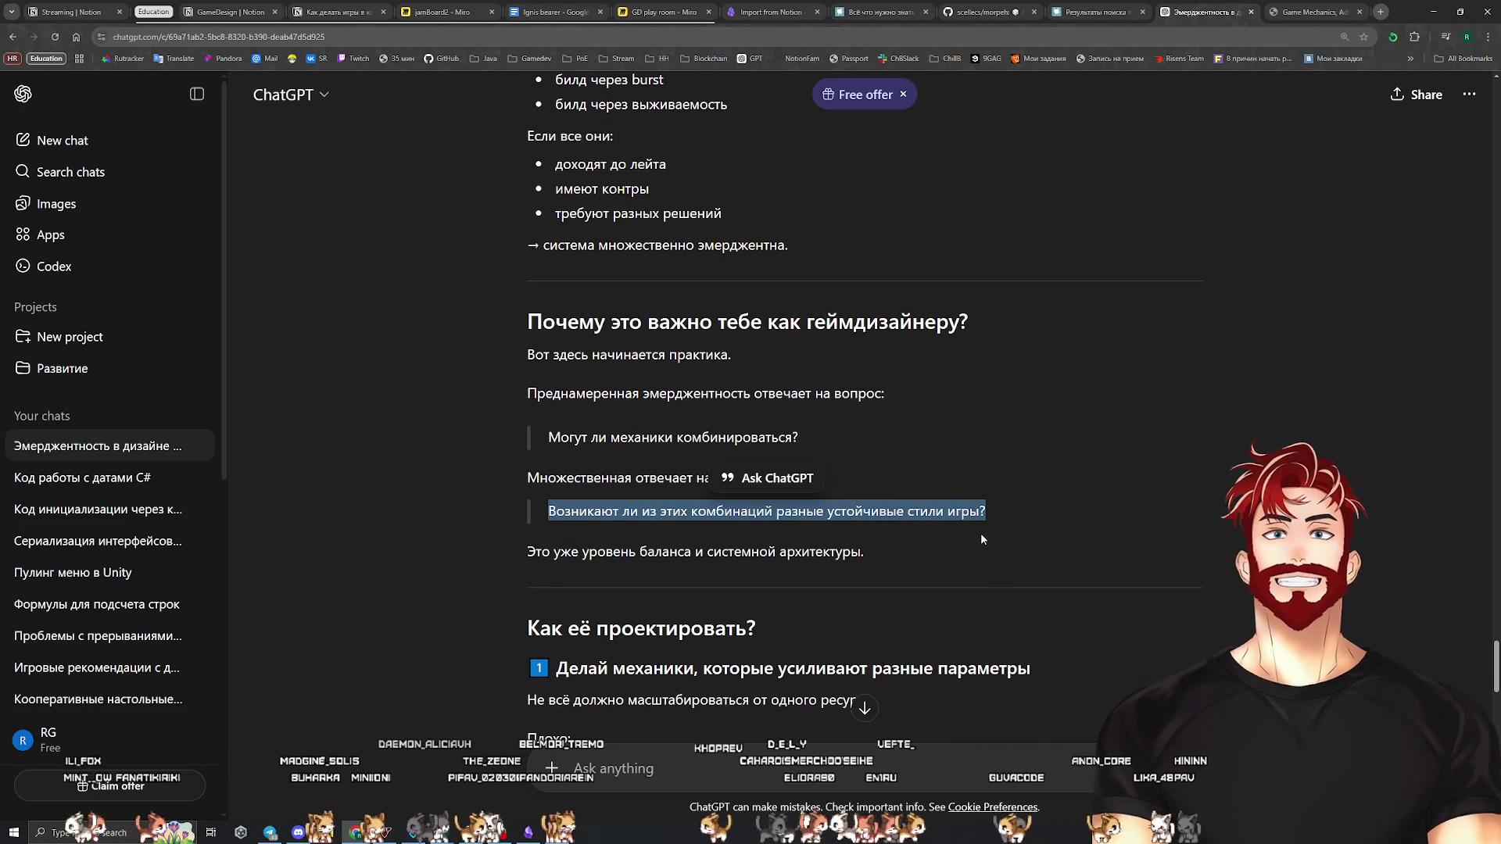
key(alt+Tab)
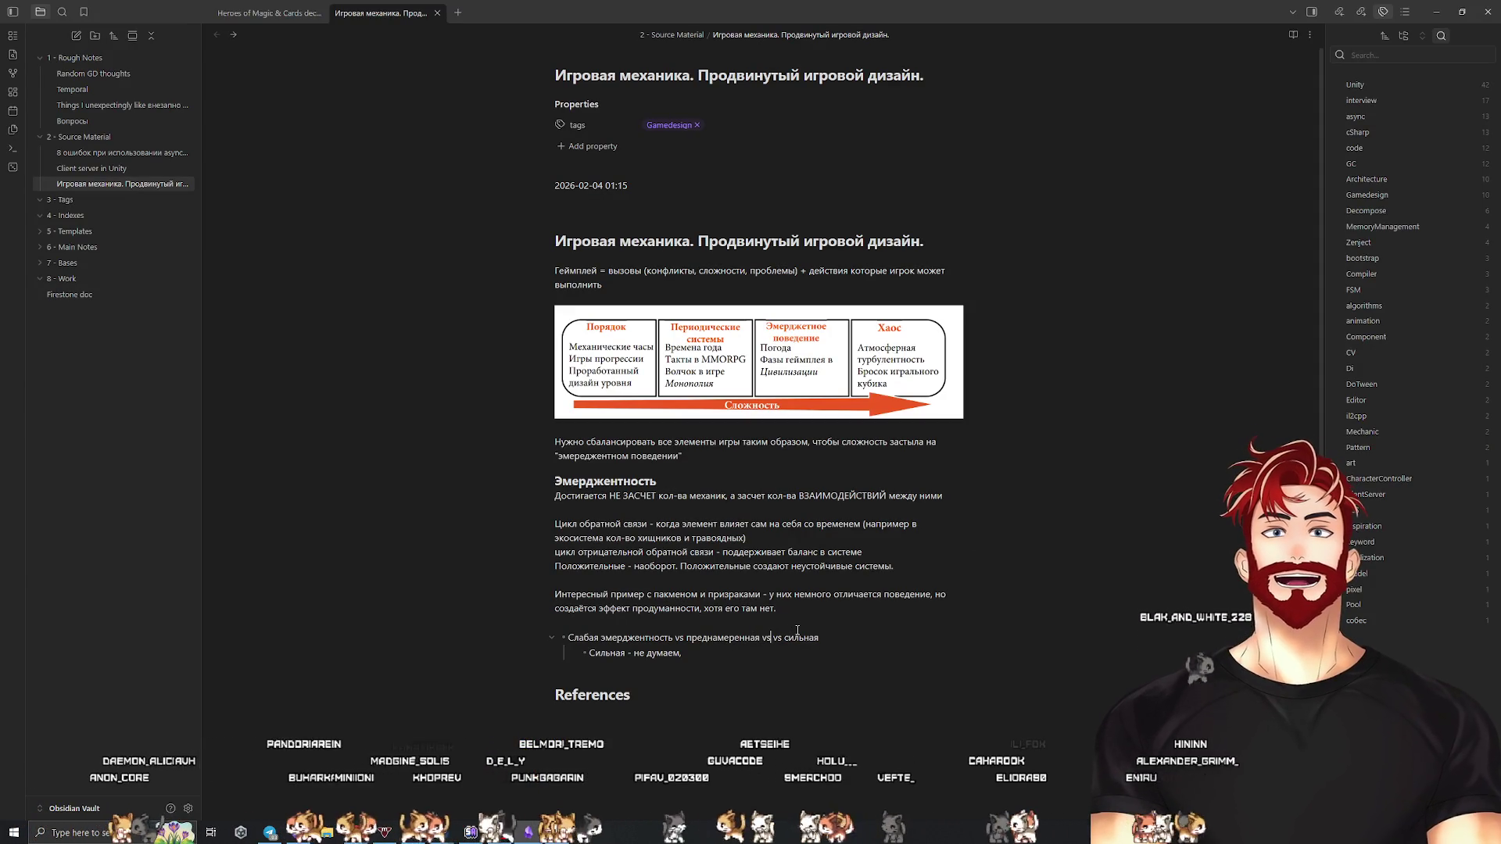
Add 'множественная' to the comparison bullet and finish the strong-emergence point as mere theory
text(множествен)
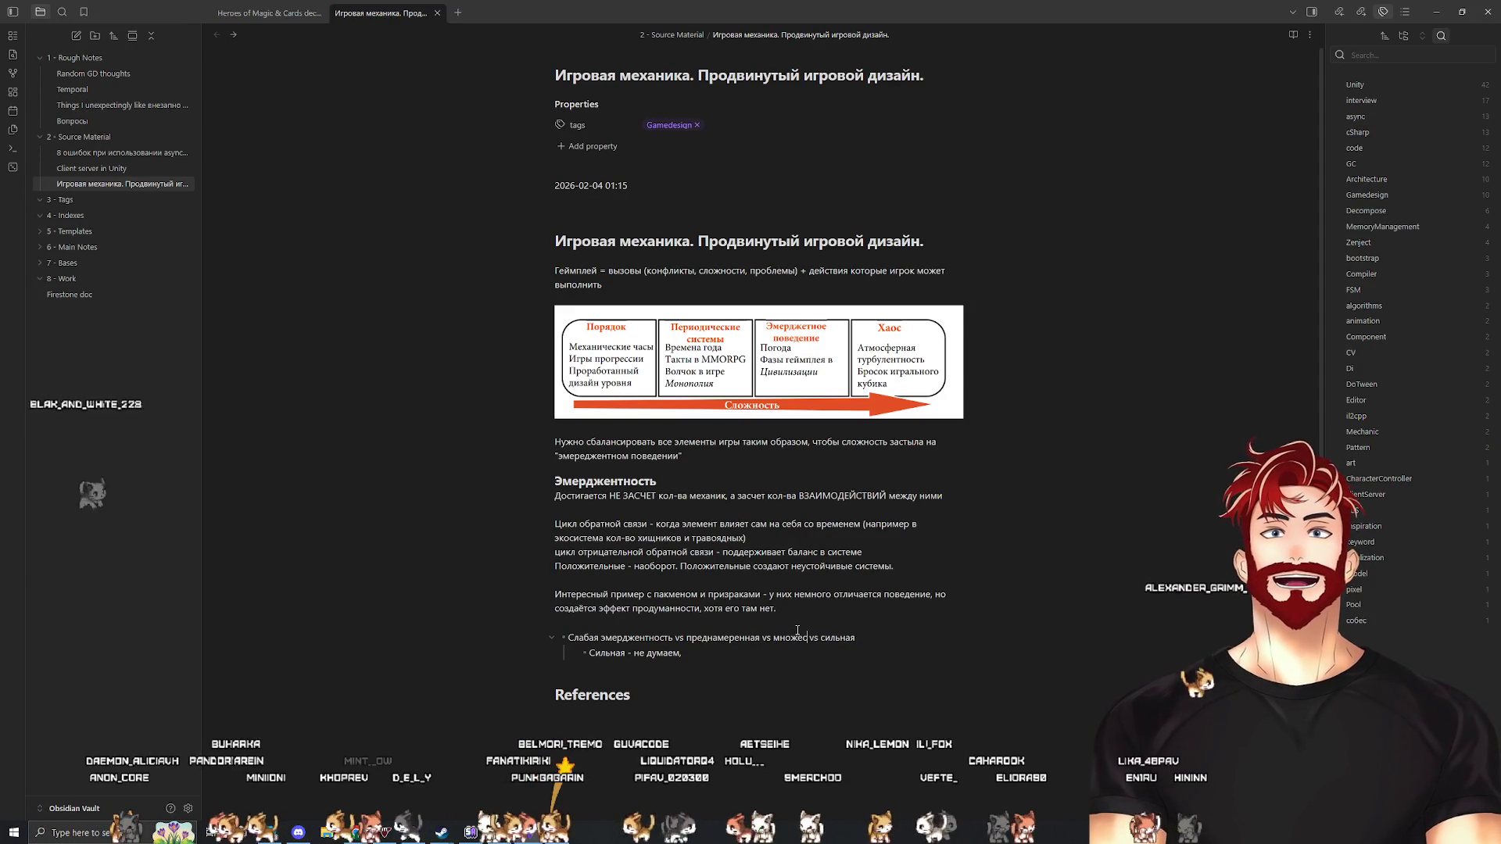
text(ная)
click(696, 653)
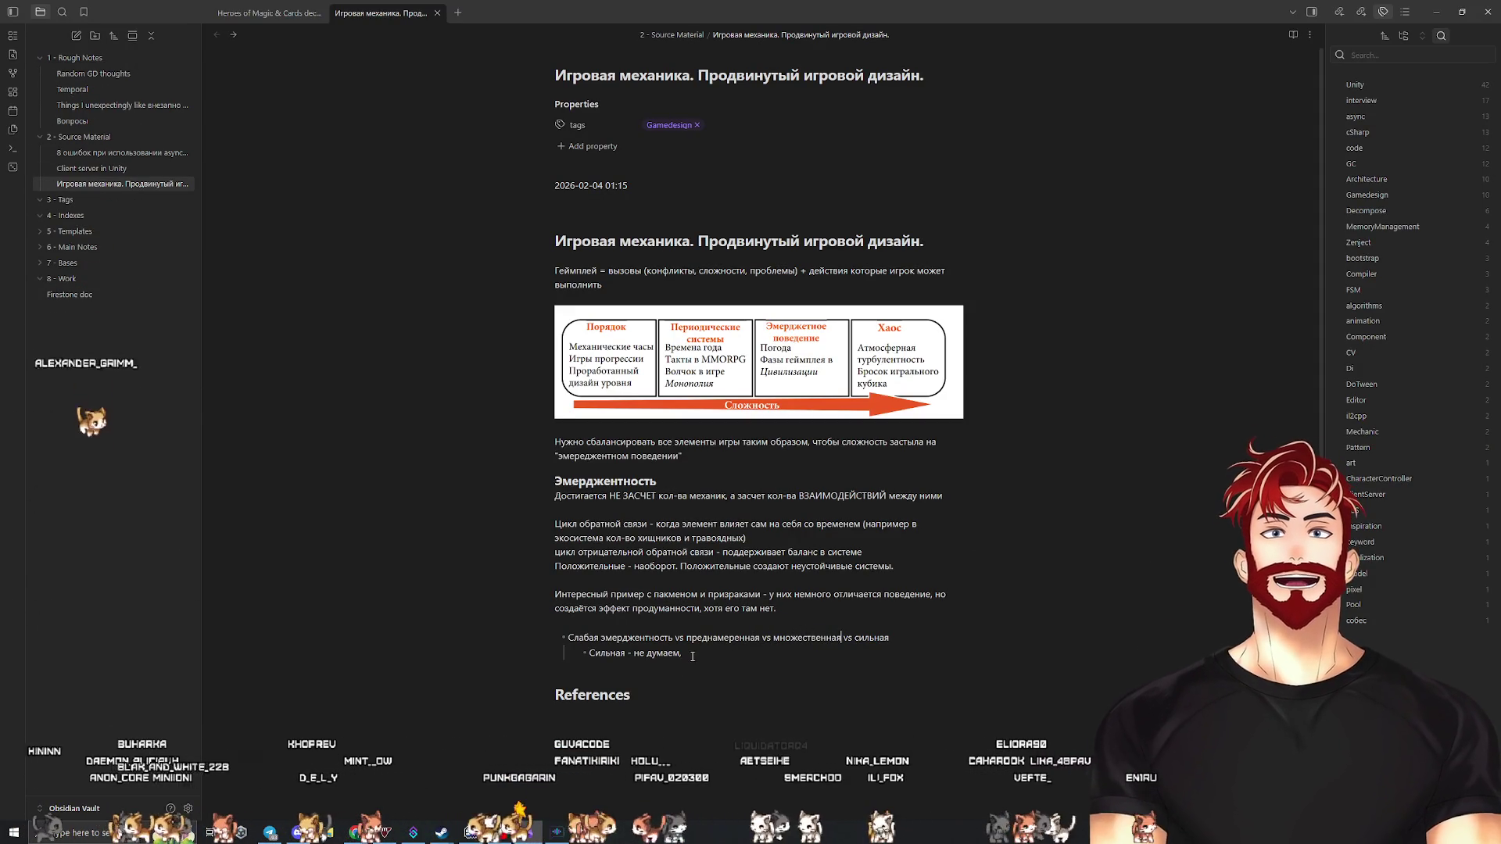
text(какая-то хуйня из теории)
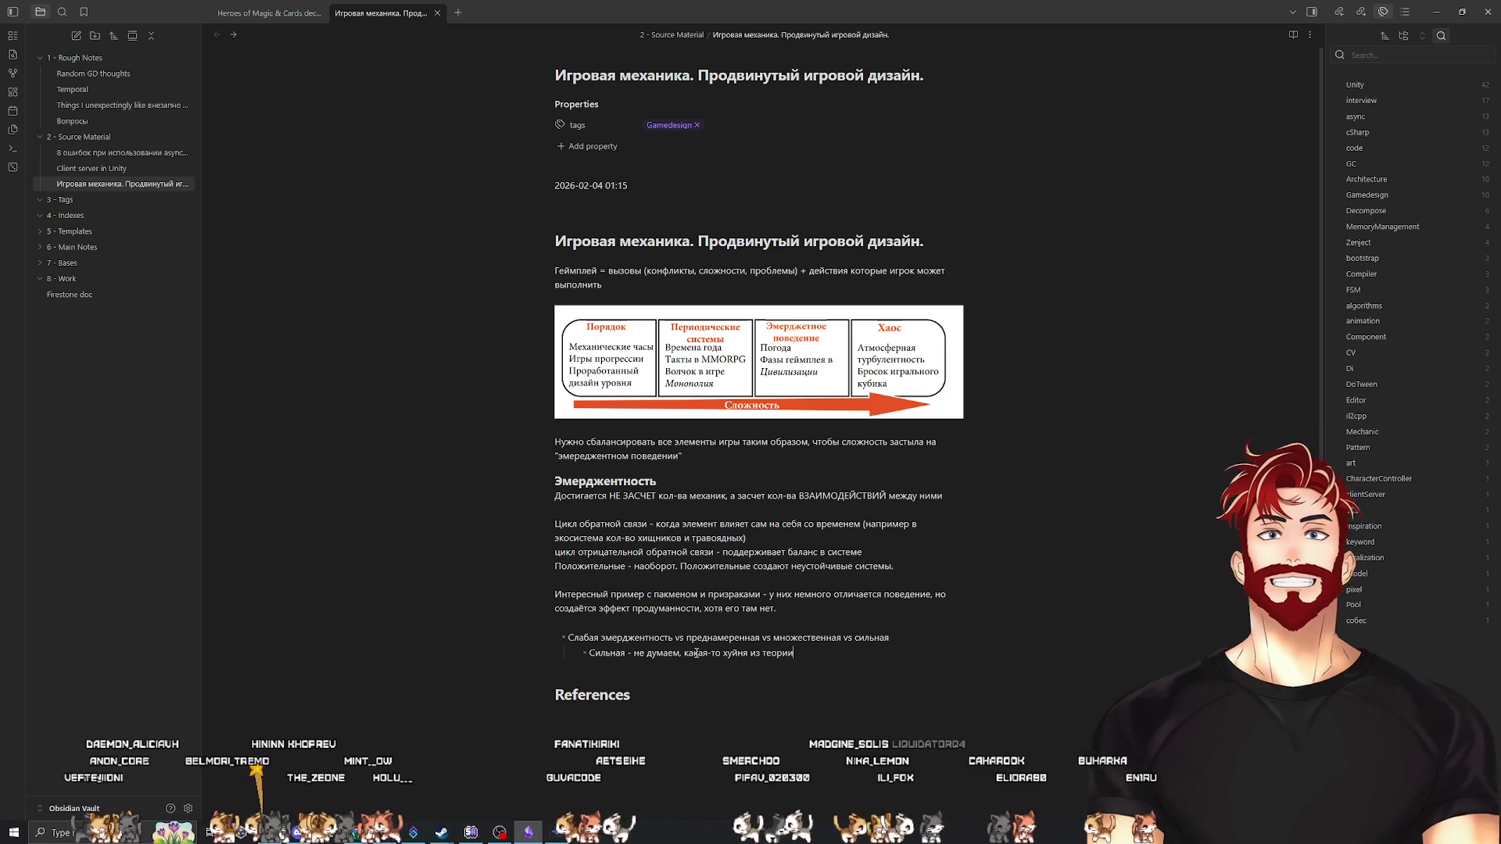
Add a weak-emergence sub-bullet: builds/systems arising from the components
key(Return)
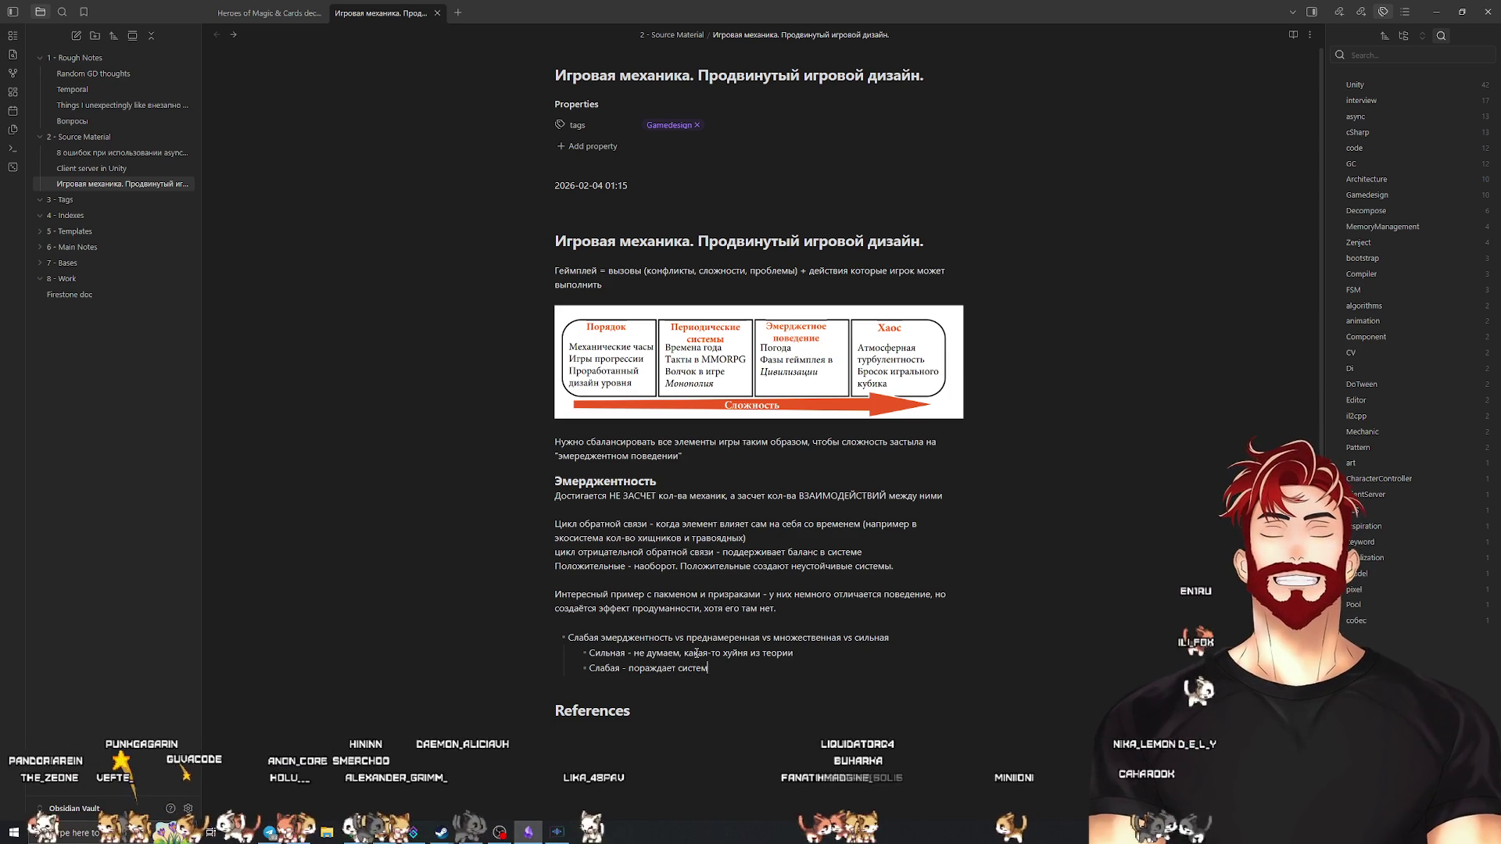
key(BackSpace)
key(BackSpace)
key(BackSpace)
text(билды\)
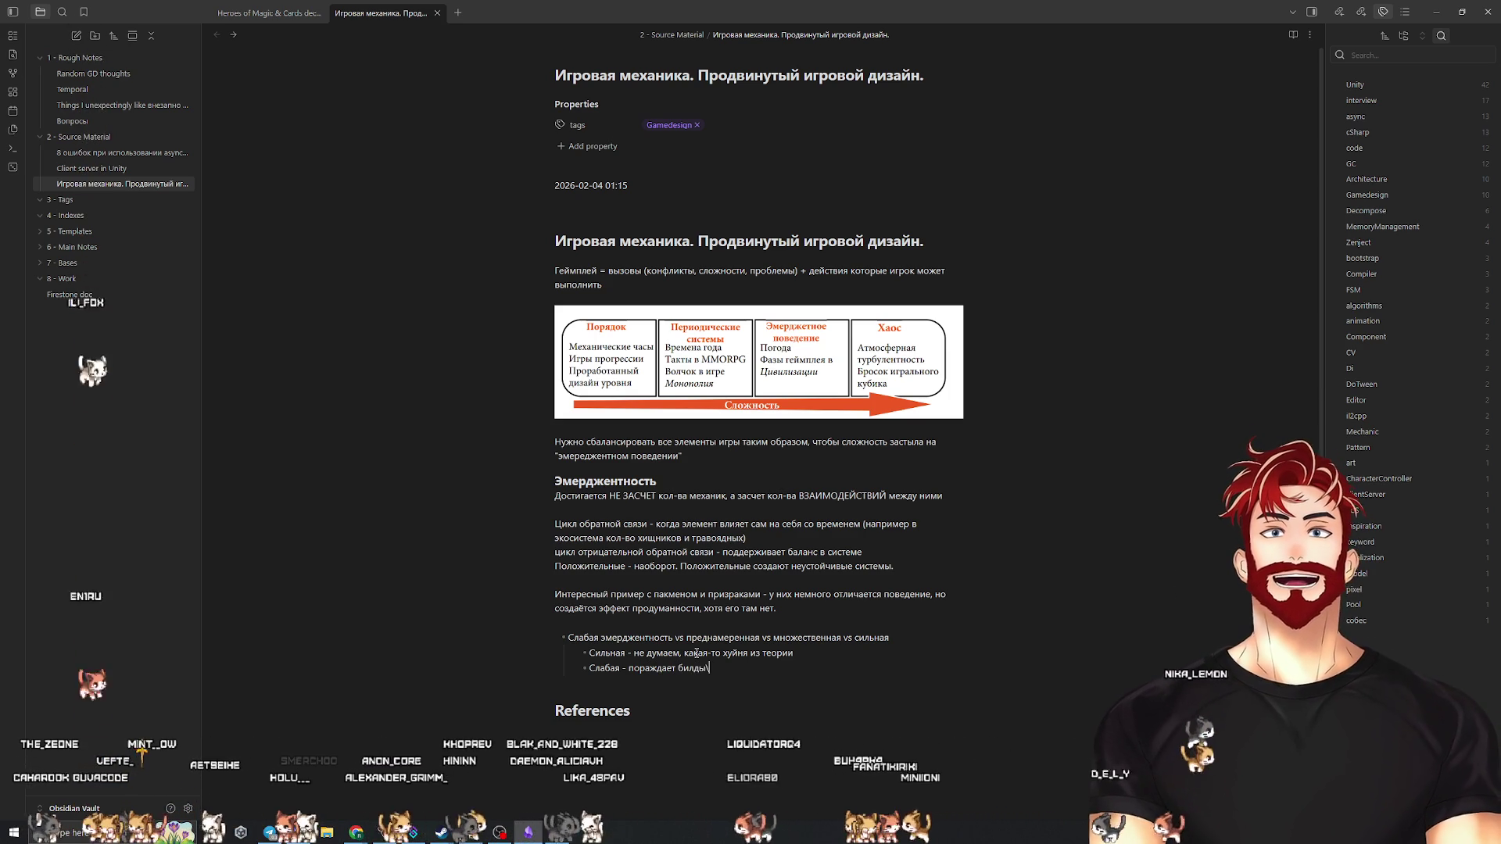
text(системы исхо)
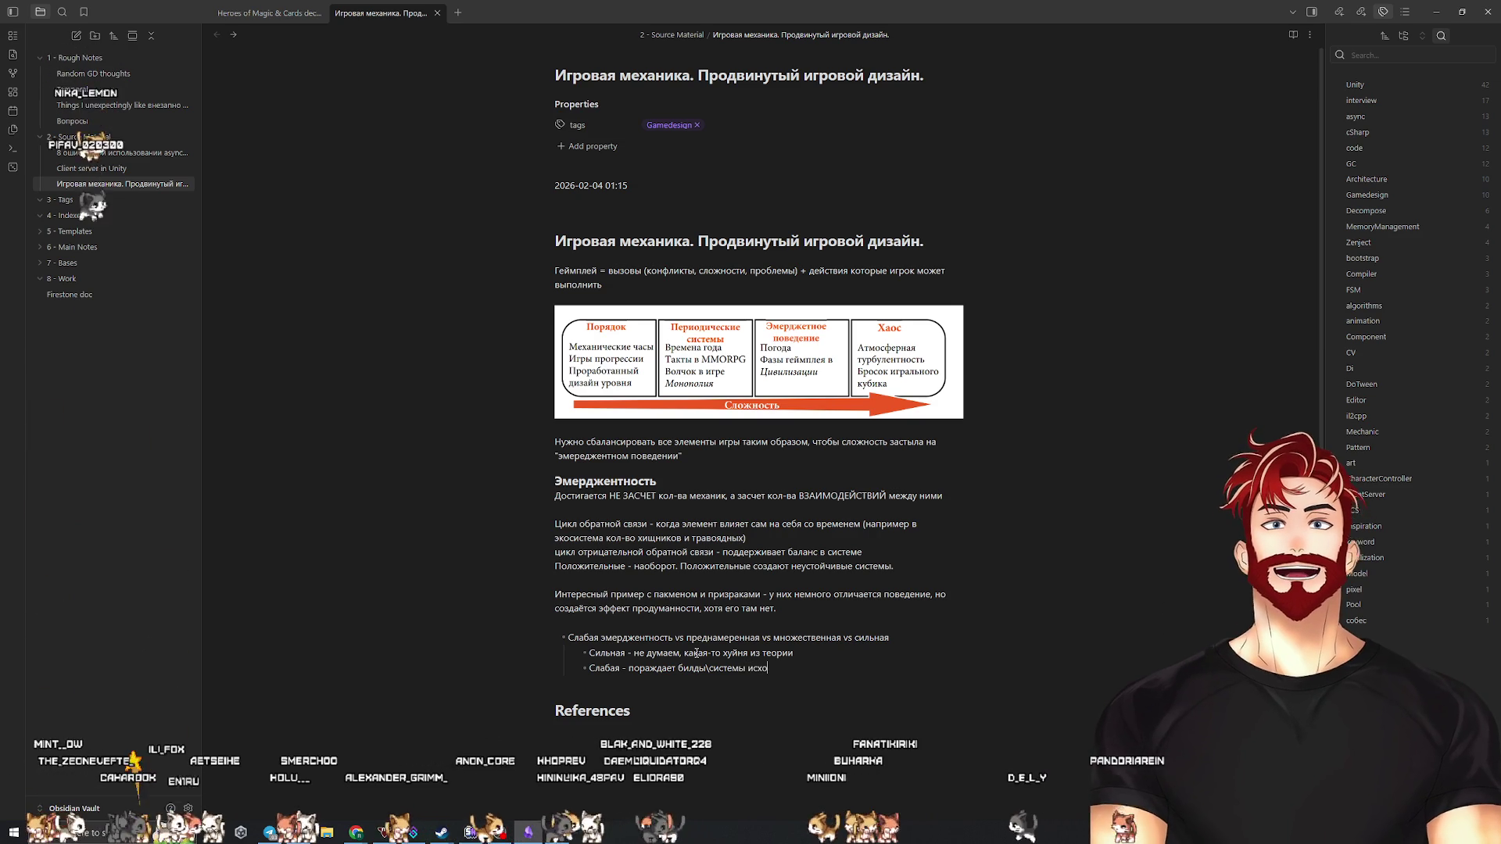
text(дя из компонентов и их взаимодействий)
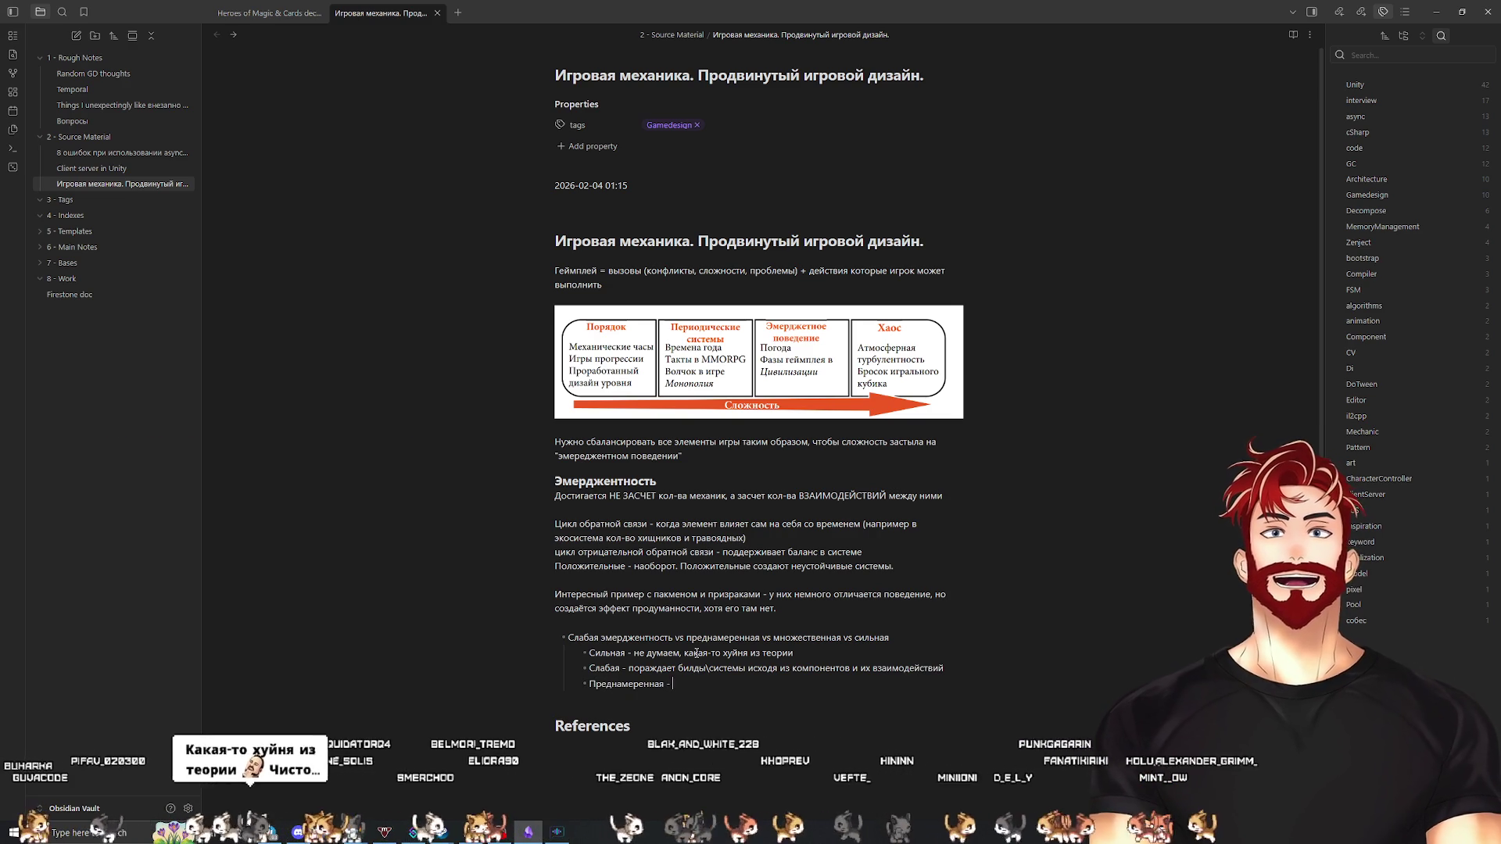
Finish the Преднамеренная bullet as designer-controlled, and add a Множественная bullet about stable strategies from interactions
text(птроллируемая)
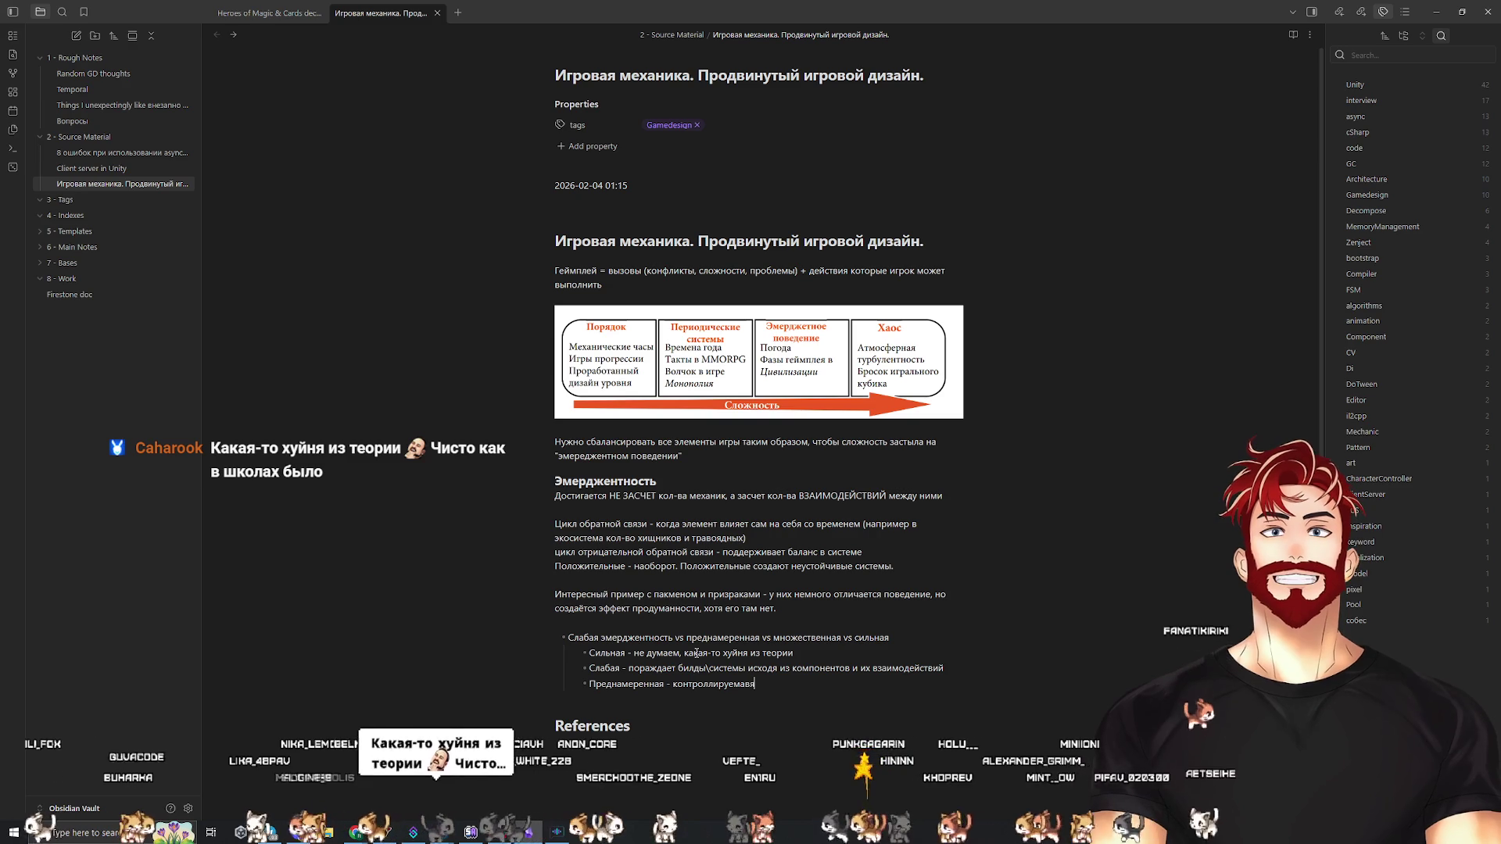
text( геймди)
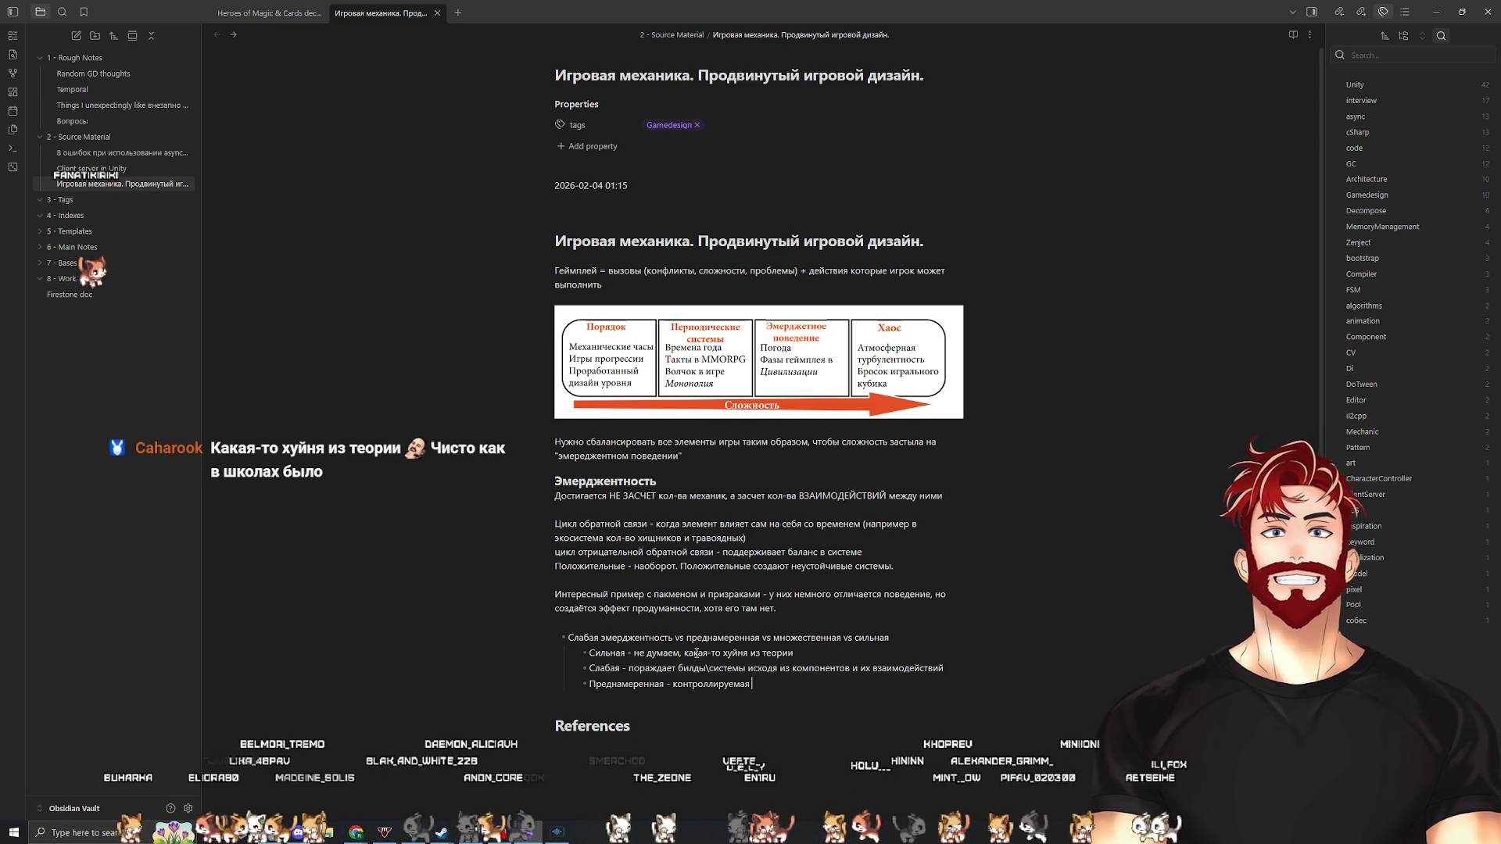
text(зайнеромЮ)
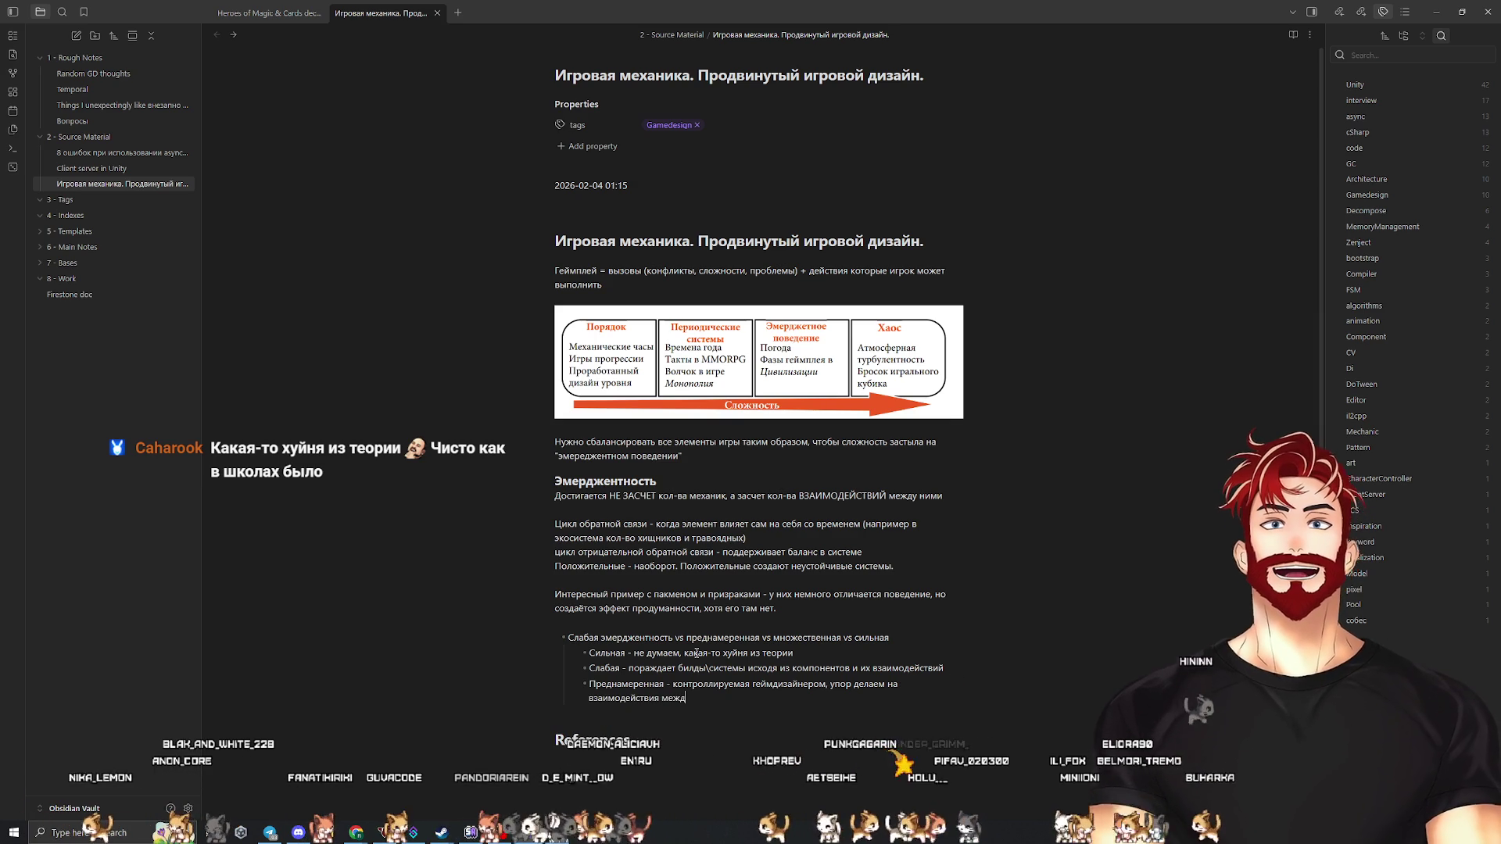
text(ми)
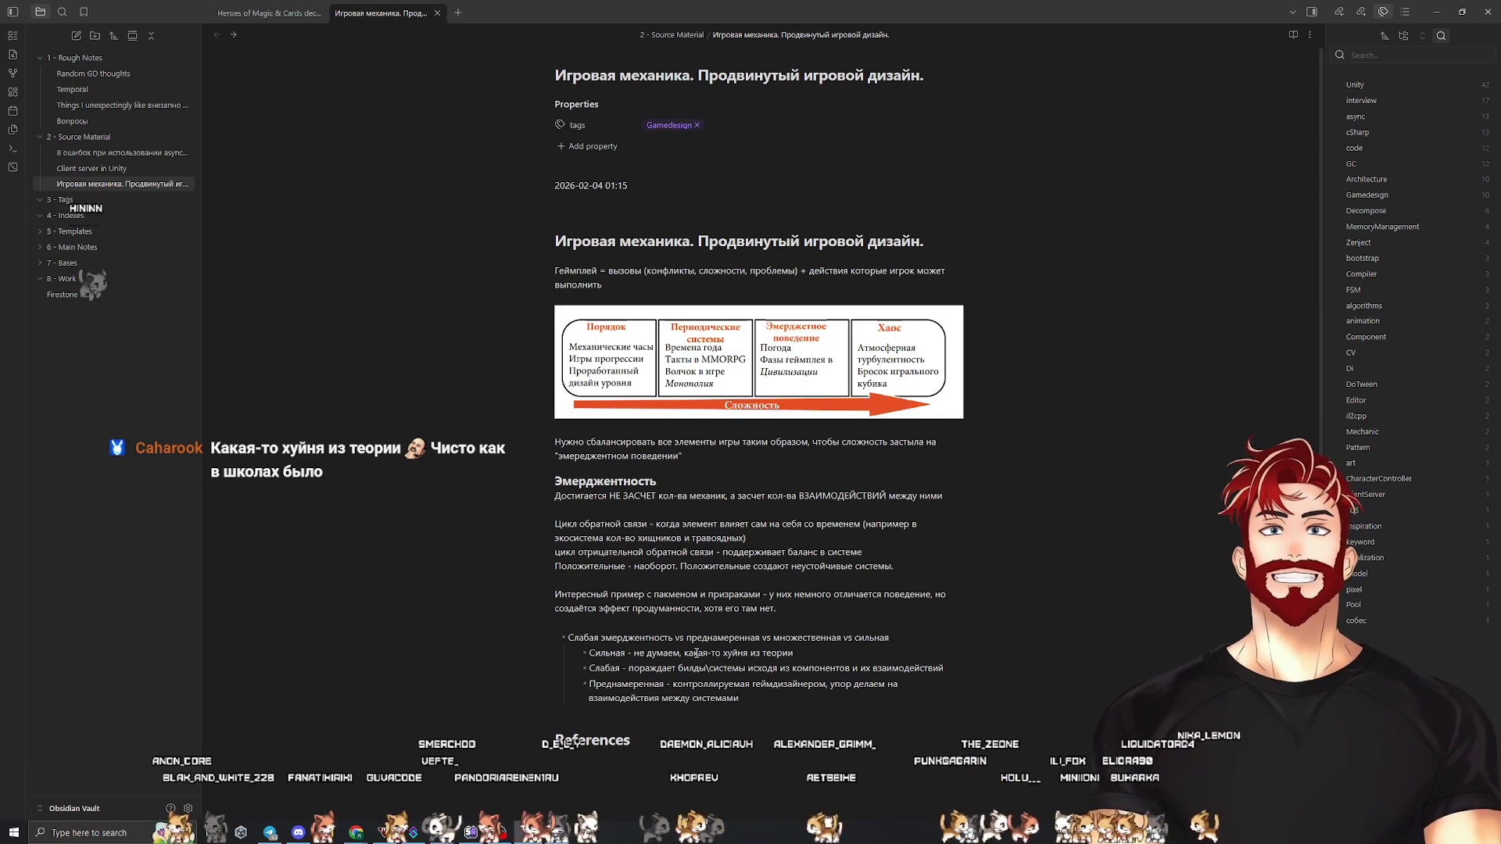
text(Множественна)
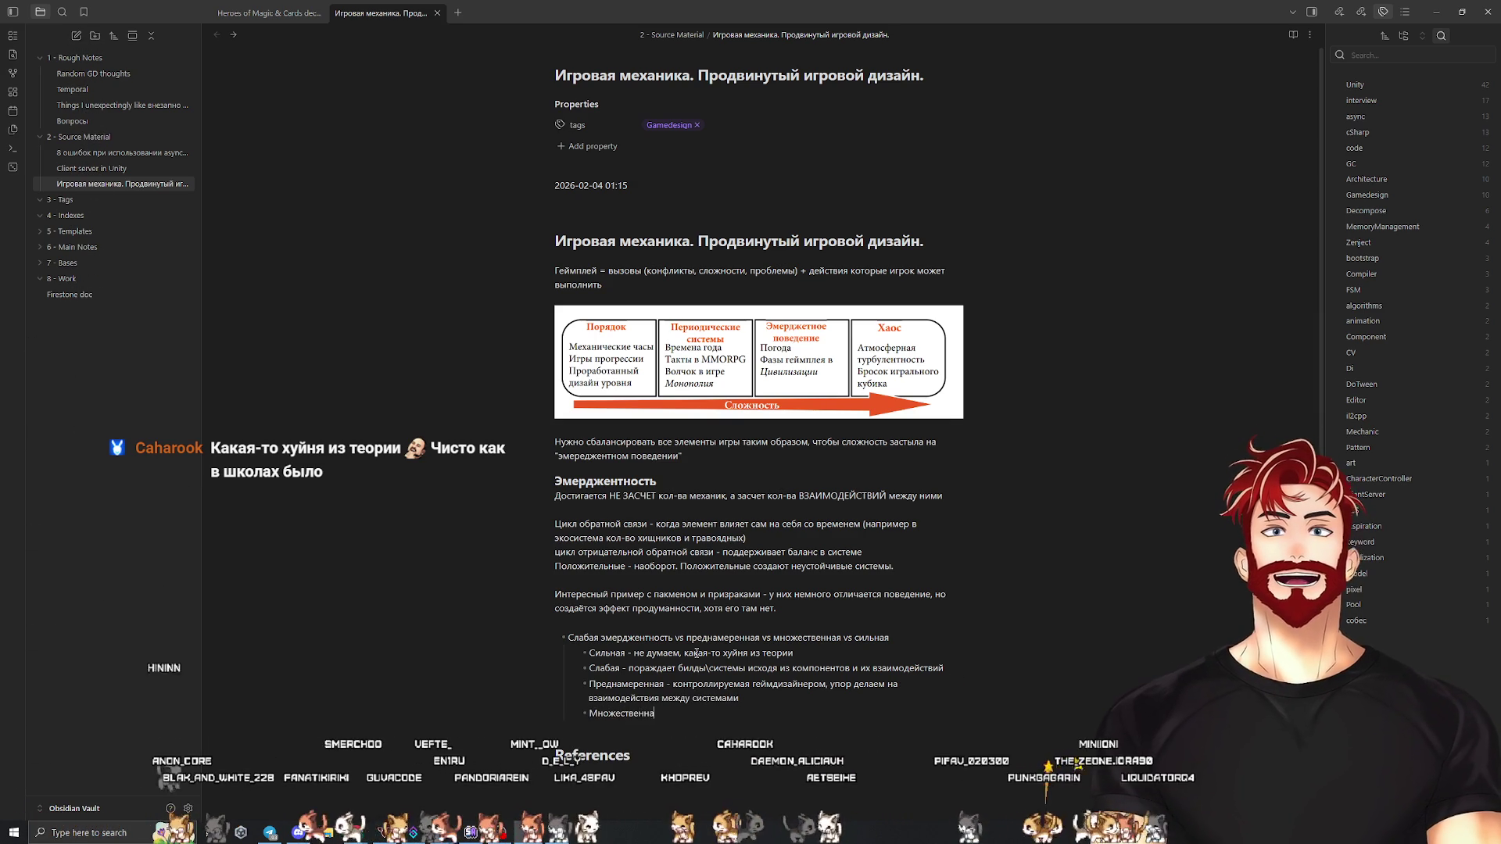
text(я - это когда)
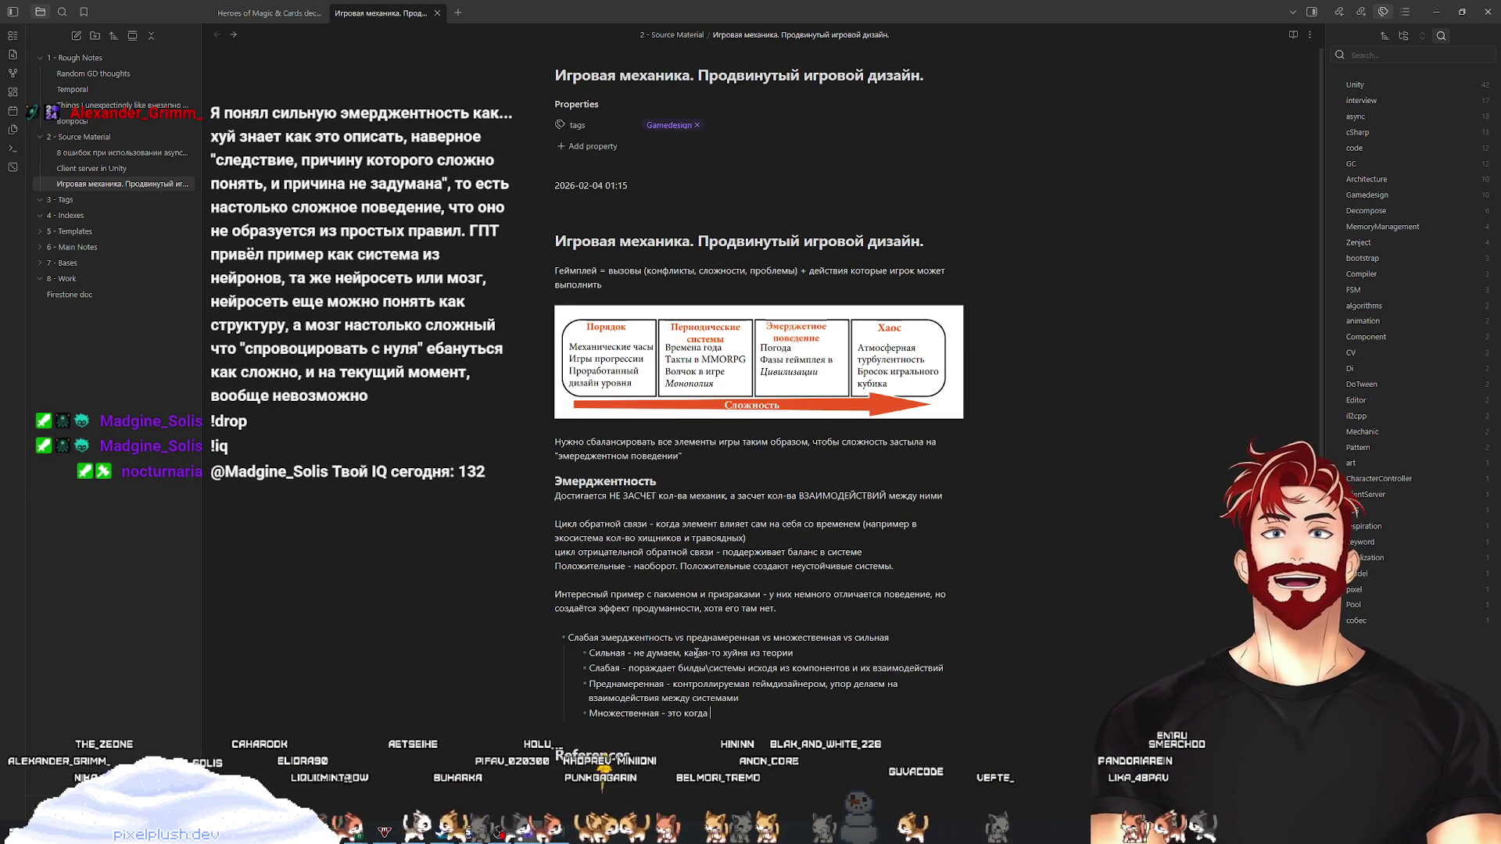
text(из взаимодействий ро)
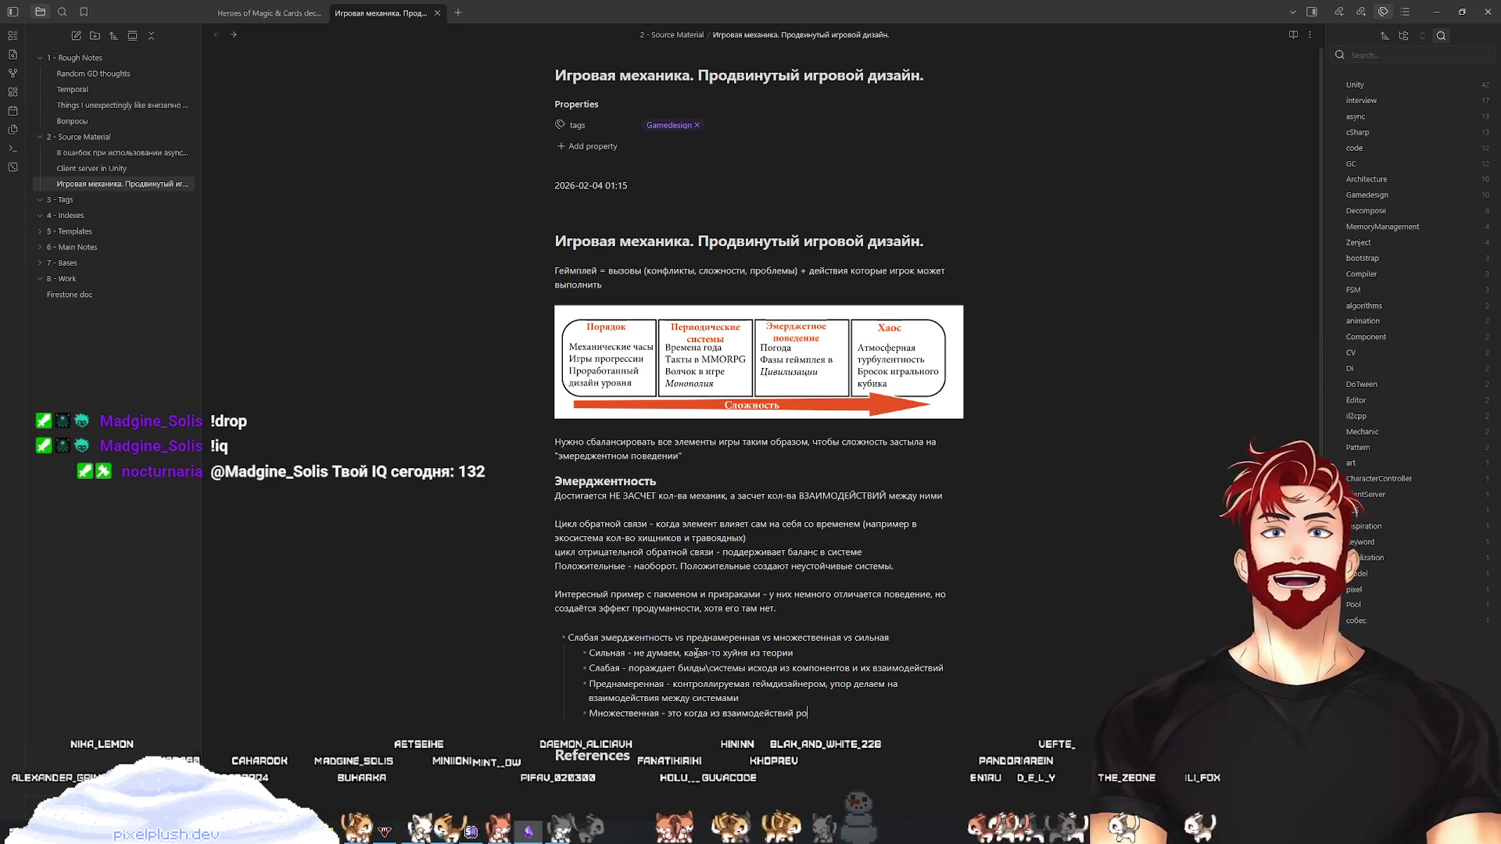
text(ждаются устойчивые стратегии)
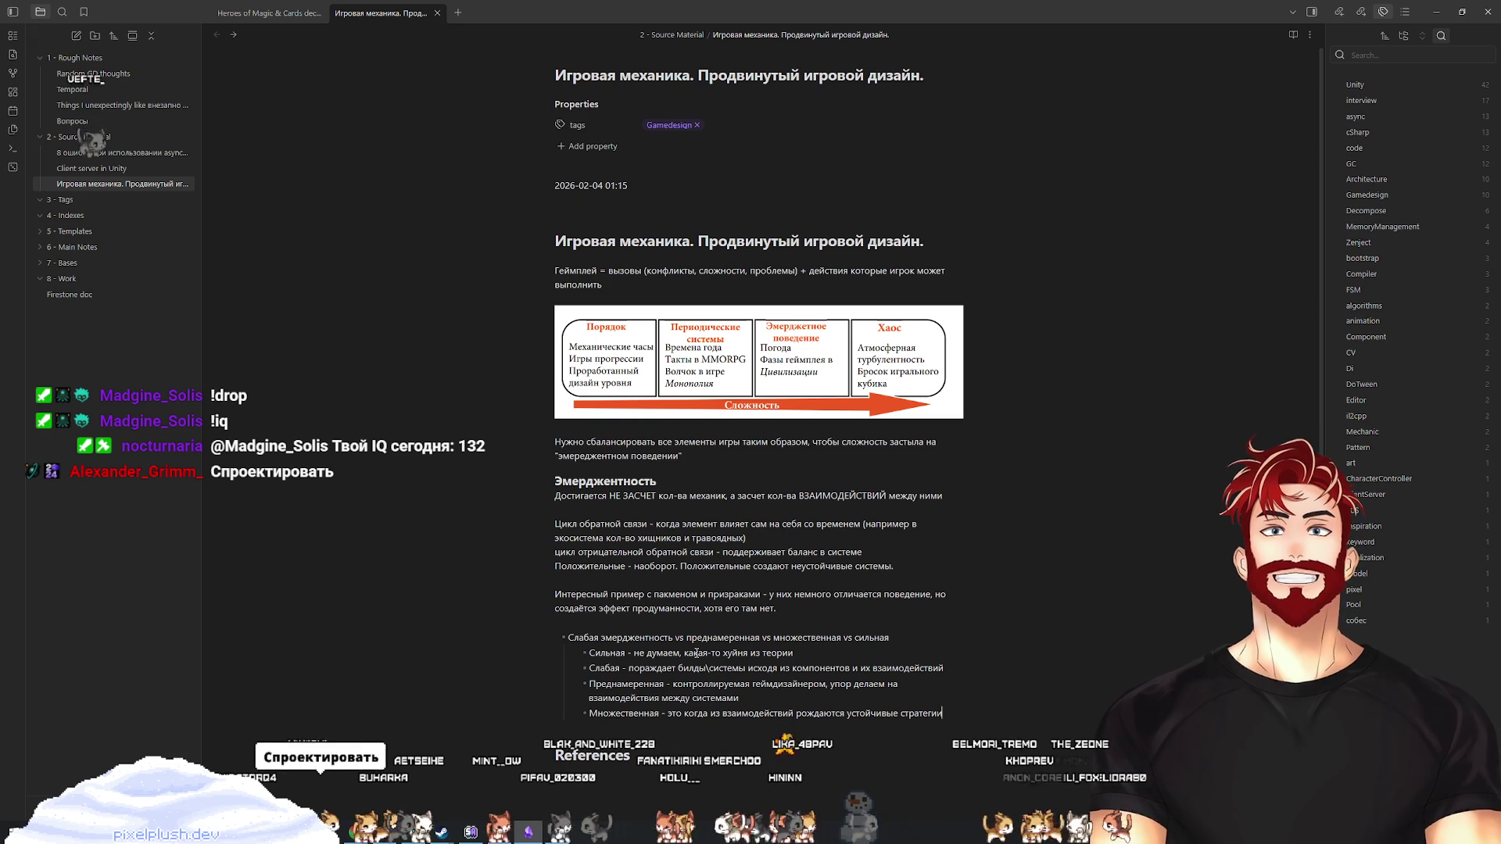
scroll(1038, 571, down, 2)
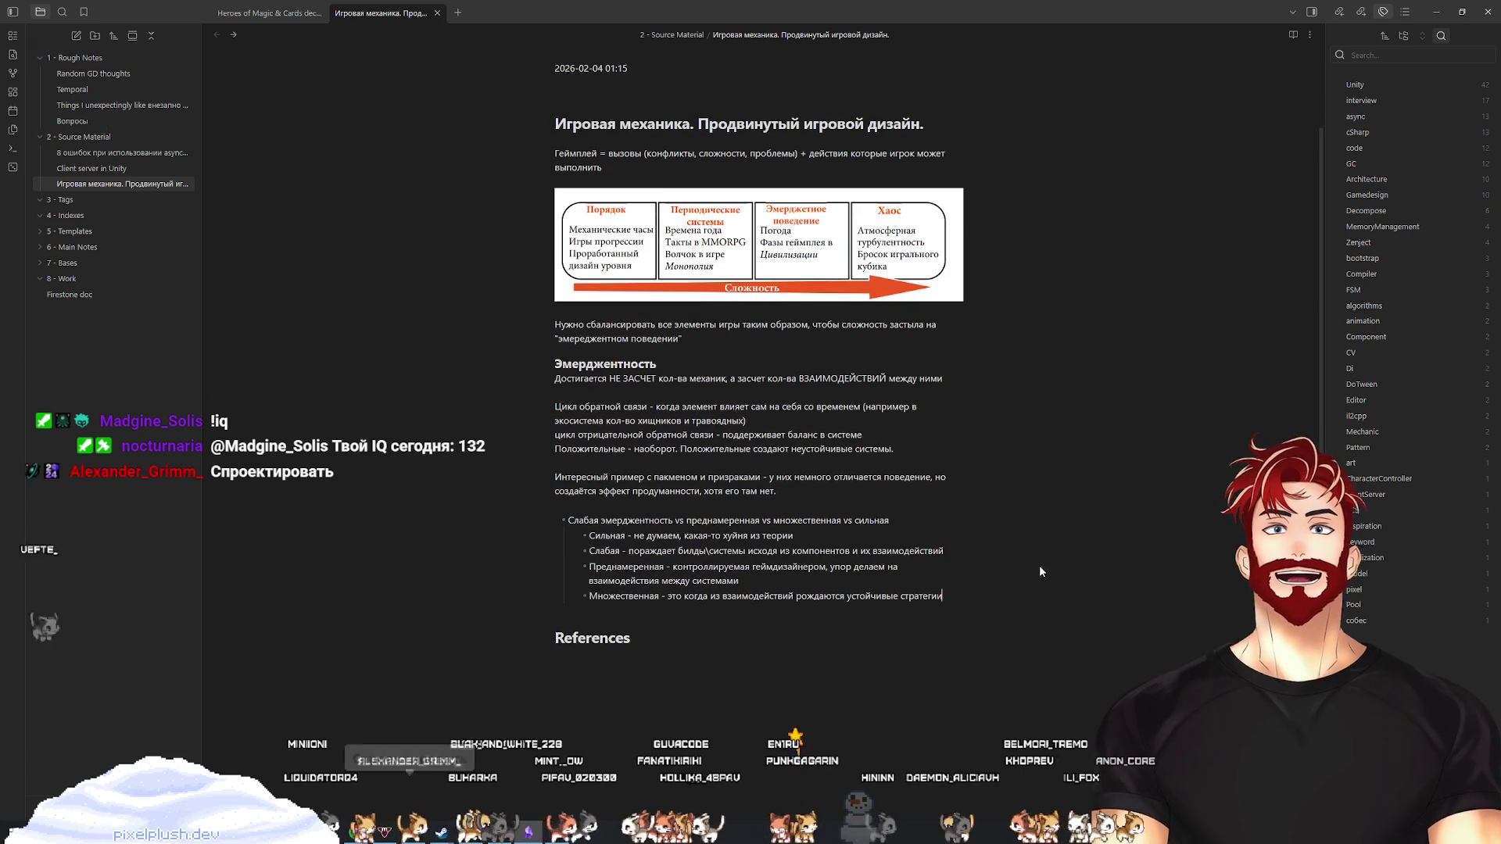
Add the goal line 'Наша цель - делать Преднамеренную эмерджентность с возможностью перехода в множественную'
key(Return)
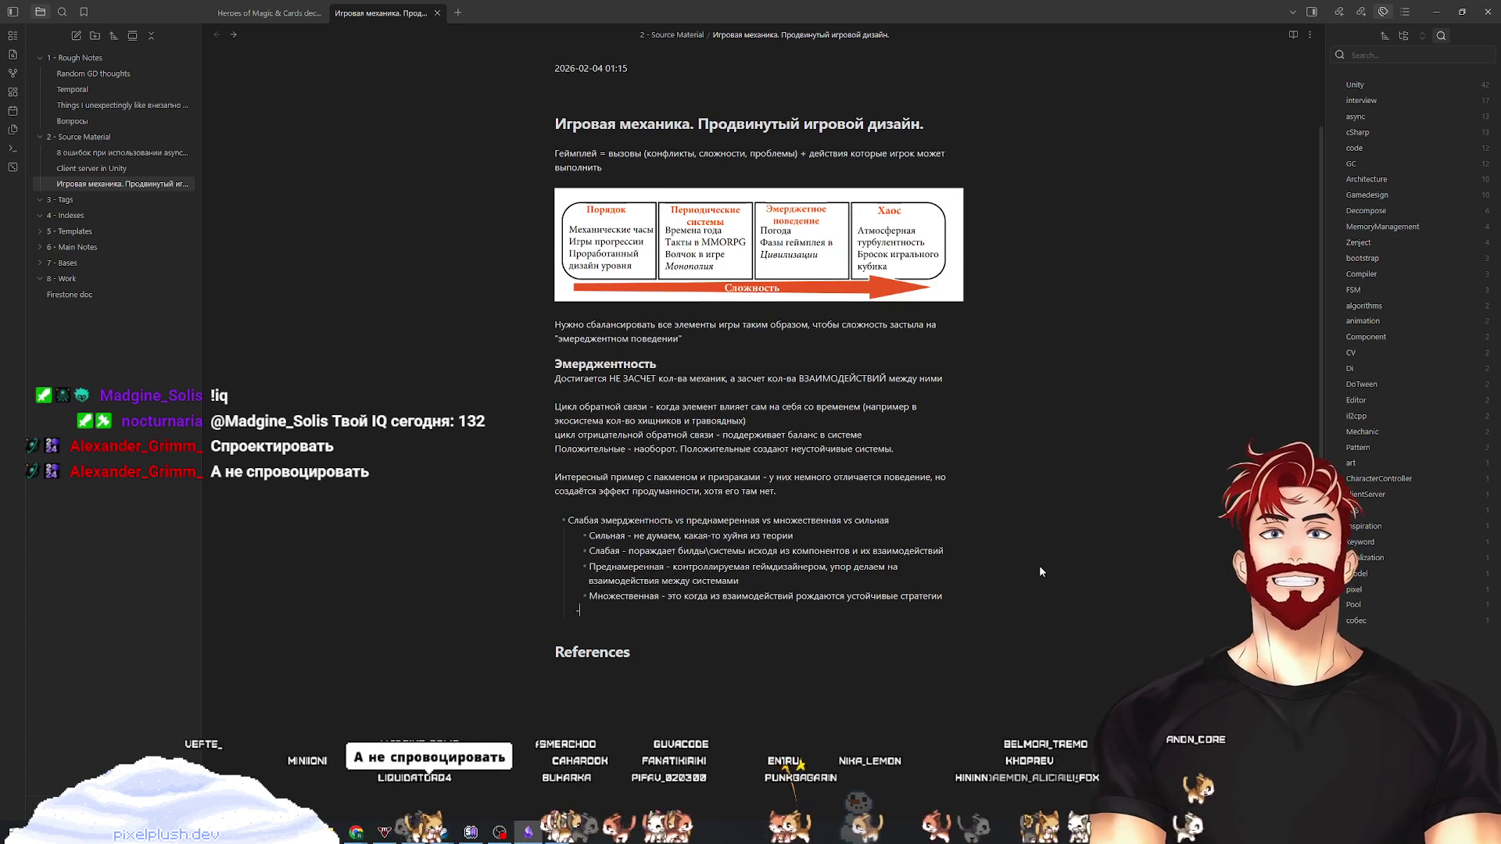
text(На)
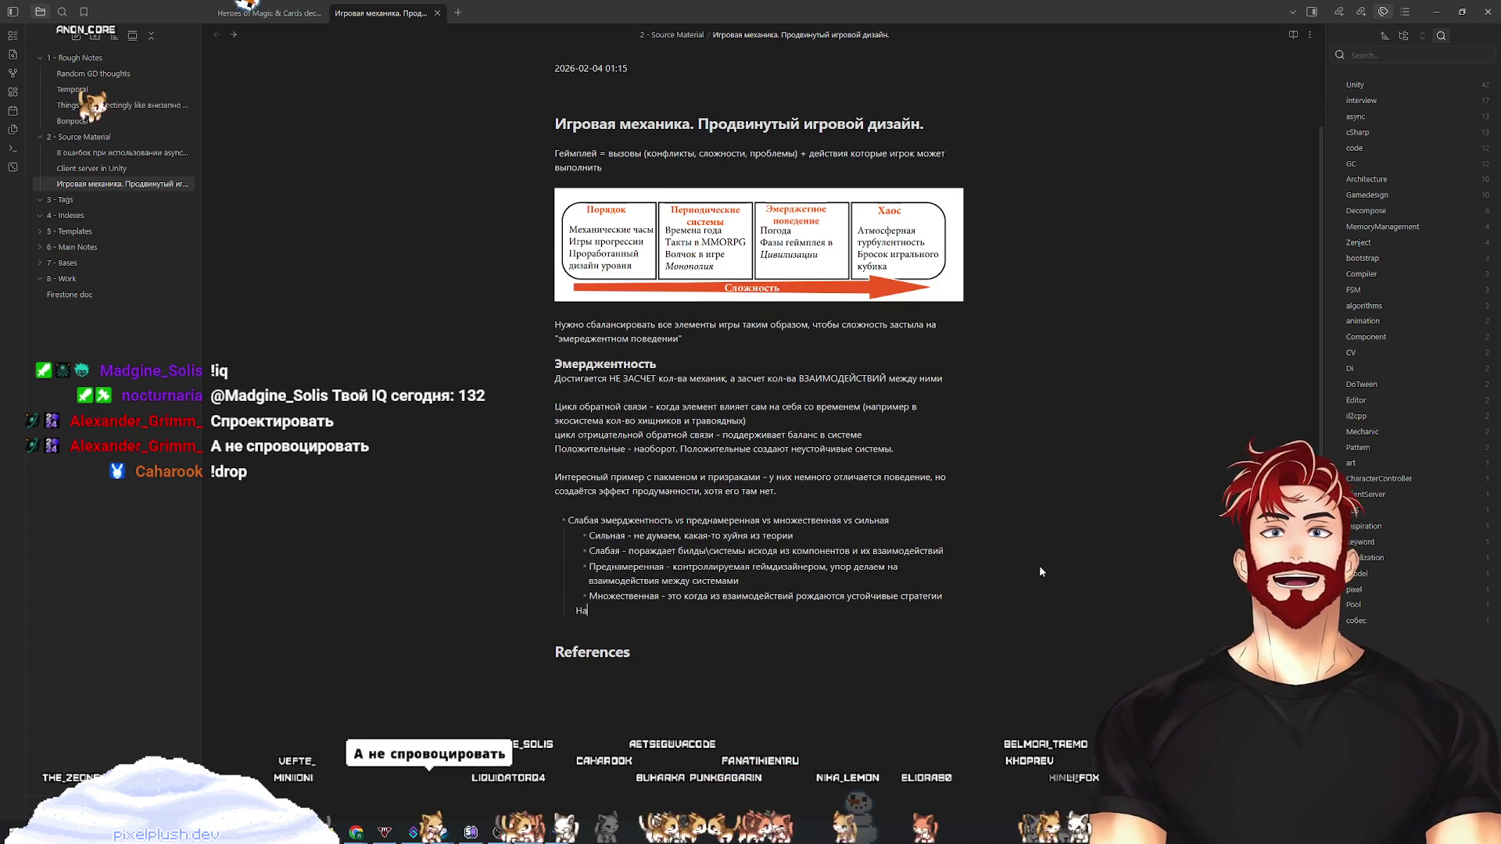
text(ша цель - делать)
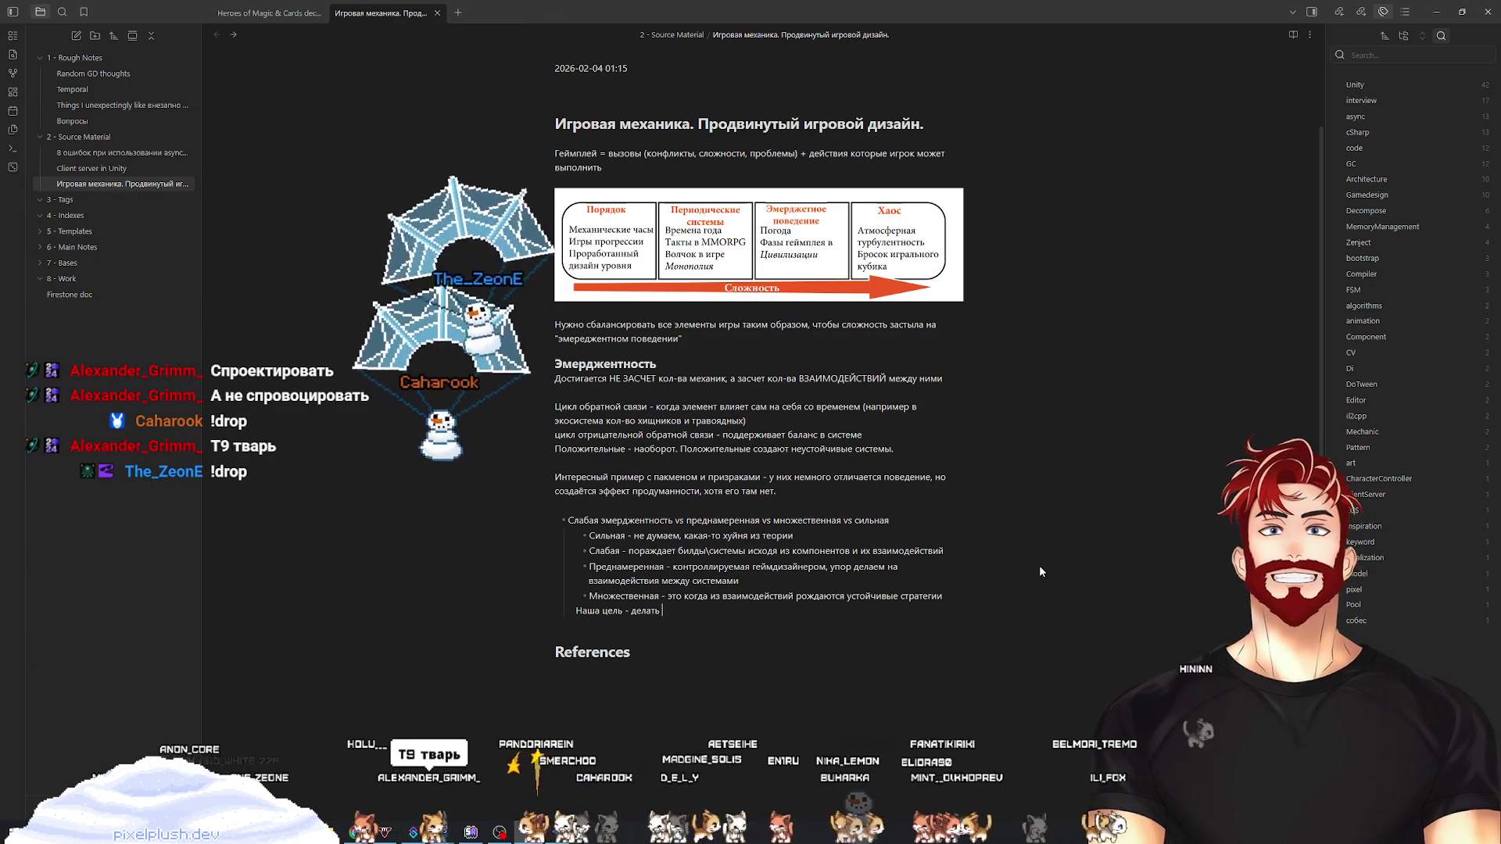
text( Преднамеренную)
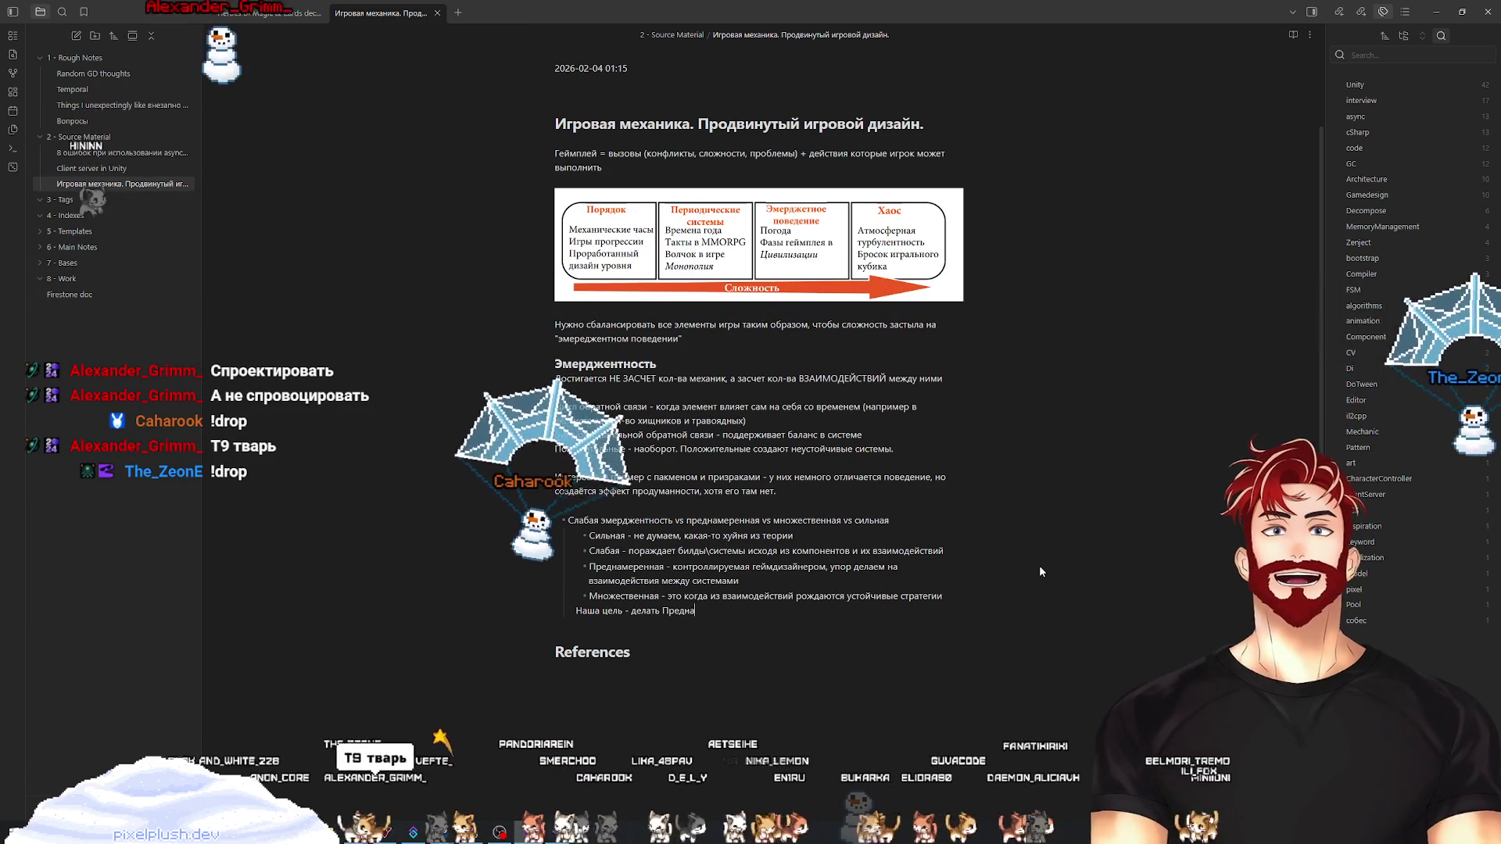
text( э)
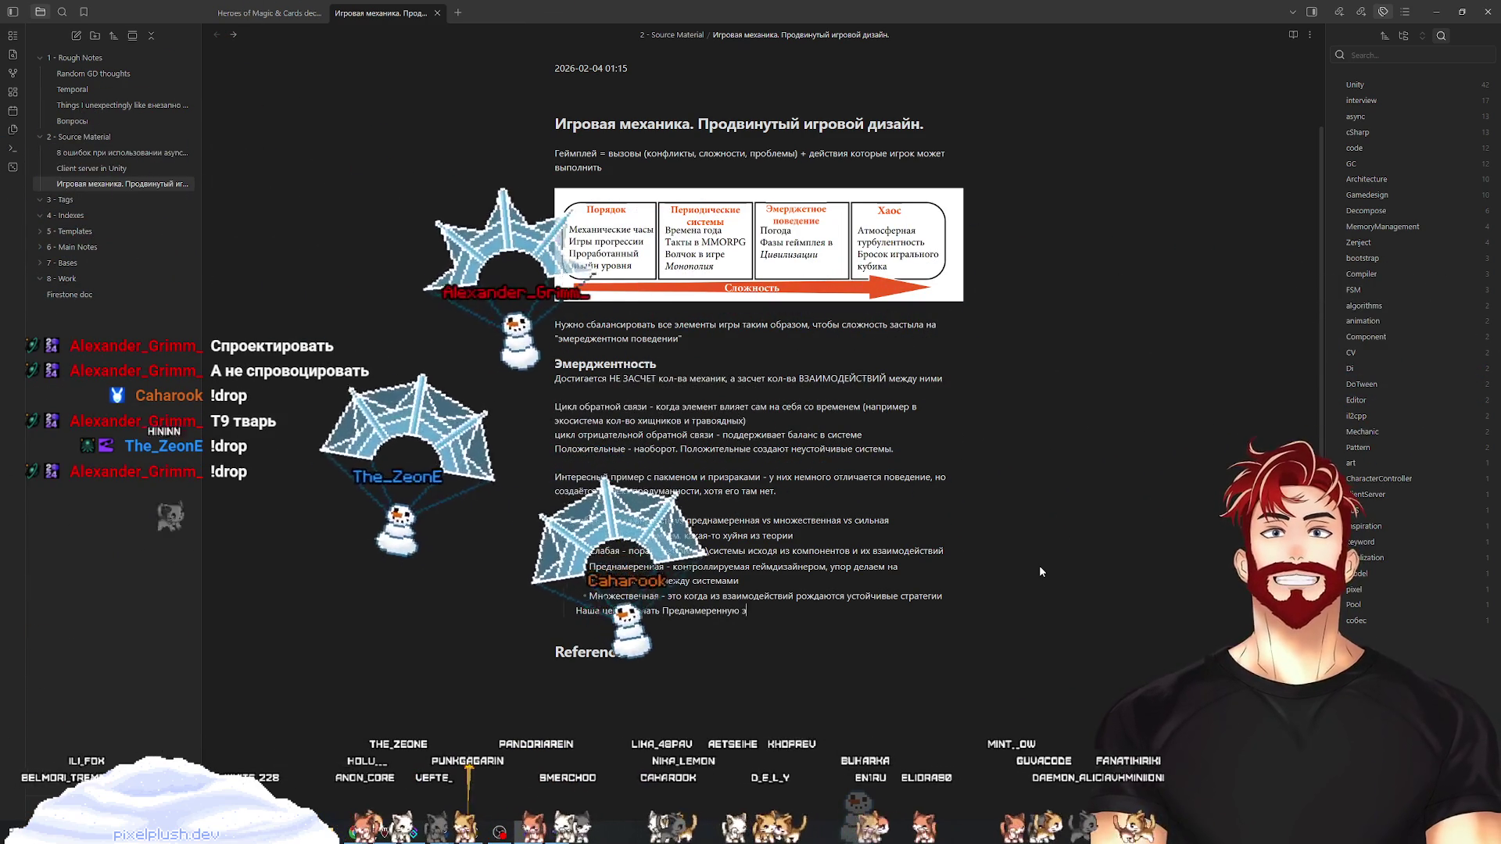
text(мерджентнос)
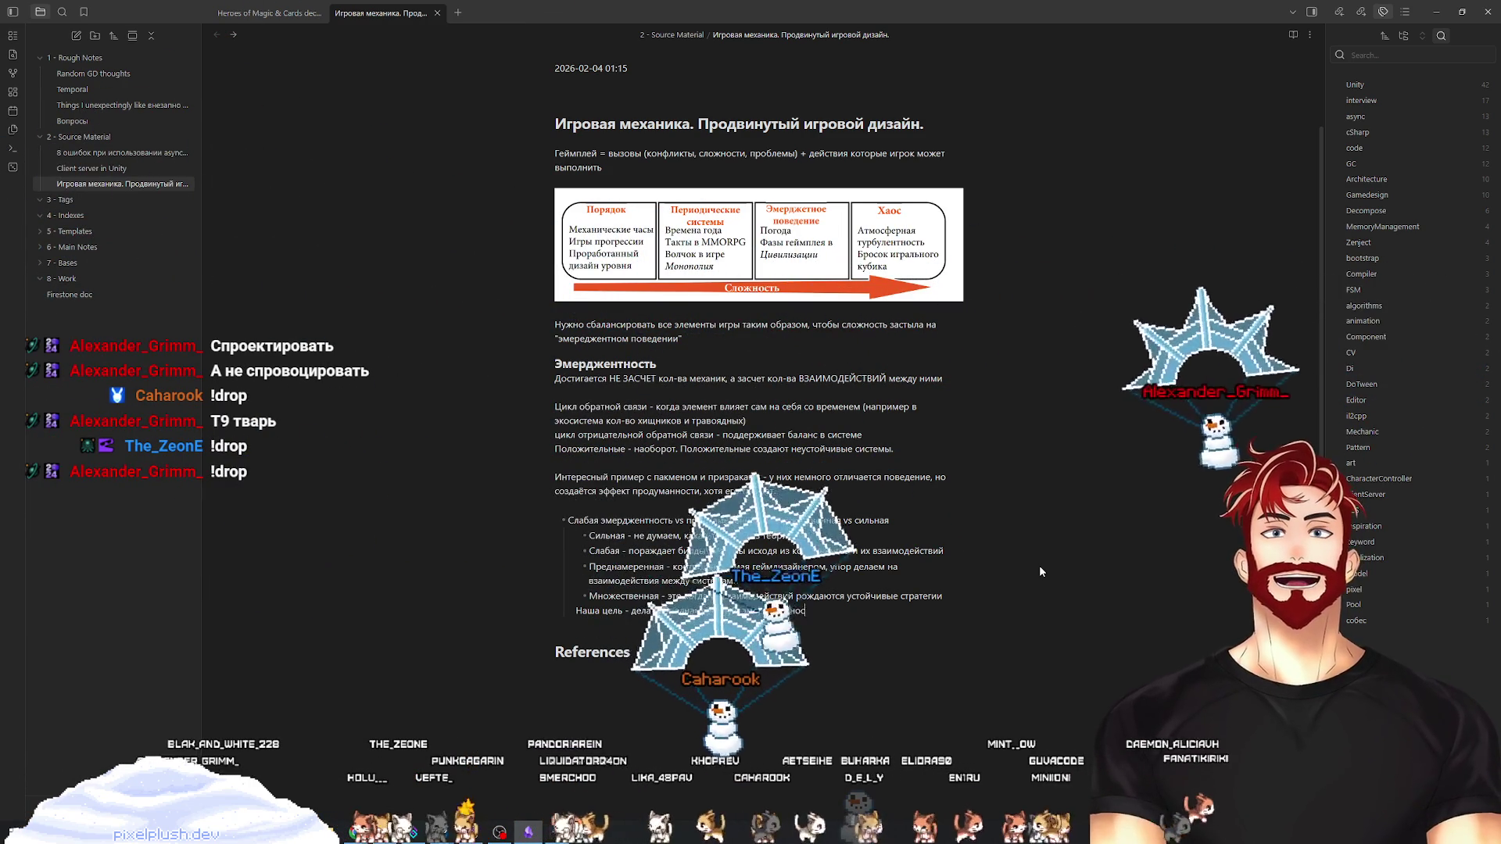
text(ть с возмо)
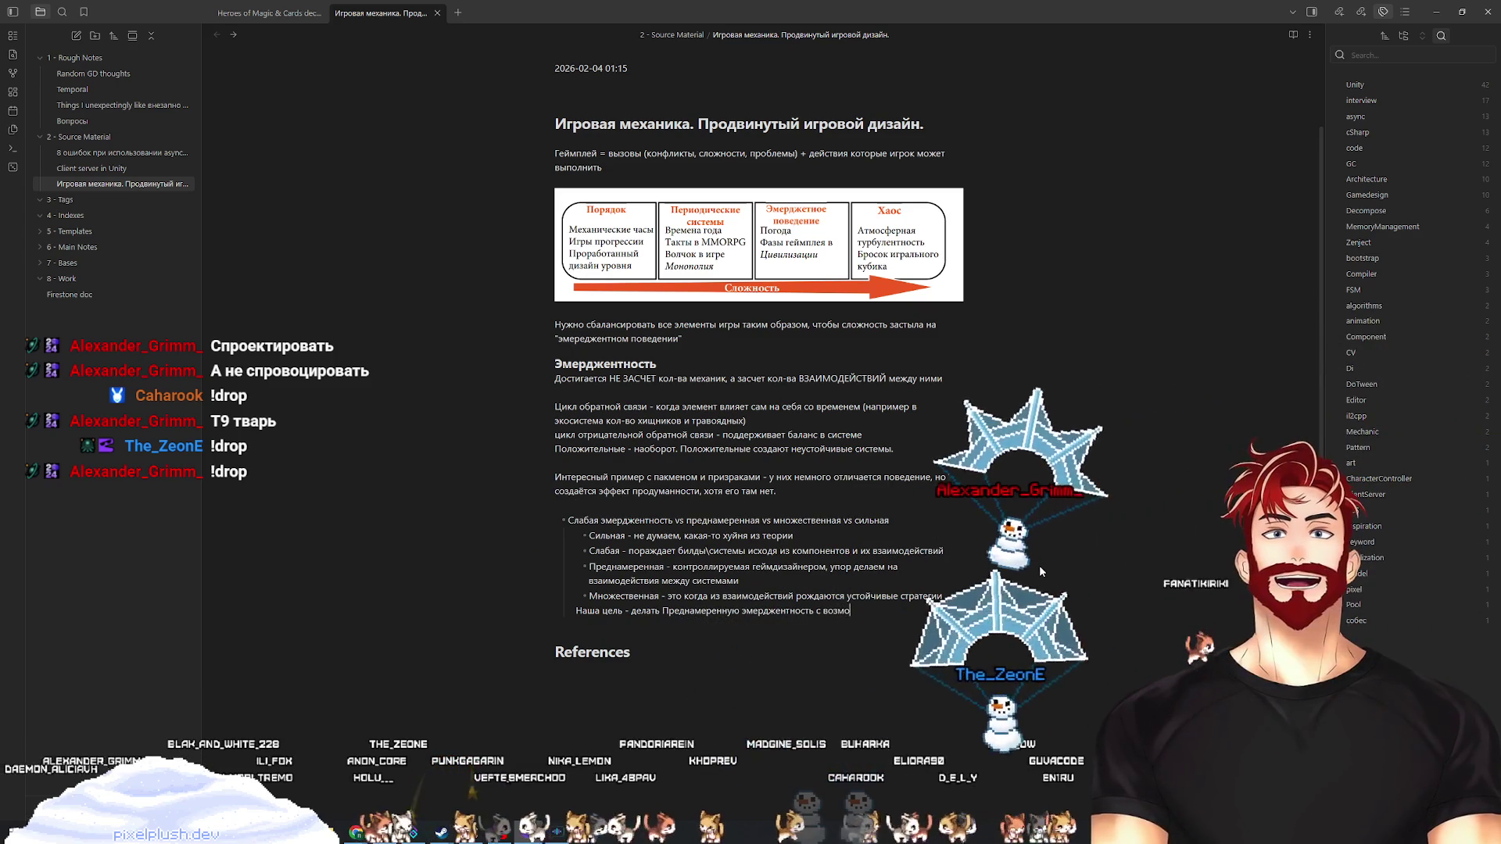
text(жностью пере)
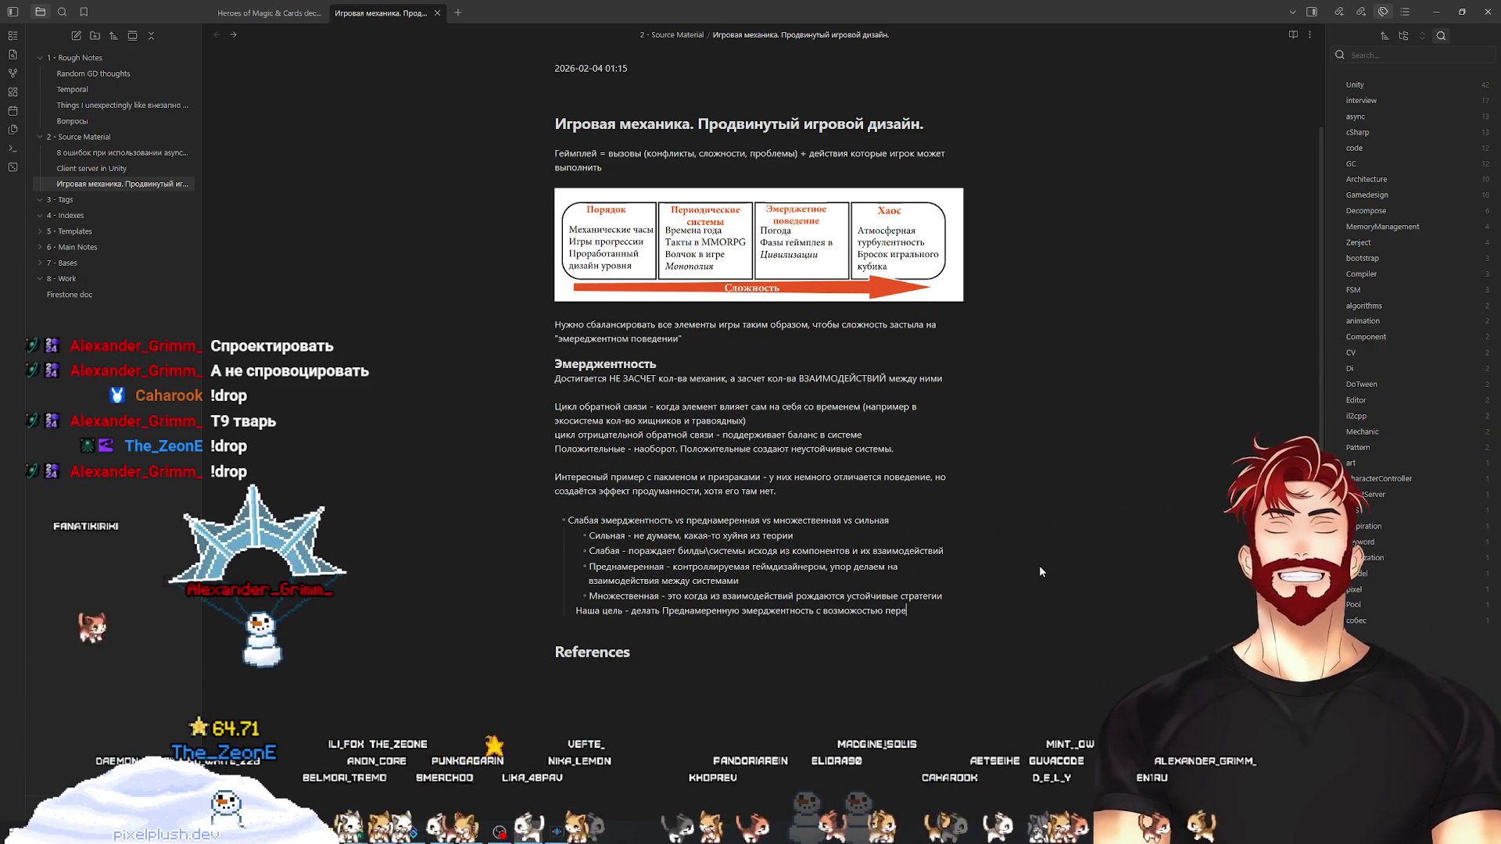
text(хода в множественную)
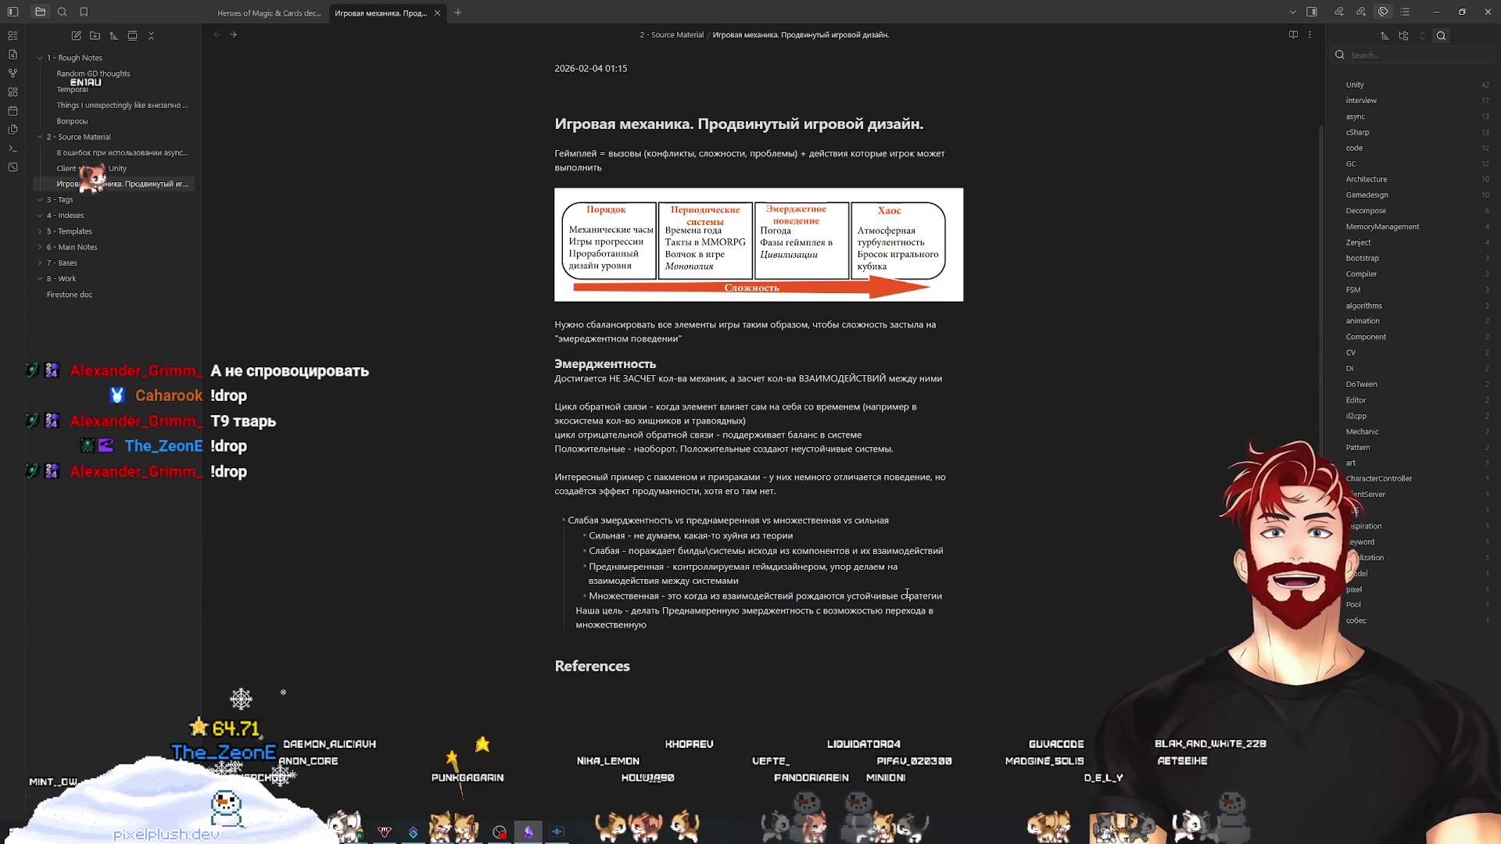
triple_click(535, 617)
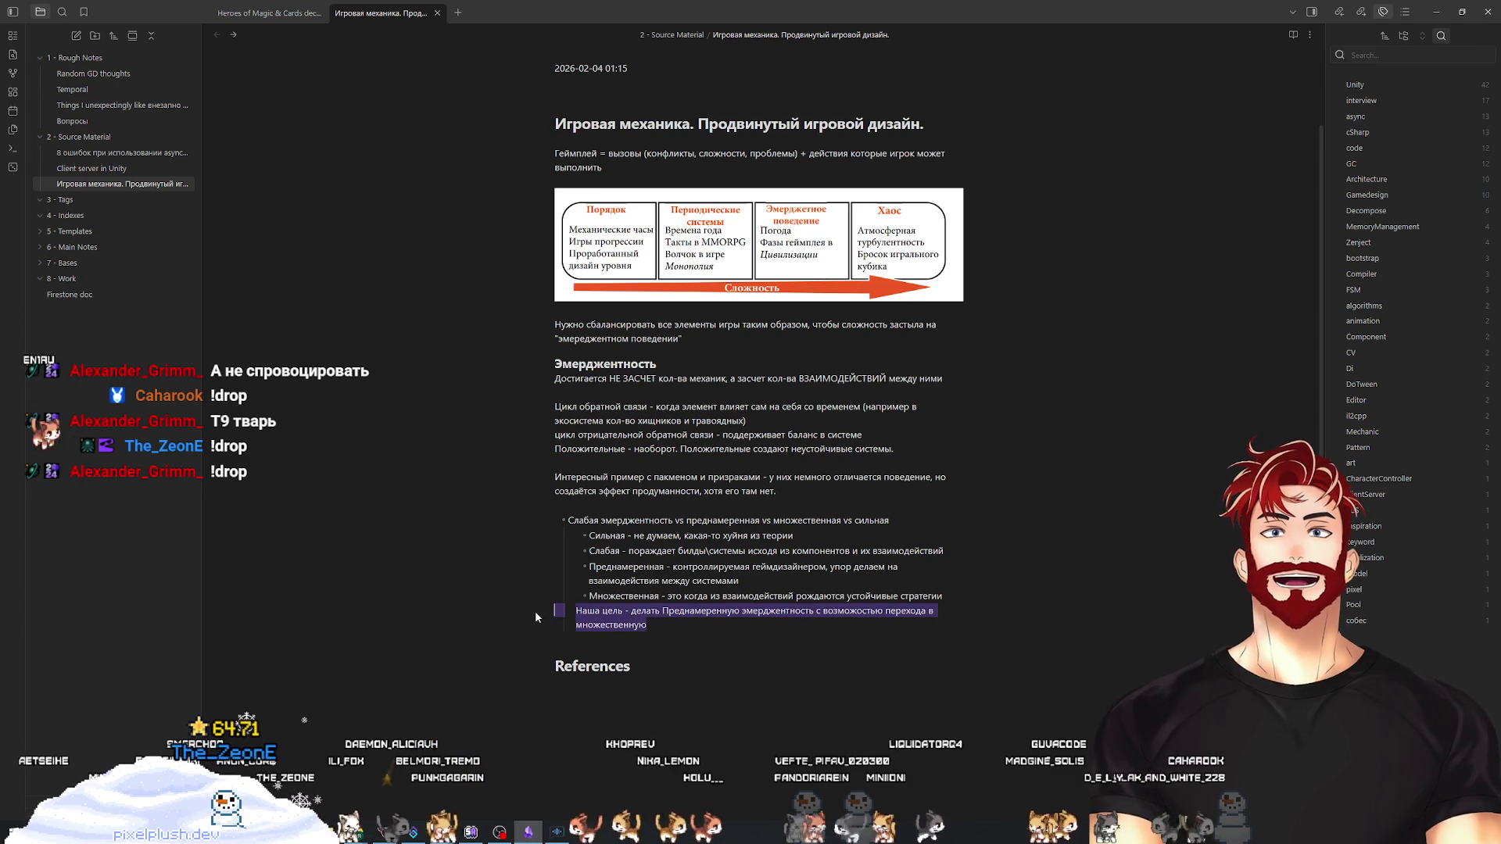
click(673, 626)
key(alt+Tab)
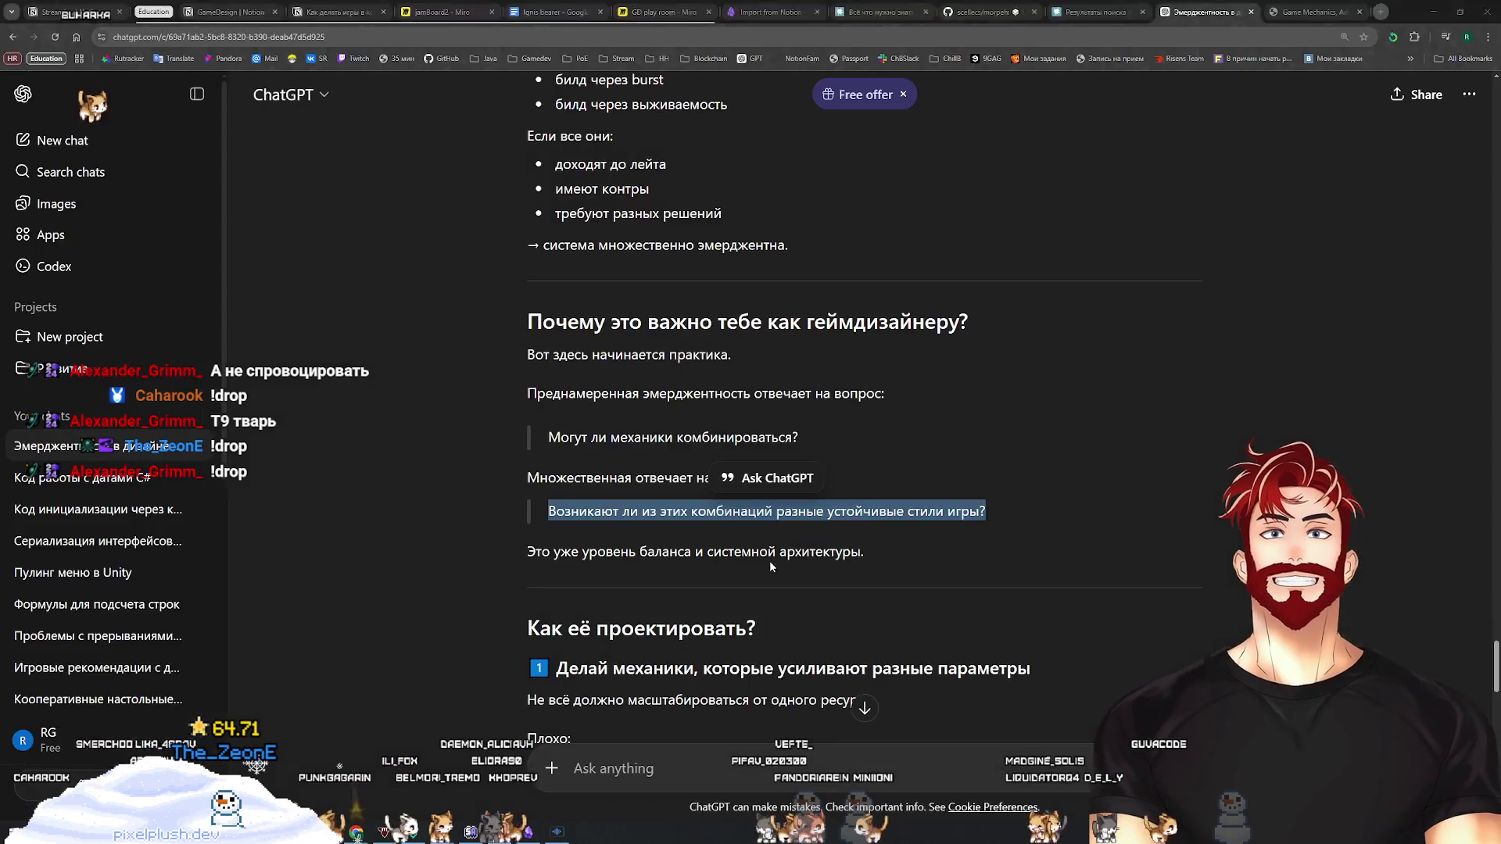
Scroll back through ChatGPT's emergence-types explanation and practical checklist, then return to Obsidian
scroll(1108, 507, up, 20)
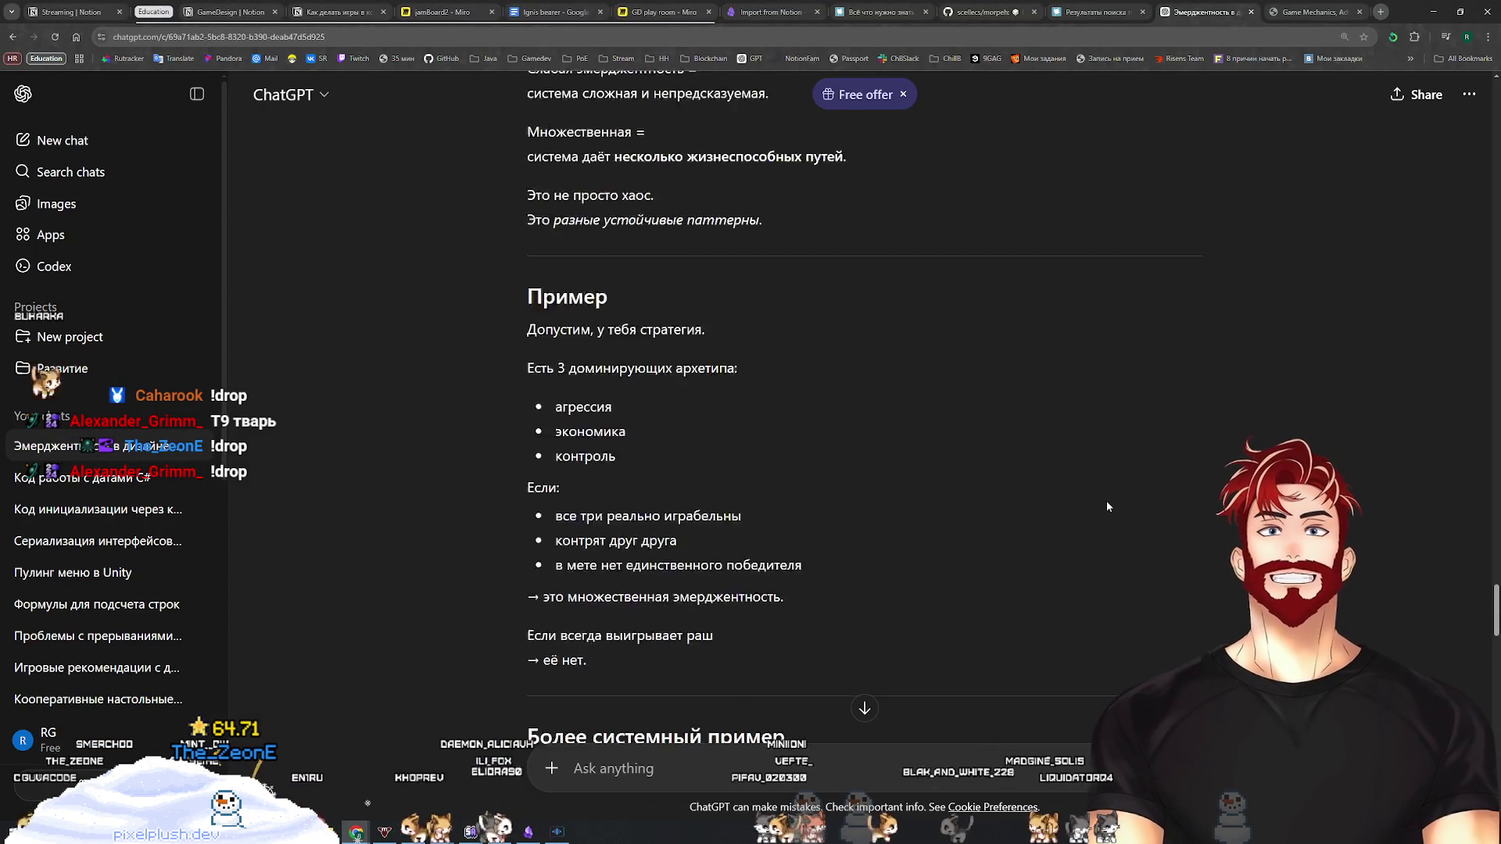
scroll(1105, 505, up, 4)
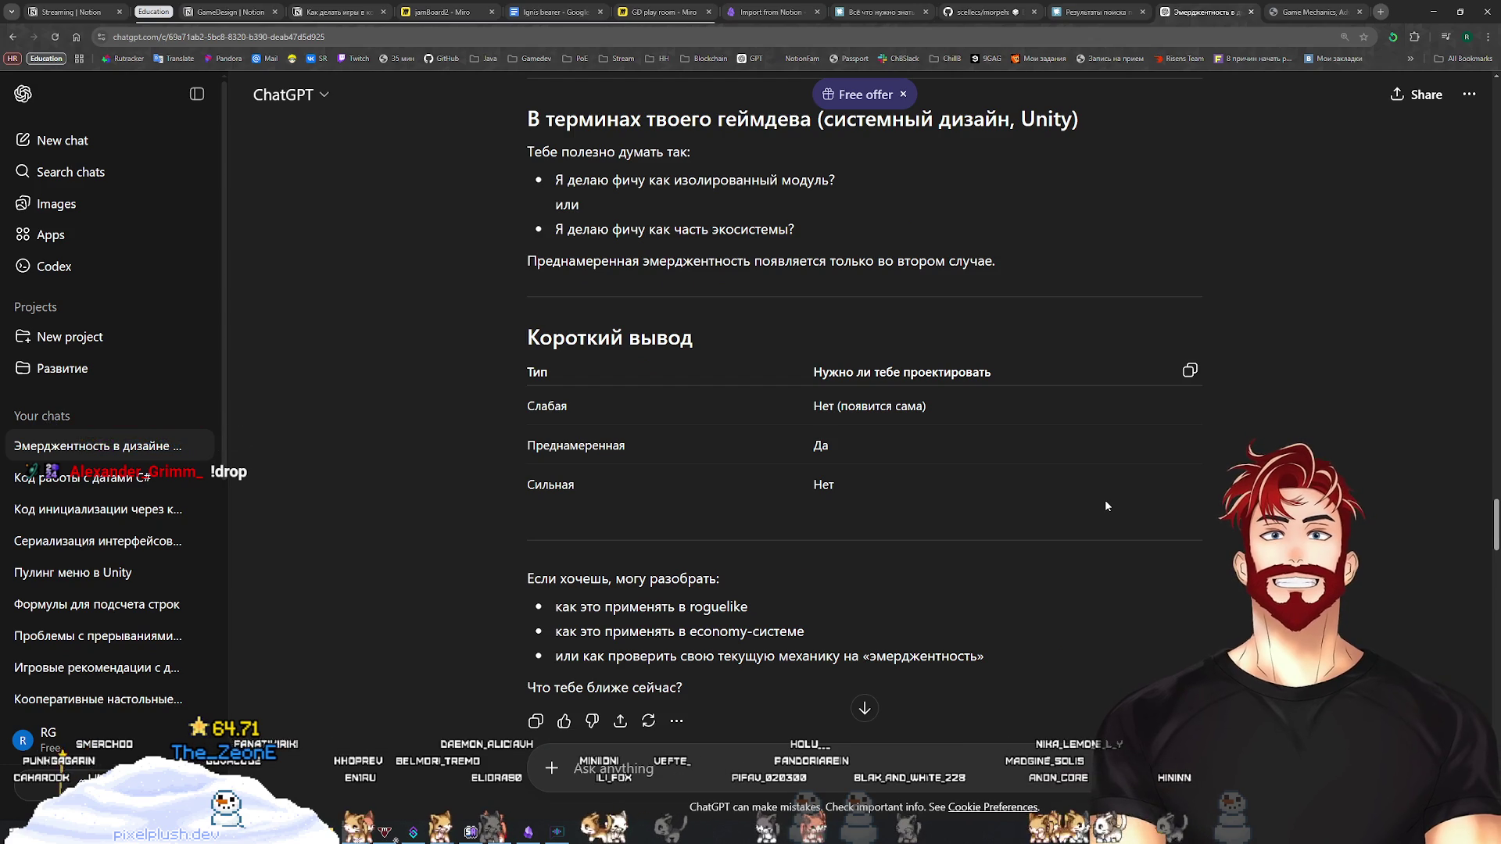
scroll(1104, 499, down, 1)
scroll(1106, 507, up, 12)
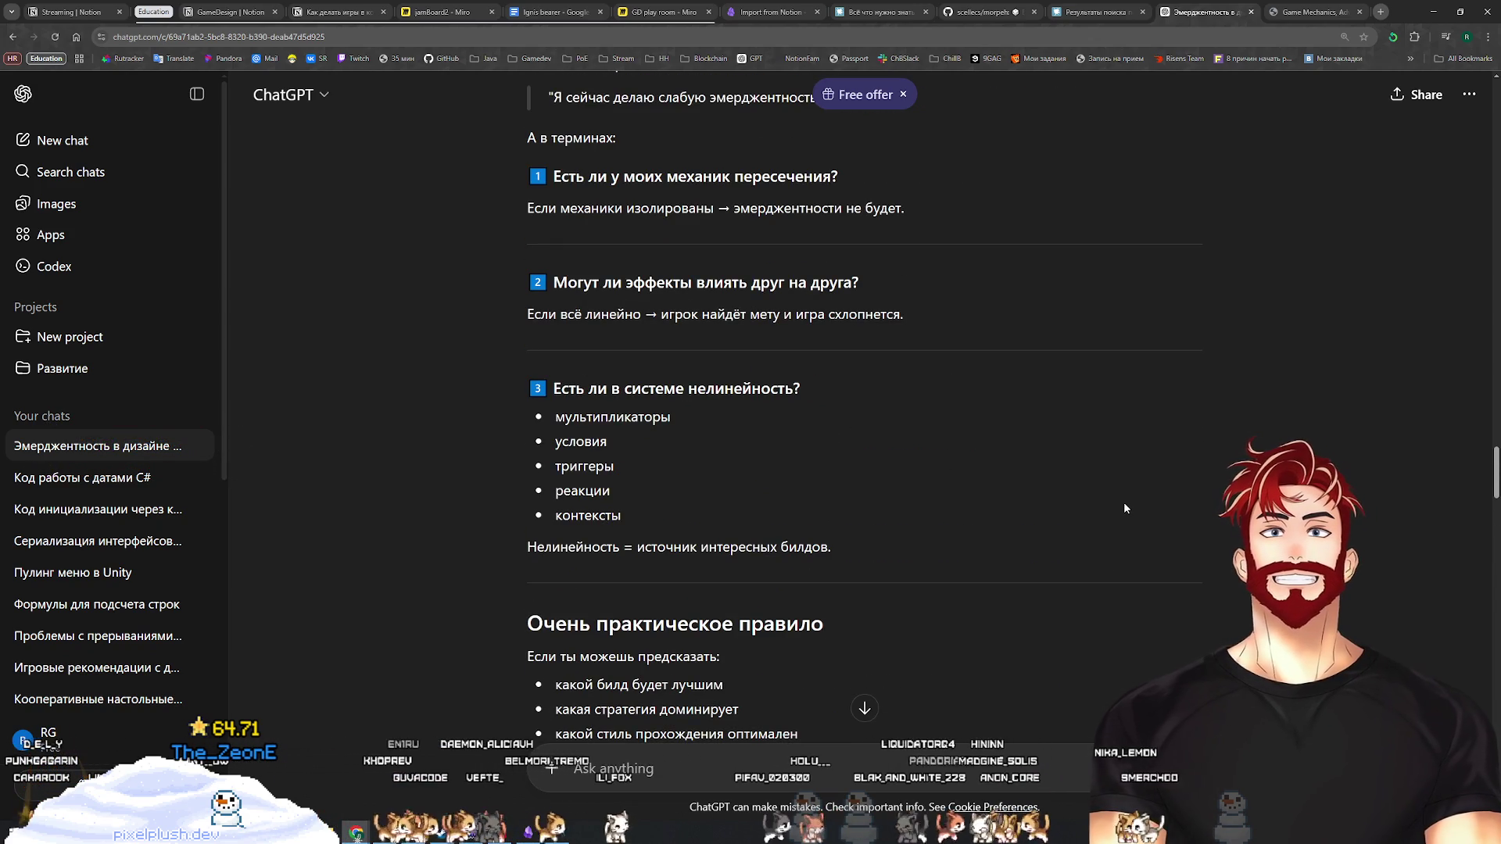
scroll(1124, 508, up, 7)
scroll(907, 497, down, 2)
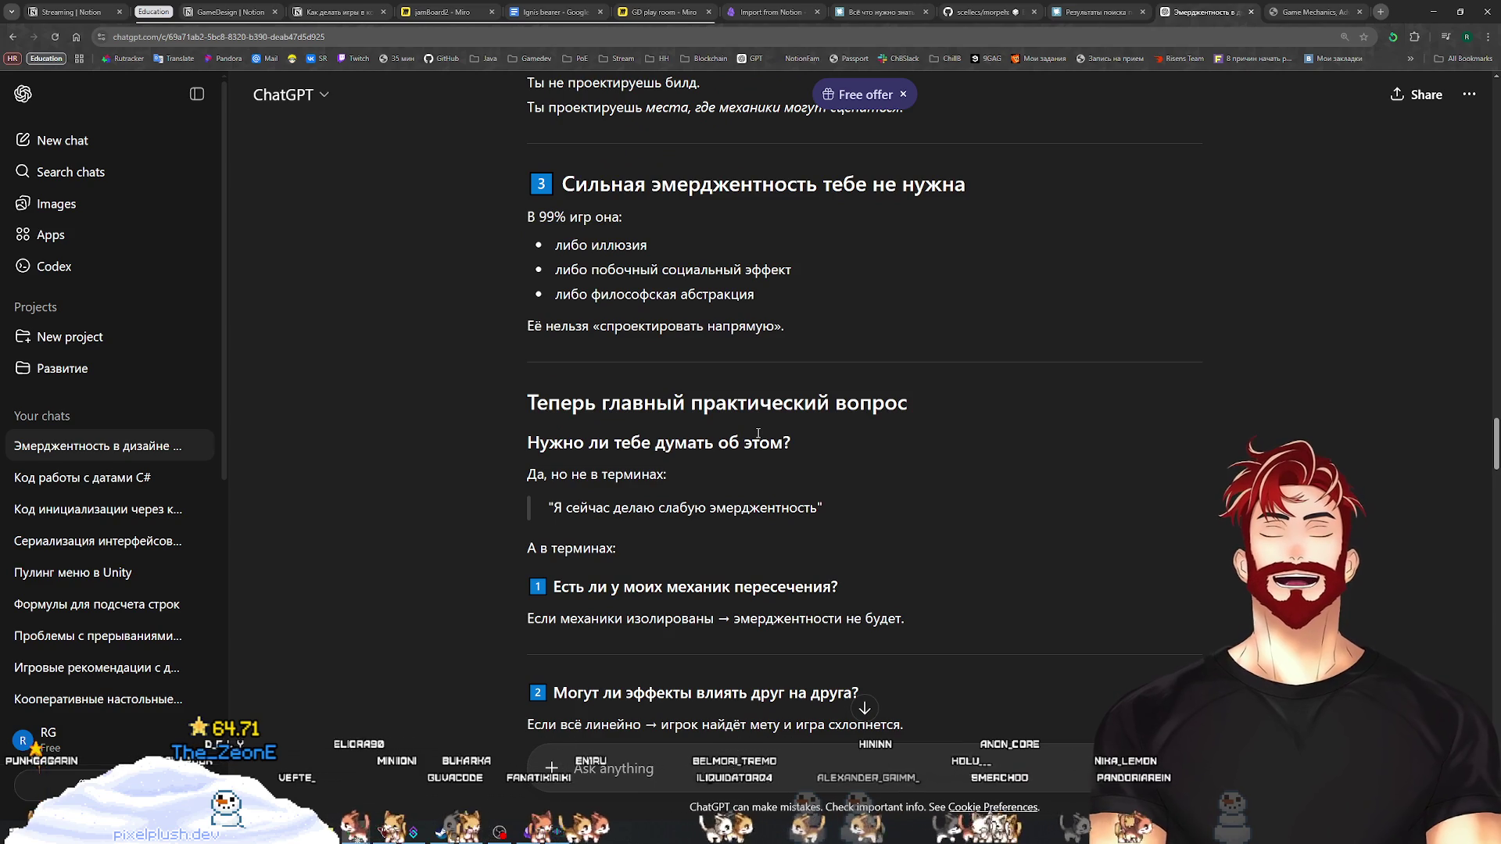
scroll(653, 439, down, 2)
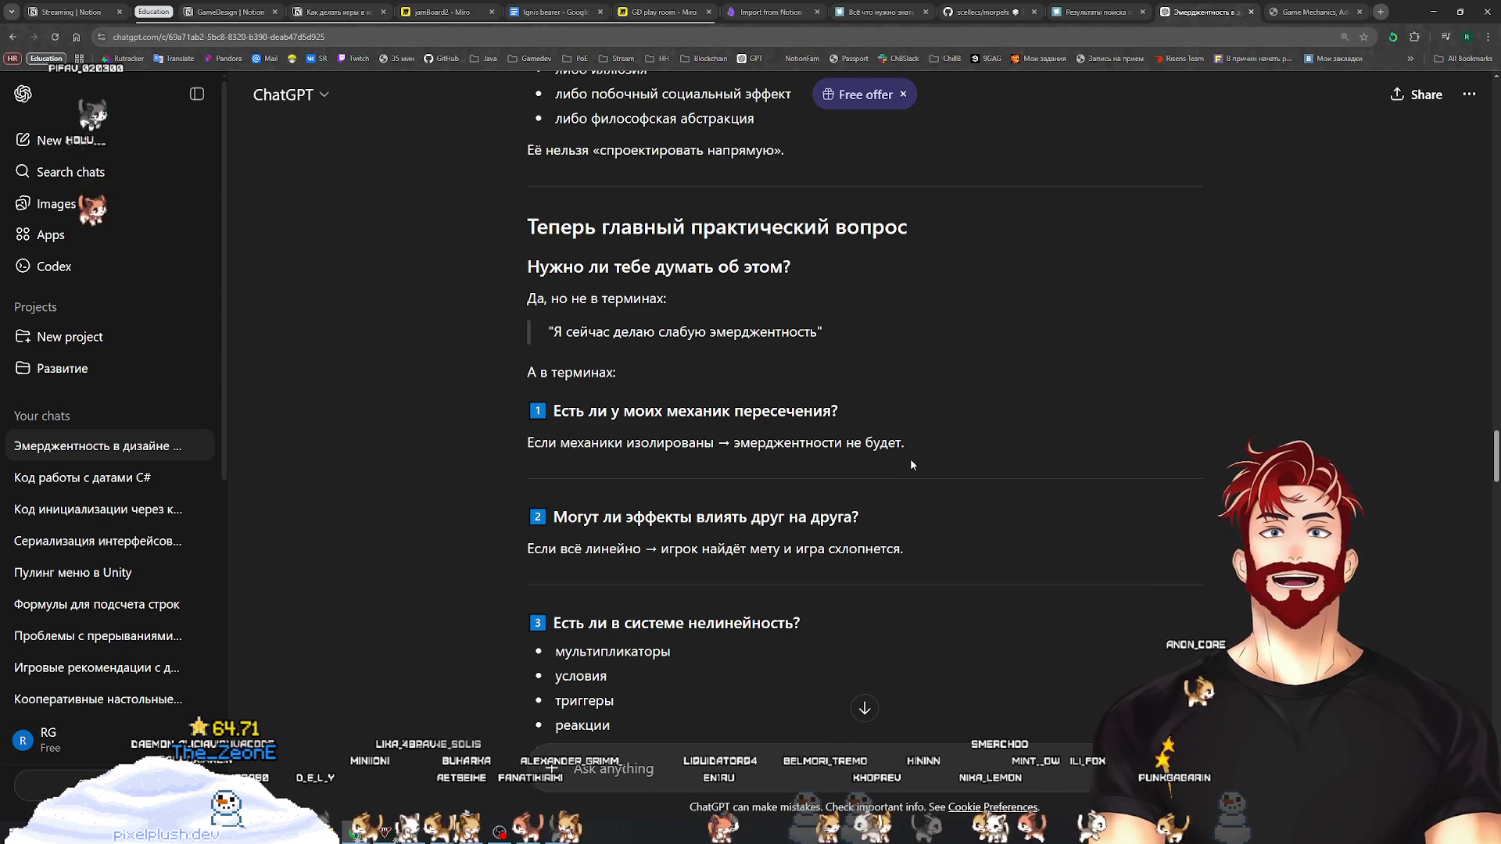
scroll(909, 461, down, 2)
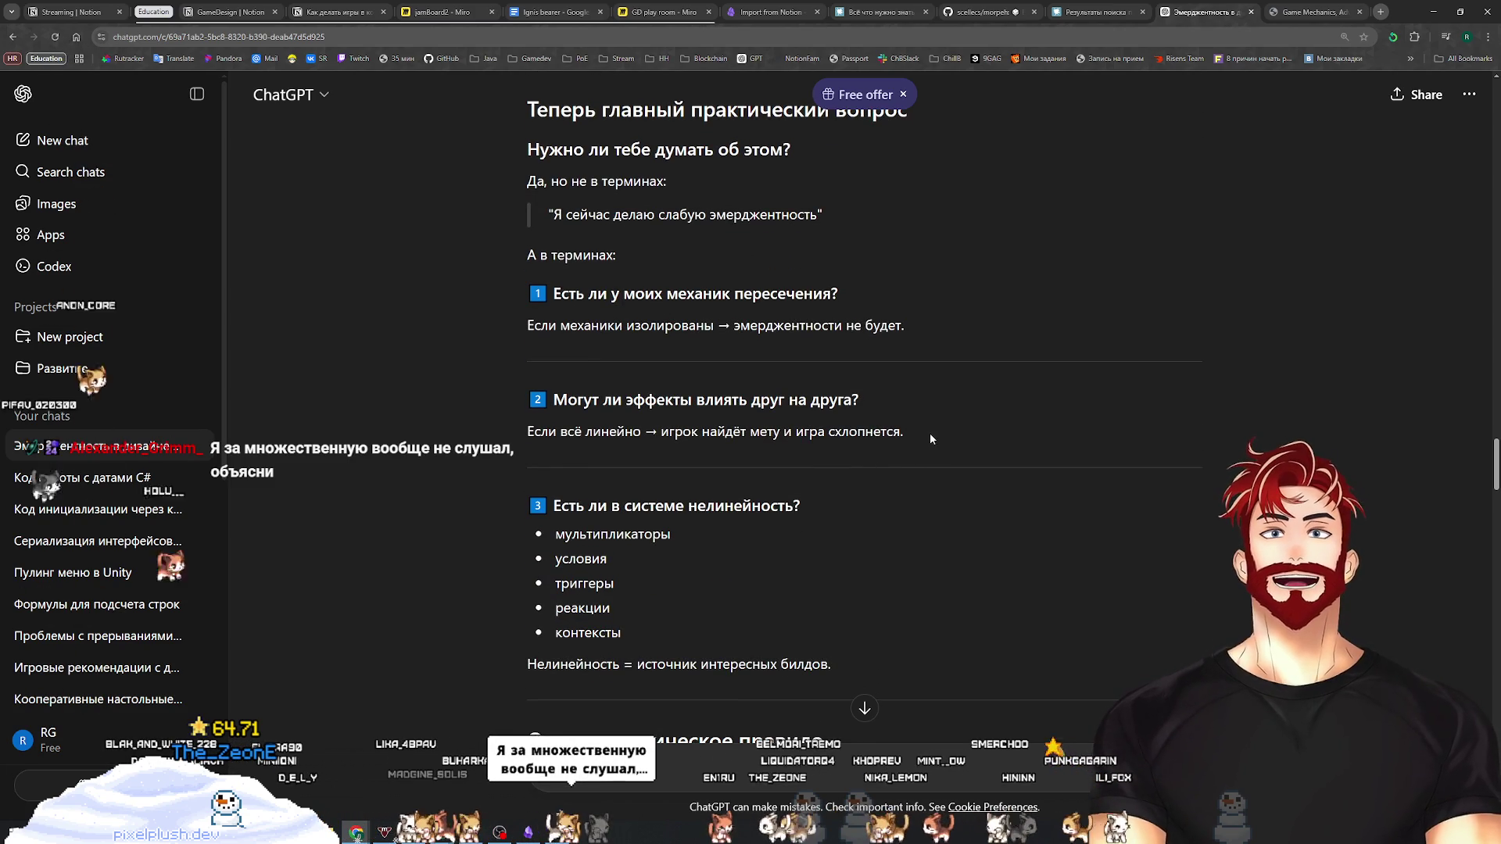
scroll(930, 433, down, 2)
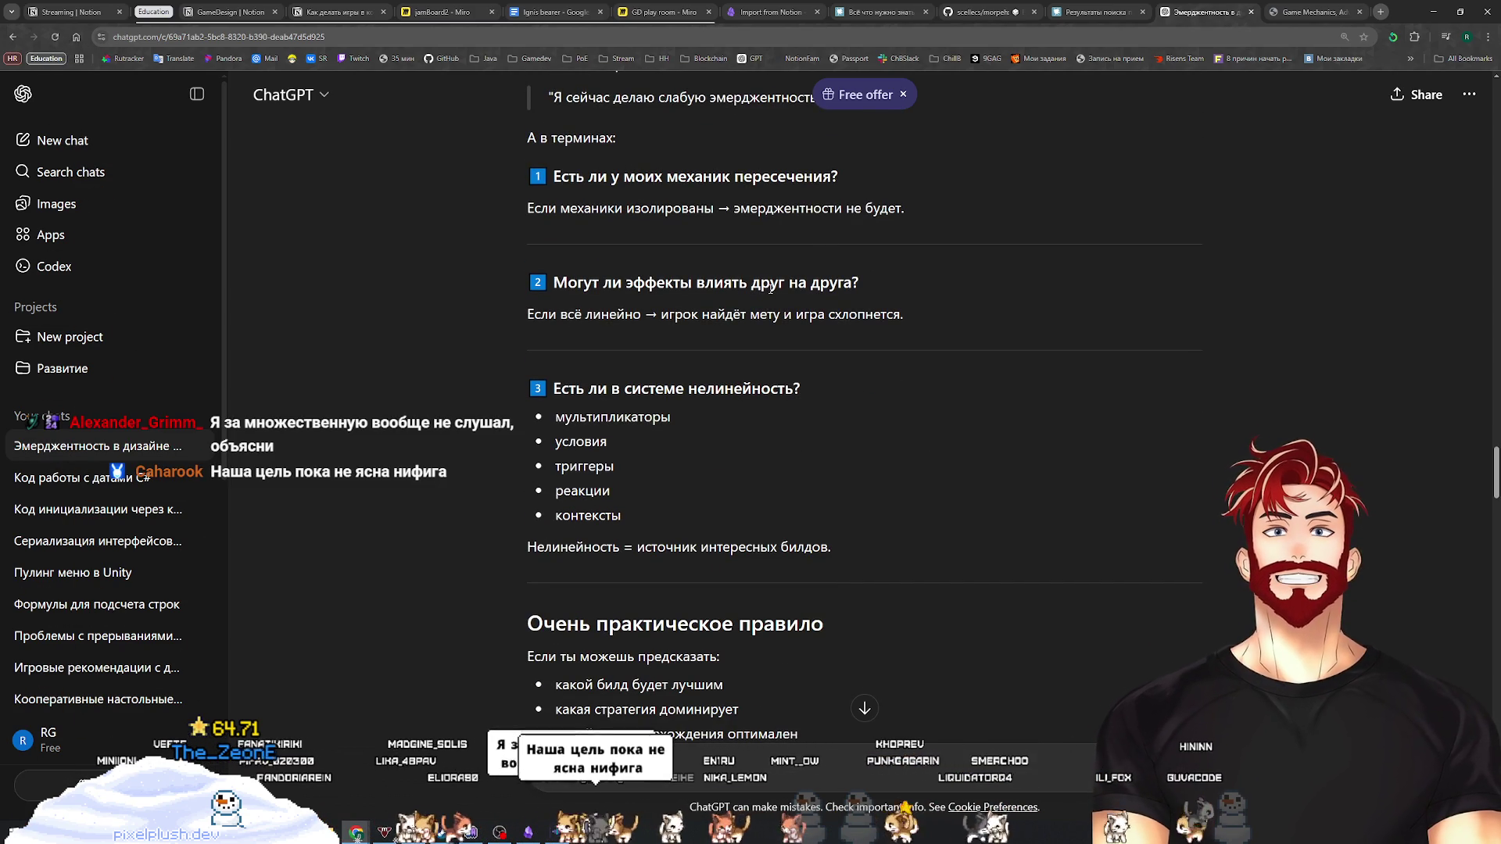
key(alt+Tab)
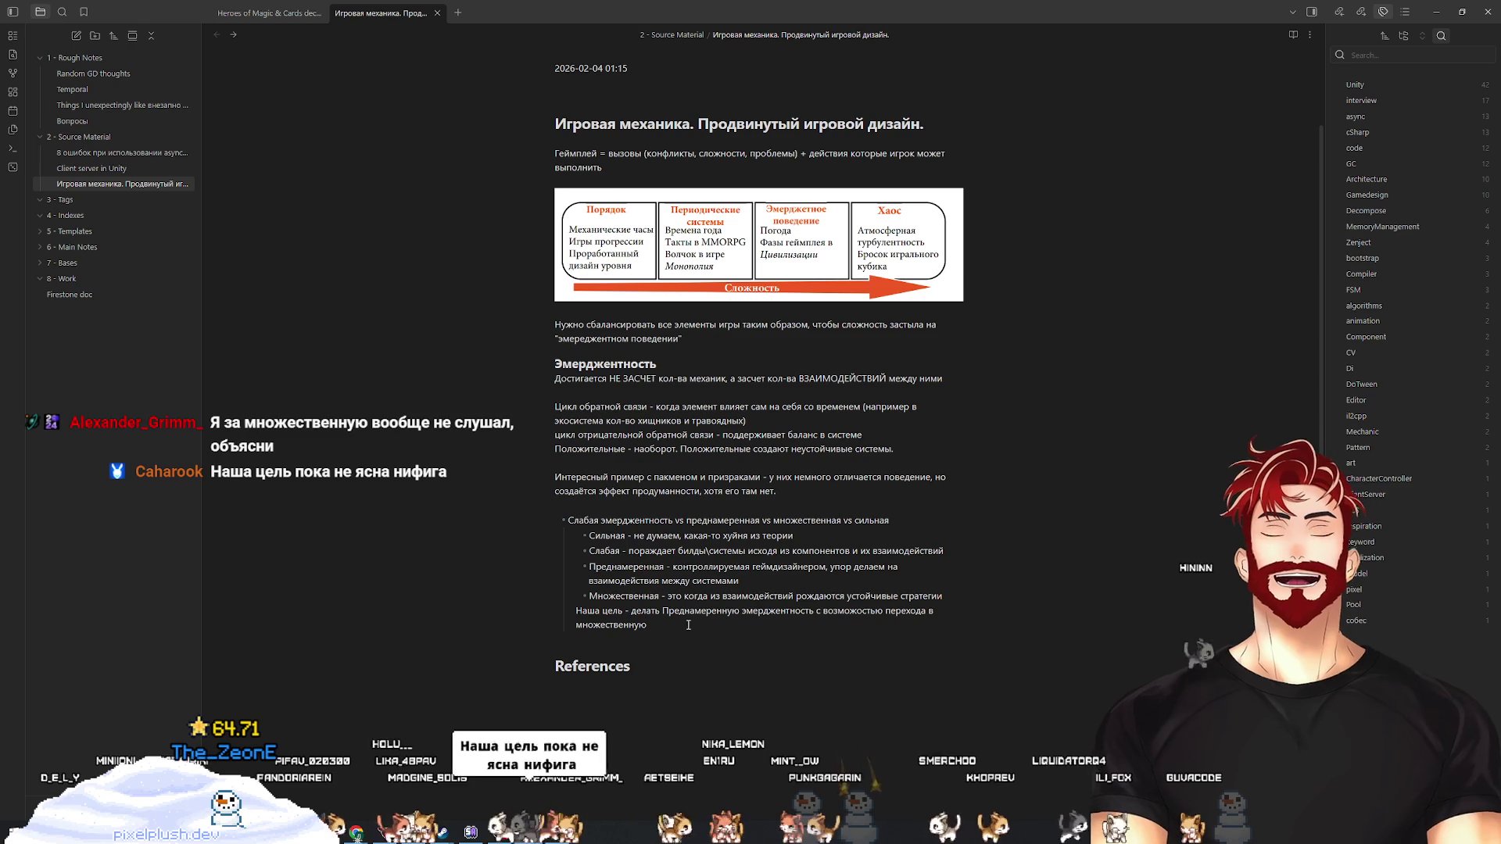
Below the goal, add a question line on whether mechanics intersect and influence each other, checking wording in ChatGPT
key(Return)
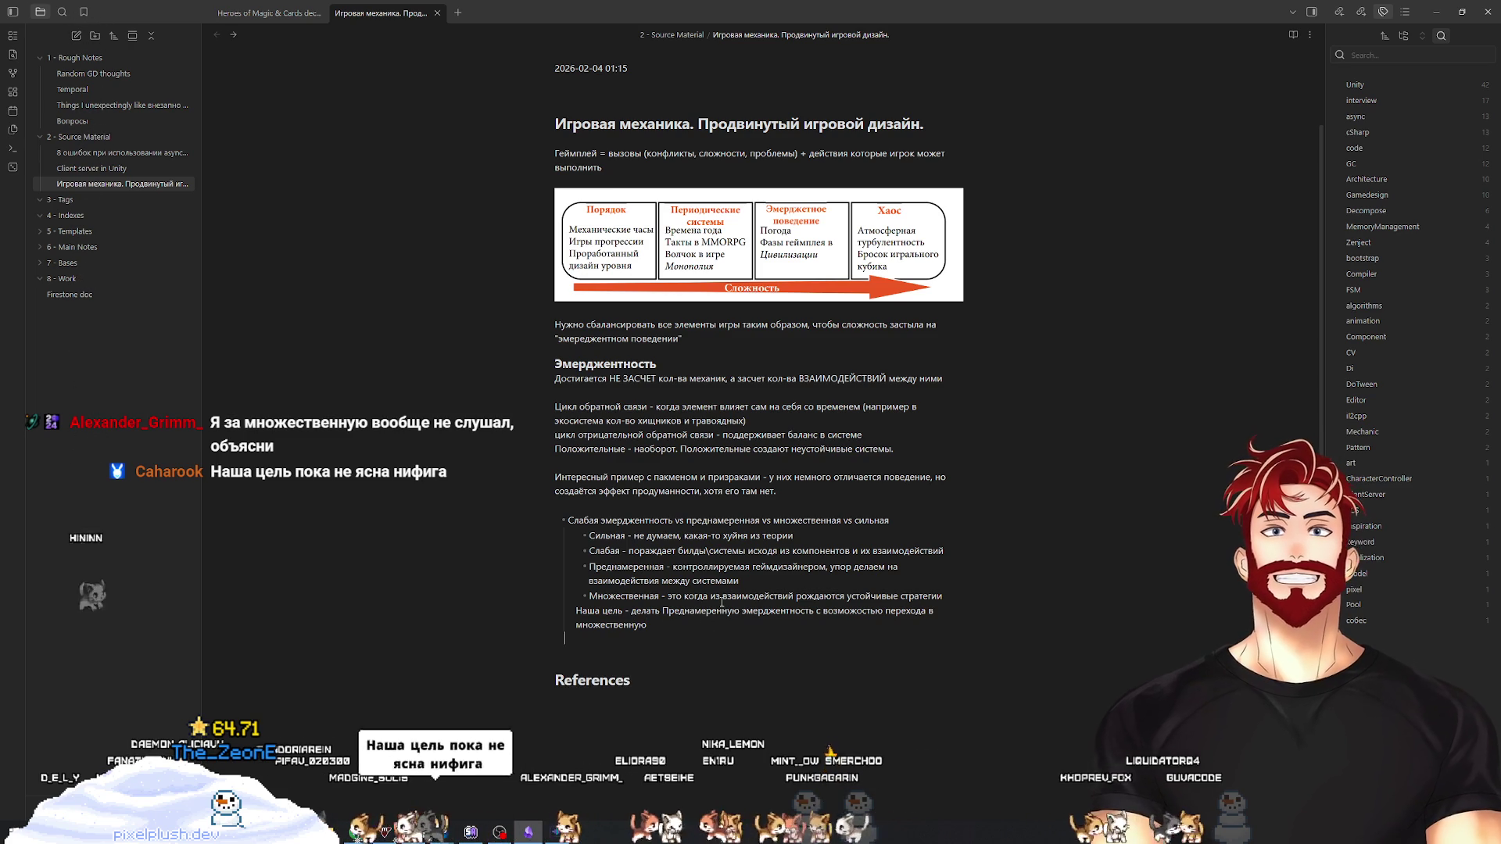
text(Есть ли пересечения, ес)
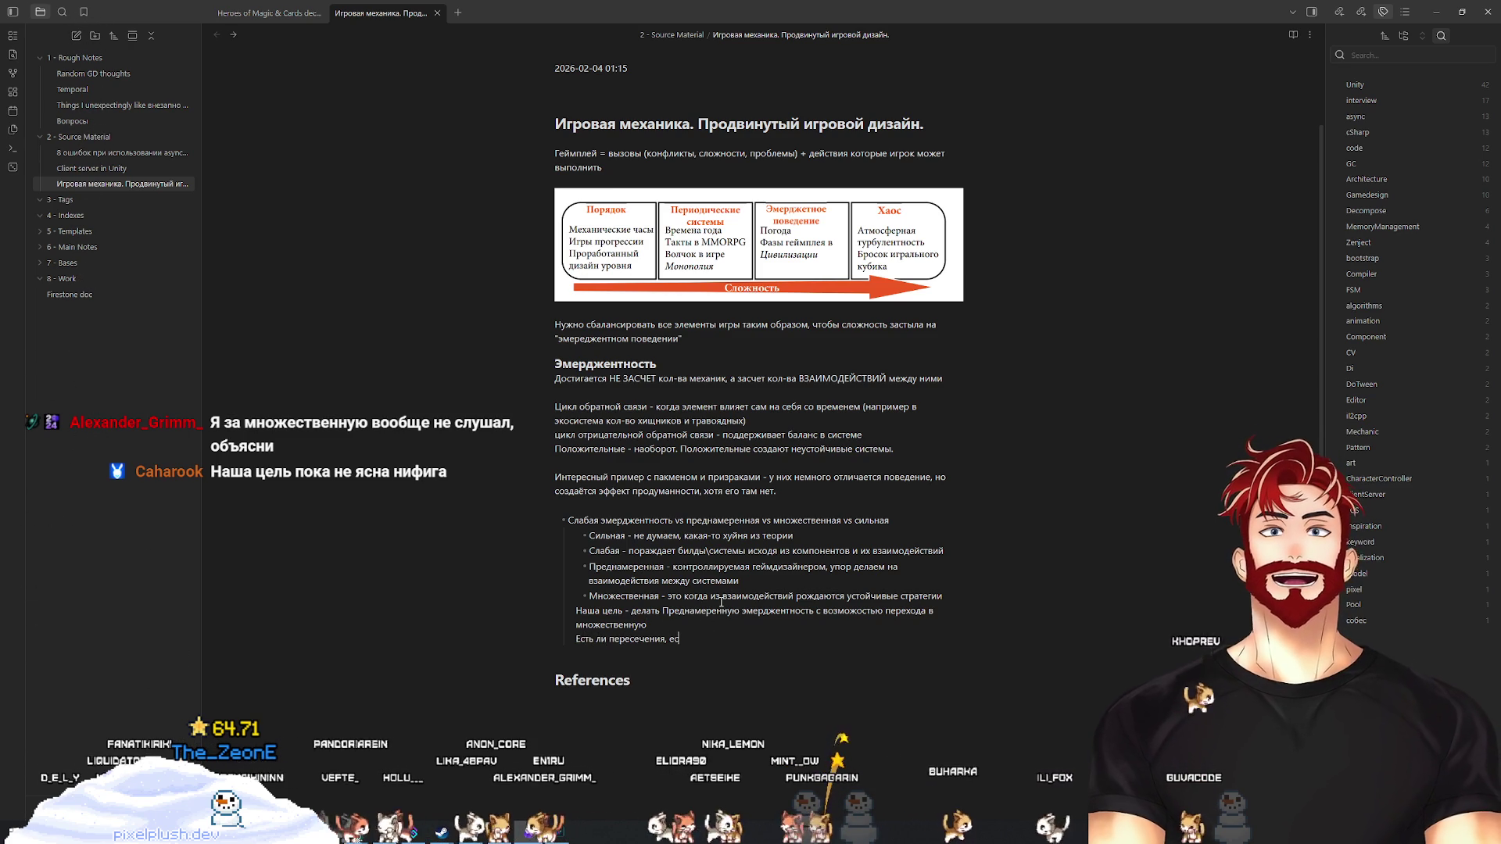
text(ть ли влияние)
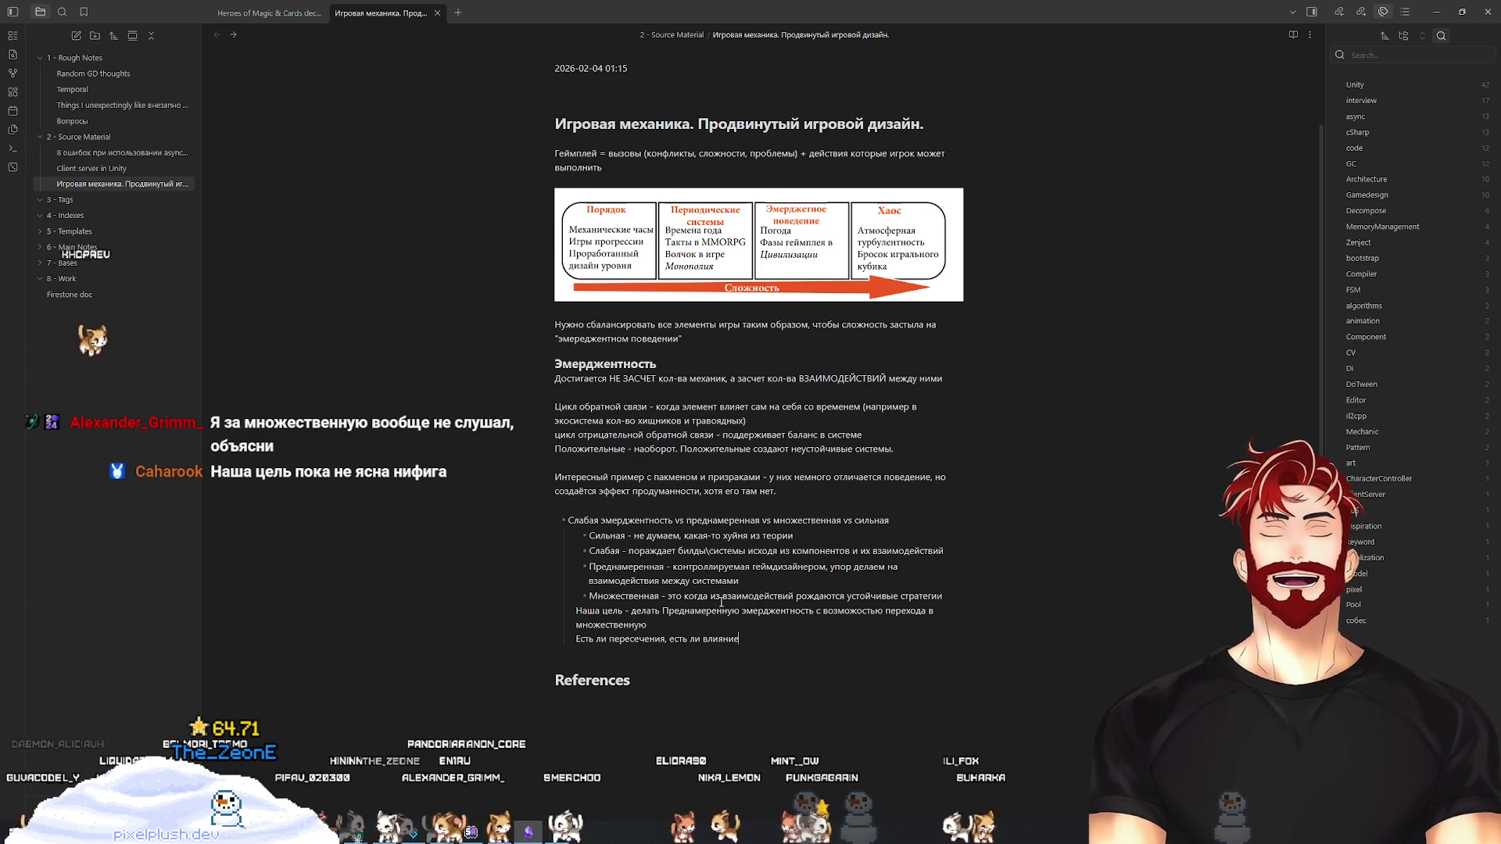
text( друг на друга)
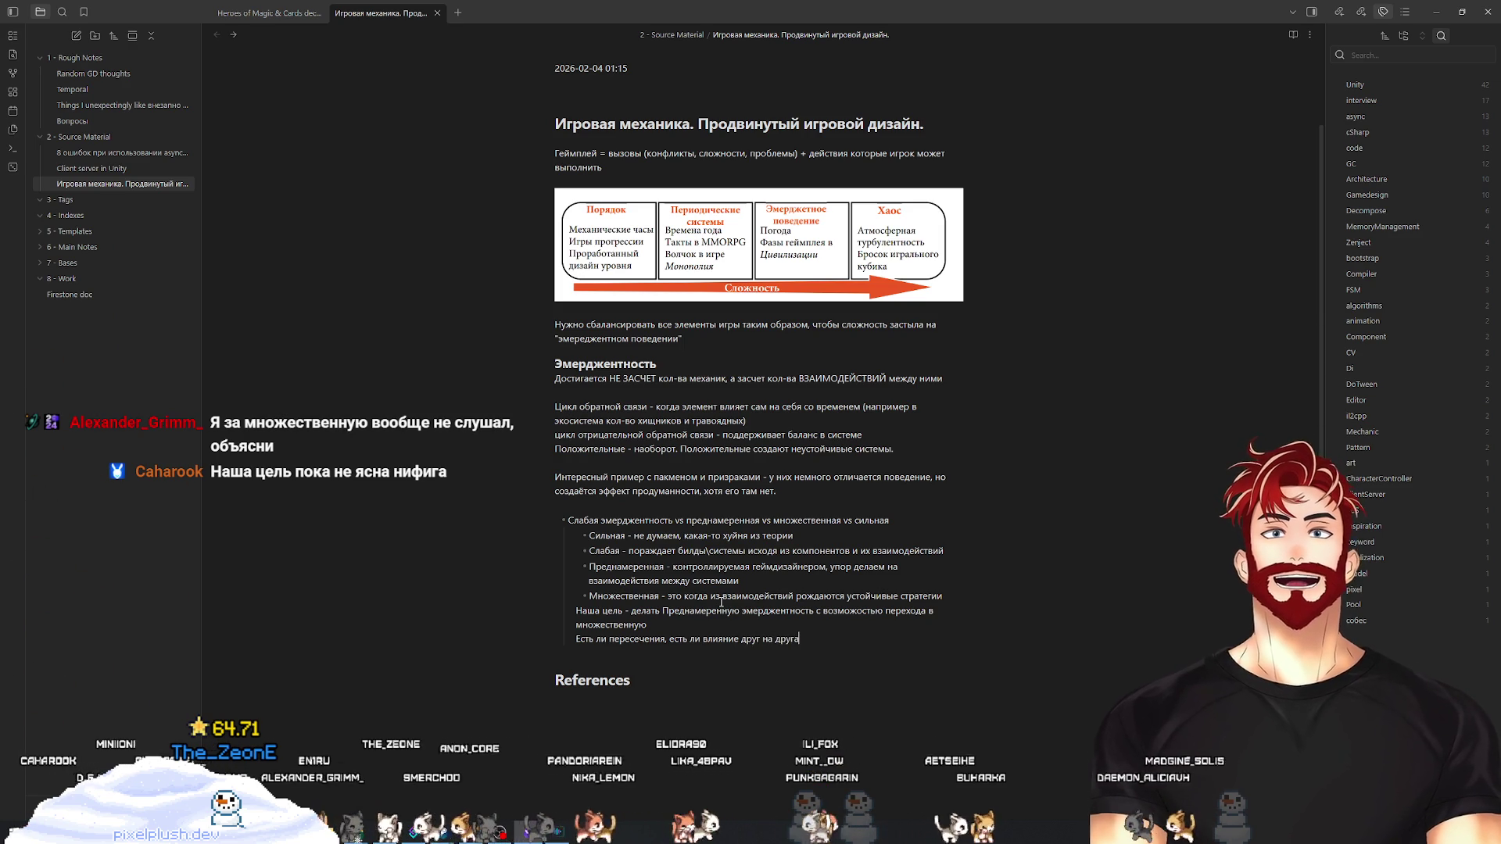
key(alt+Tab)
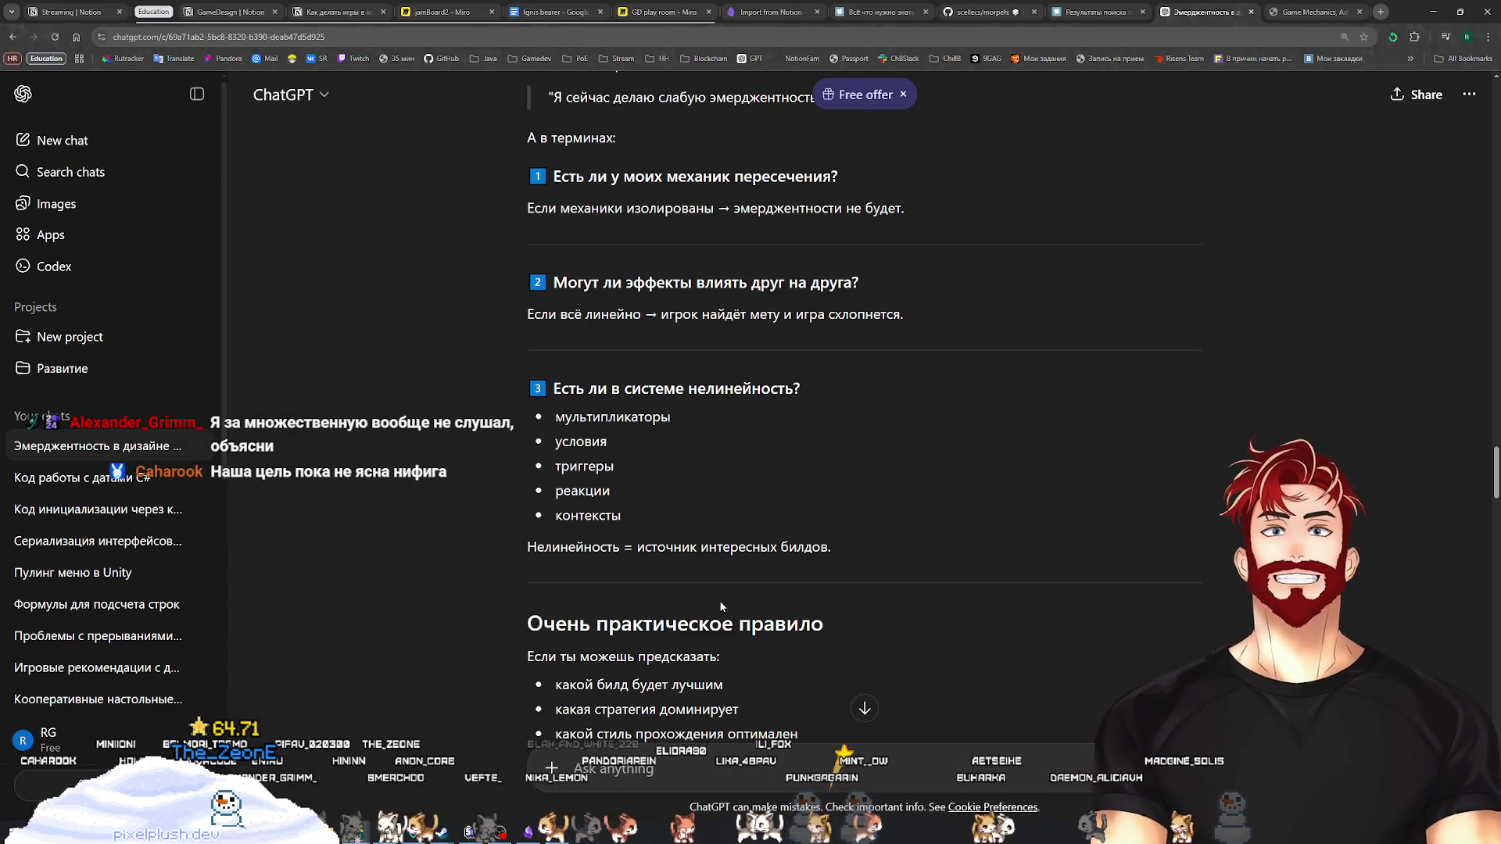
key(alt+Tab)
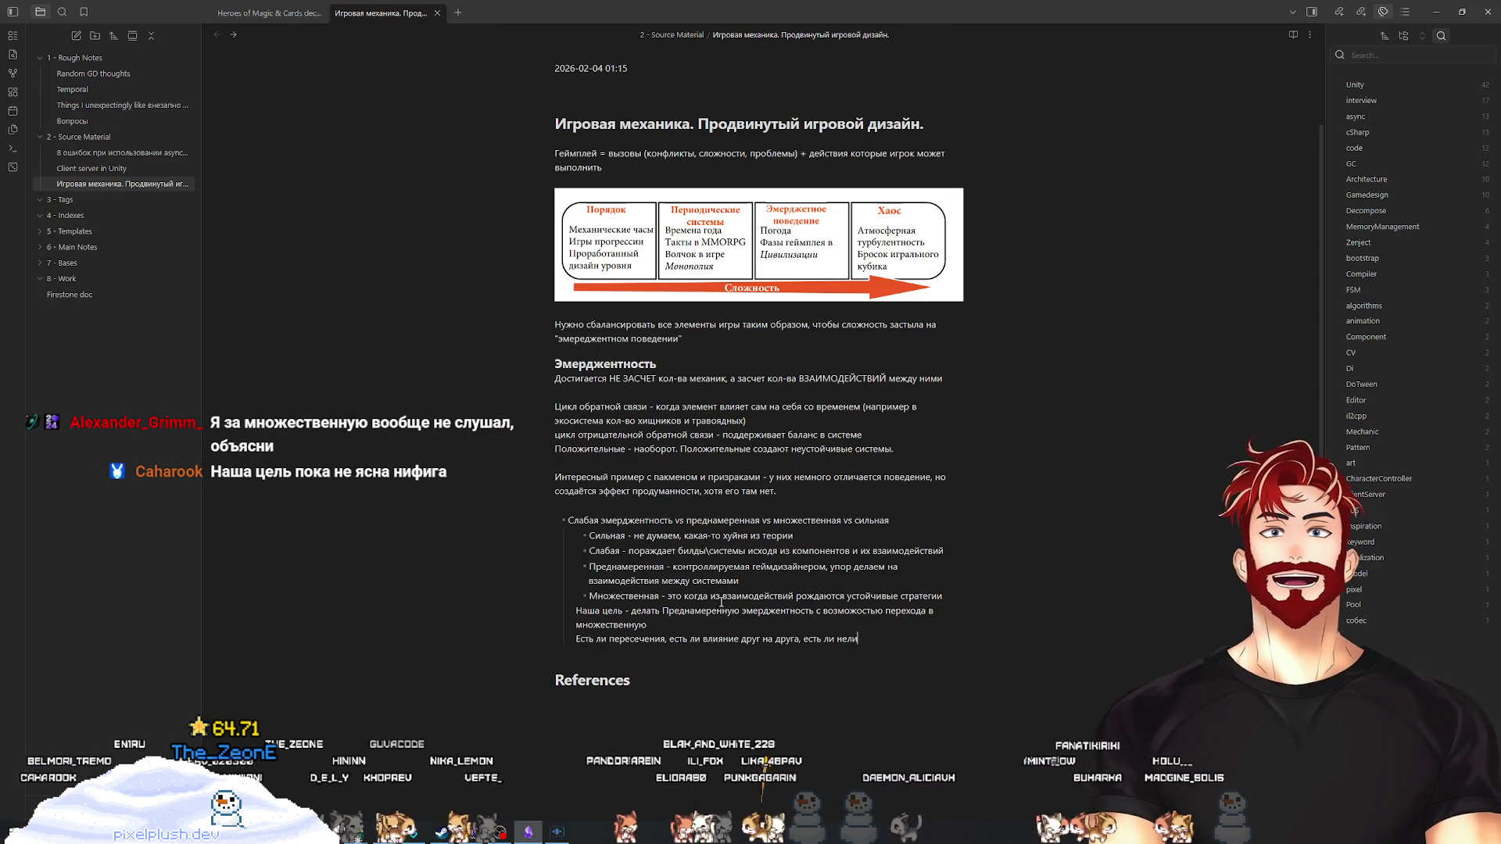
key(alt+Tab)
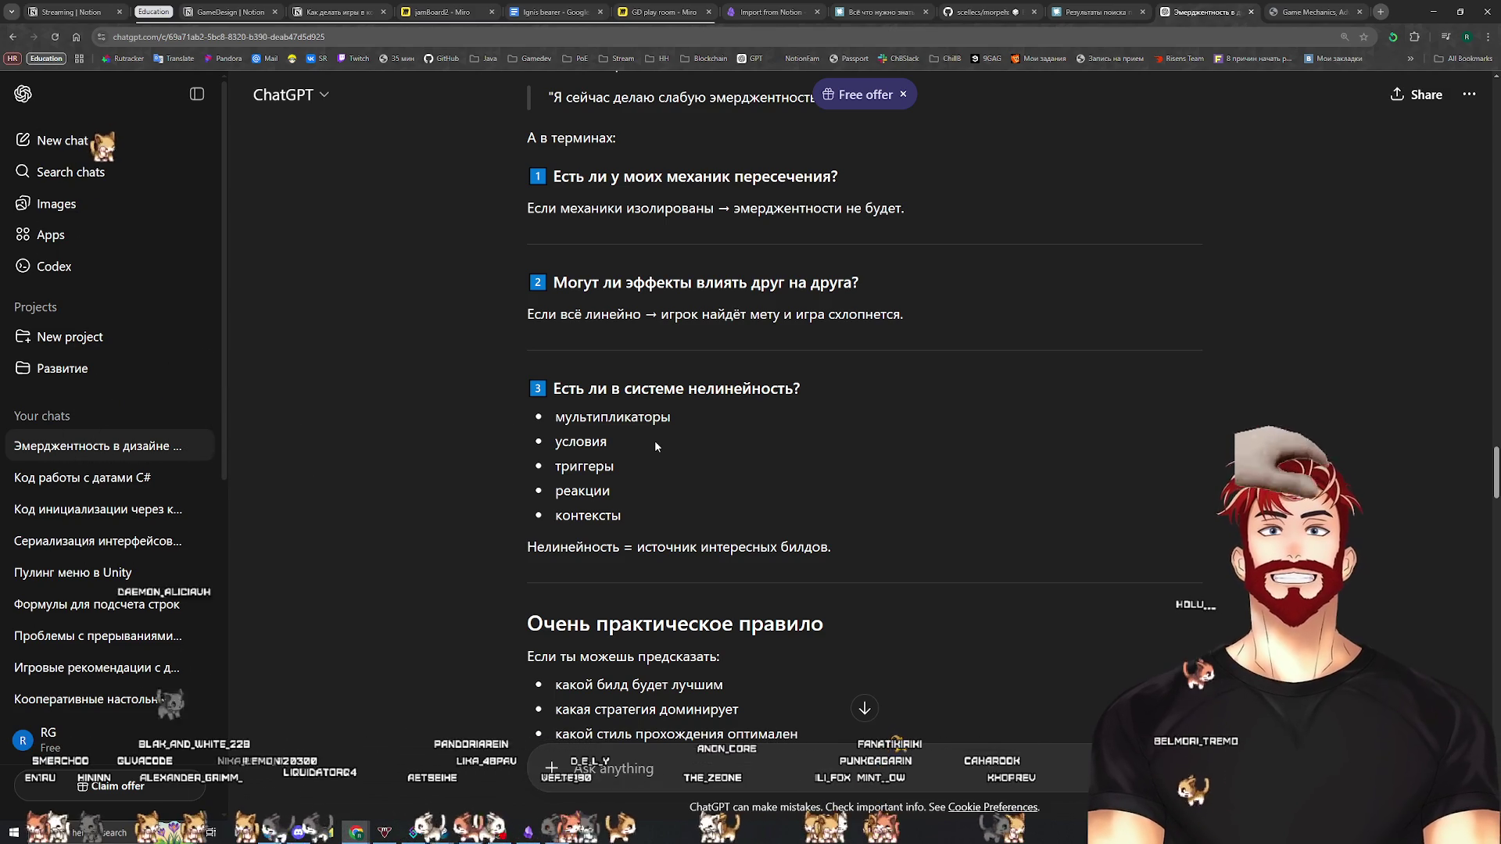
Open a new Chrome tab on the Google start page
click(1381, 12)
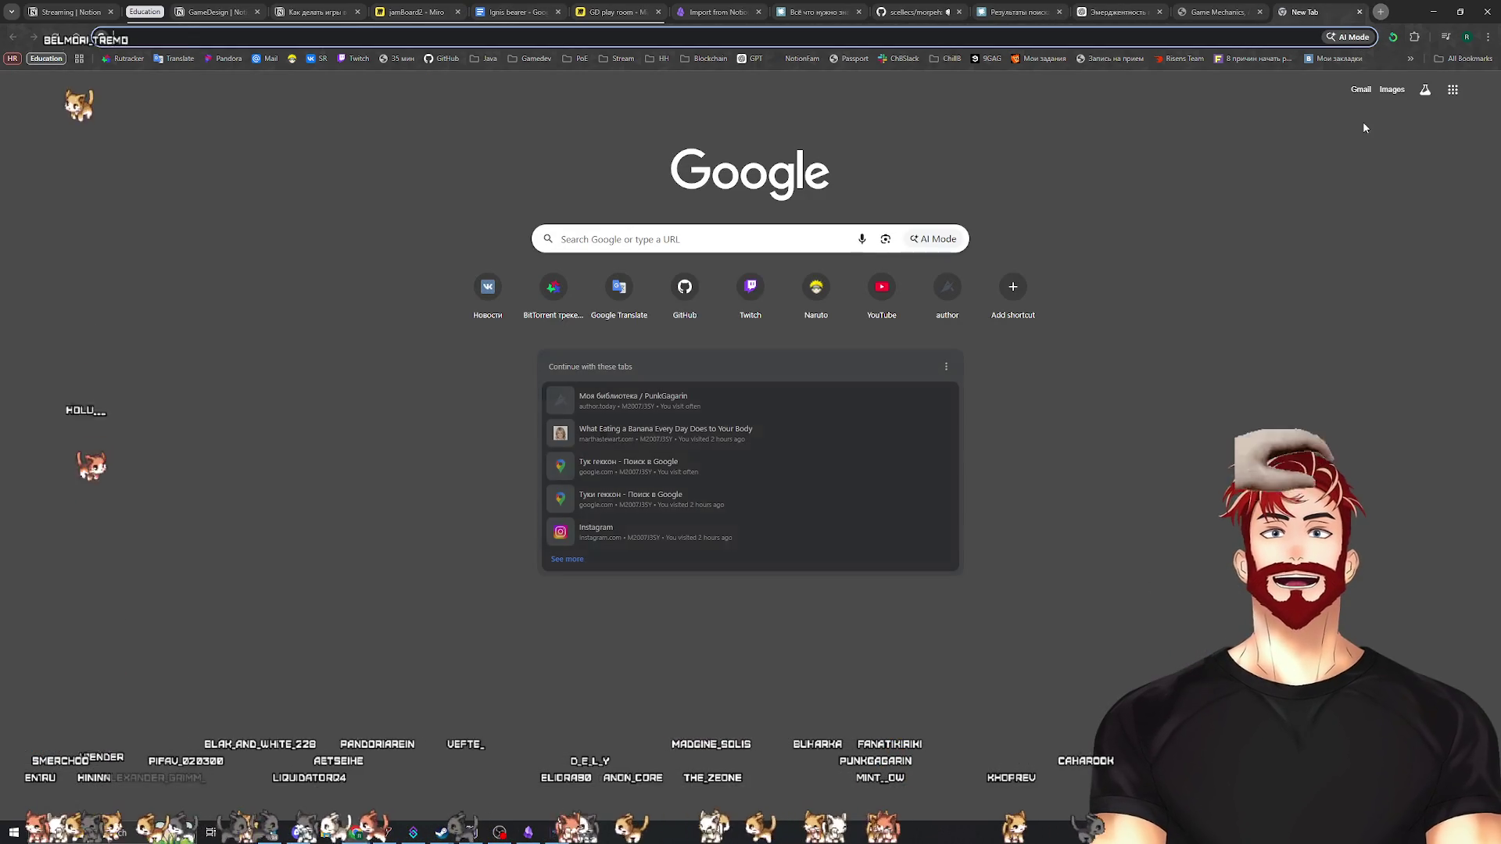
Google which games sold 10 million copies, expand the full AI overview, then close the tab
text(у)
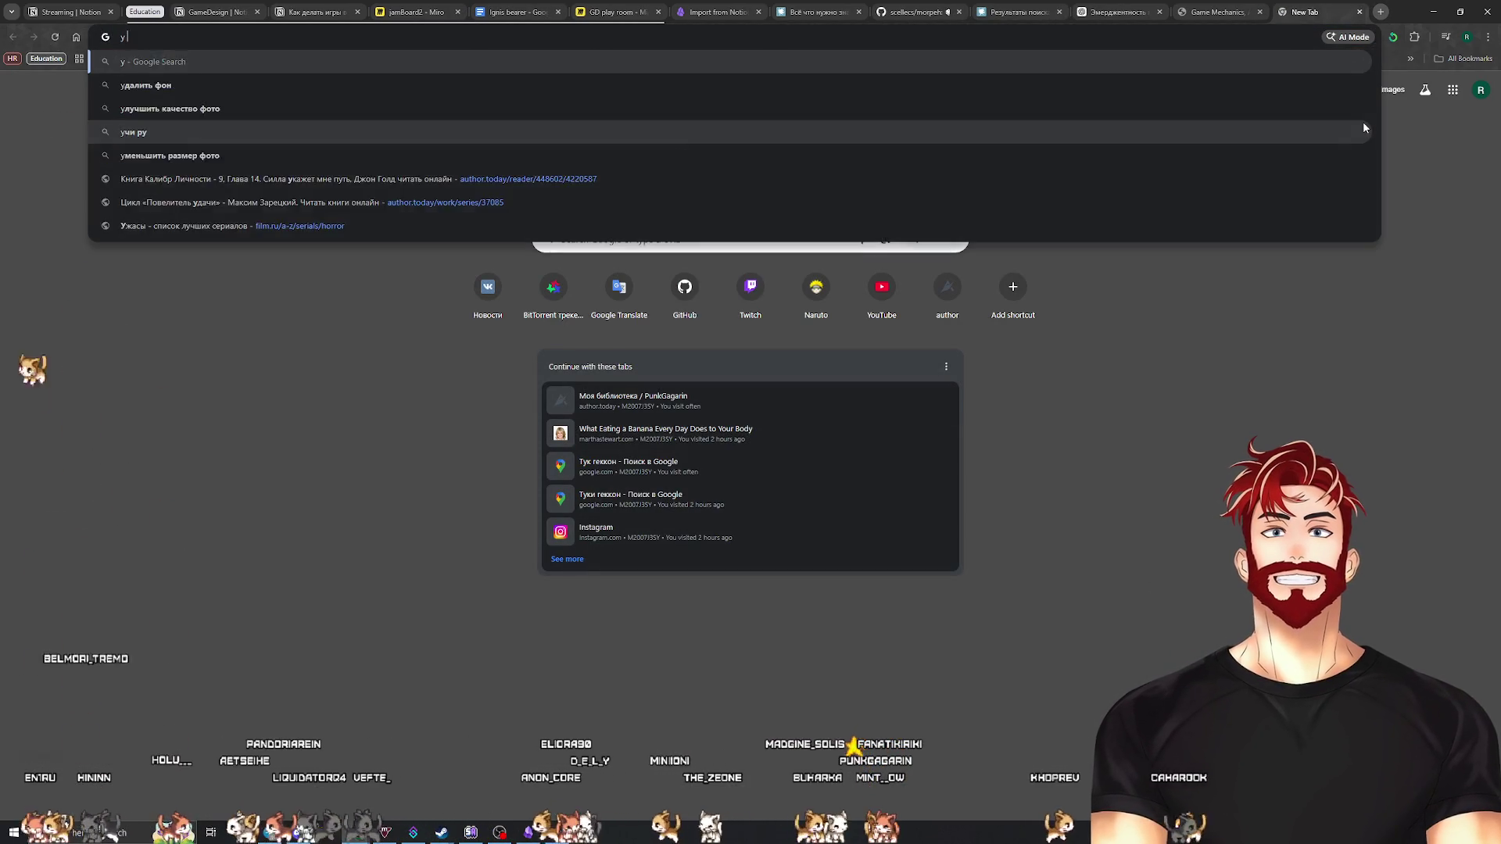
text( каких игр есть 10 )
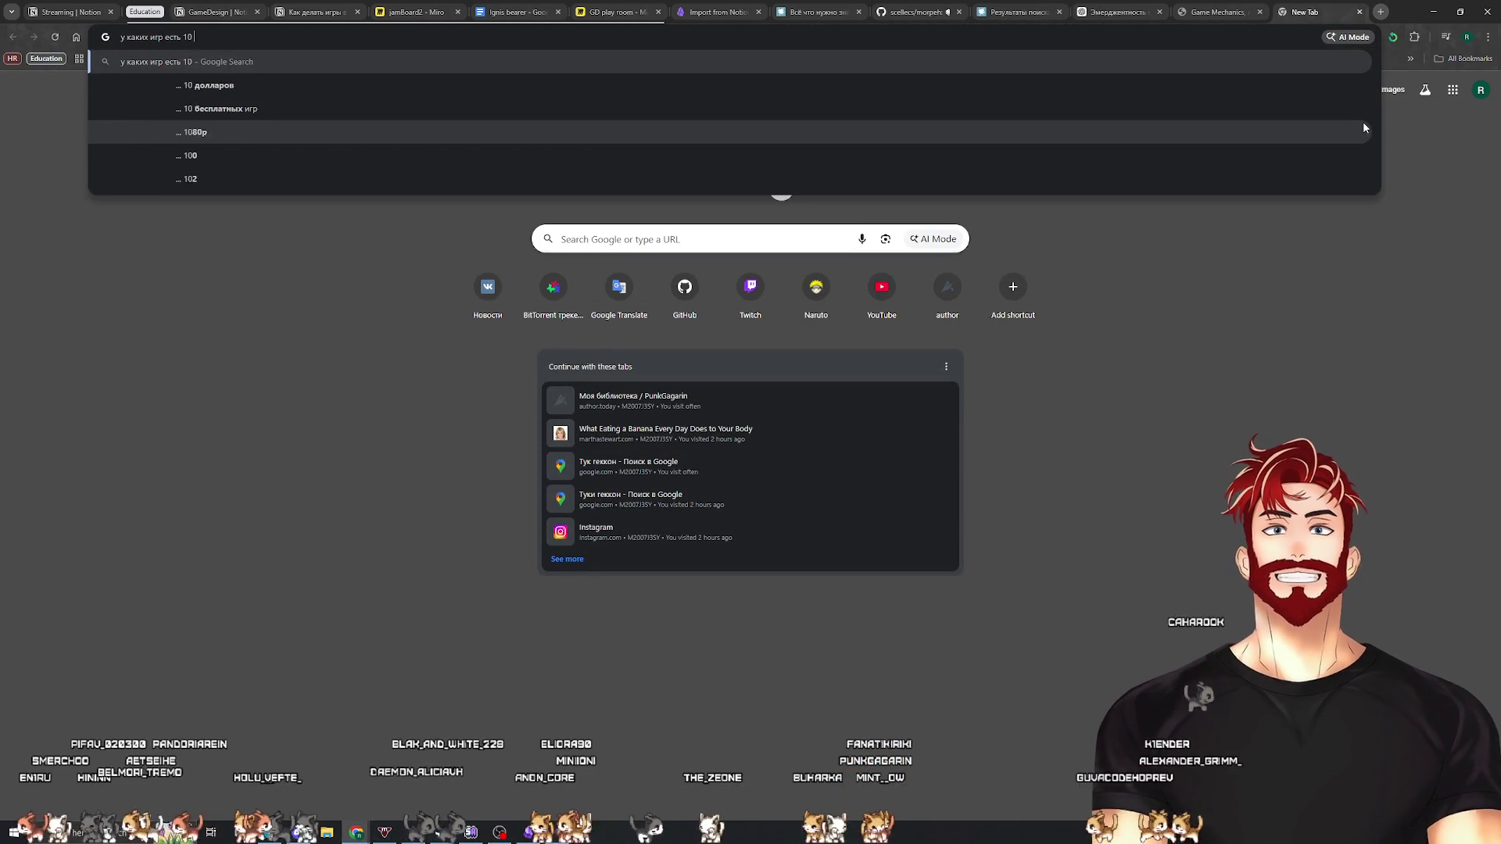
text(миллионов проданныхз)
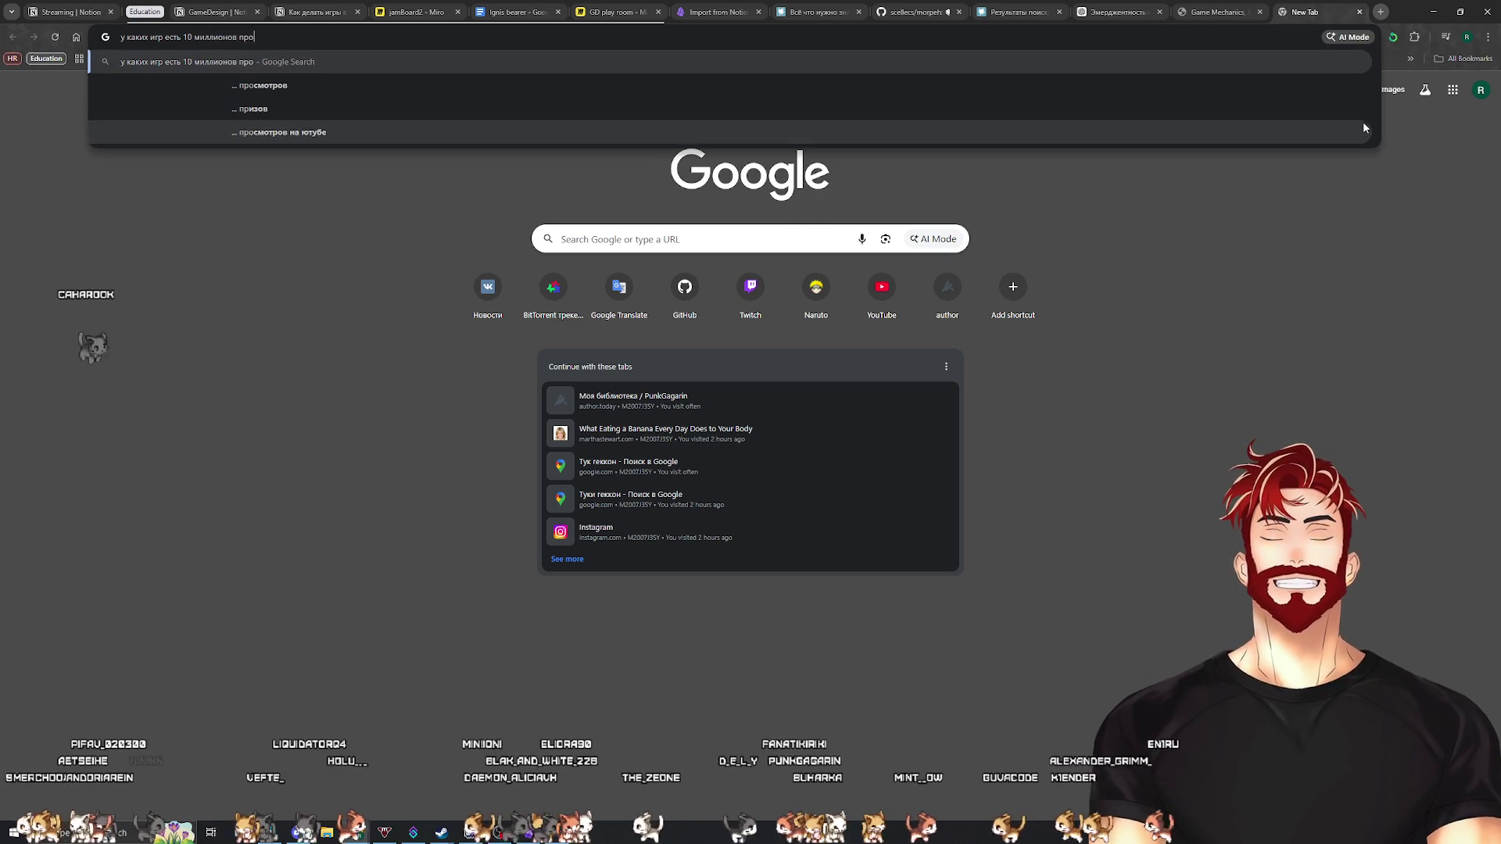
key(Down)
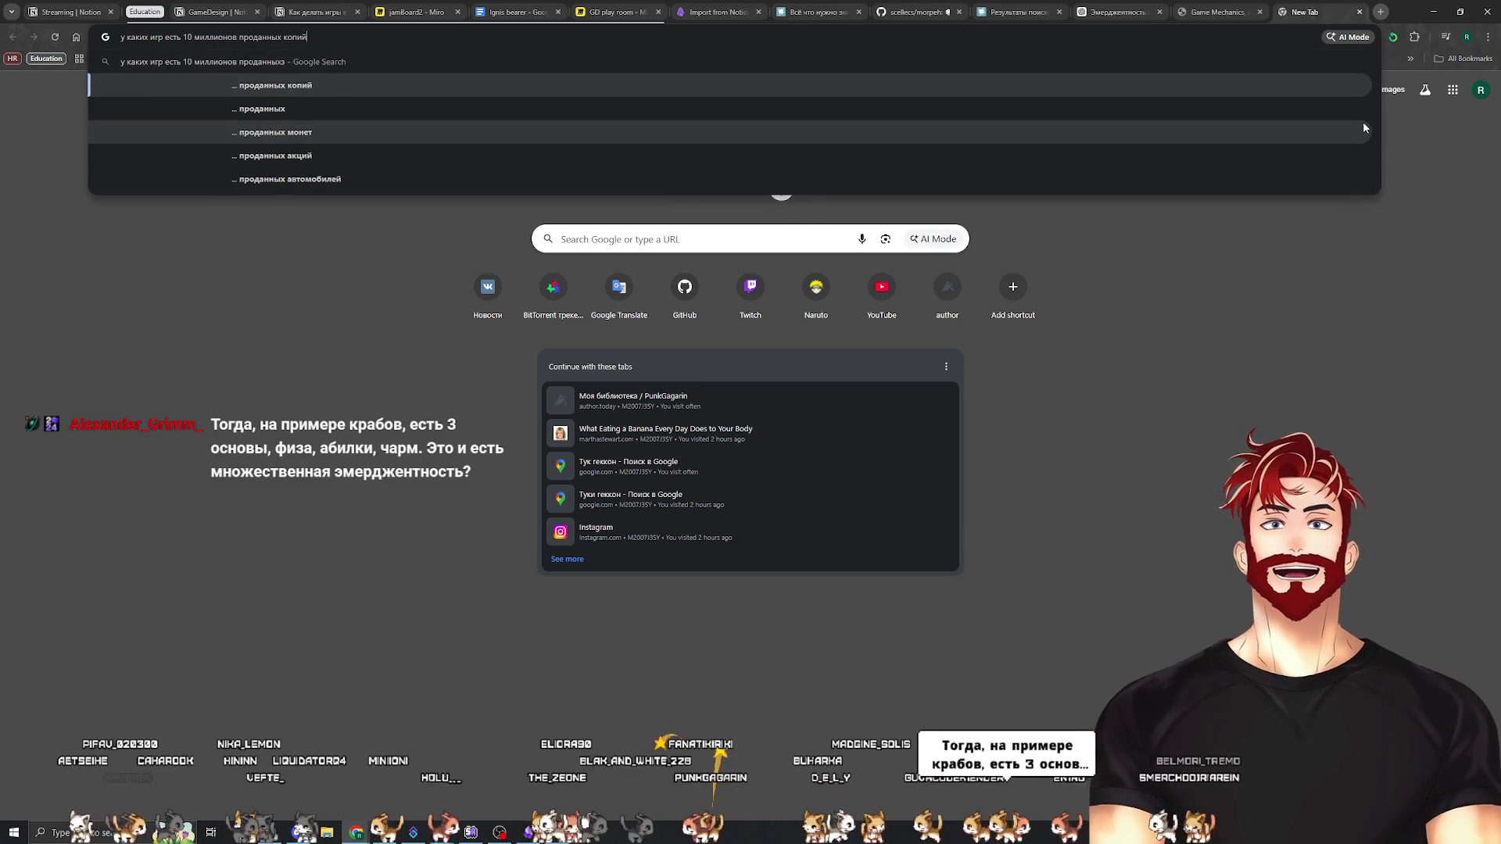
key(Return)
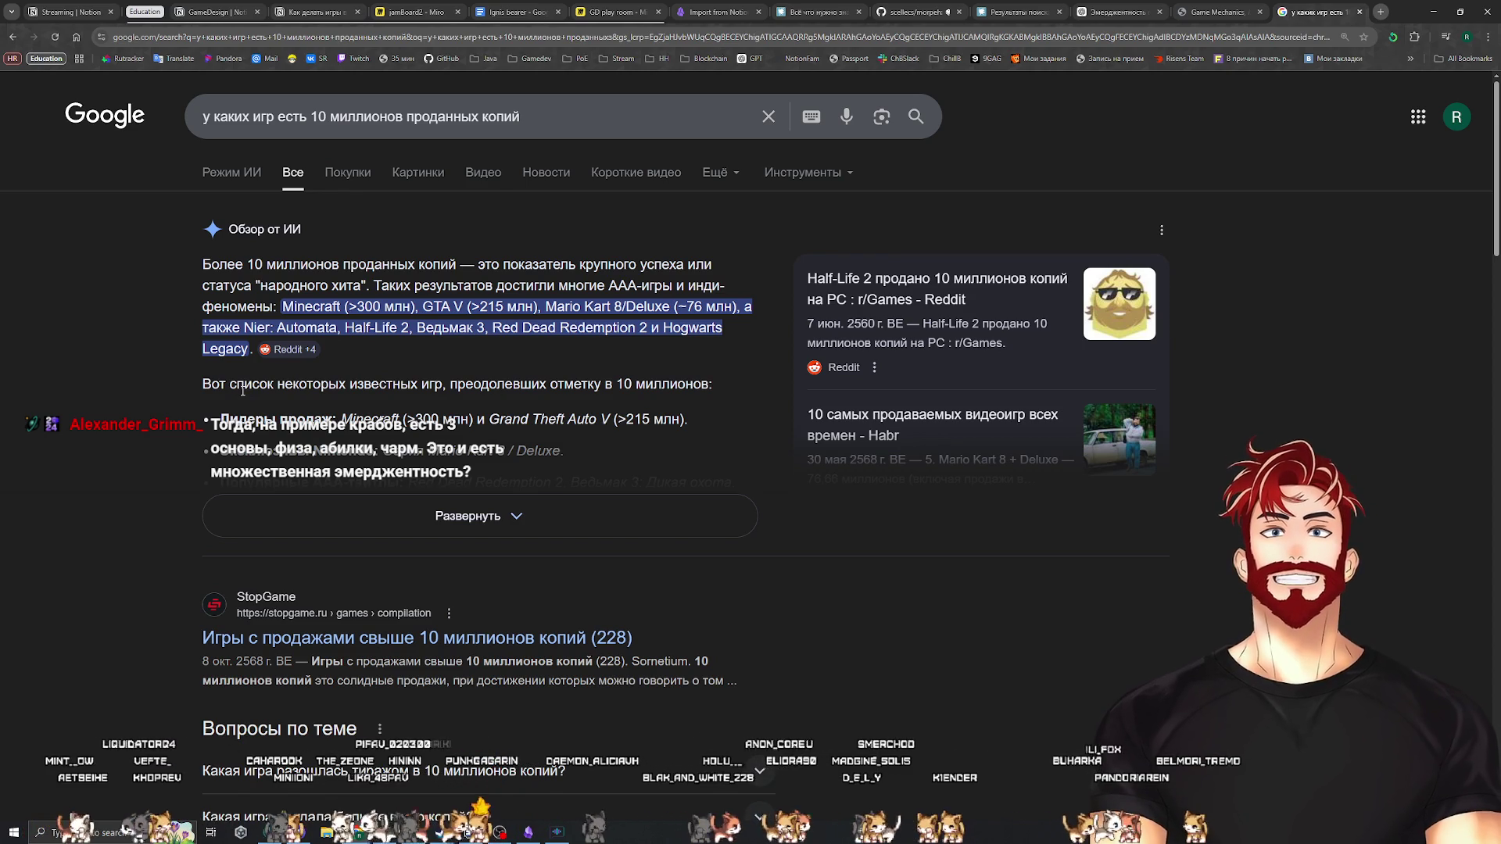
click(242, 391)
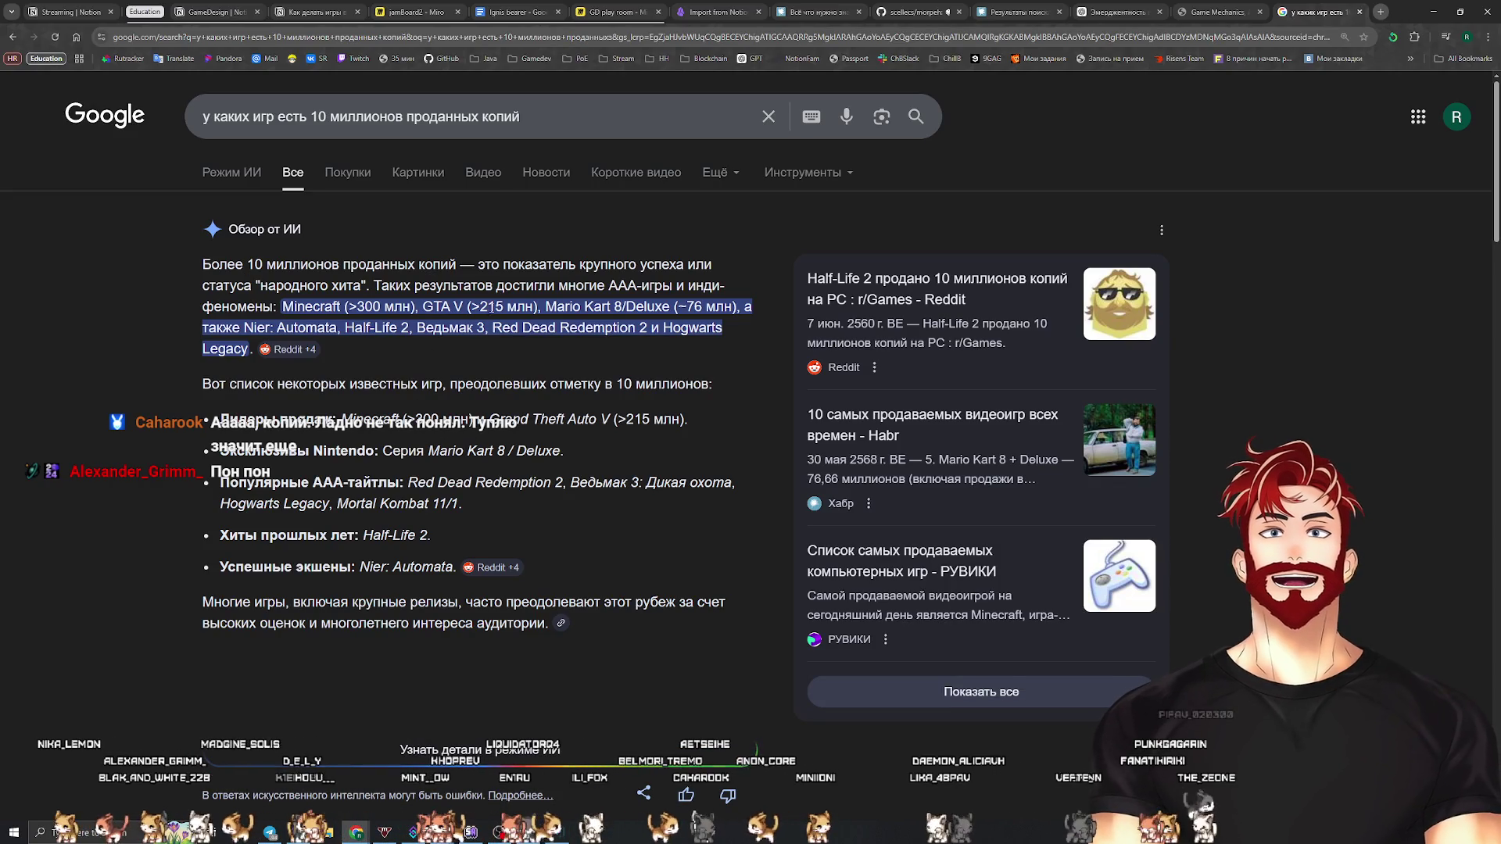
double_click(255, 264)
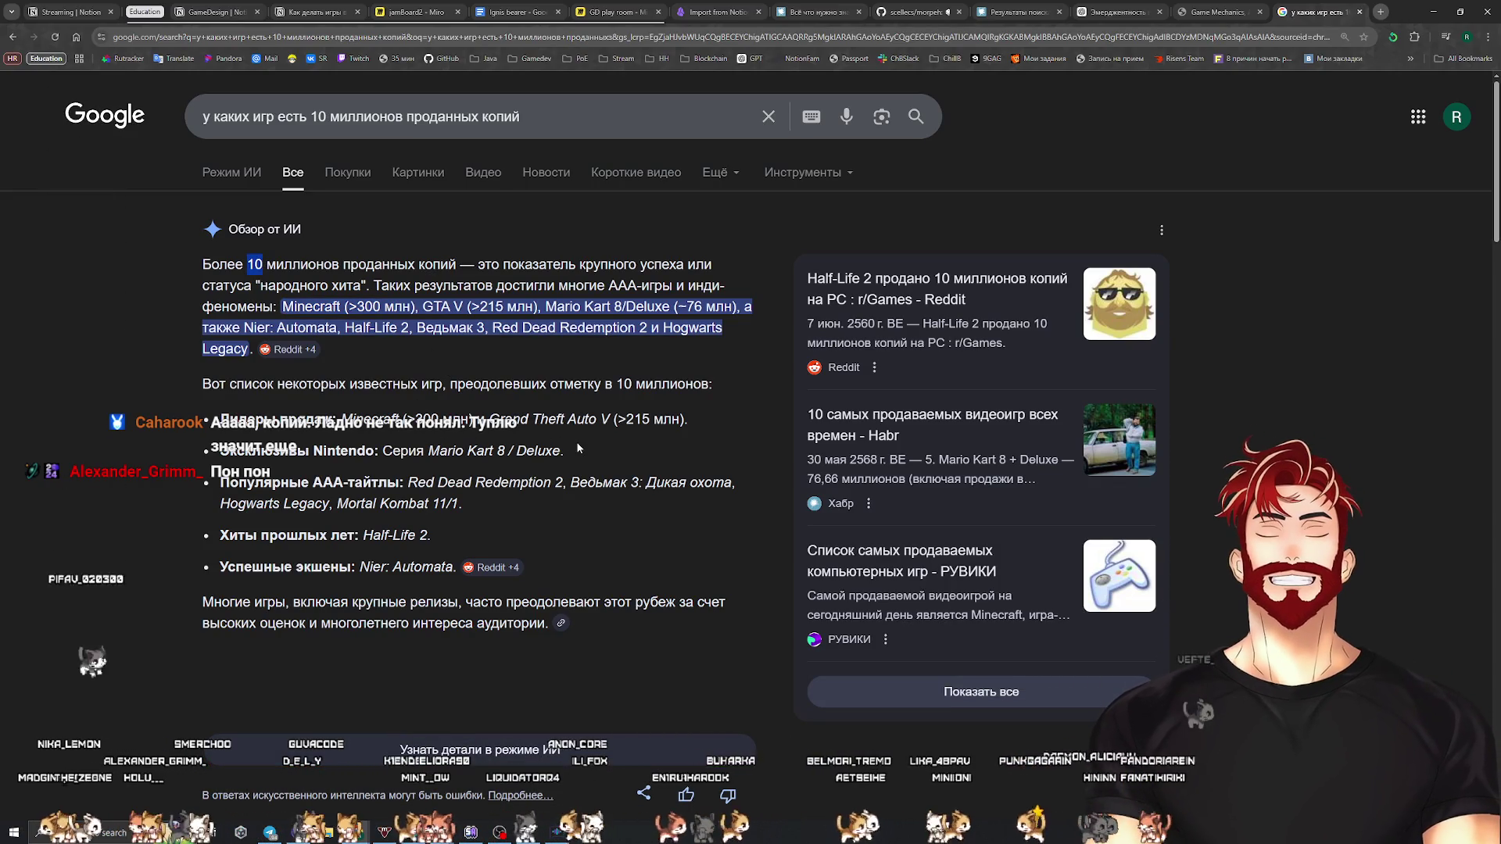
click(1360, 12)
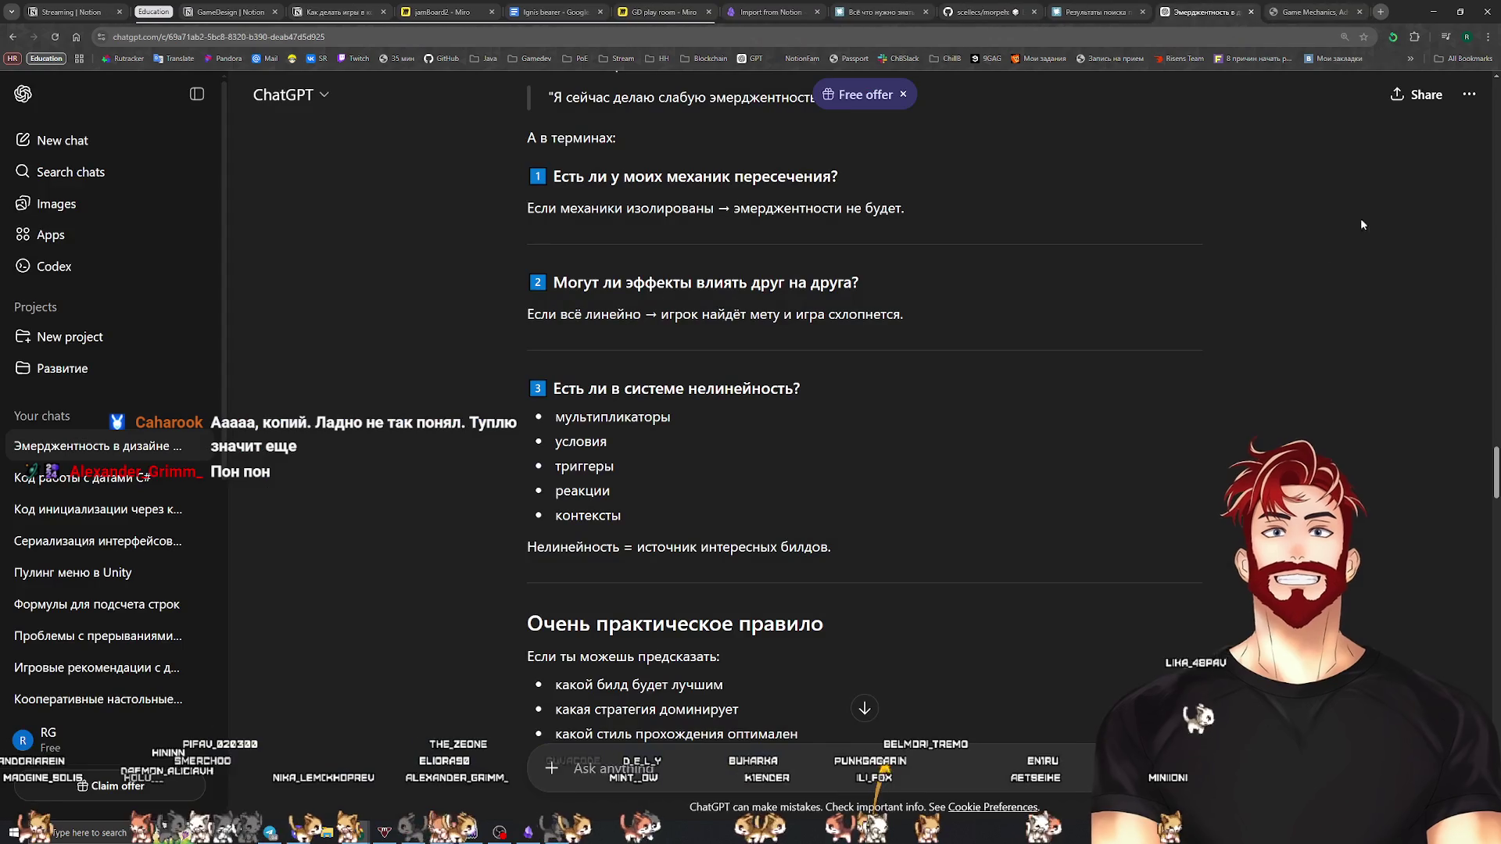
Highlight ChatGPT's line about too little intended emergence, then return to the Game Mechanics PDF
scroll(842, 392, down, 3)
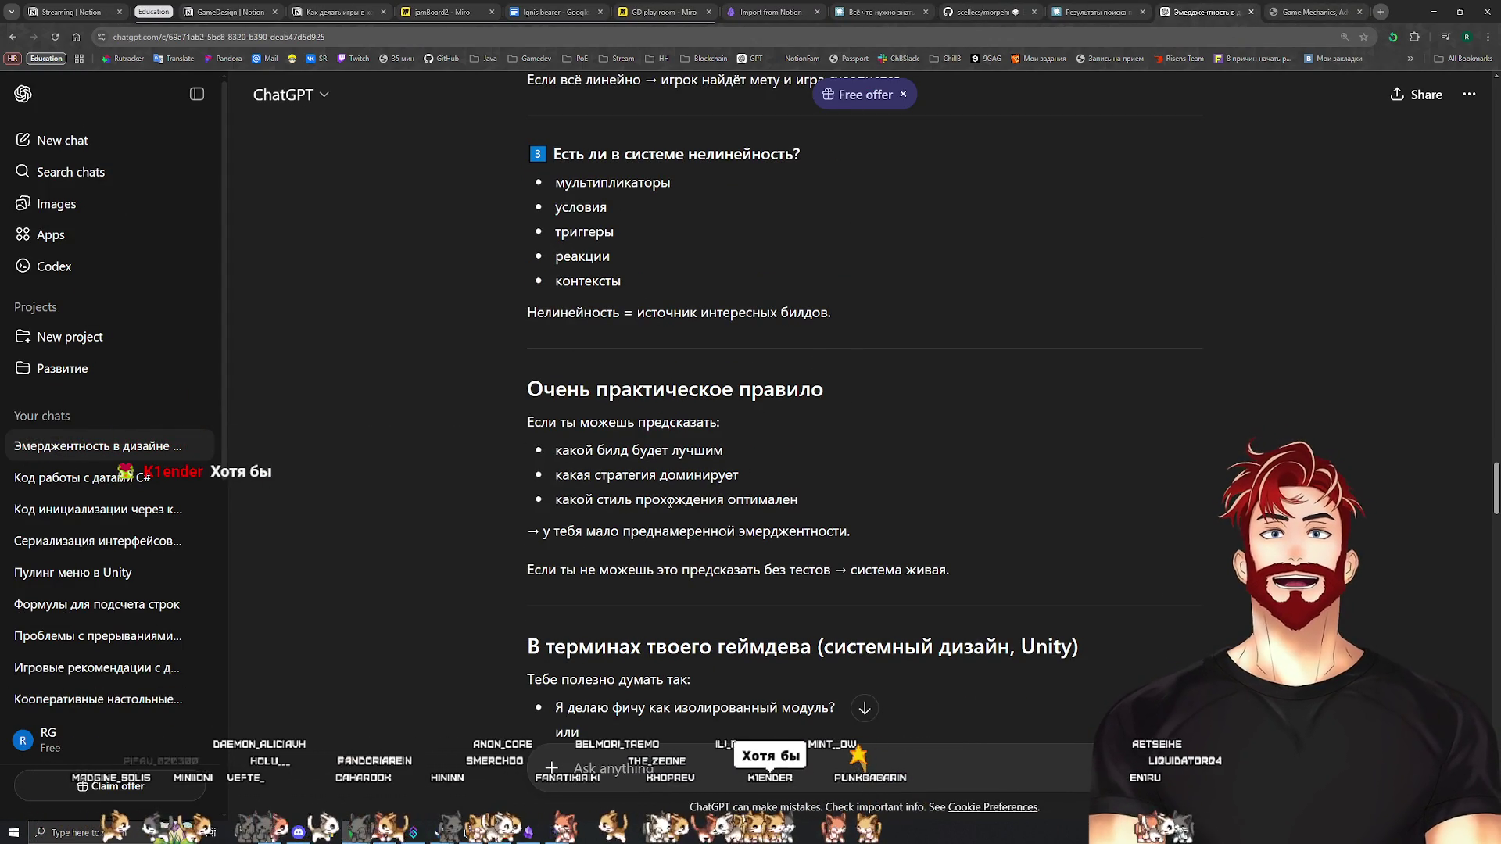
scroll(787, 488, down, 1)
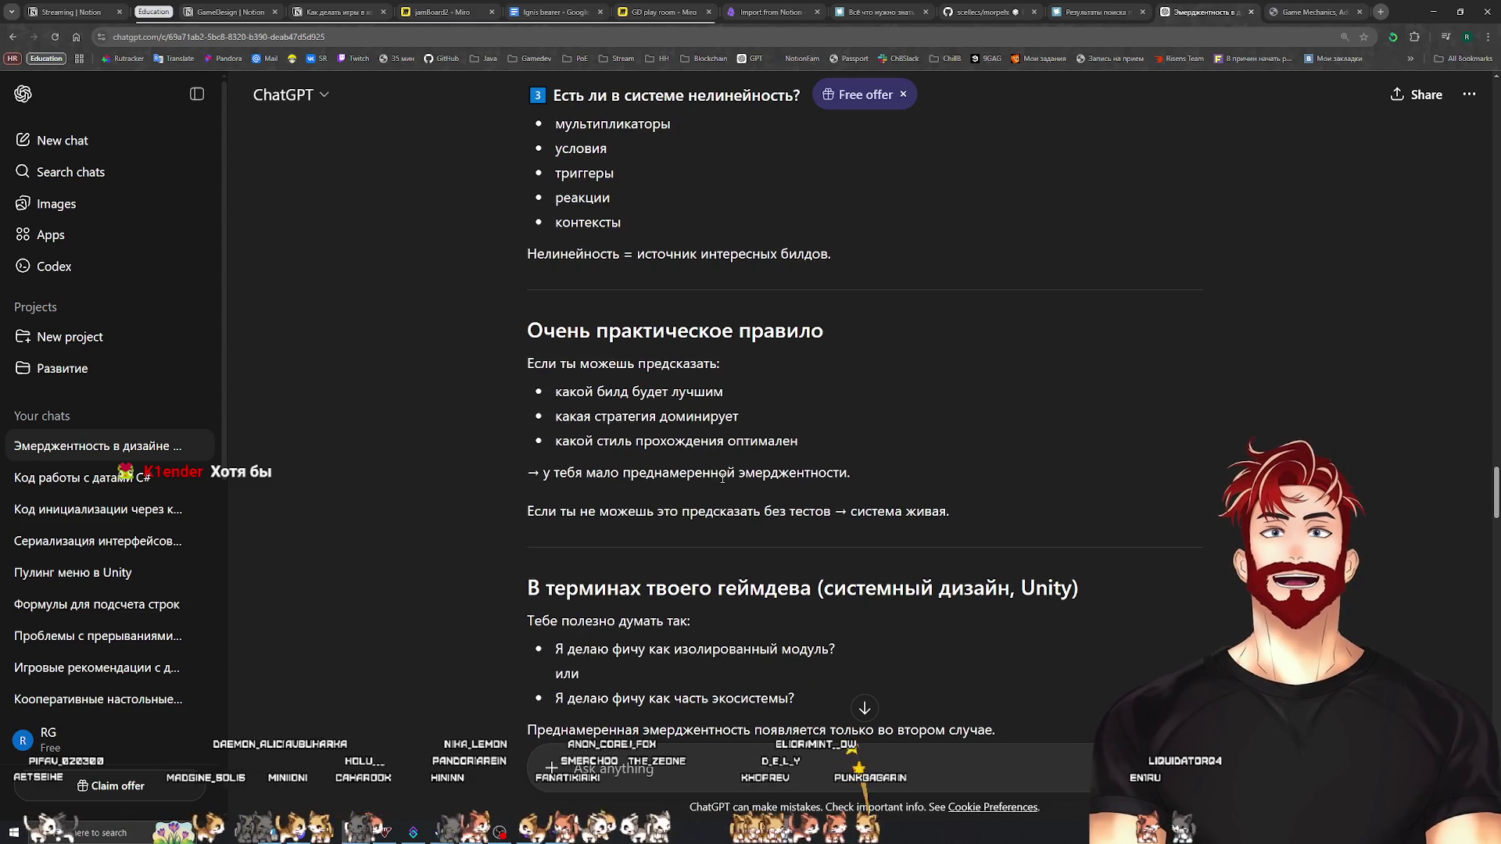
drag(868, 475, 498, 472)
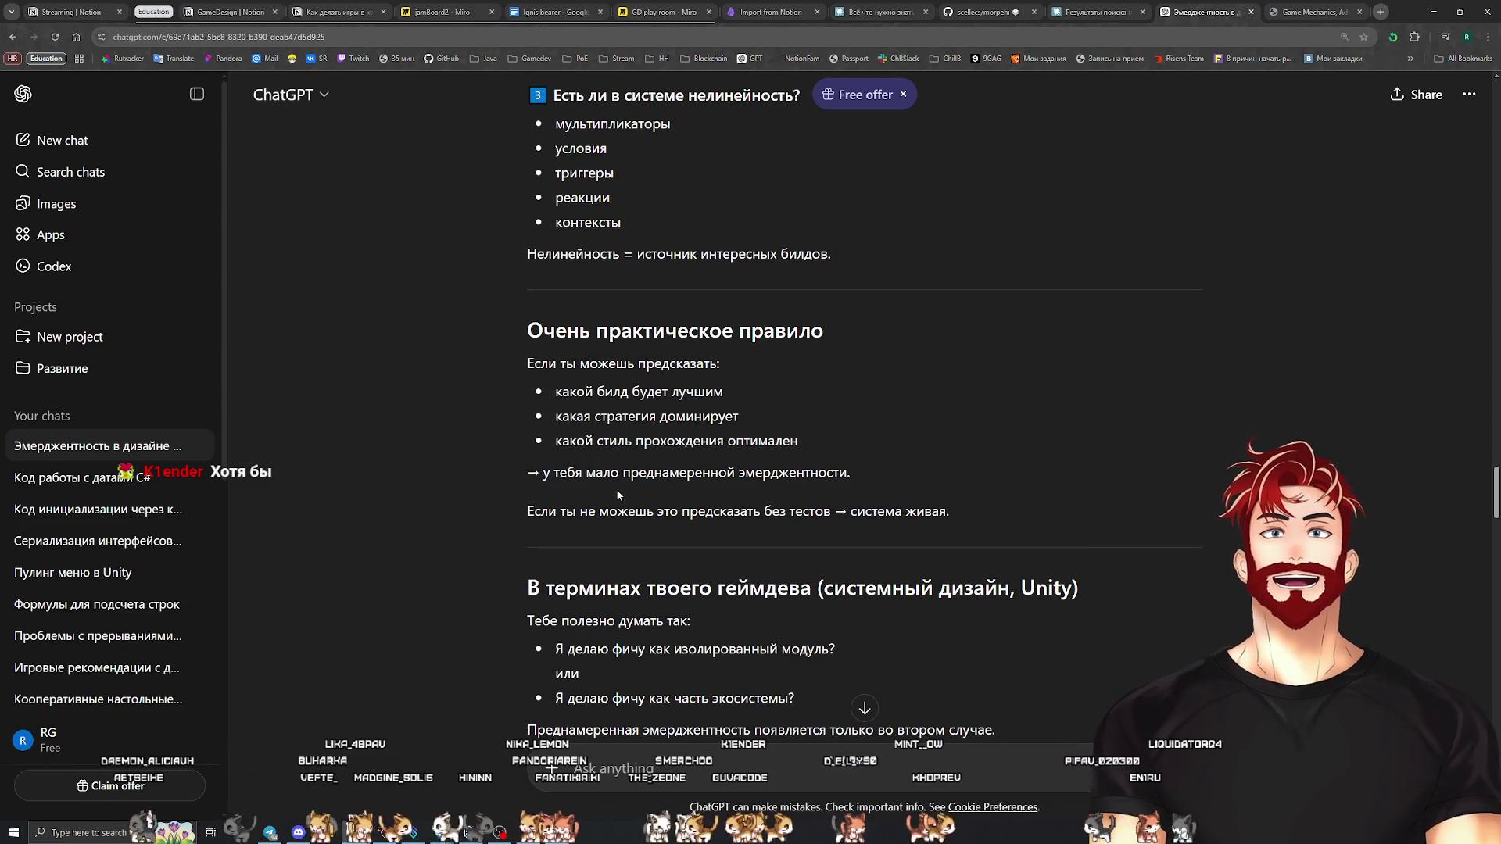
scroll(883, 427, down, 3)
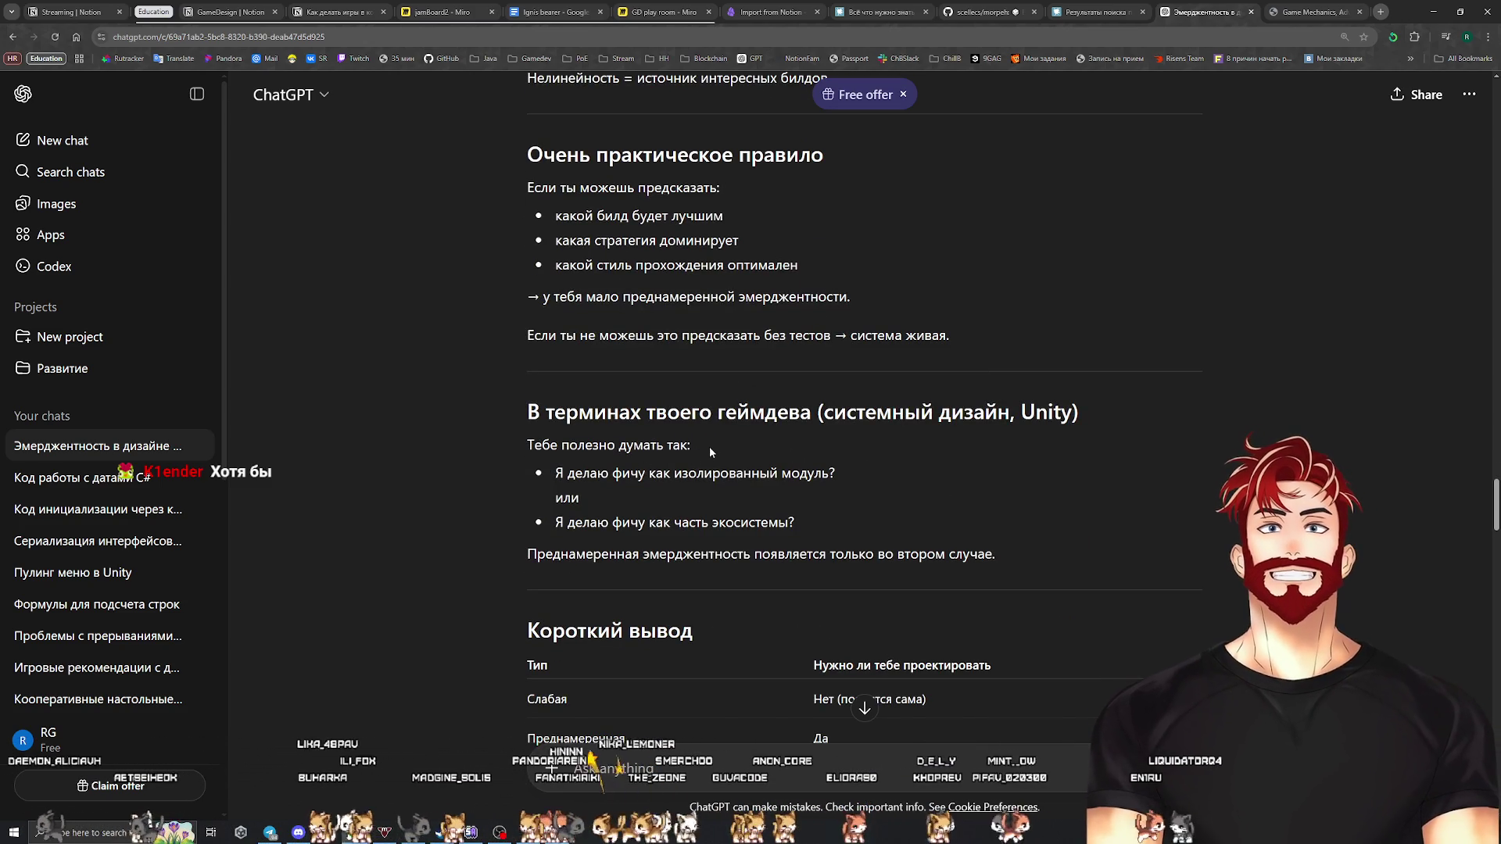
scroll(724, 458, down, 15)
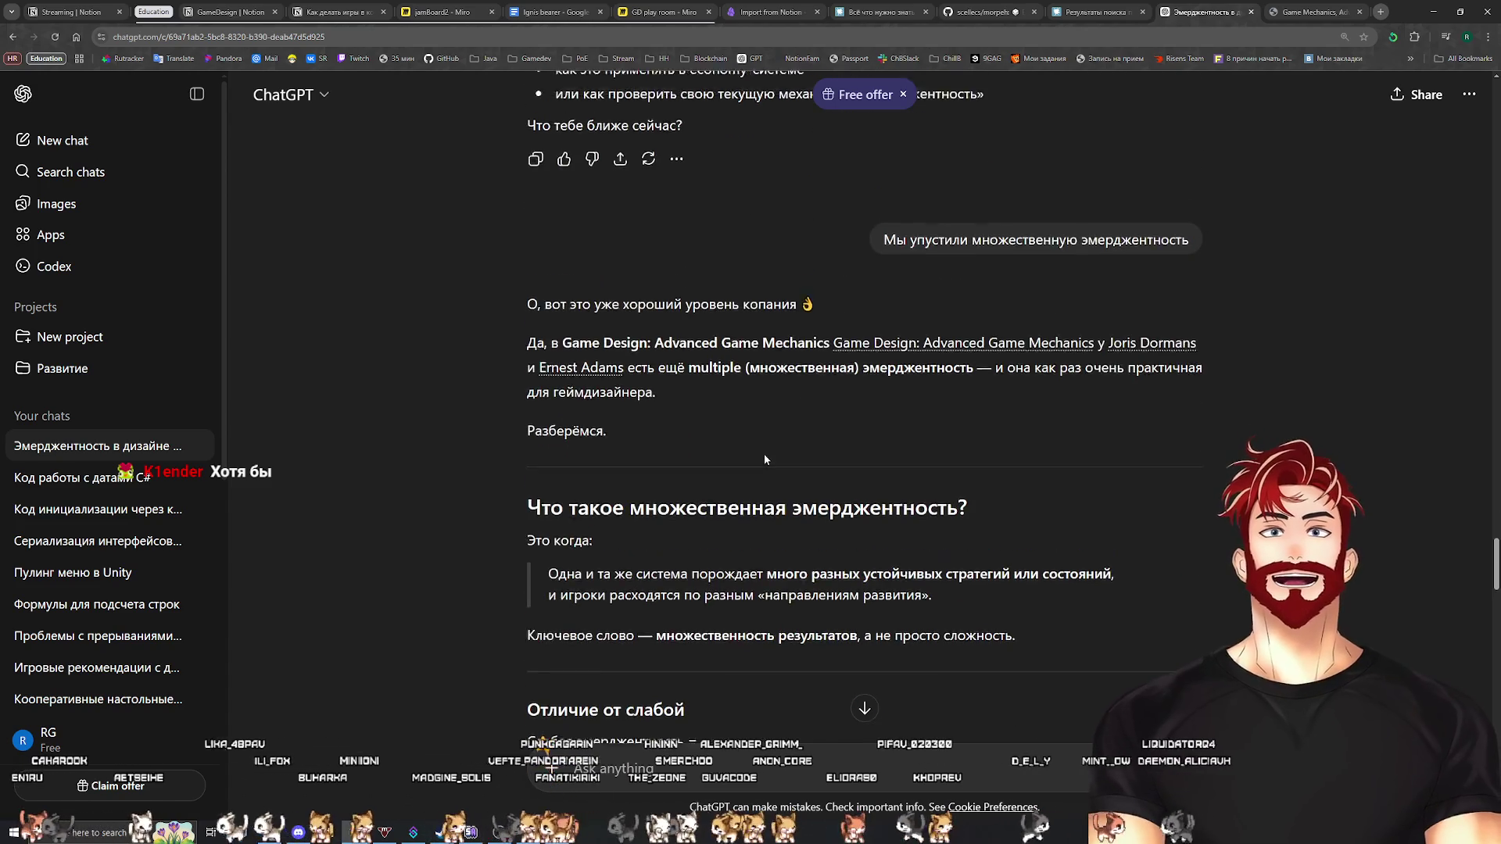
scroll(764, 459, up, 5)
click(1298, 5)
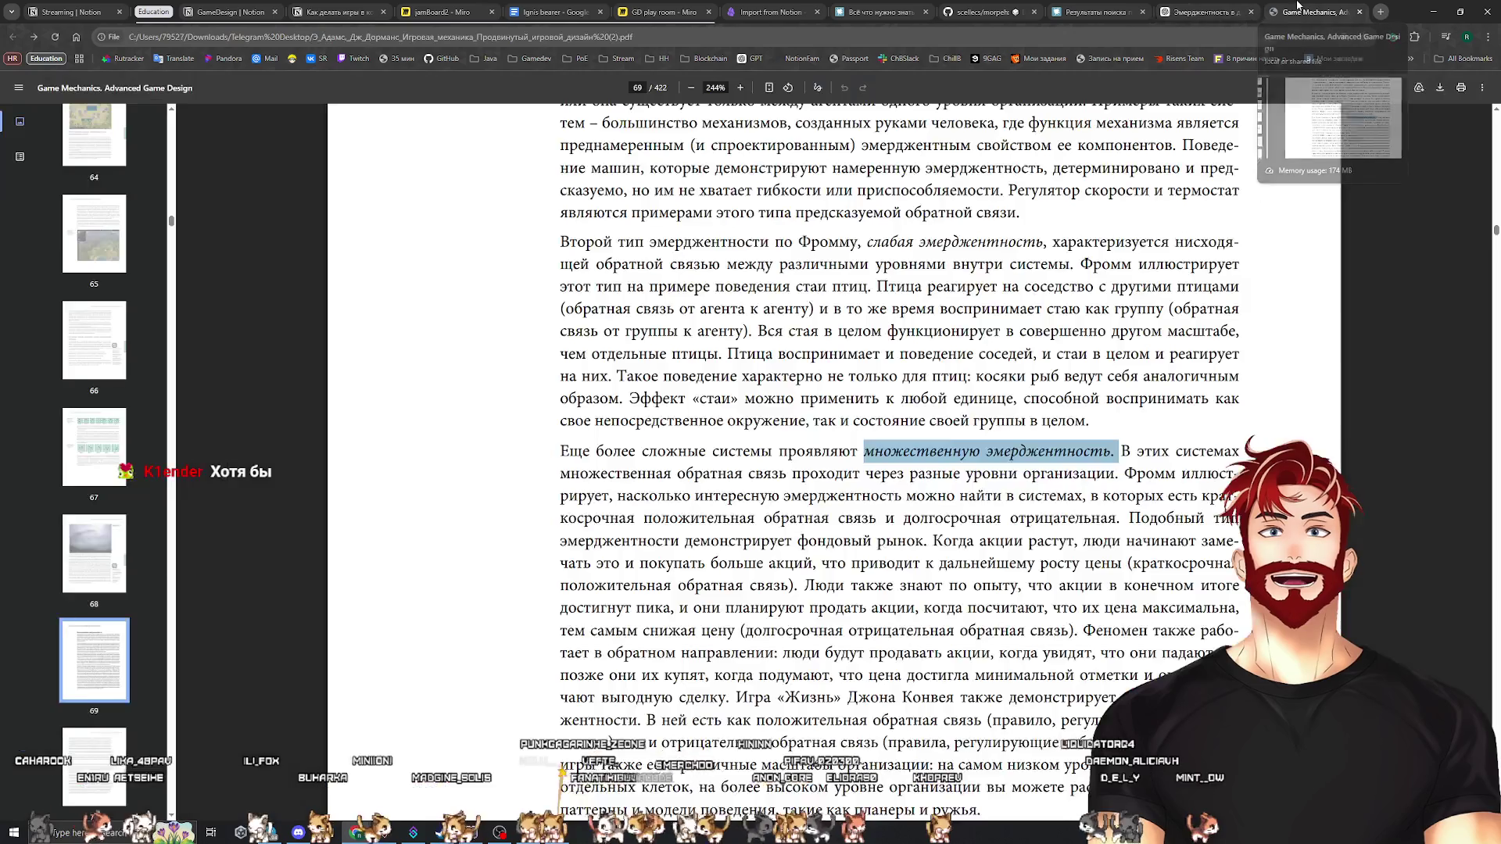
Read from multiple emergence on page 69 to the 'Использование эмерджентности в играх' section, then open a new tab
scroll(897, 481, down, 3)
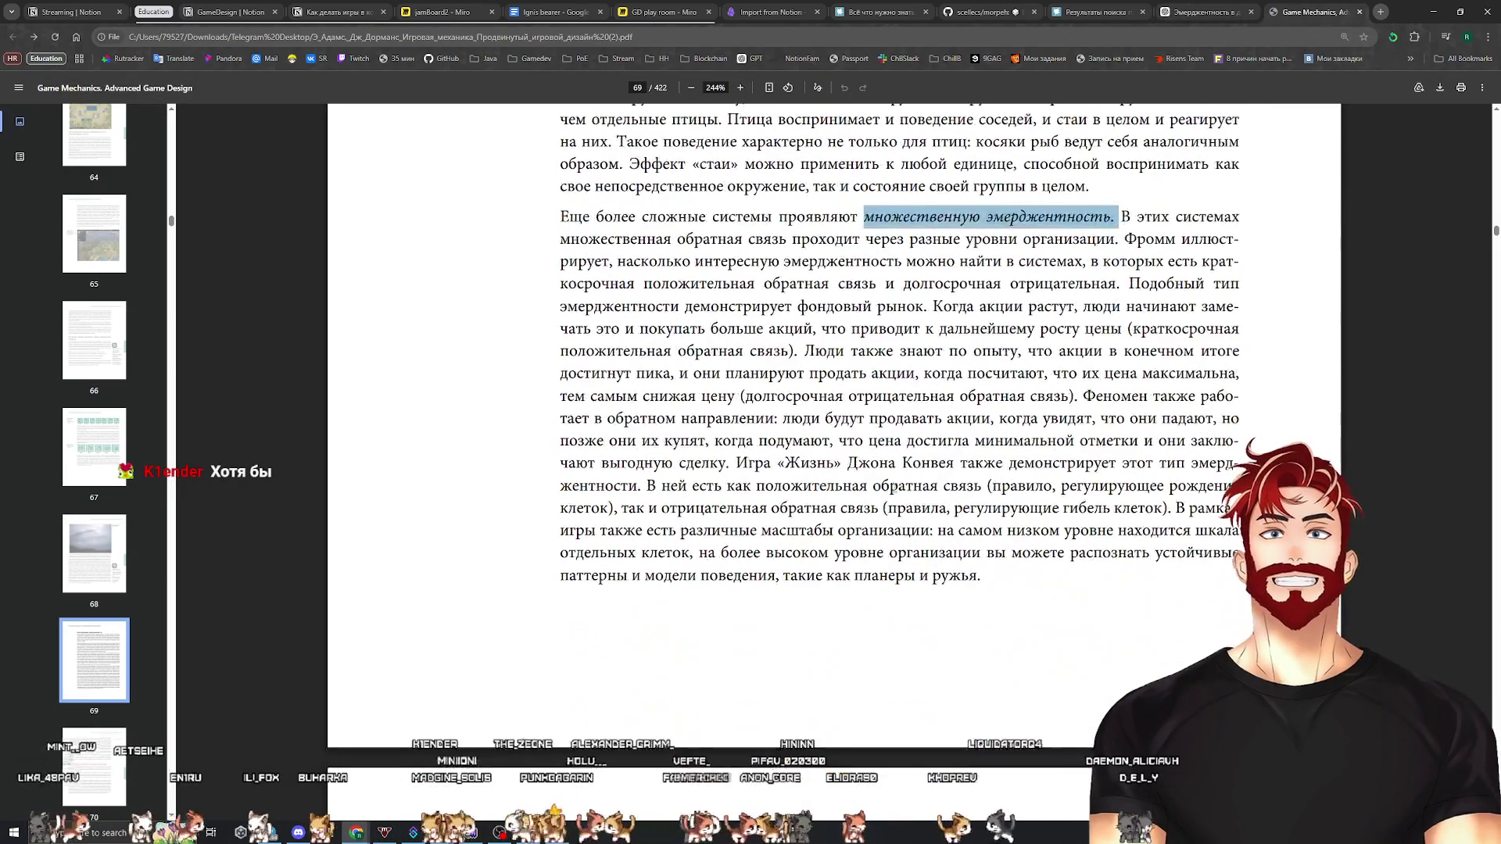
scroll(985, 543, down, 10)
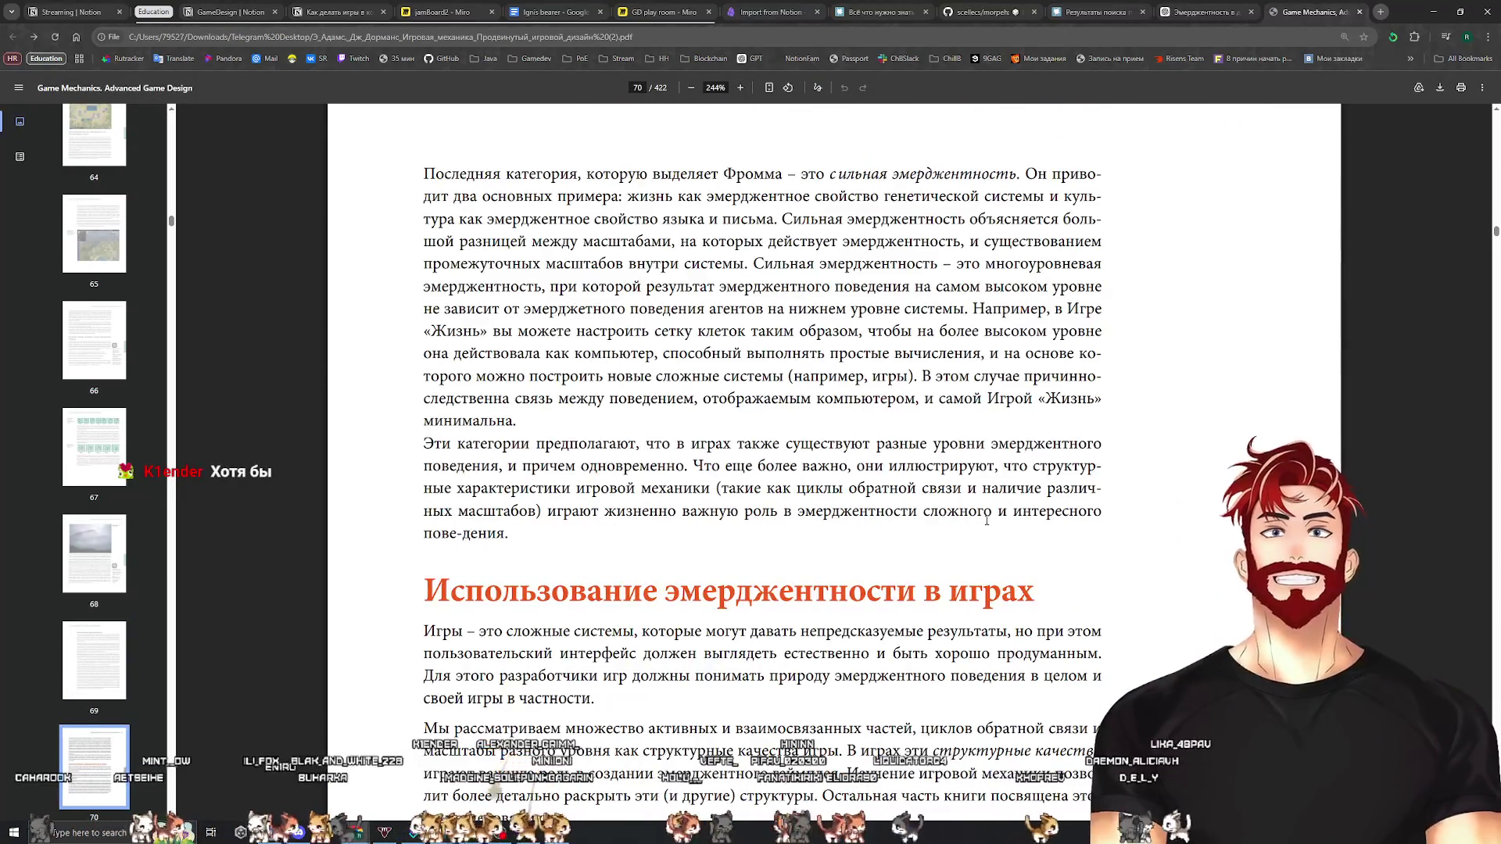
scroll(986, 519, down, 4)
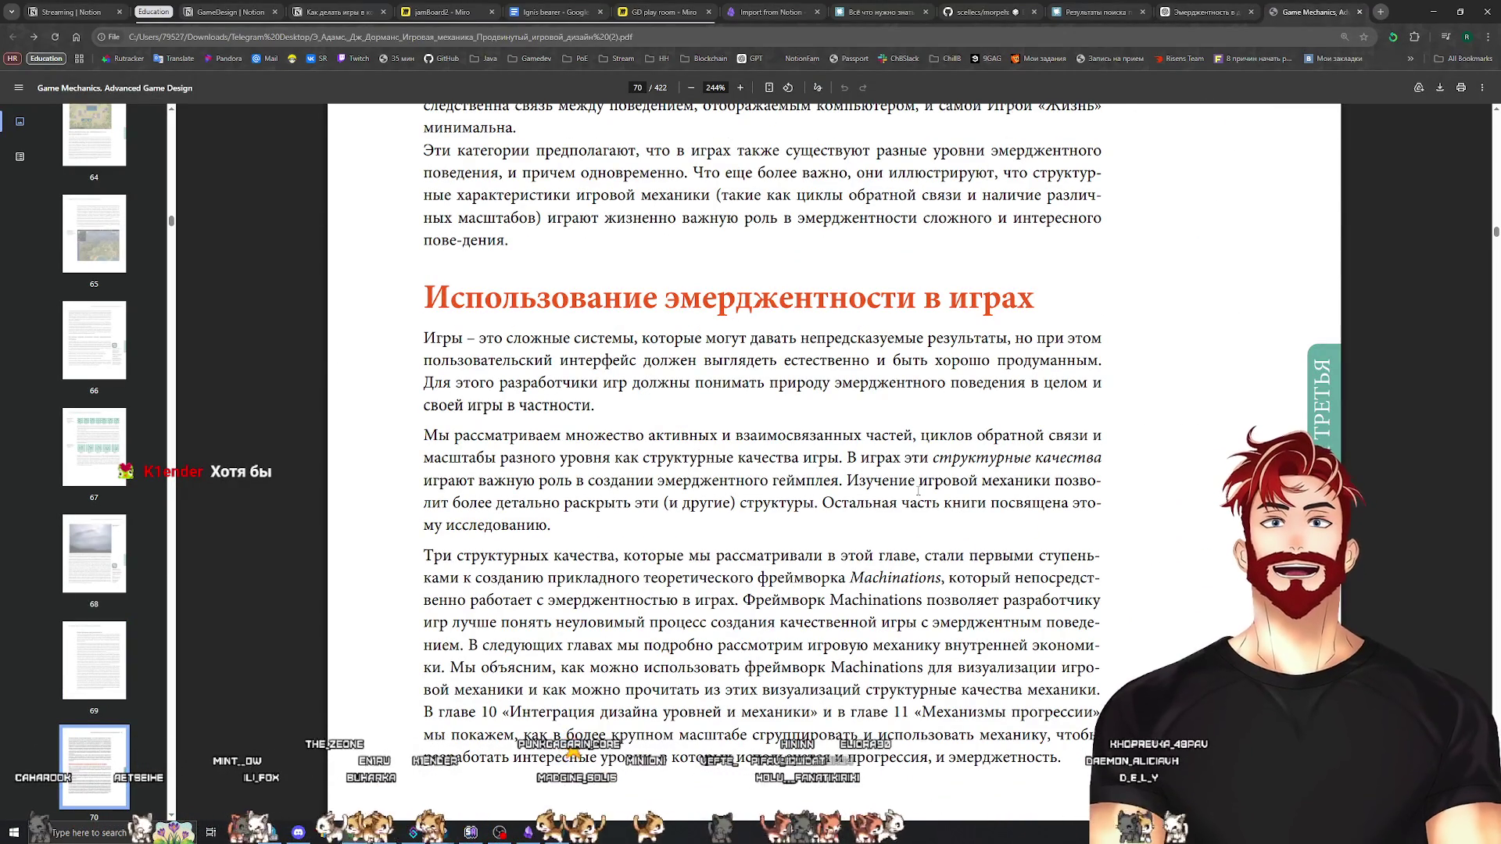
scroll(1033, 378, down, 2)
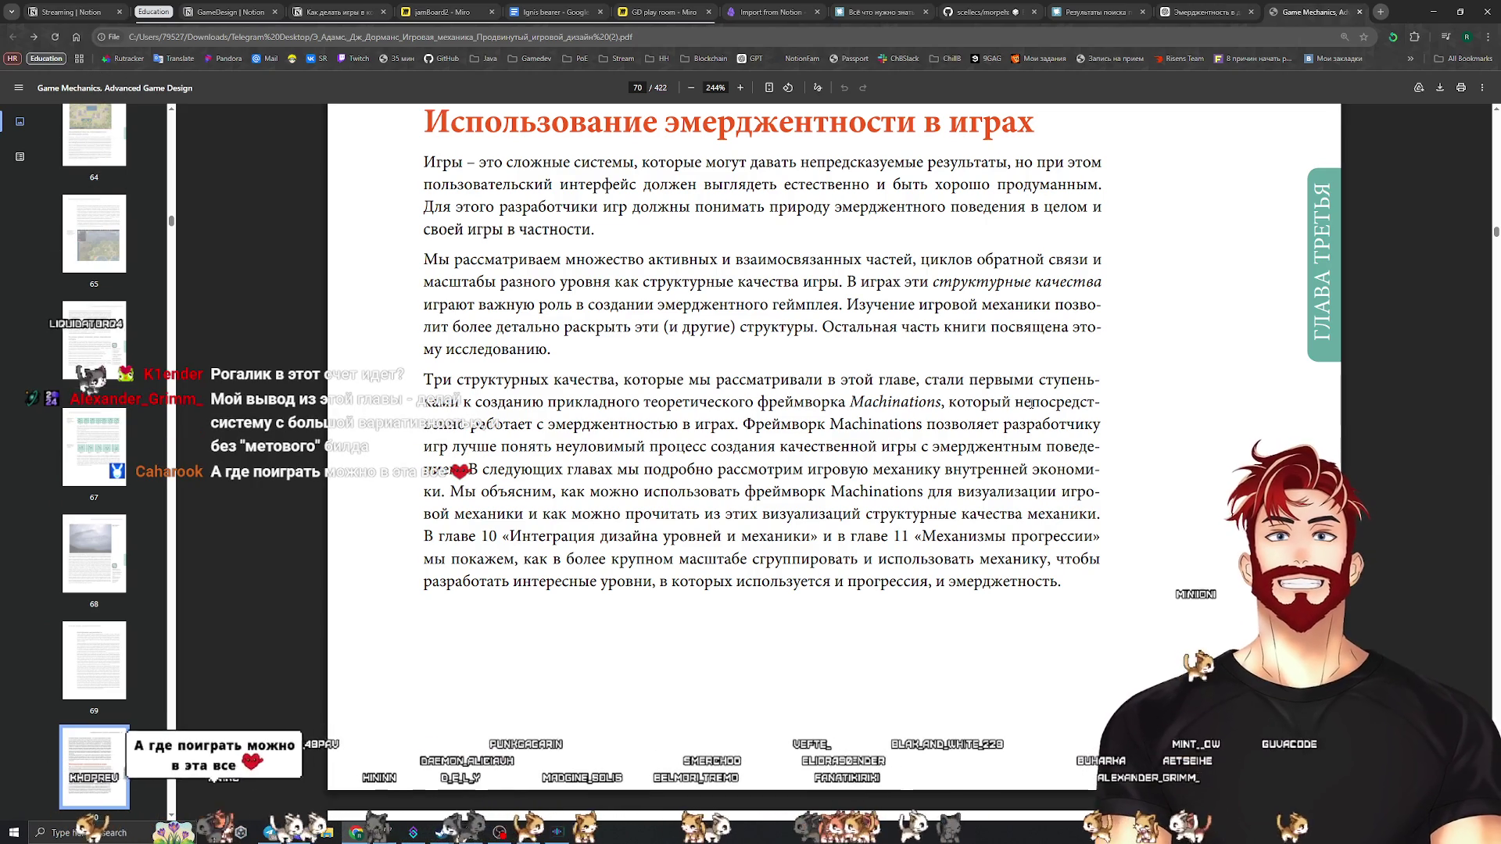
click(1380, 12)
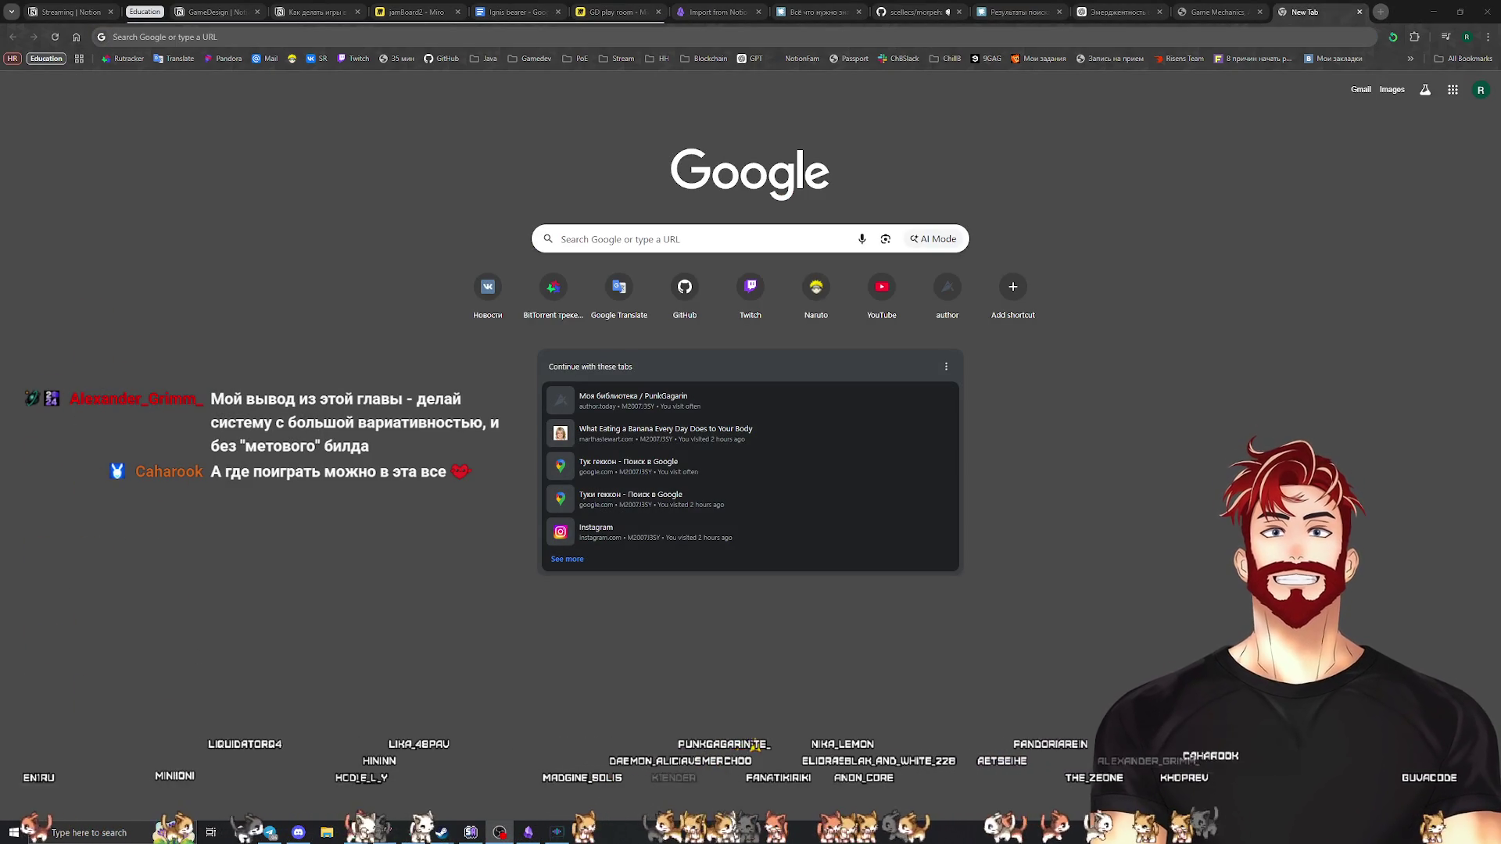
Load a viewer's itch.io creator profile and browse its carousel of created games
text(itch.io/profile/punkgagarin)
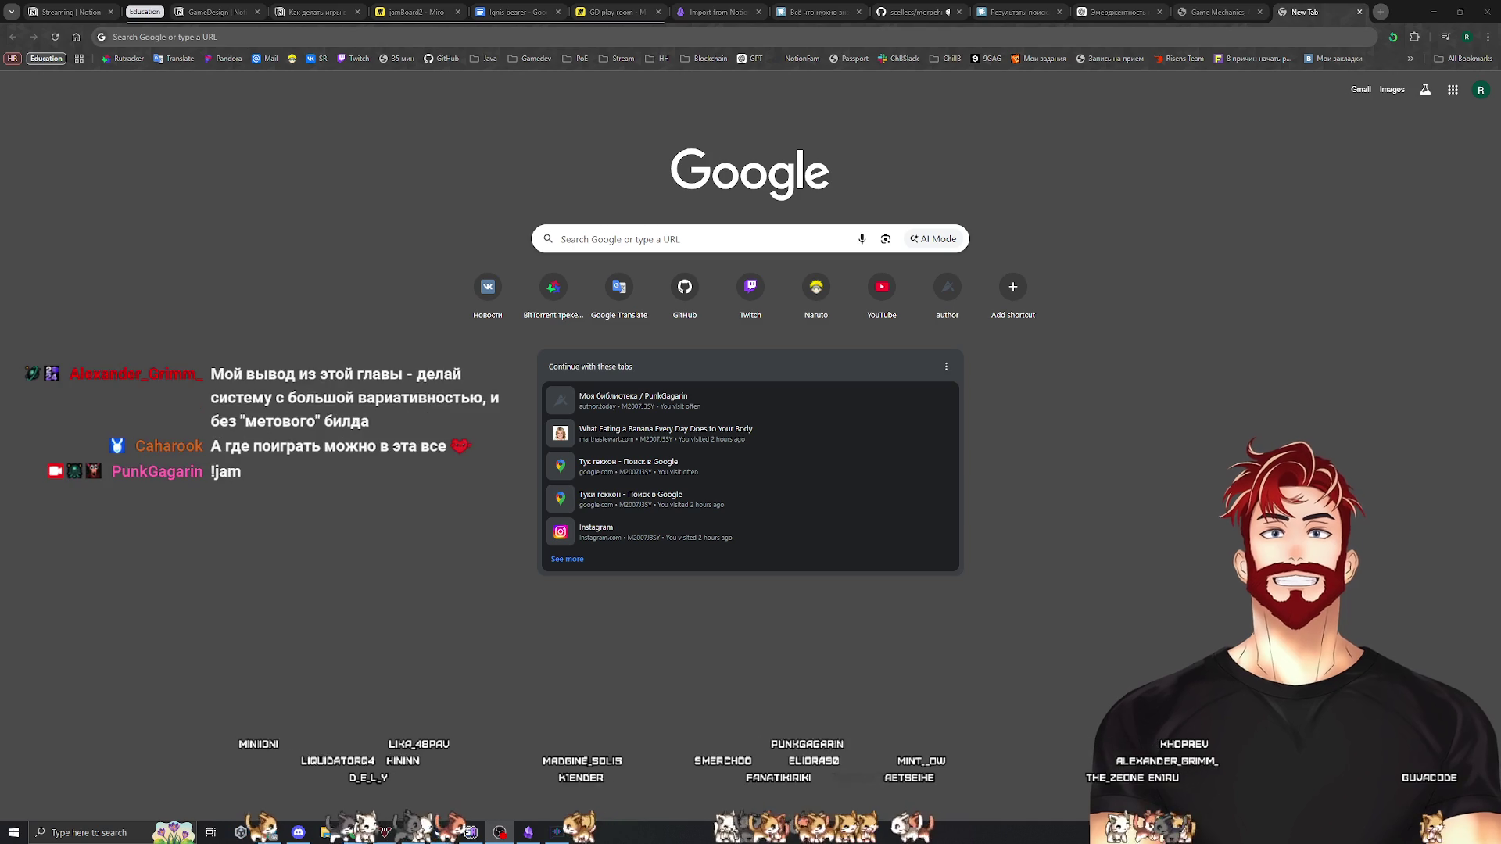
key(Return)
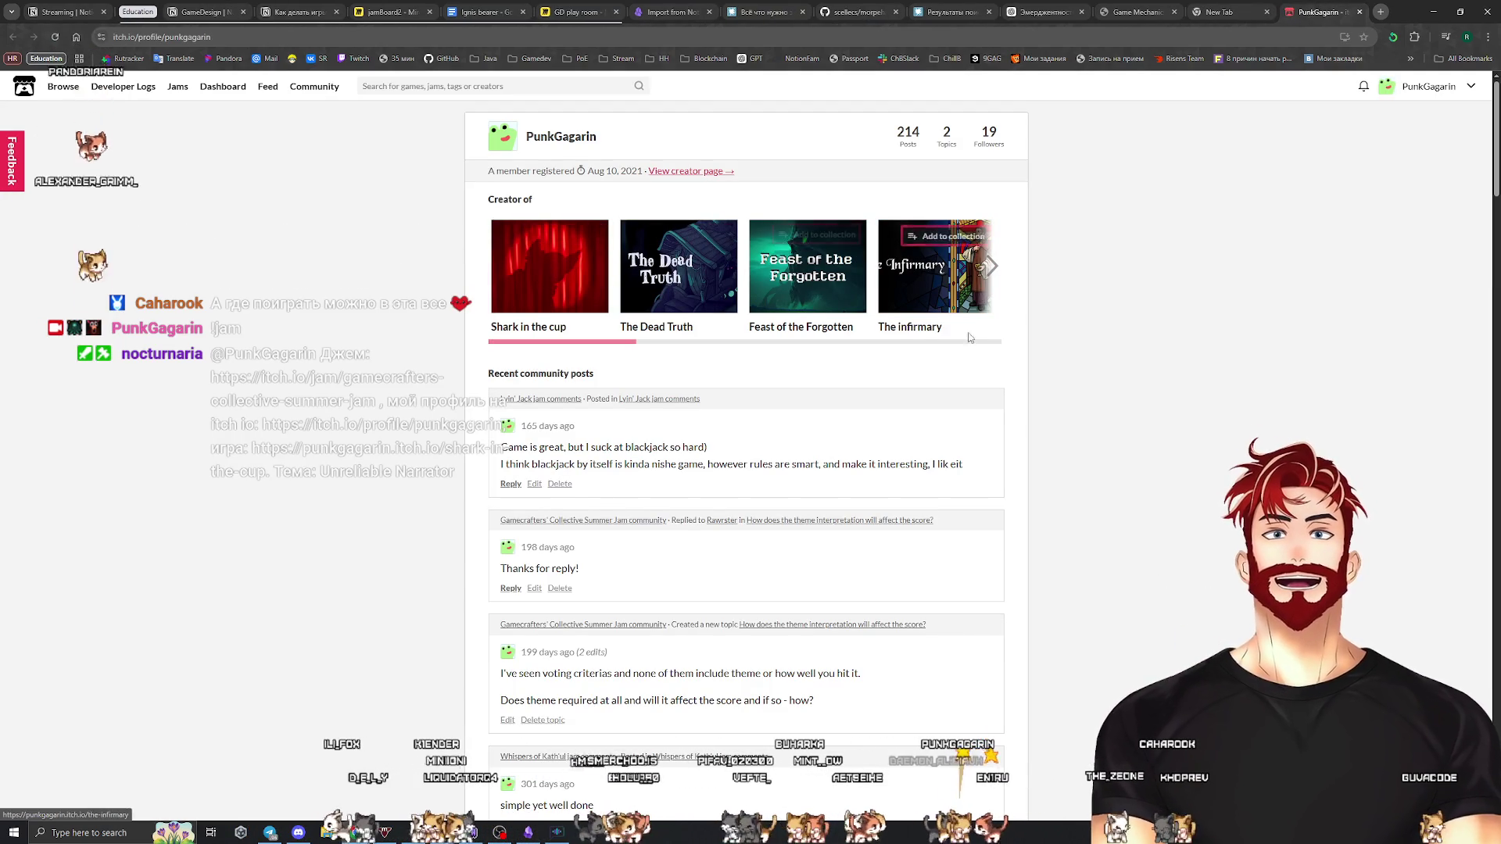
mouse_move(625, 346)
mouse_down()
mouse_move(996, 341)
mouse_move(542, 341)
mouse_up()
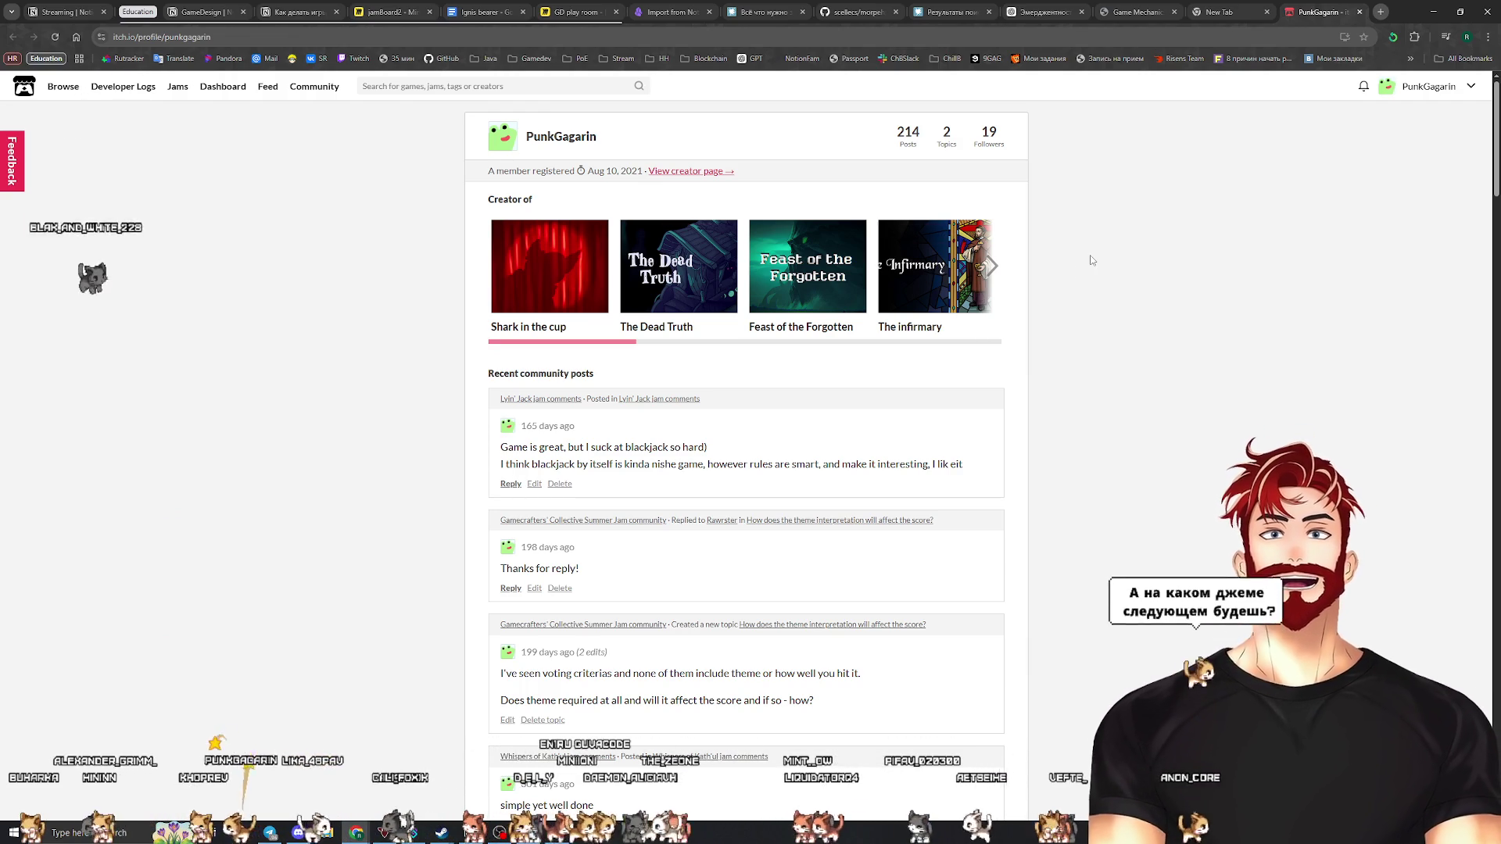
Close the itch.io and blank tabs, then select the book's sentence on structural qualities of games
click(1359, 11)
key(ctrl+w)
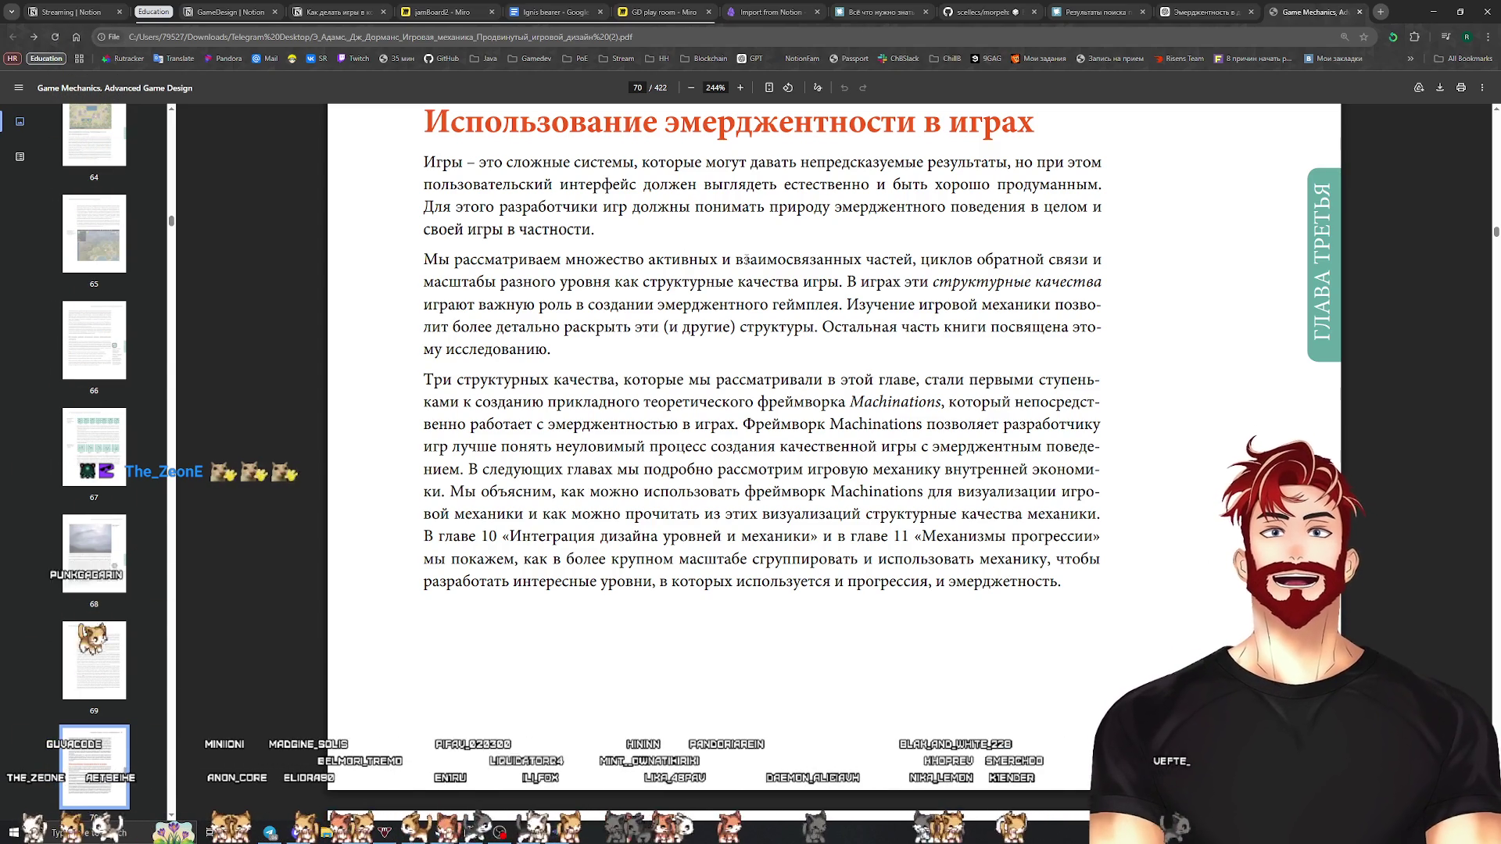
drag(660, 259, 1088, 260)
drag(424, 283, 611, 289)
click(764, 285)
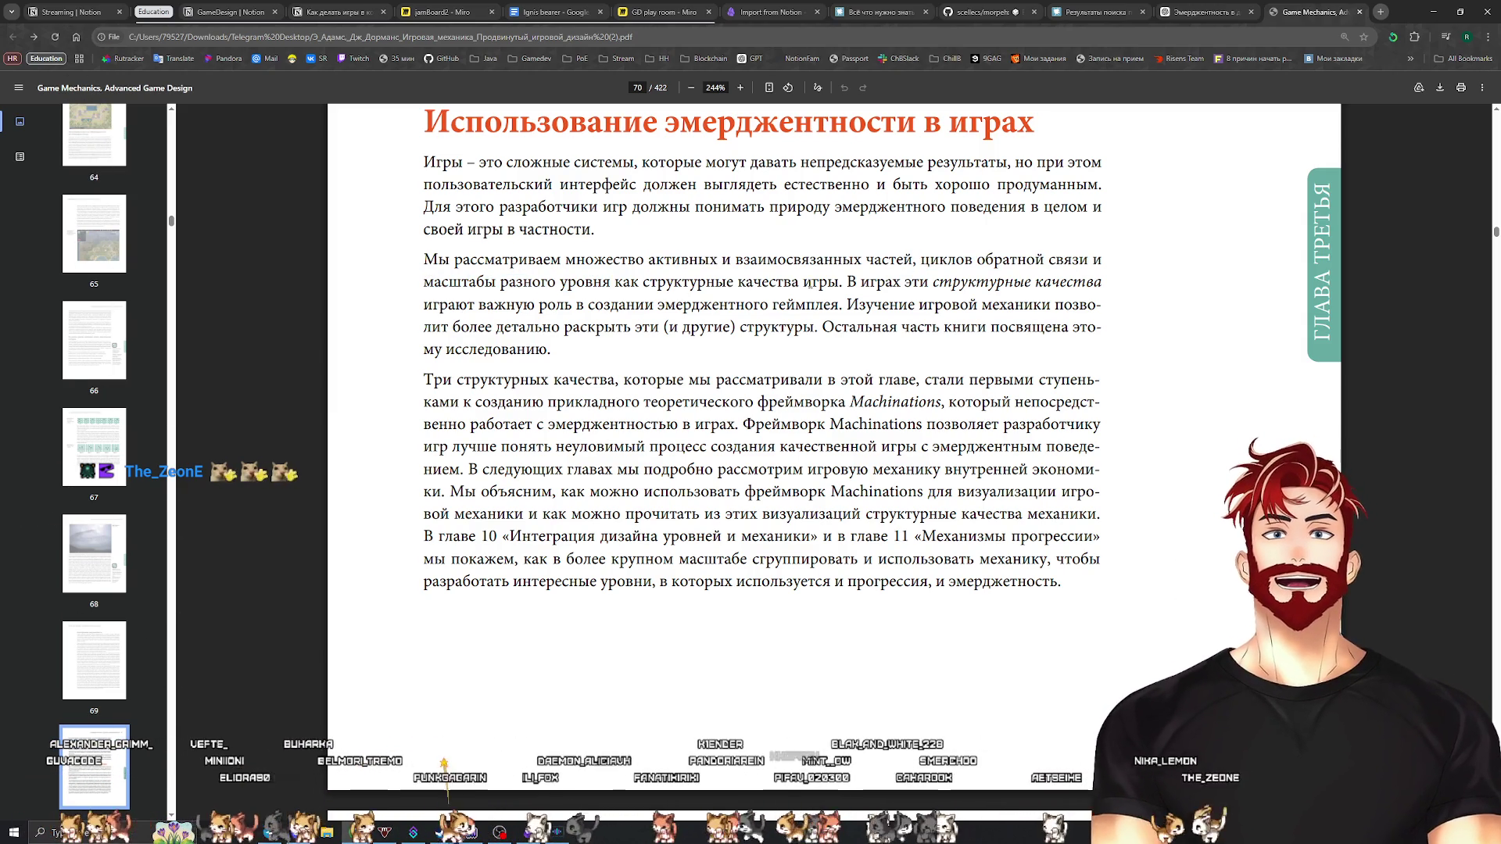
mouse_move(839, 282)
mouse_down()
mouse_move(602, 283)
mouse_move(404, 261)
mouse_up()
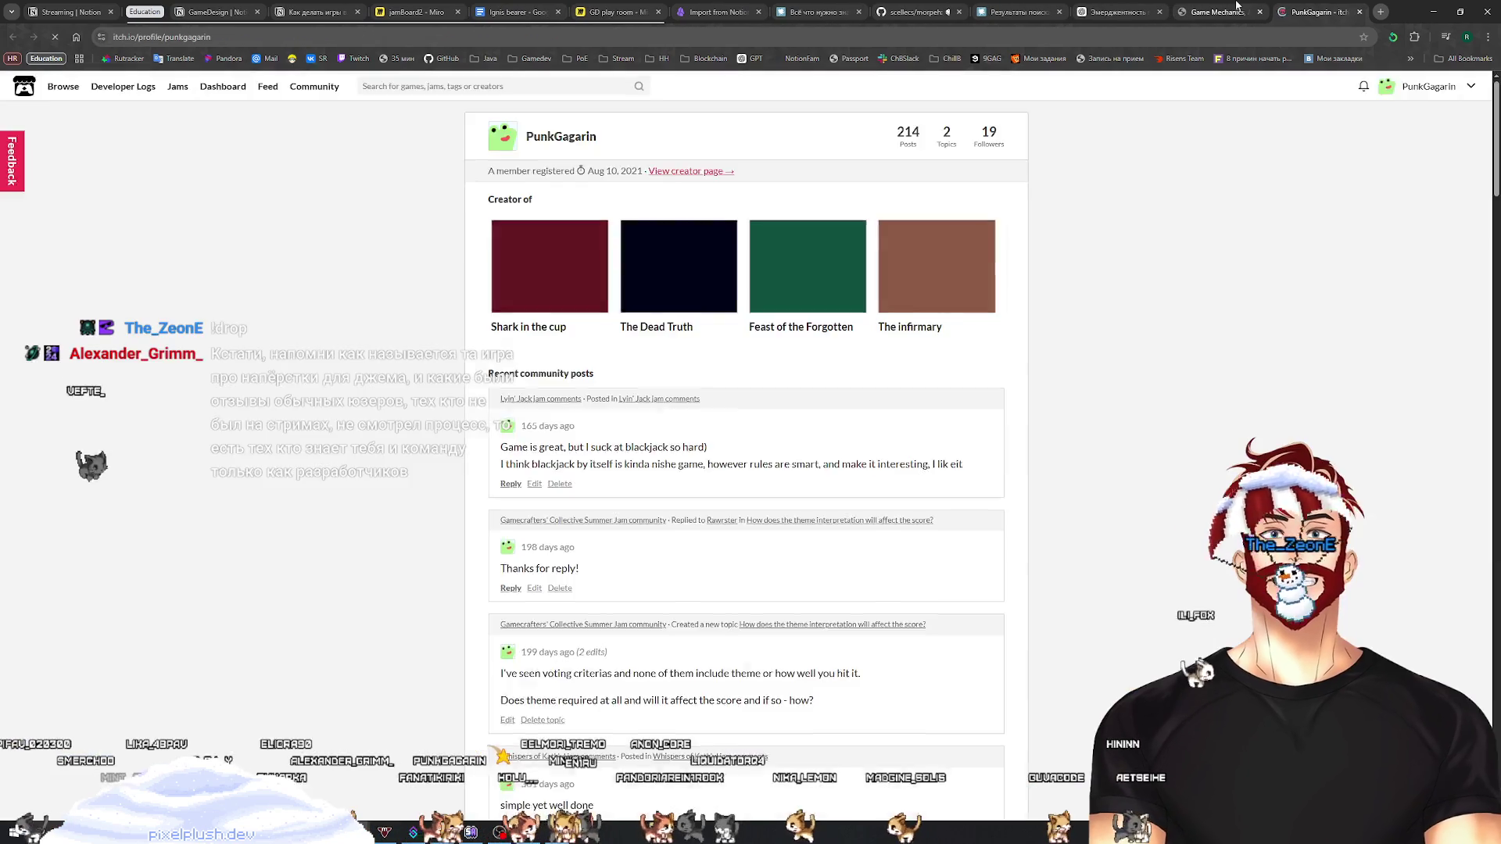
Switch from the itch.io profile back to the Game Mechanics book tab
click(1237, 6)
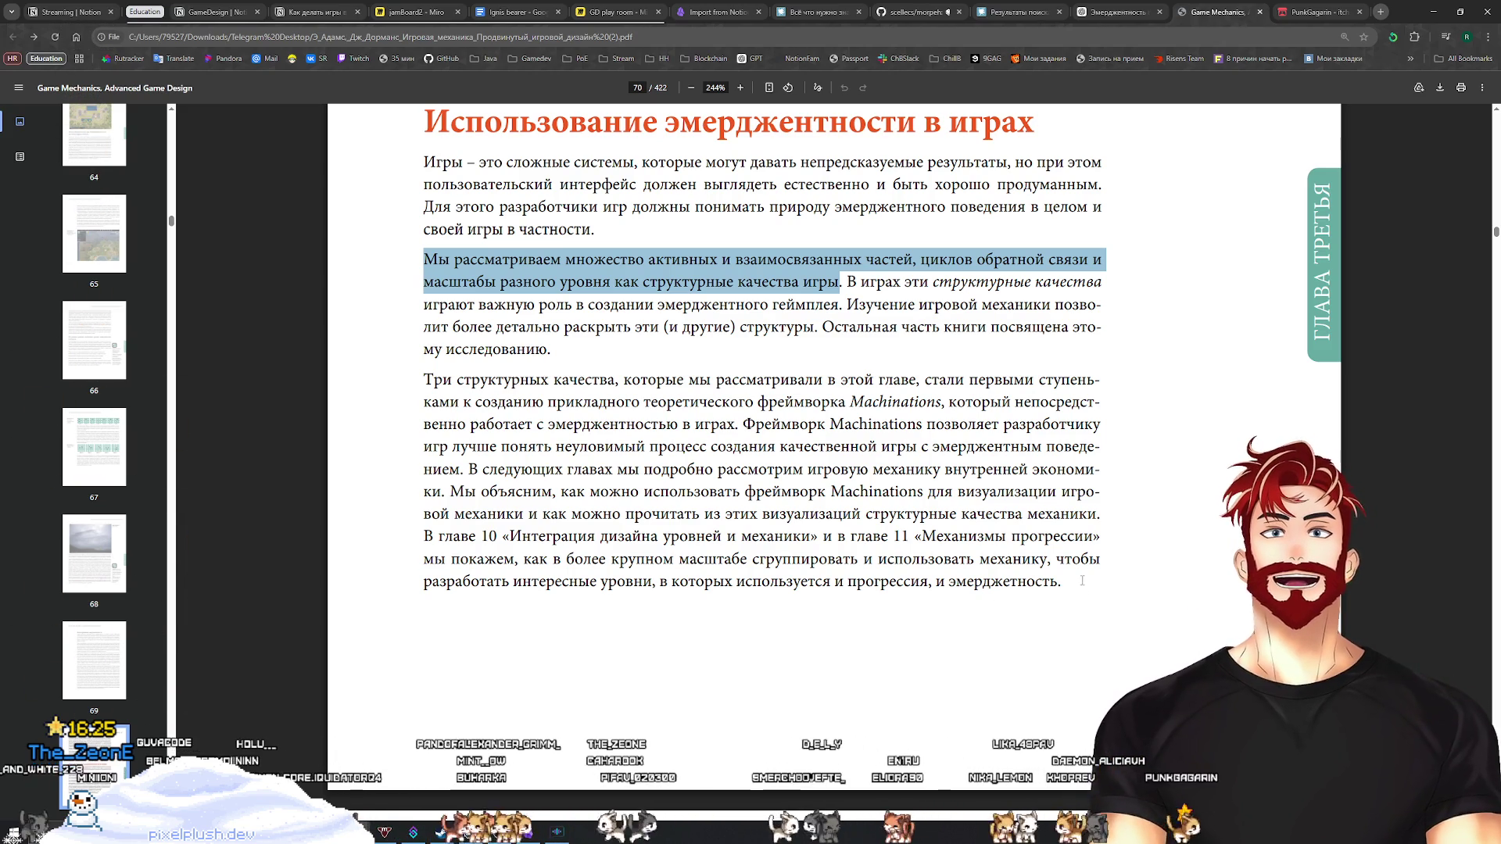
Select page 70's Machinations framework paragraph, then open Shark in the cup from the itch.io profile
scroll(1075, 569, down, 5)
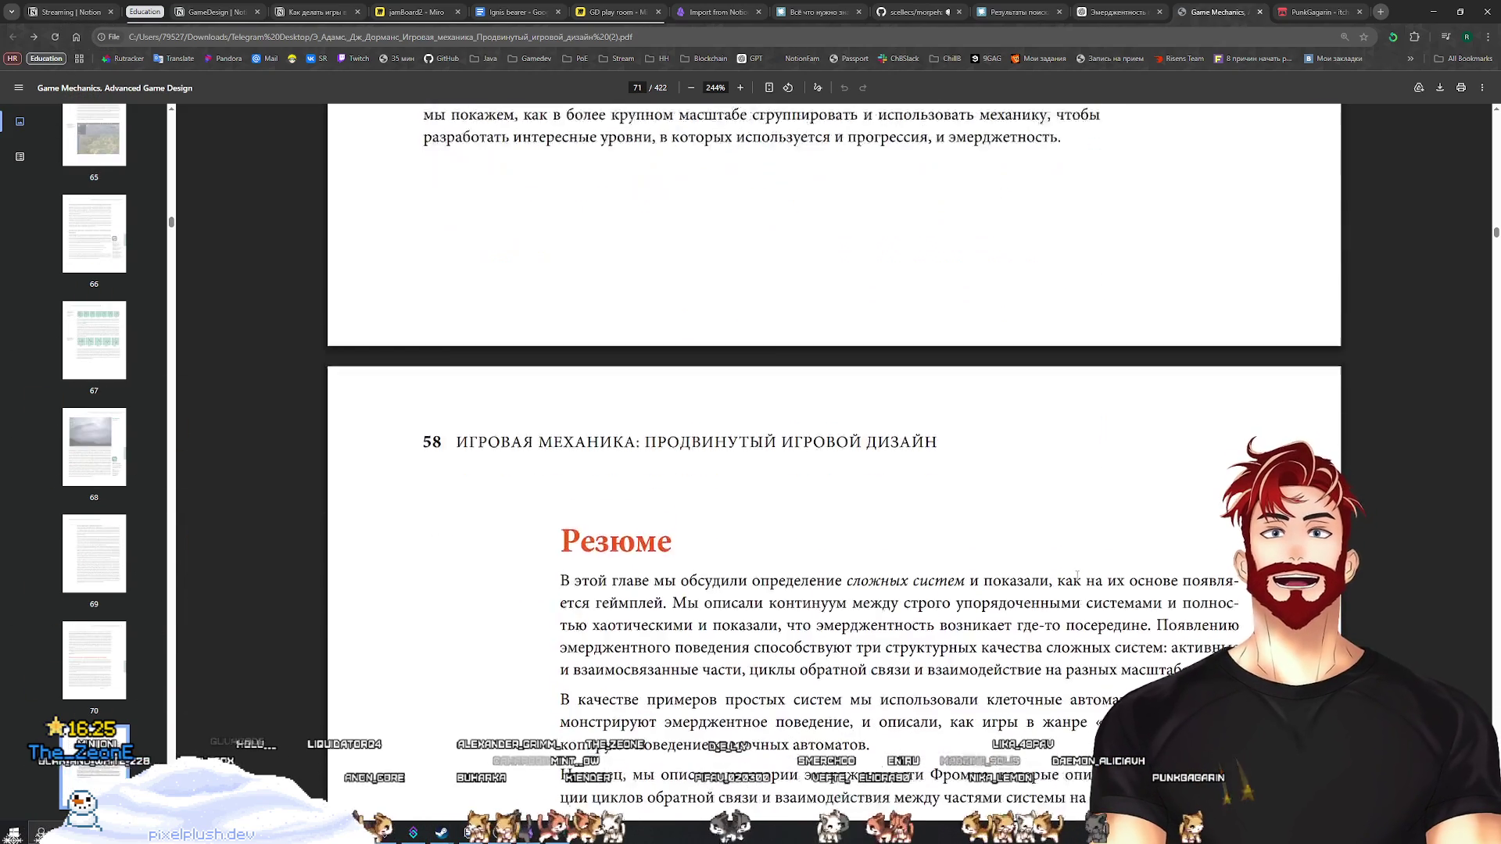
scroll(1073, 573, up, 4)
scroll(1073, 577, down, 4)
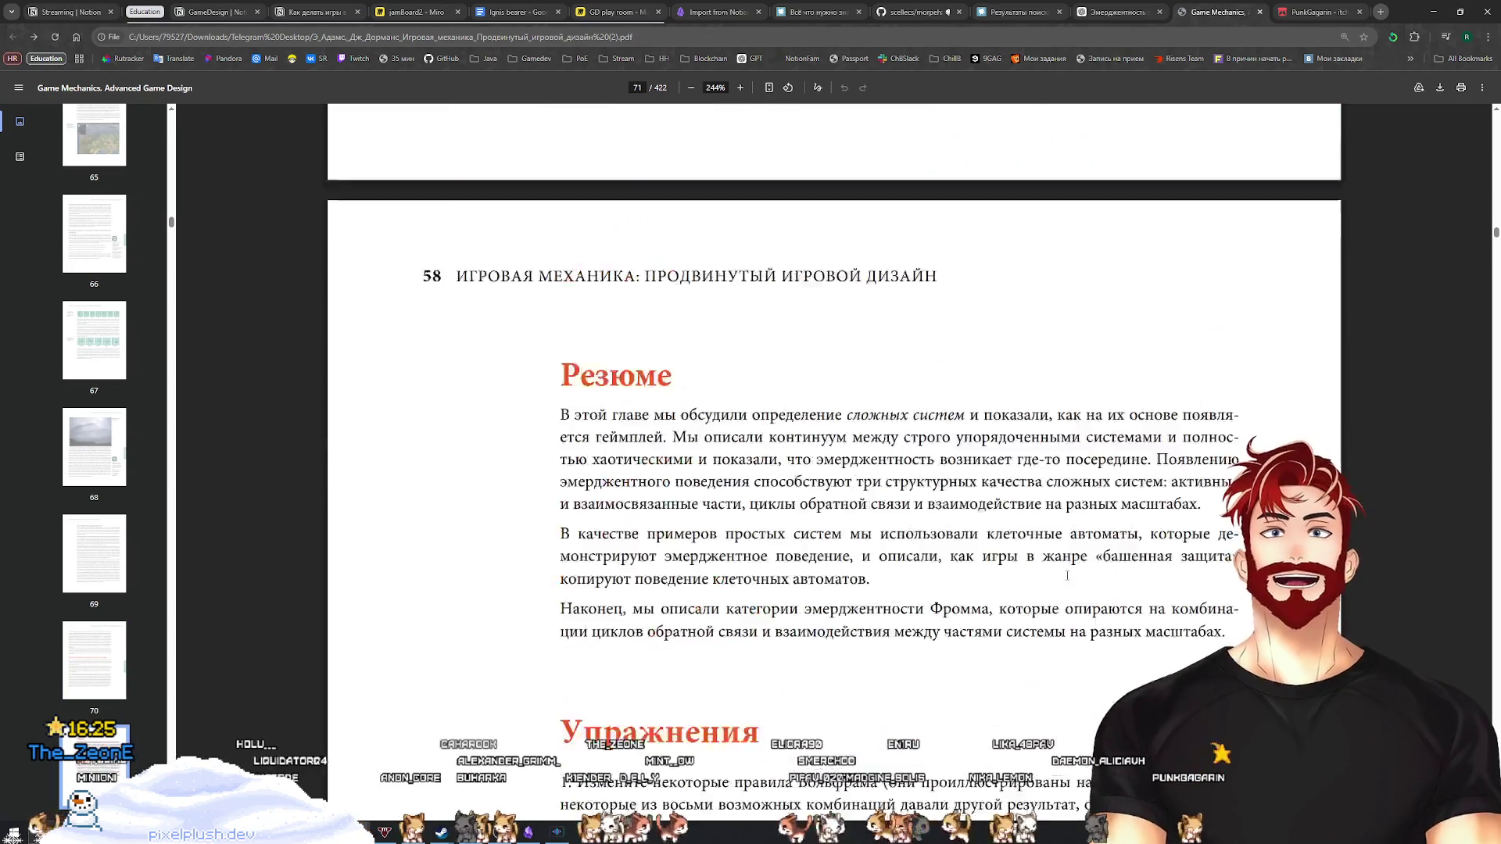
scroll(1074, 524, up, 5)
click(1075, 524)
drag(1075, 524, 412, 338)
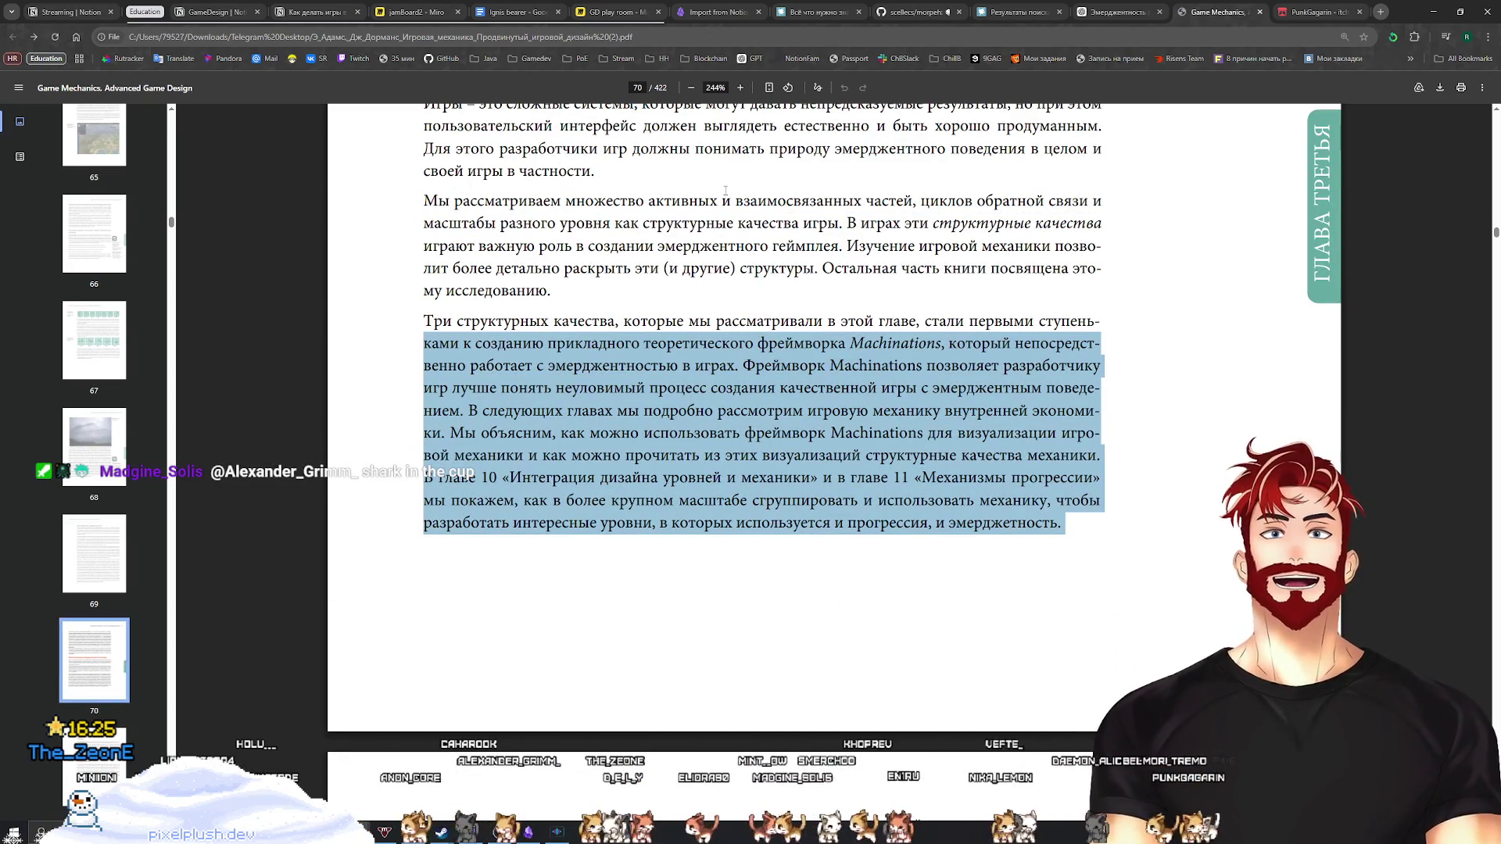
click(1321, 12)
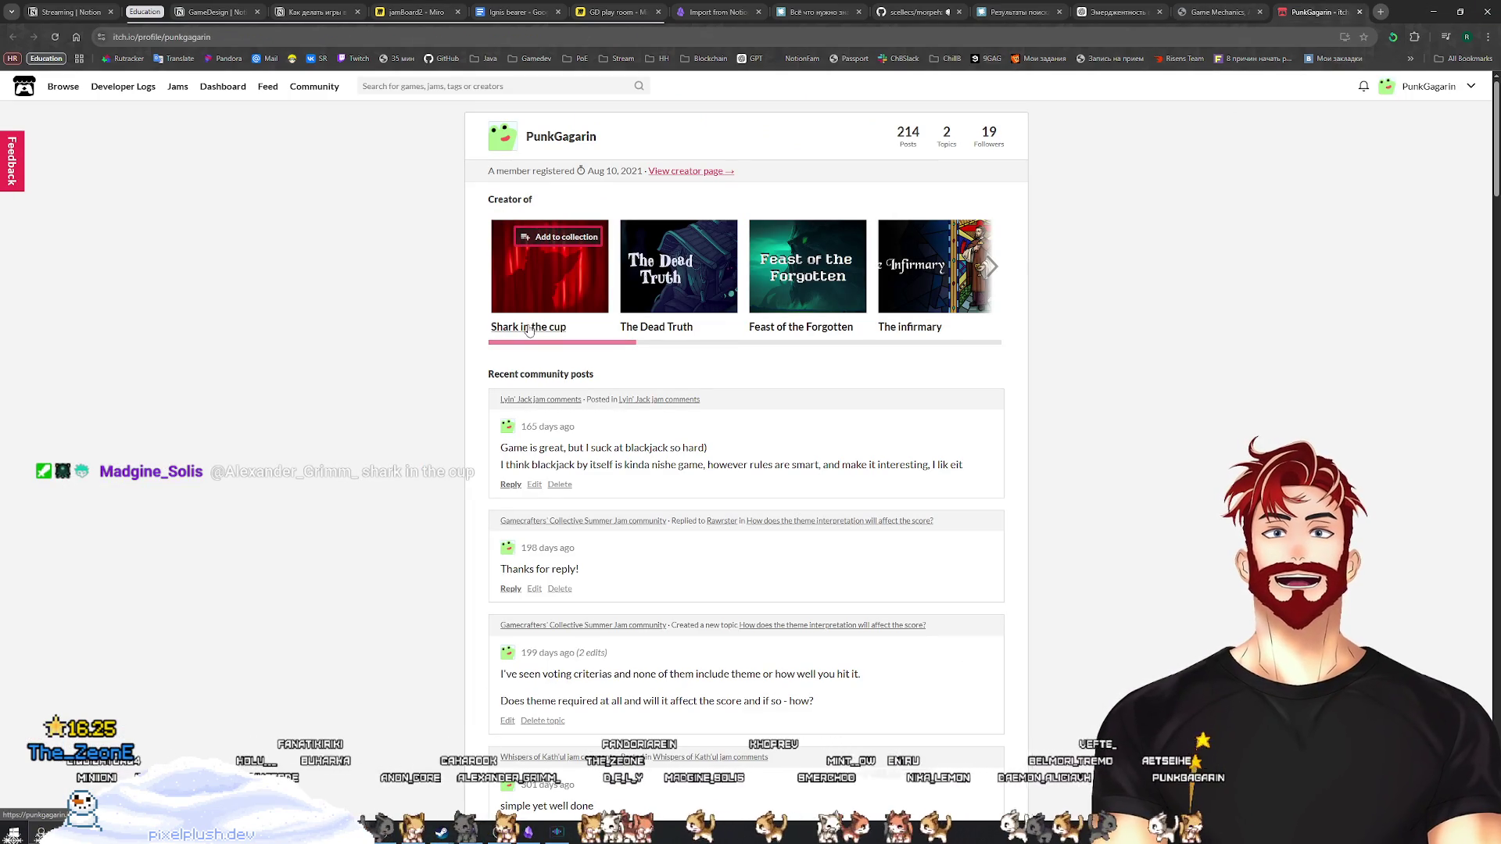
click(551, 311)
Look over the Shark in the cup game page, then close its tab to return to the book
click(390, 40)
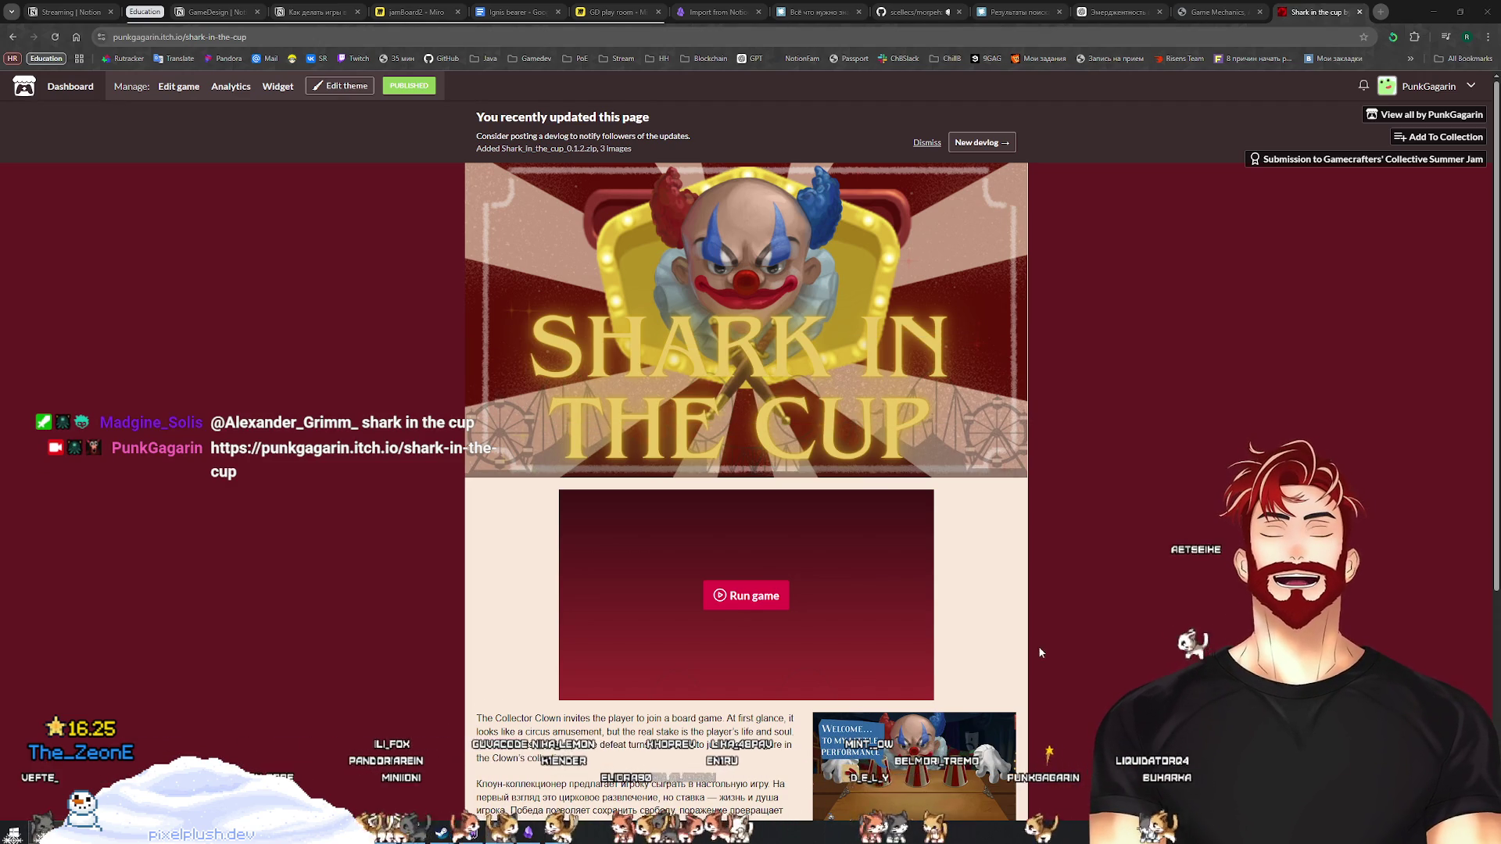
scroll(1038, 625, down, 3)
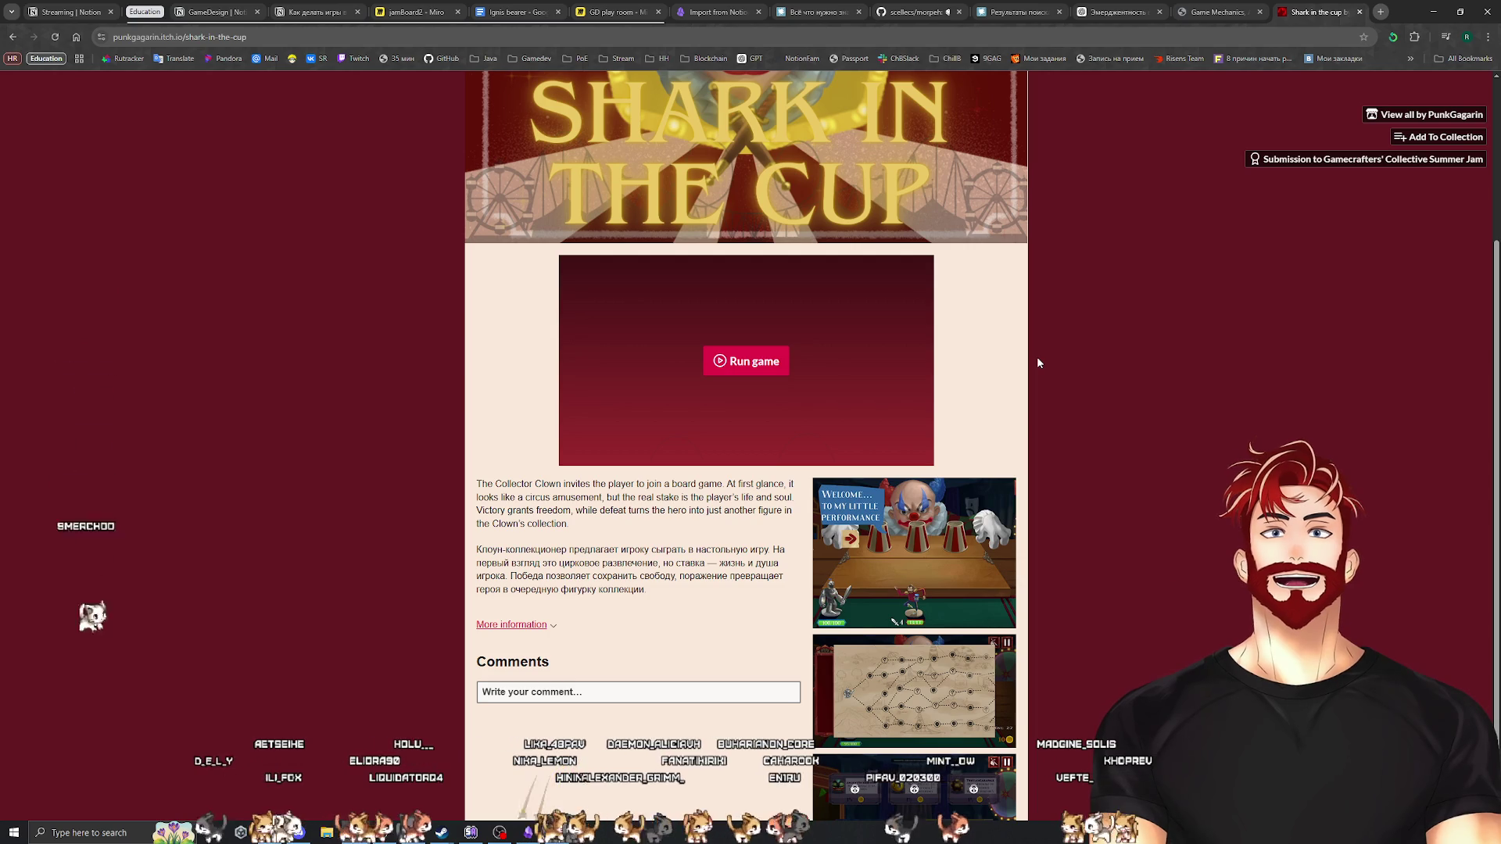
key(ctrl+shift+Tab)
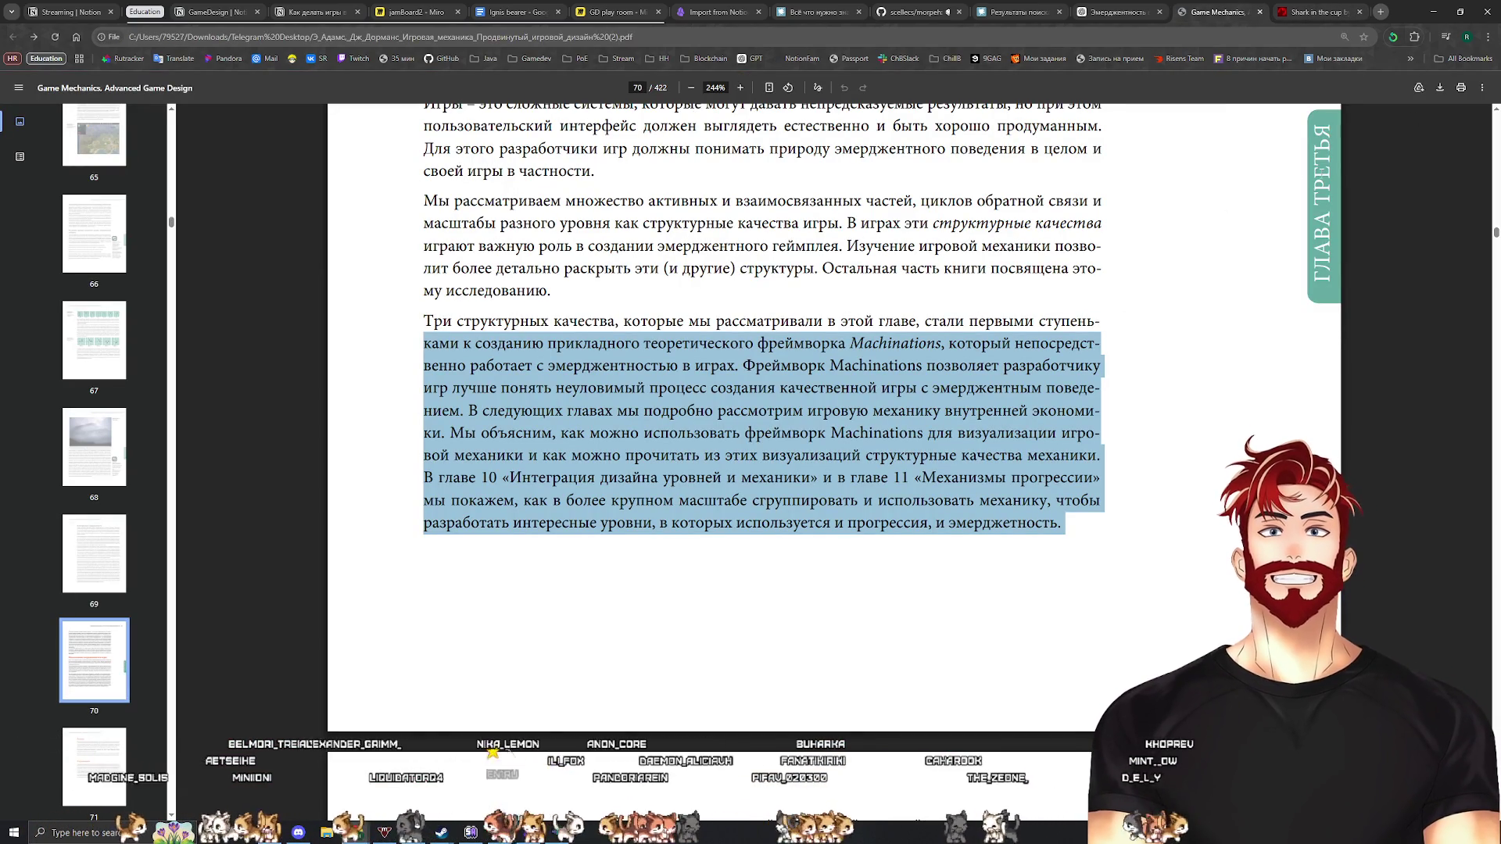
click(1334, 9)
click(1360, 12)
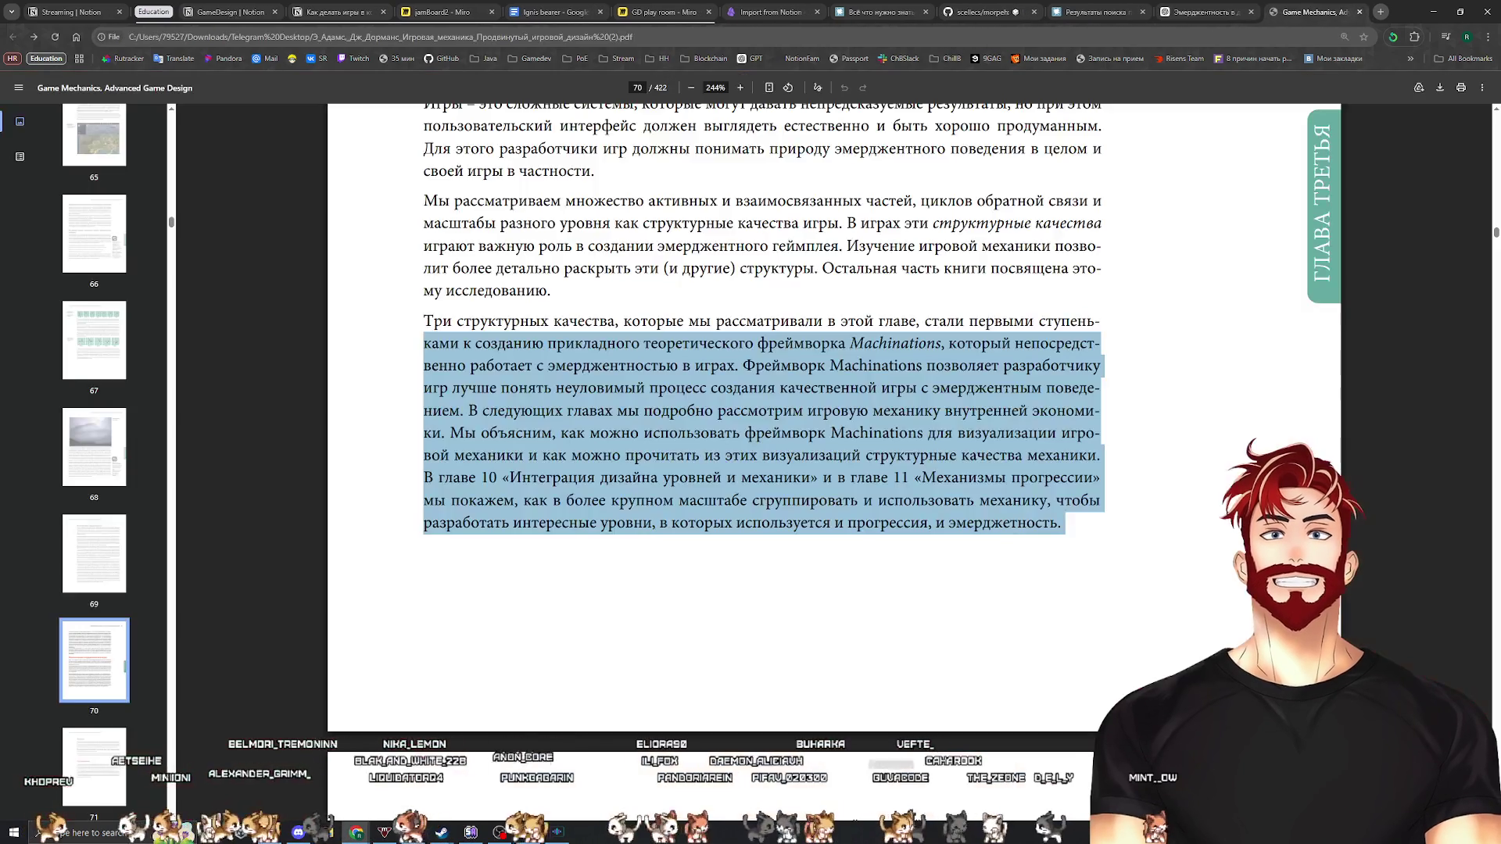
Scroll the book PDF down to the chapter summary on page 71
scroll(1073, 430, down, 8)
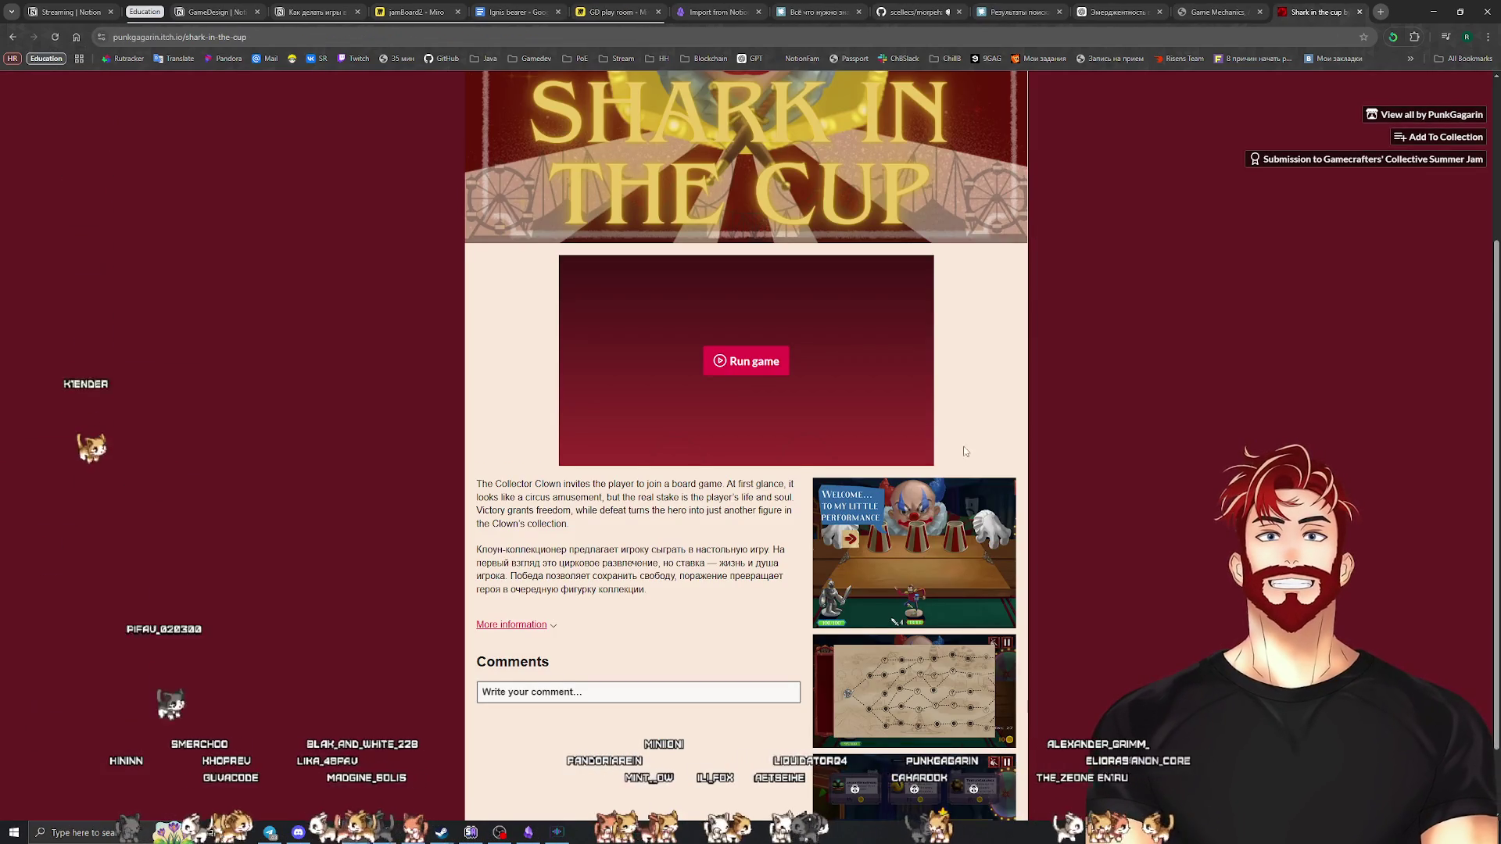
Open Shark in the cup's Gamecrafters' Collective Summer Jam submission page and read a player's comment
scroll(969, 444, down, 4)
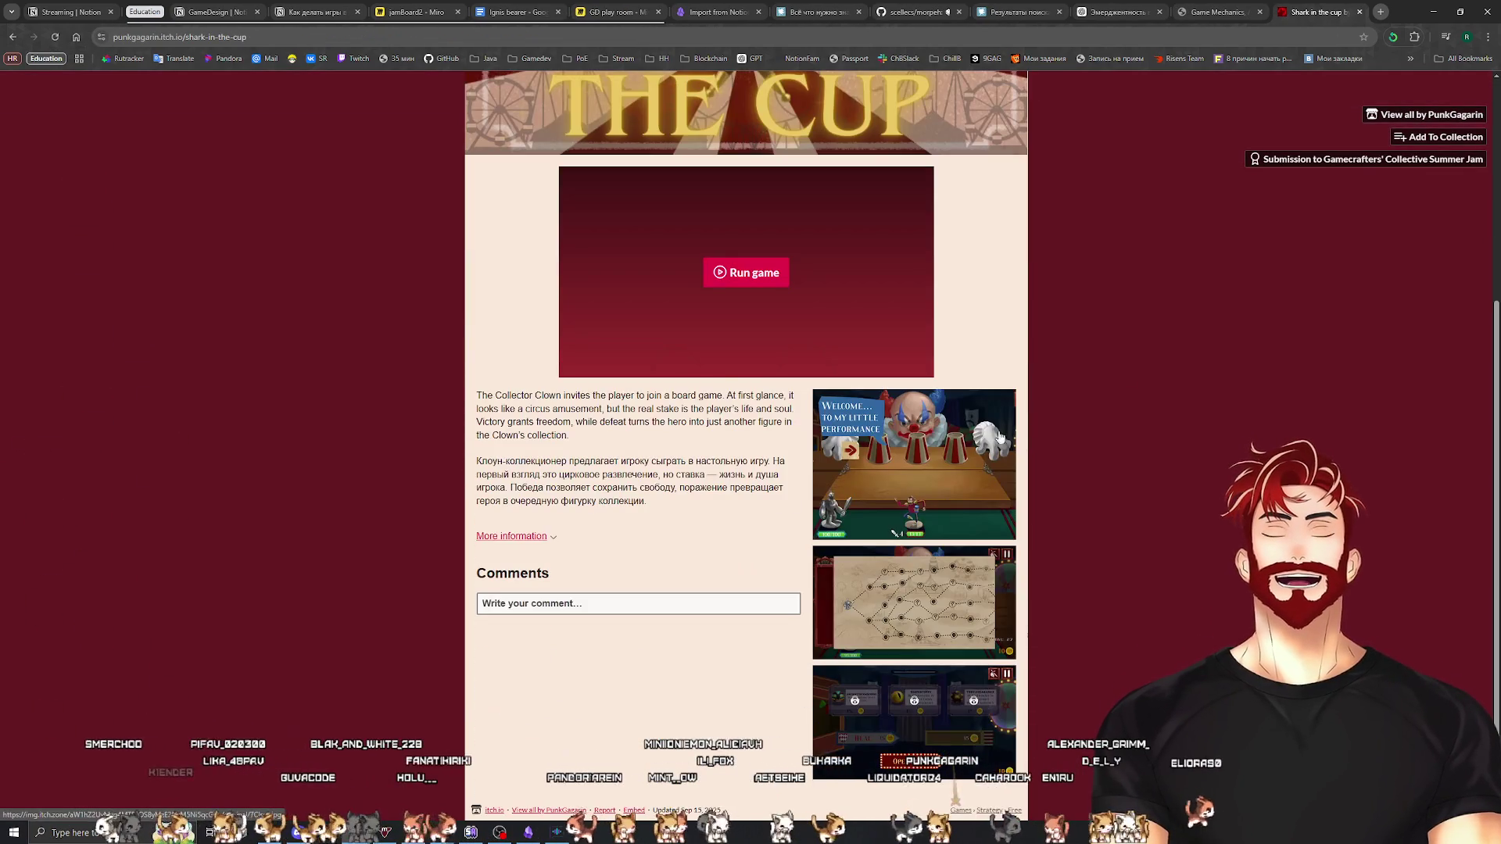
click(1363, 160)
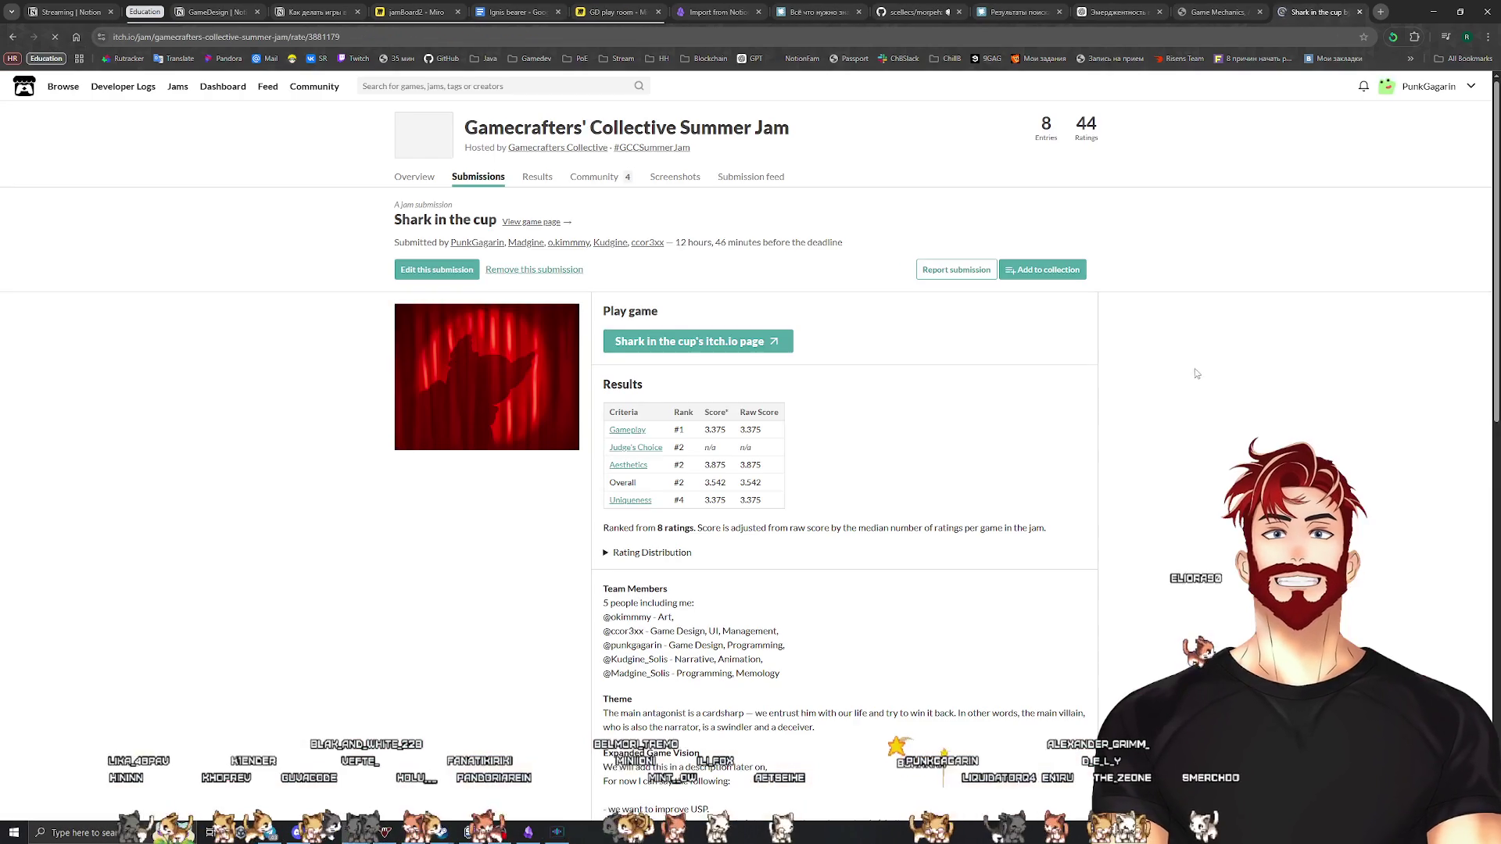
scroll(1123, 494, down, 5)
scroll(1123, 495, down, 5)
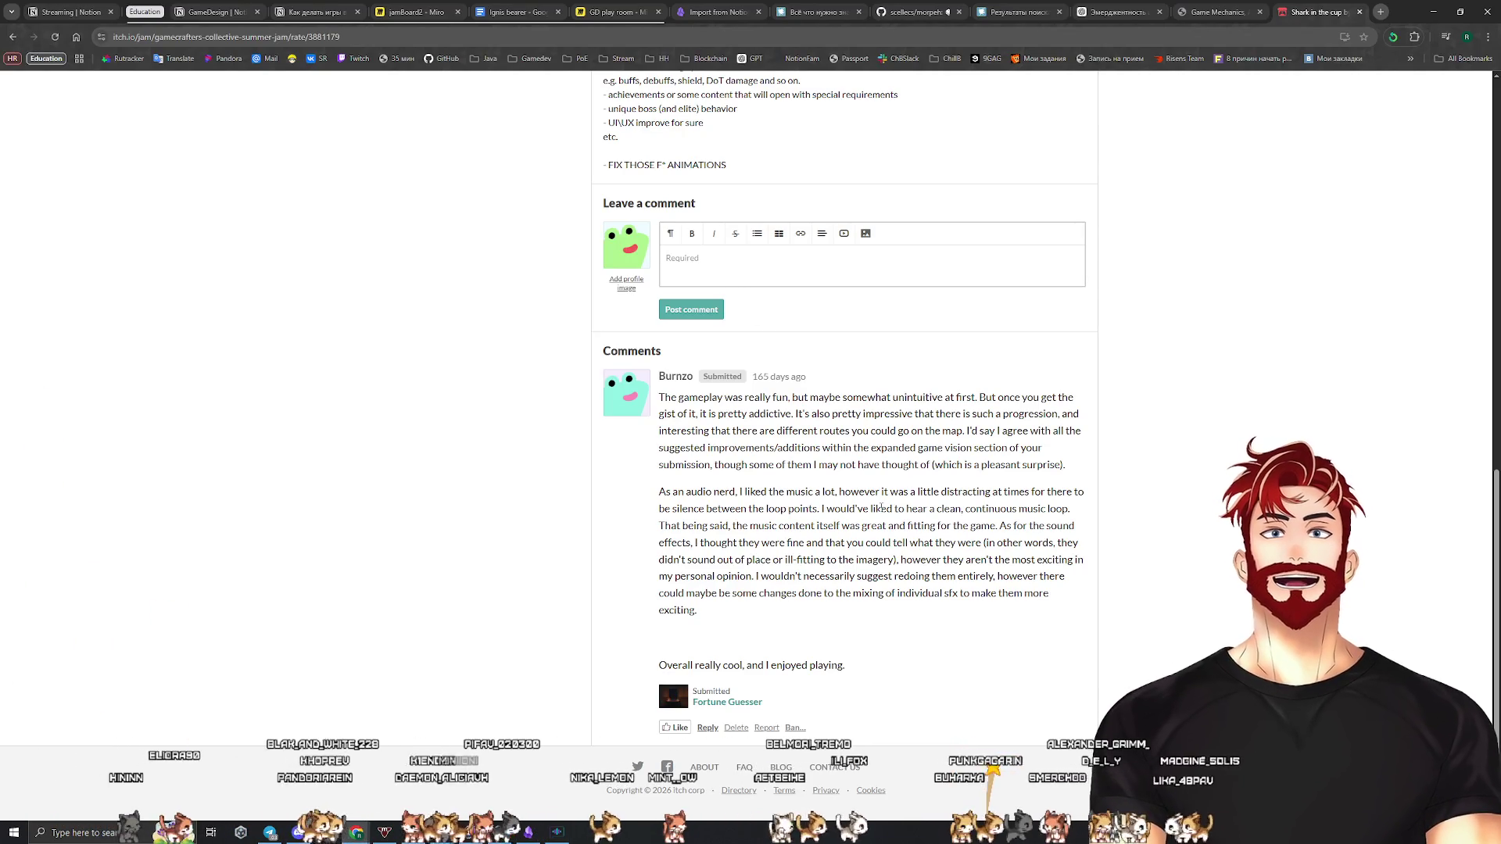
drag(834, 663, 837, 431)
scroll(935, 555, up, 10)
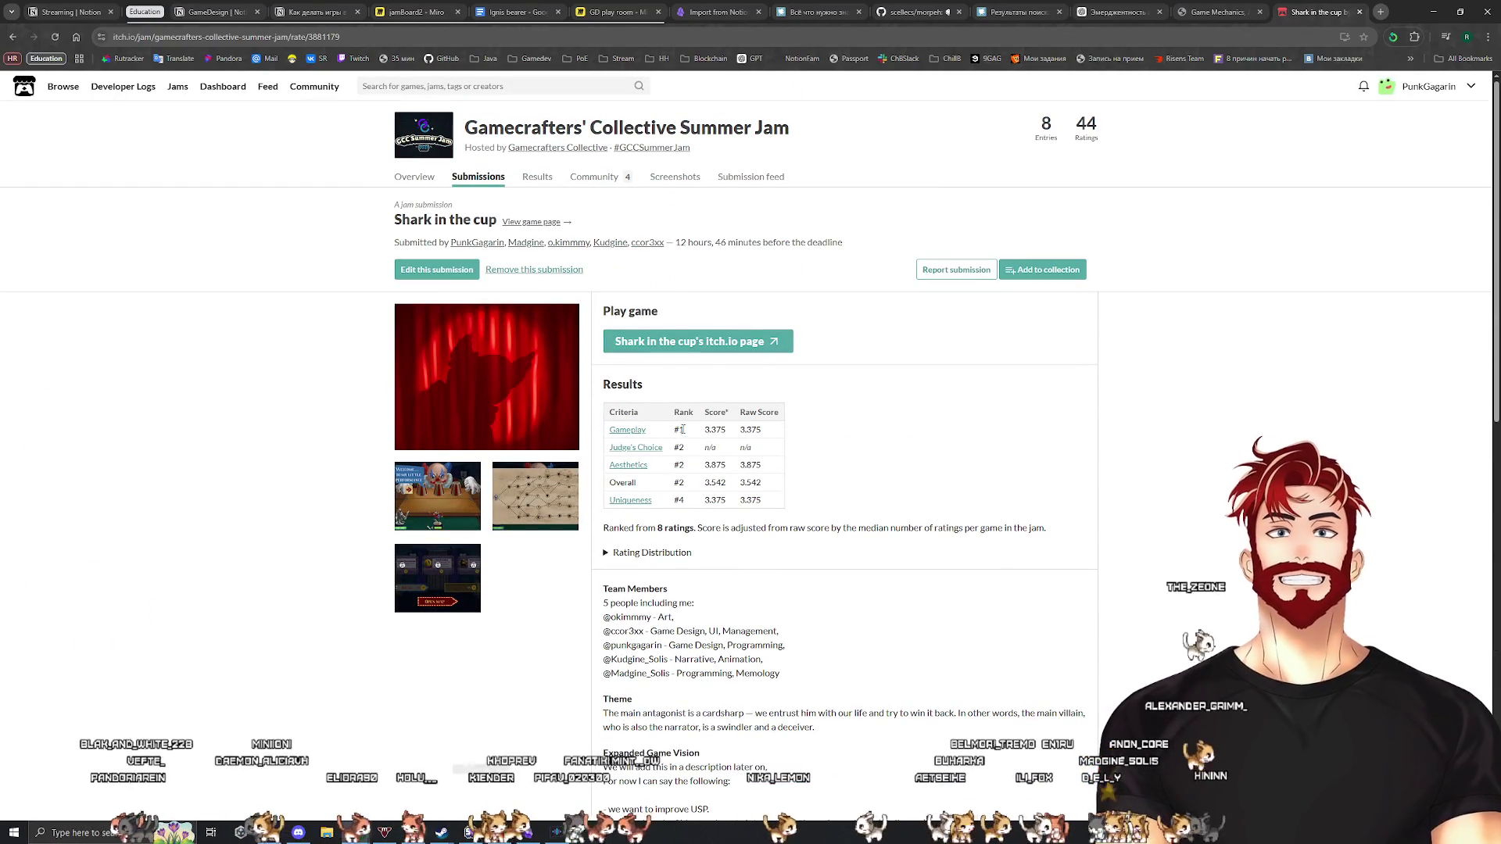
Check the #1 Gameplay rank and expand, then collapse, the rating distribution breakdown
drag(683, 429, 674, 448)
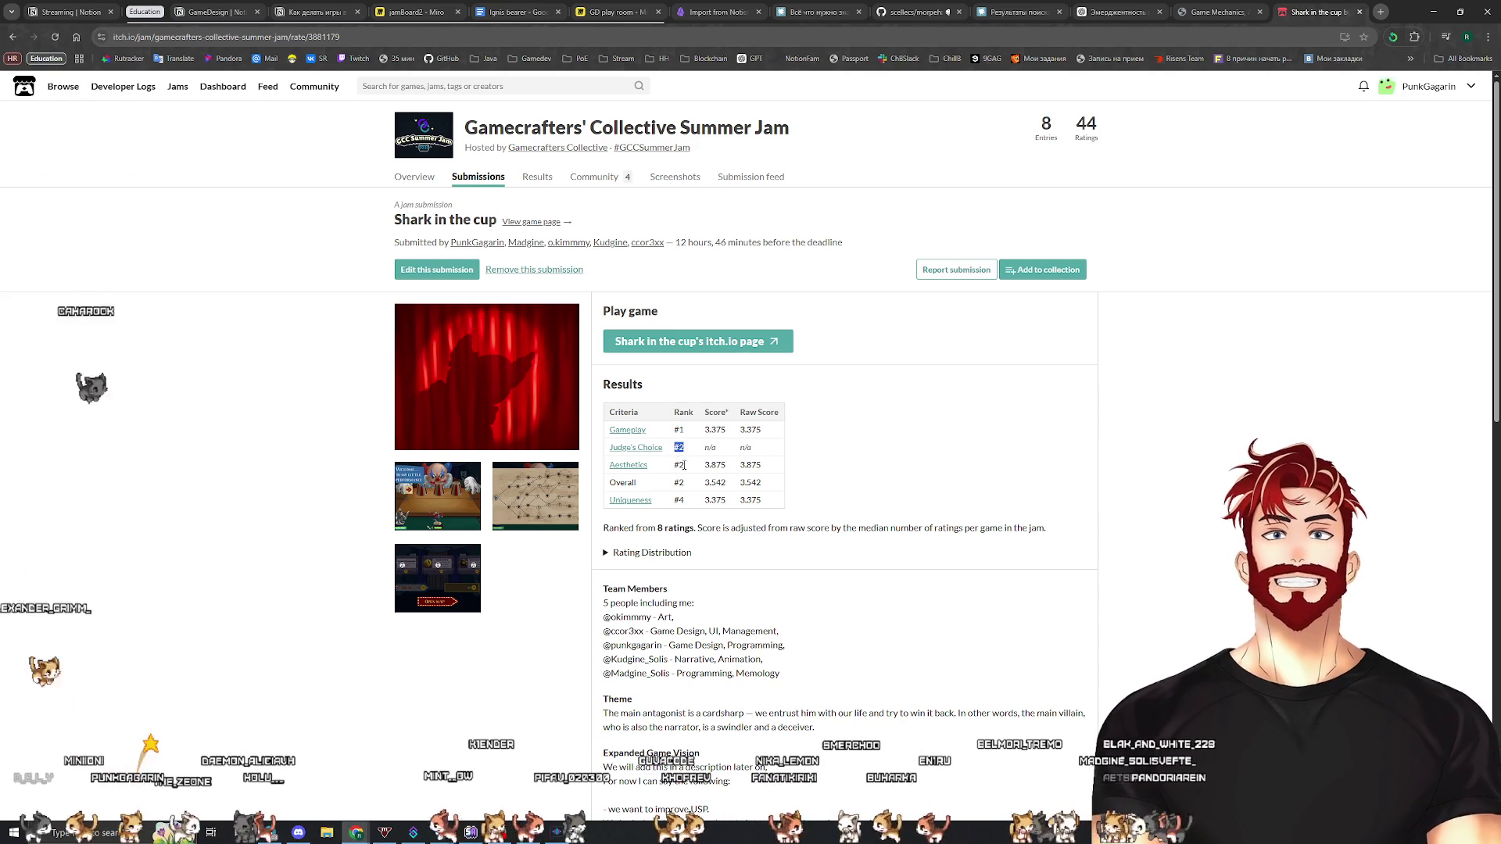
click(682, 502)
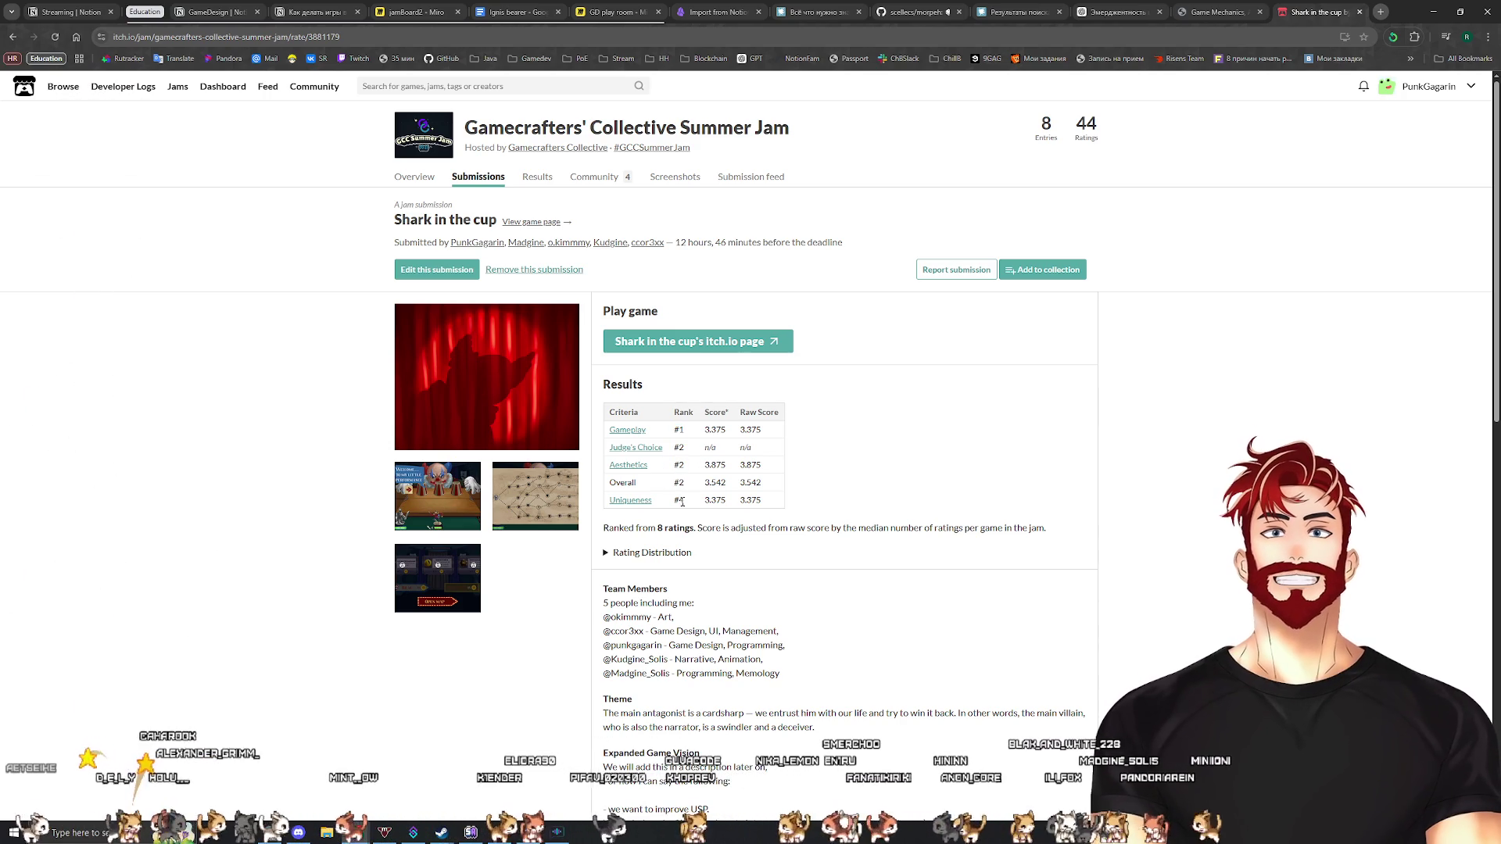
scroll(664, 430, down, 4)
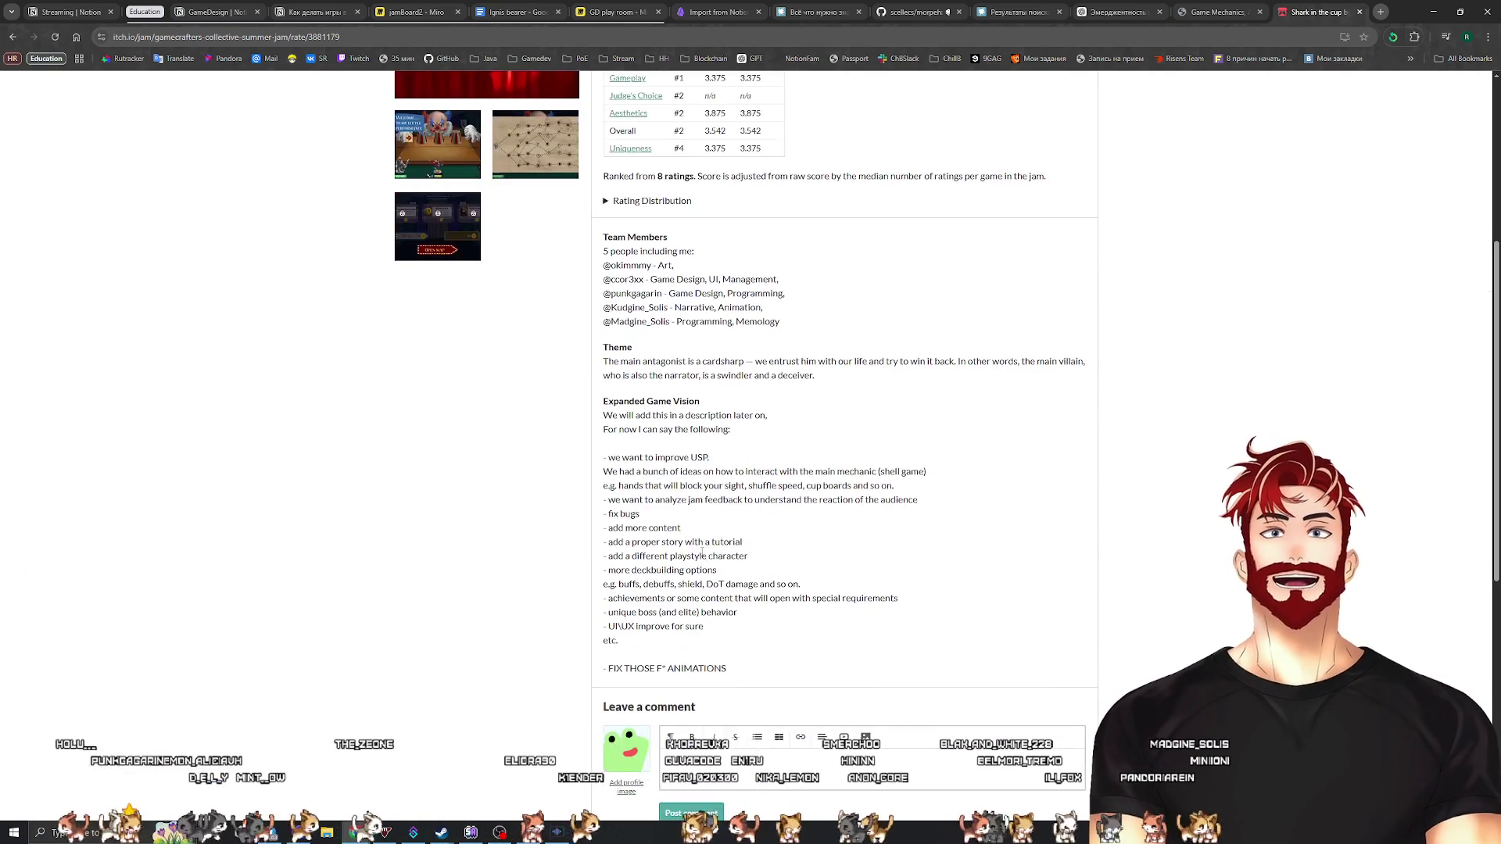
scroll(647, 350, up, 1)
click(615, 321)
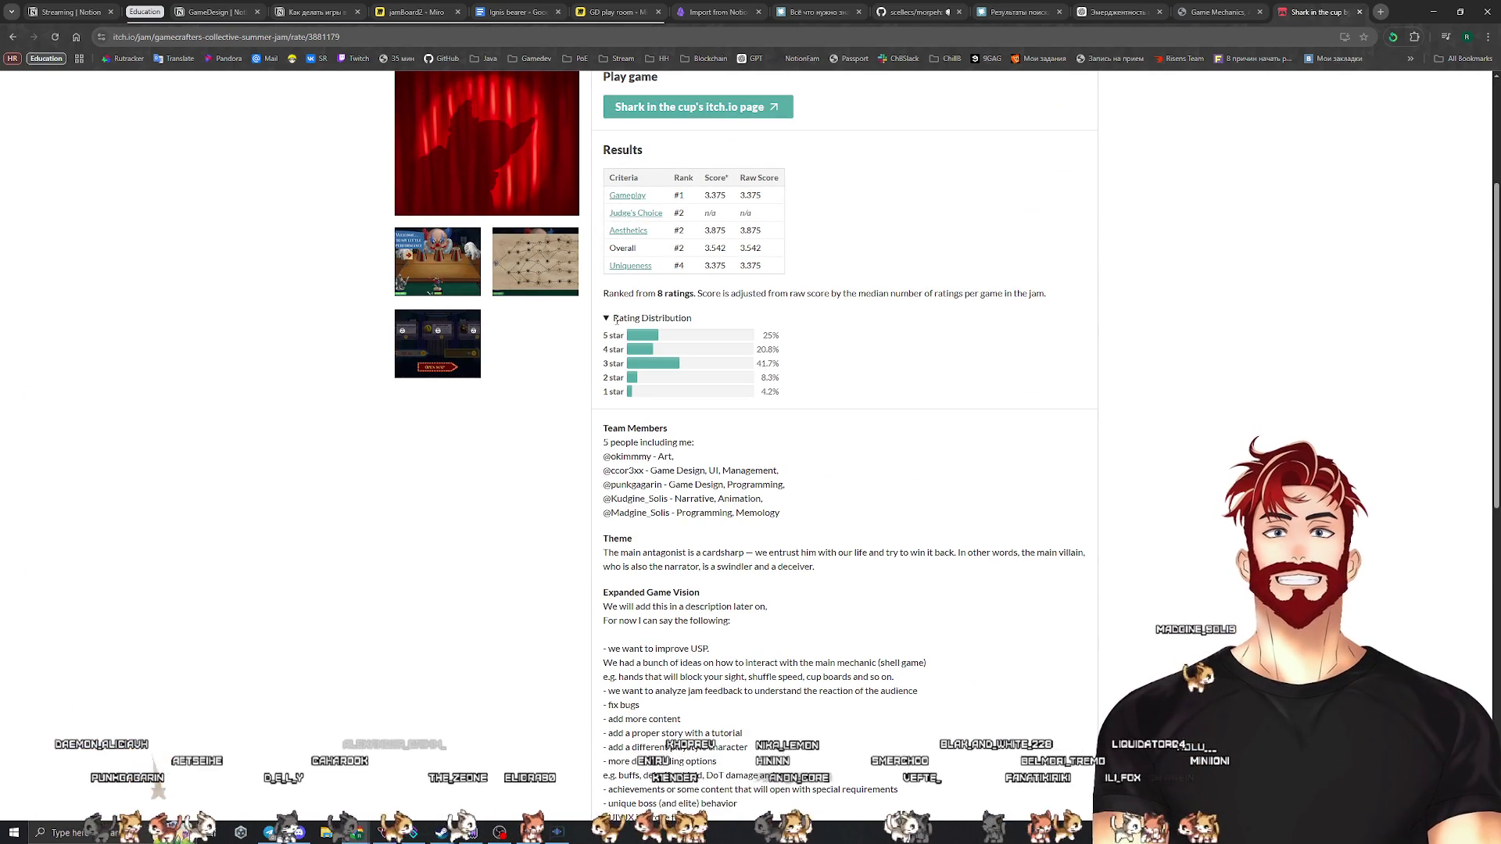
click(621, 318)
scroll(671, 666, down, 10)
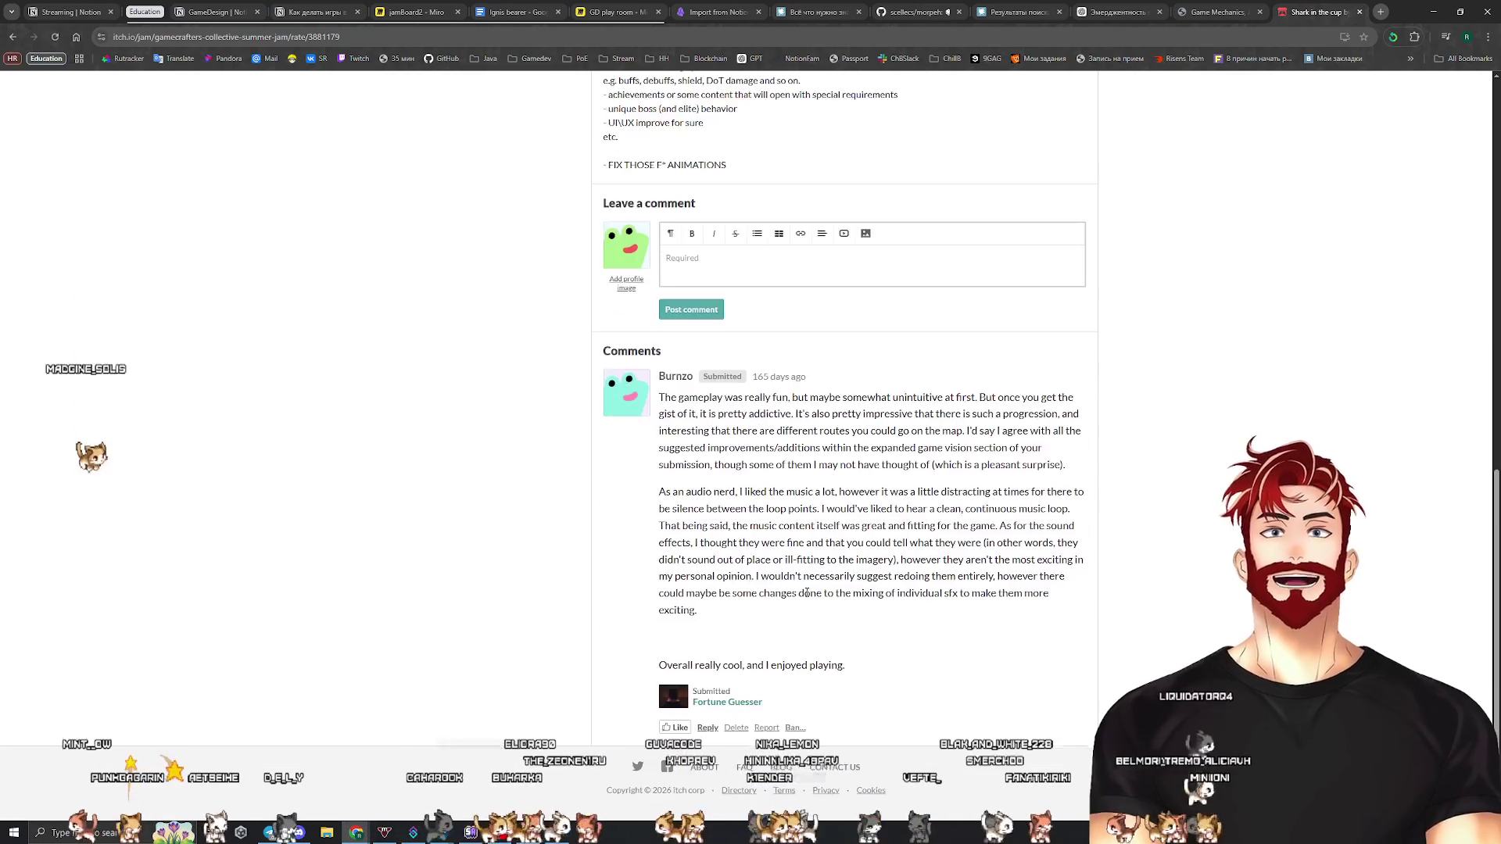
scroll(807, 592, up, 11)
scroll(807, 593, up, 2)
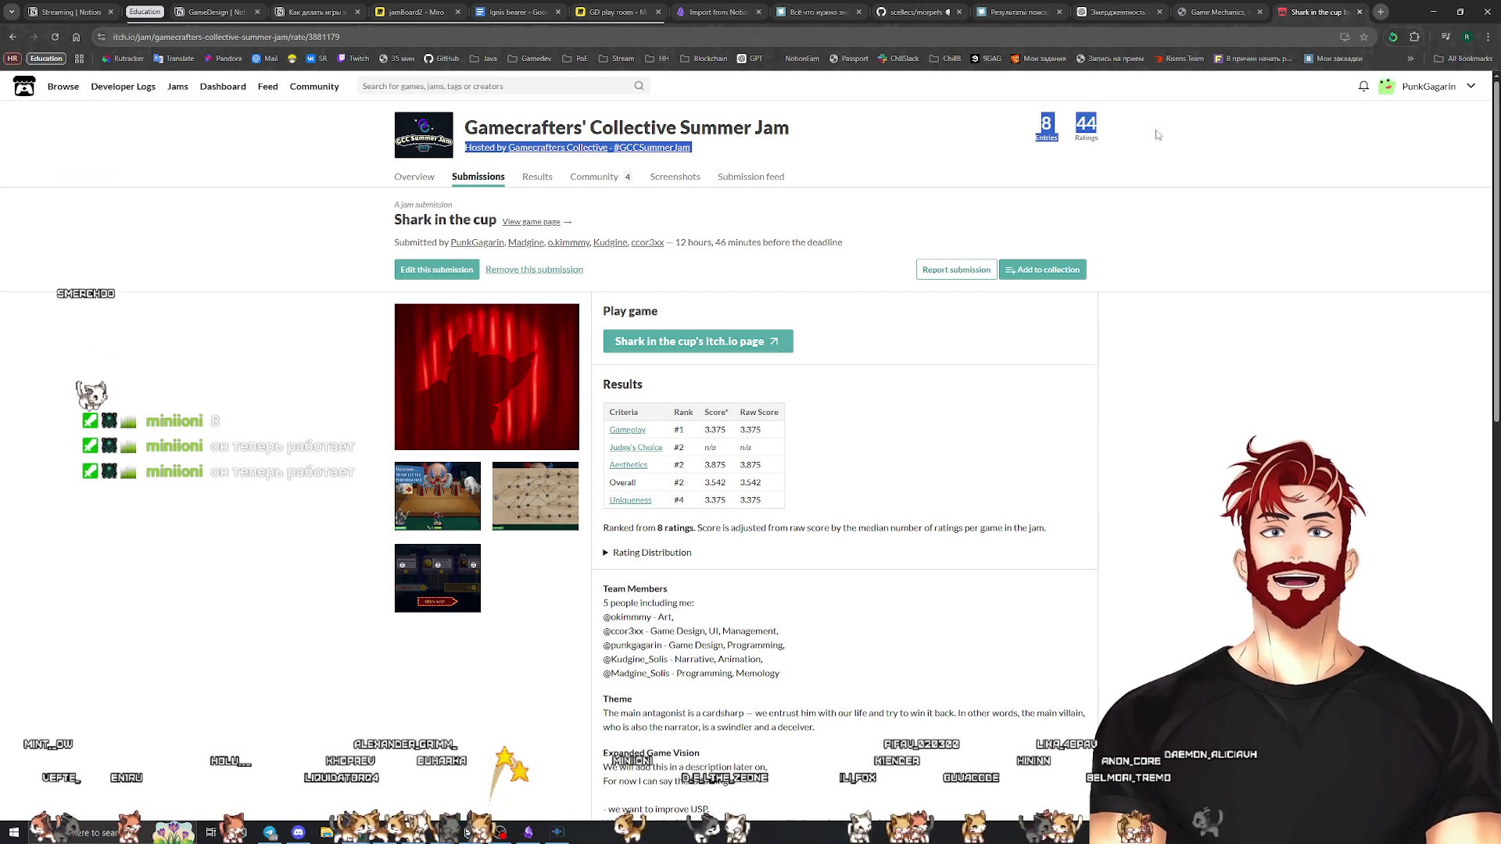
Highlight the jam host line and entries count, then close the jam submission tab
click(1103, 139)
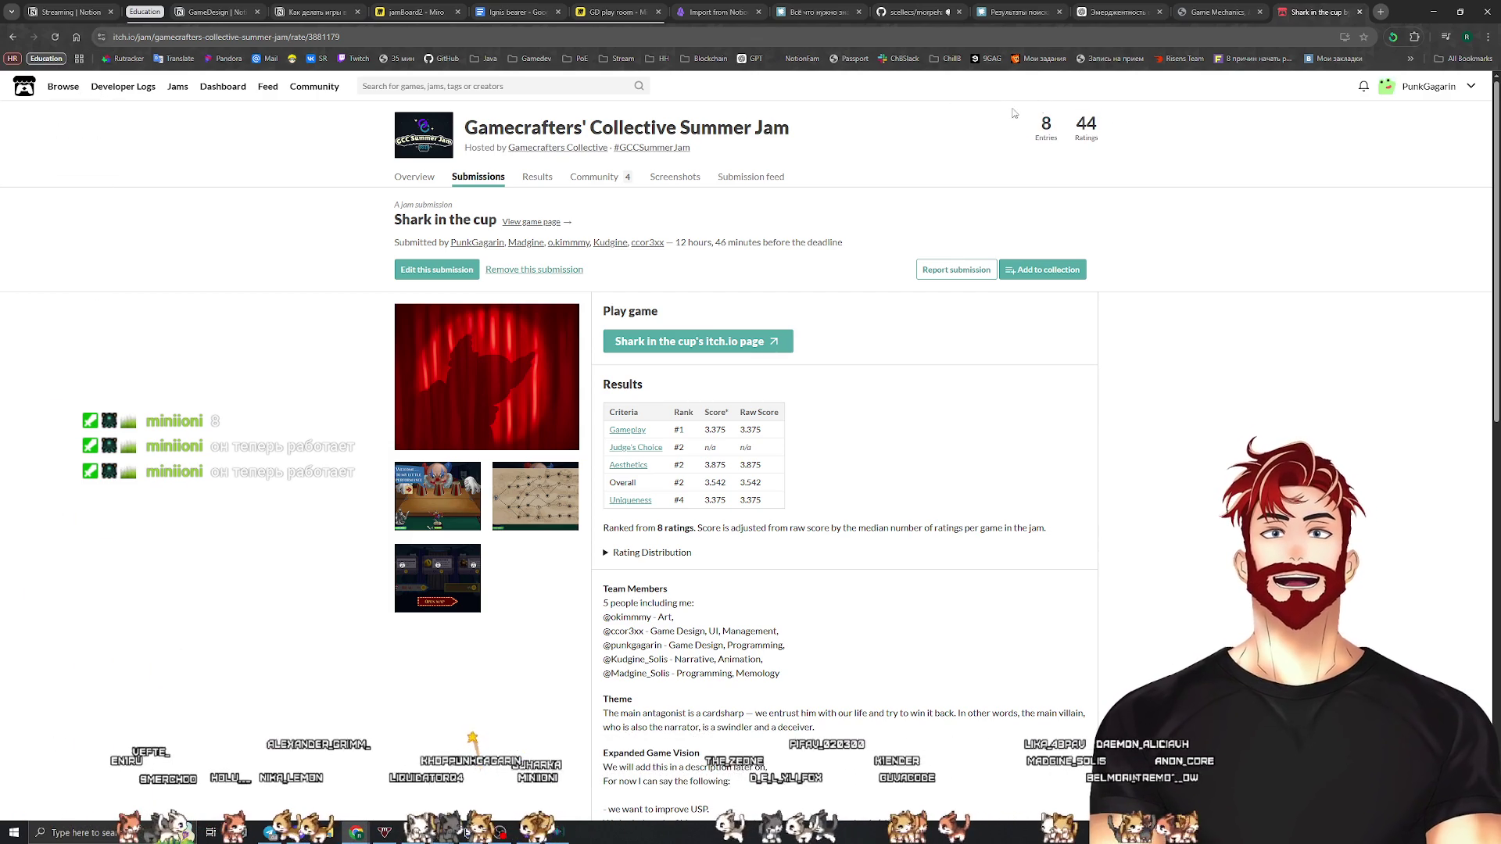
drag(1028, 131, 1054, 128)
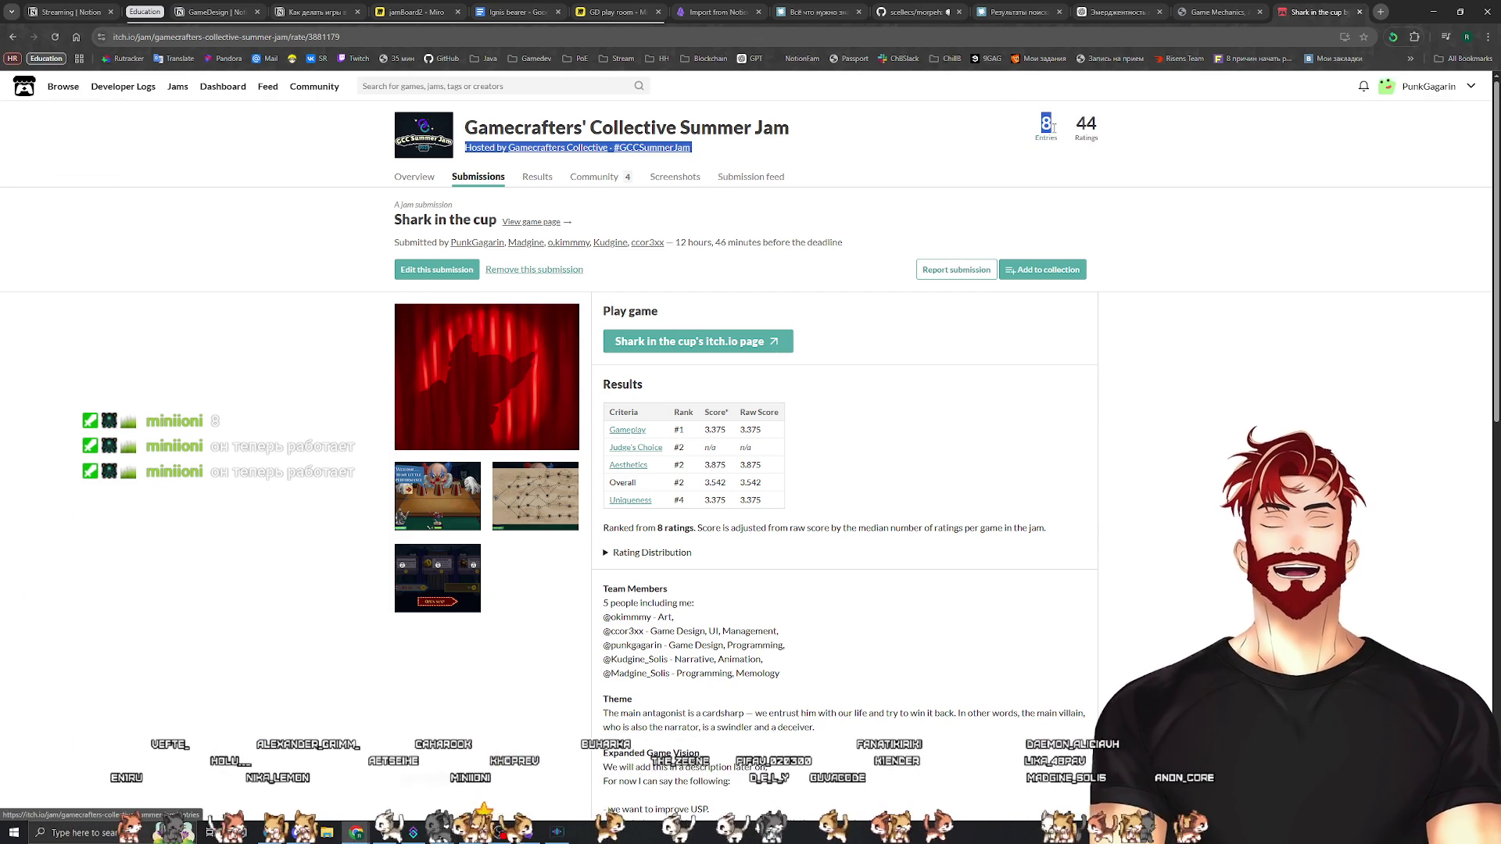
click(1170, 137)
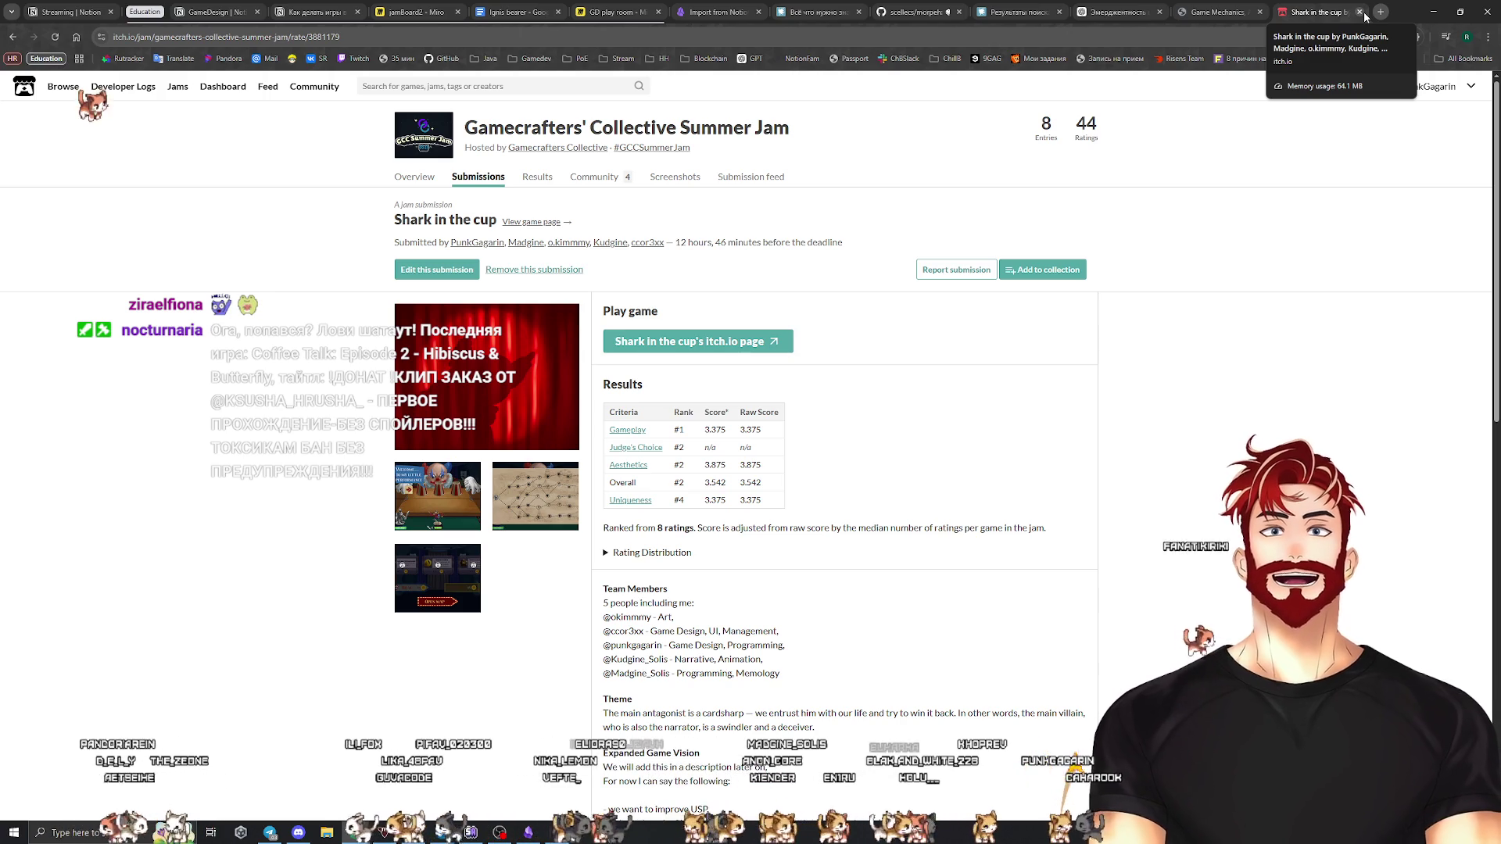
click(1361, 13)
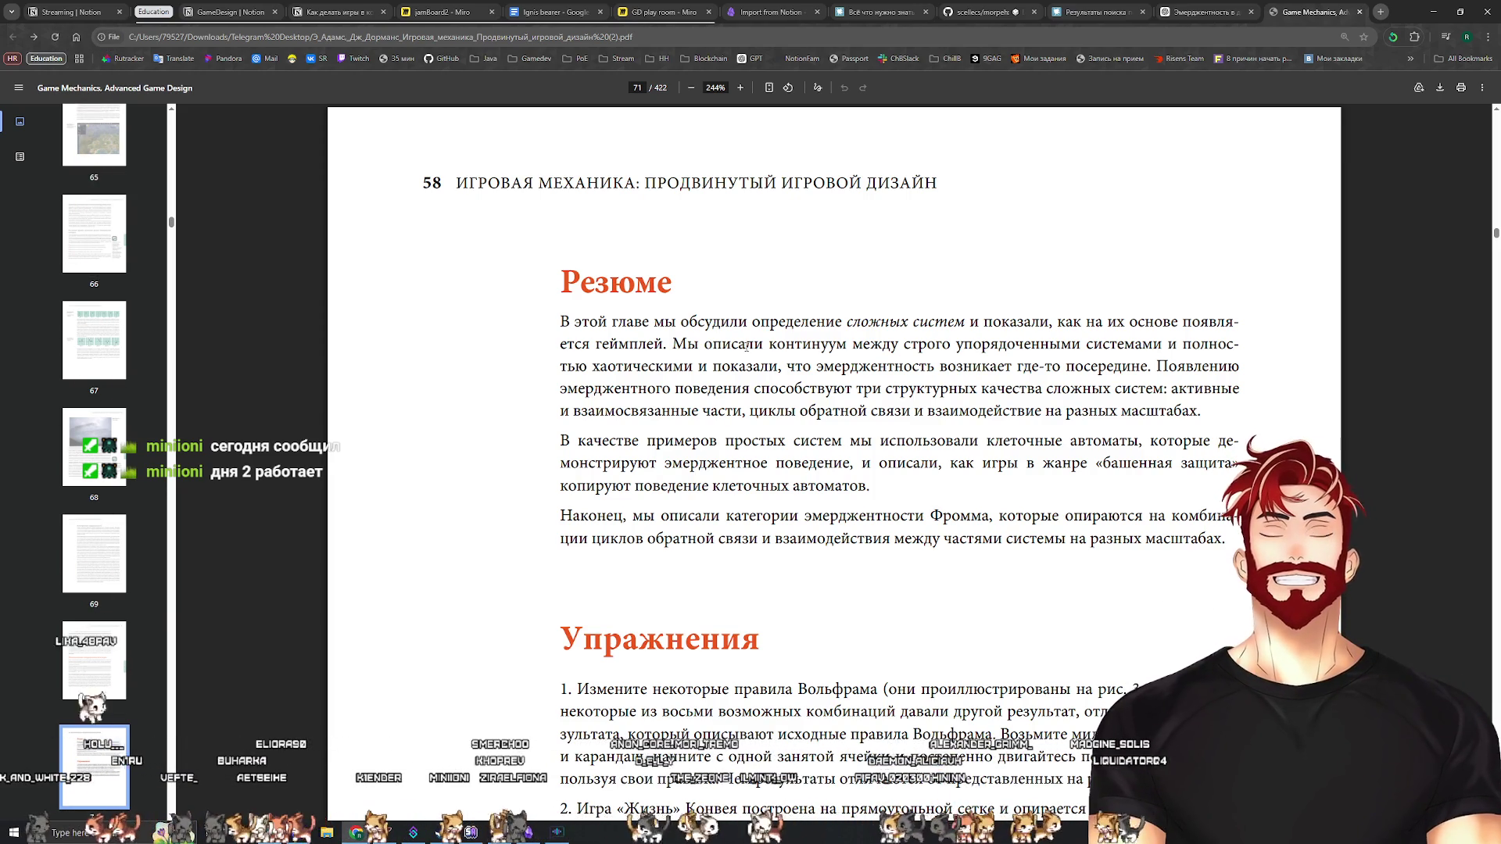
Highlight the summary sentence on three structural qualities of complex systems, then return to ChatGPT's emergence chat
scroll(746, 346, down, 1)
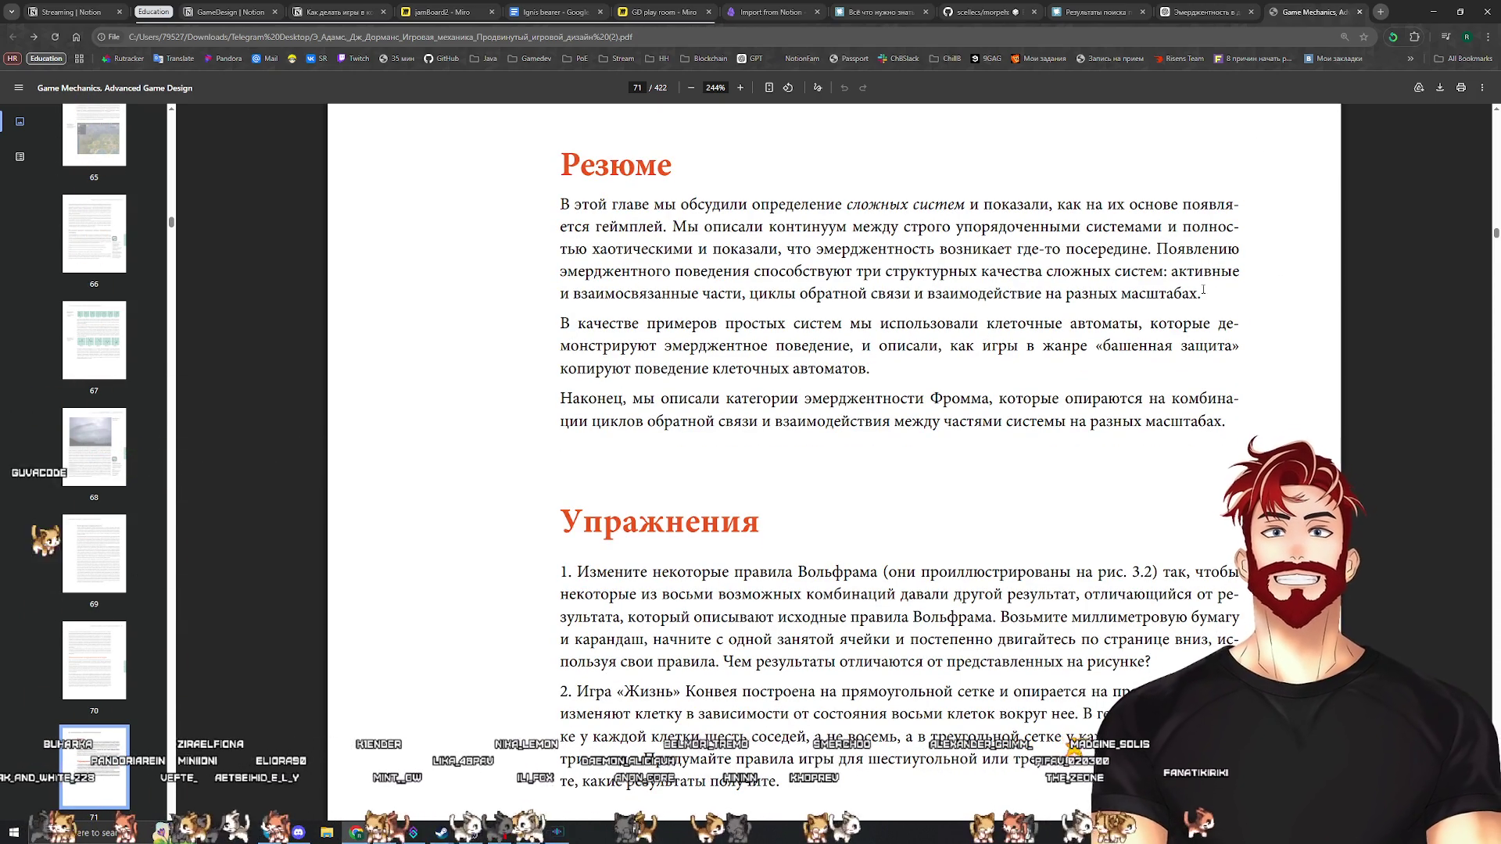
drag(1202, 291, 1156, 250)
key(ctrl+c)
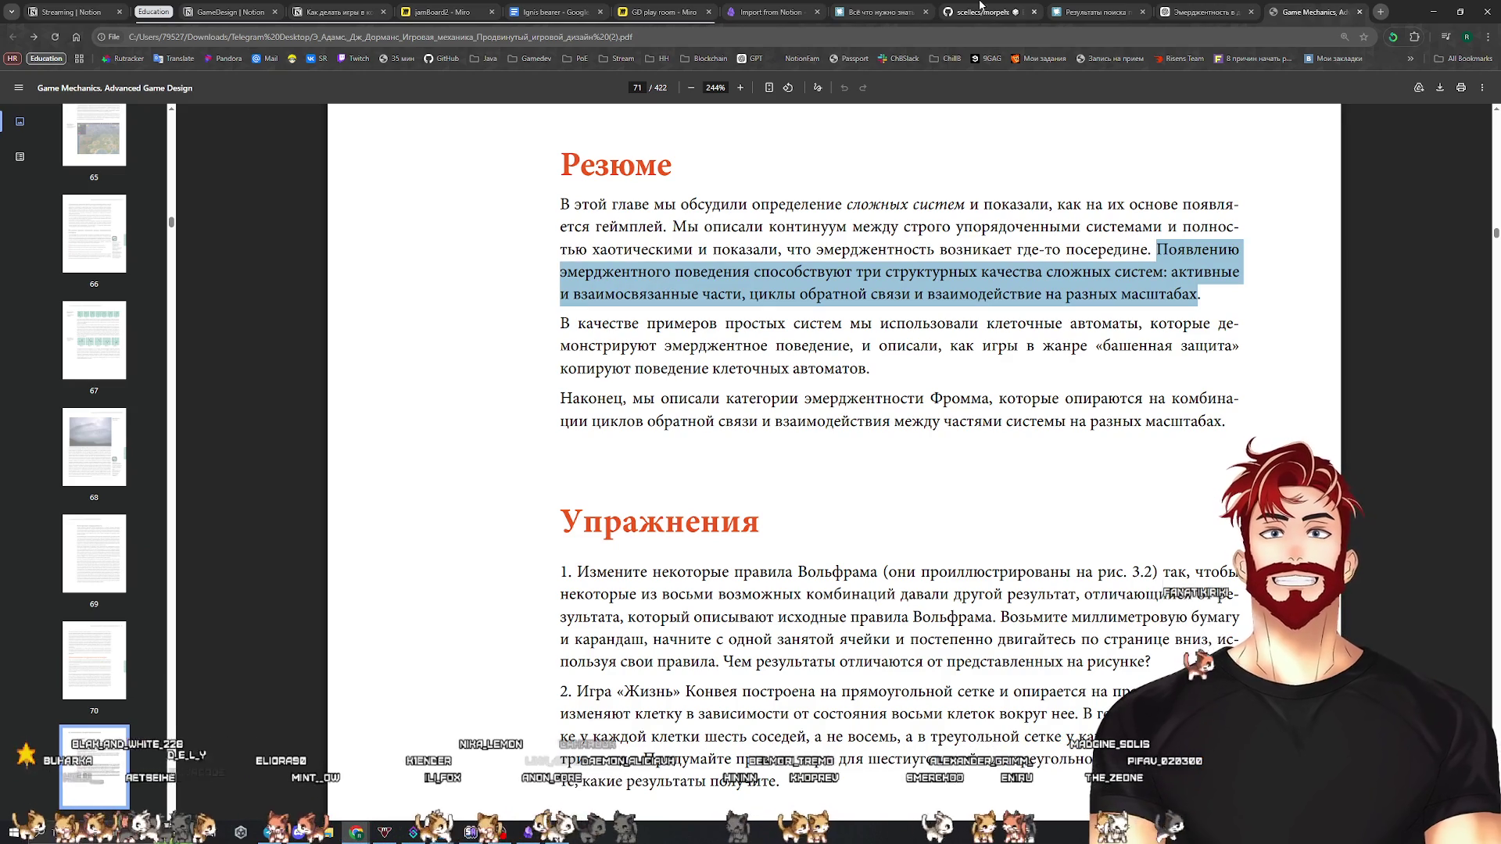
click(1222, 6)
scroll(703, 664, down, 10)
scroll(723, 665, down, 12)
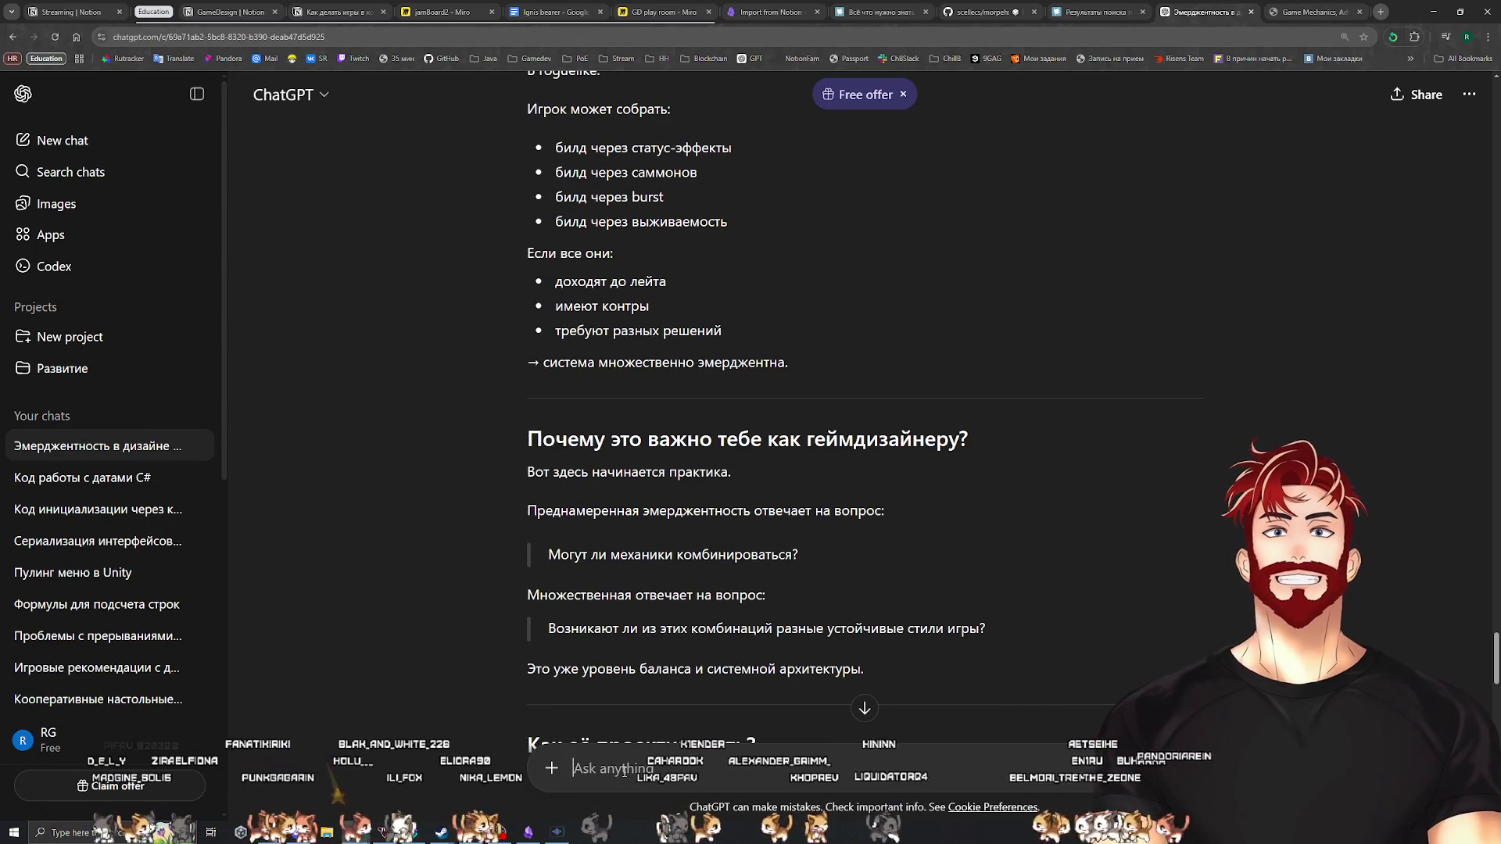
Paste the book passage on emergent behaviour and ask ChatGPT to explain feedback loops and their influence
text(bp rybu)
key(ctrl+a)
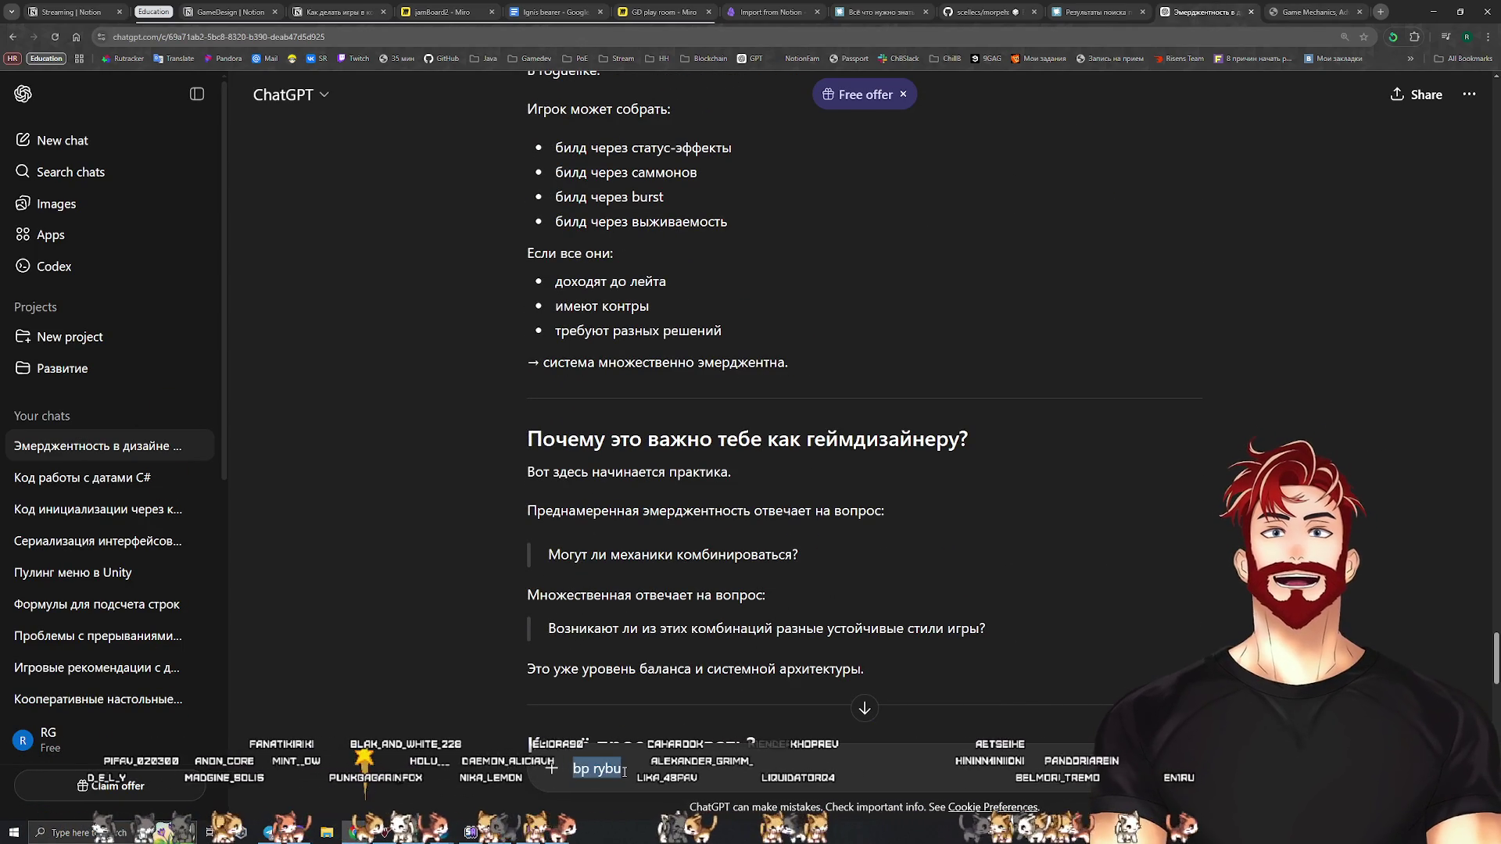
text(из книги:)
key(shift+Return)
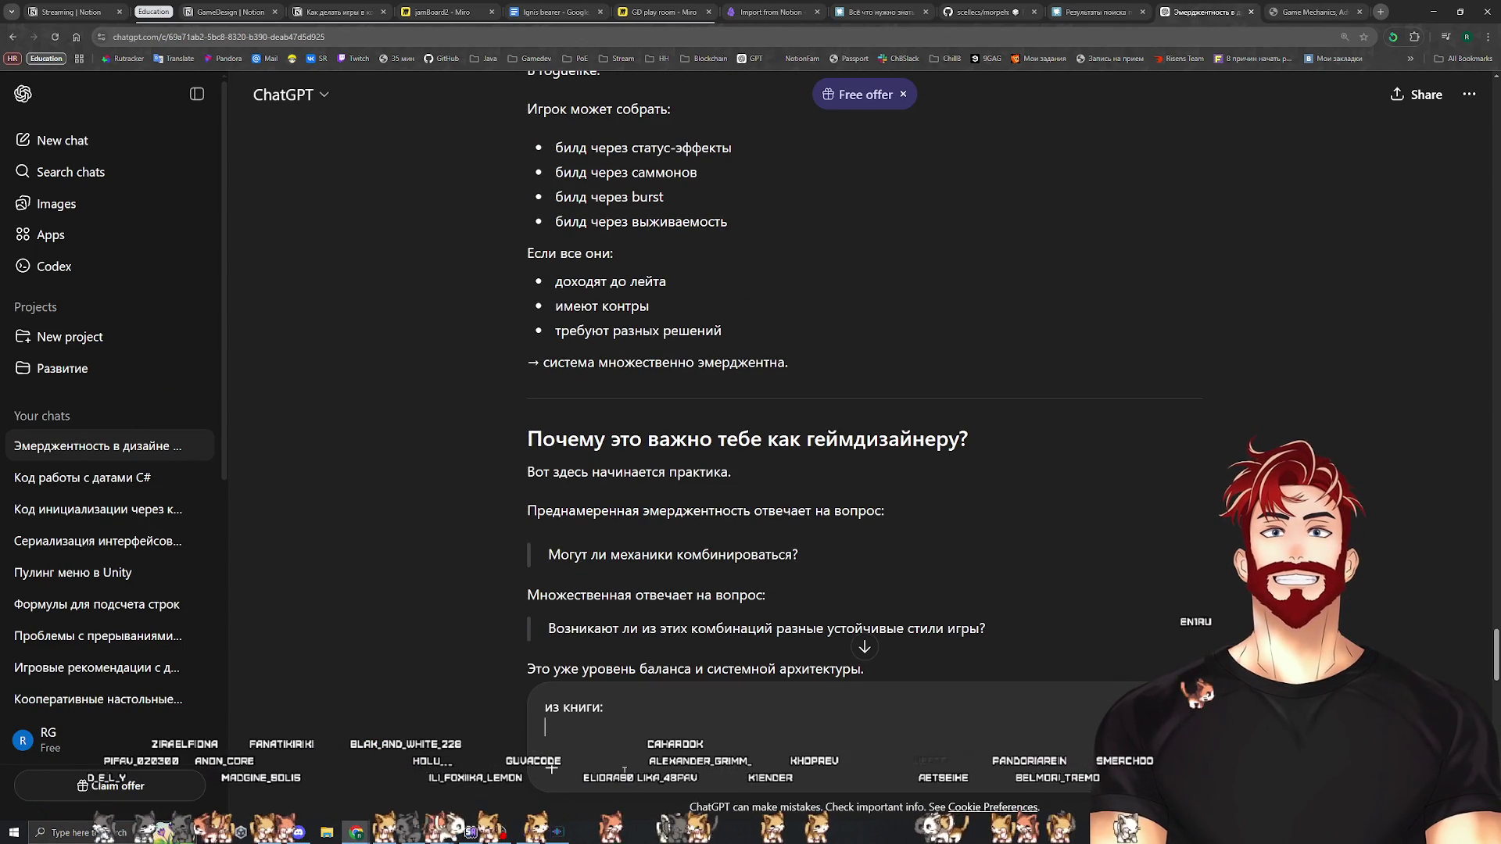
key(ctrl+v)
key(shift+Return)
key(shift+Return)
text(Поясни)
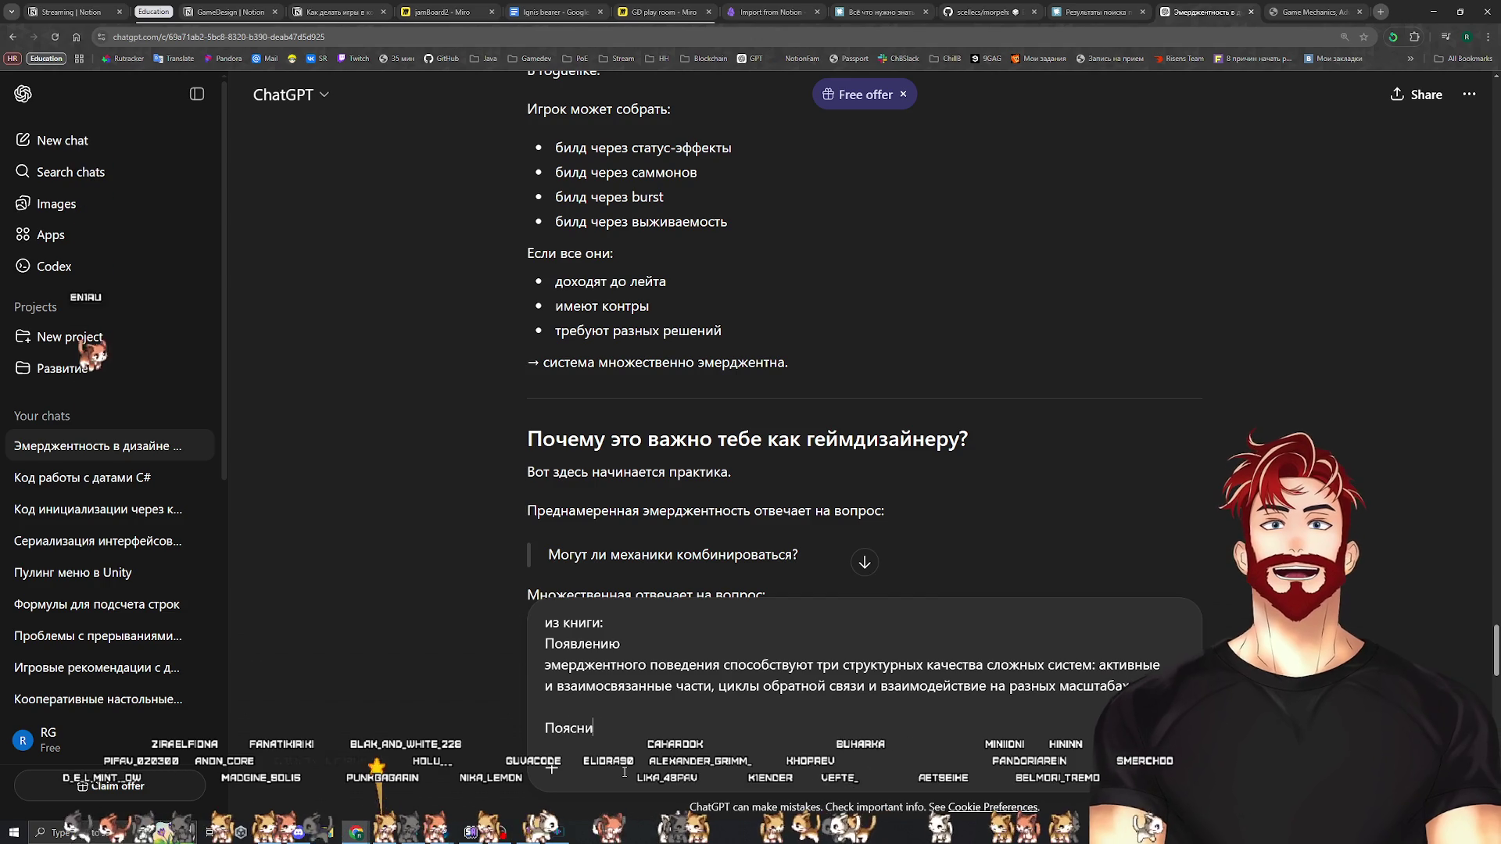
text( за обратн)
key(BackSpace)
key(BackSpace)
key(BackSpace)
text(циклы обратной связи)
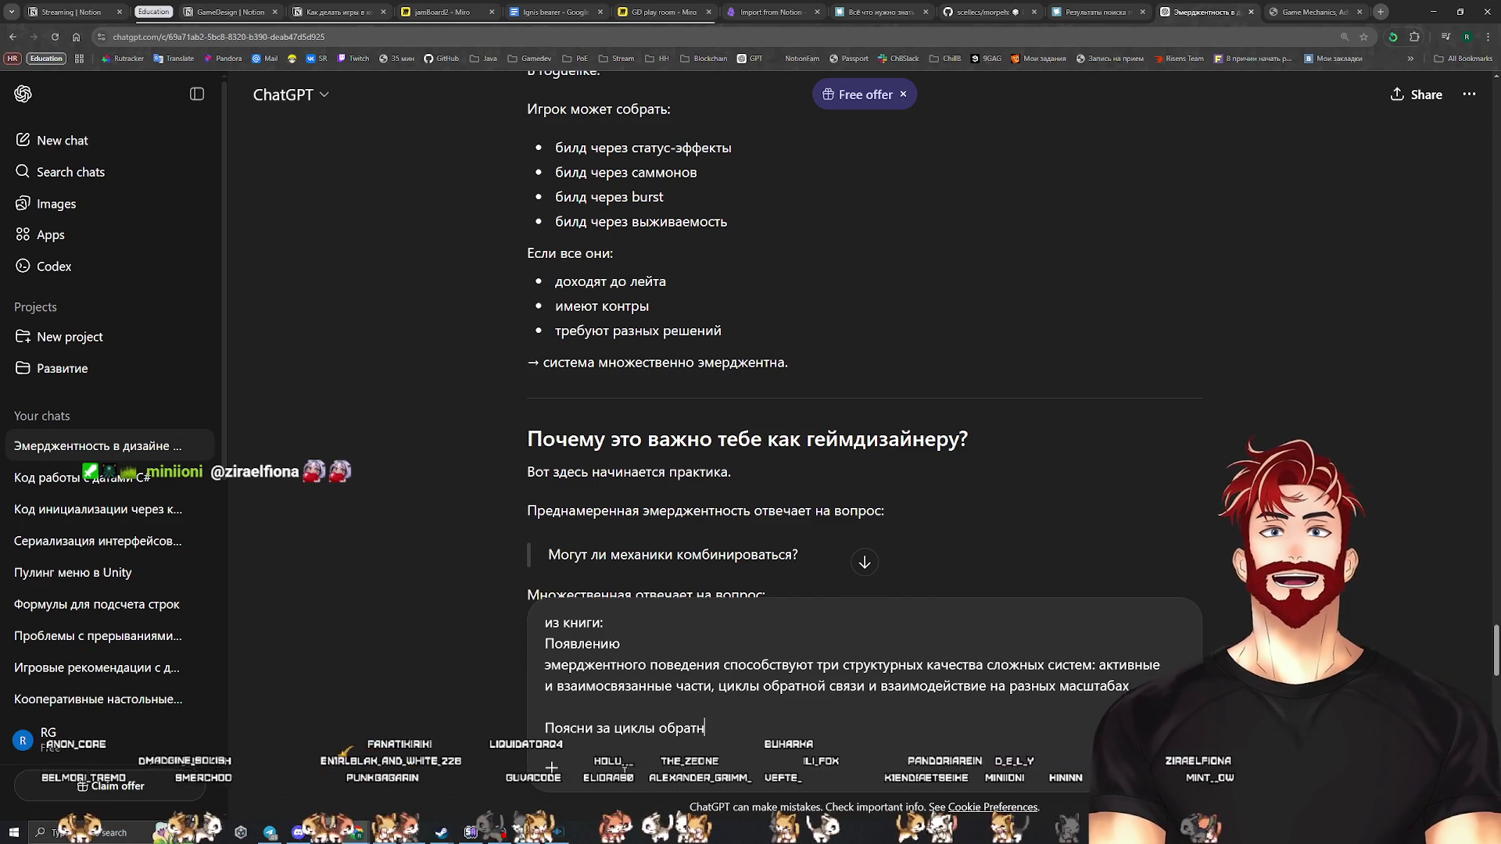
text( и их)
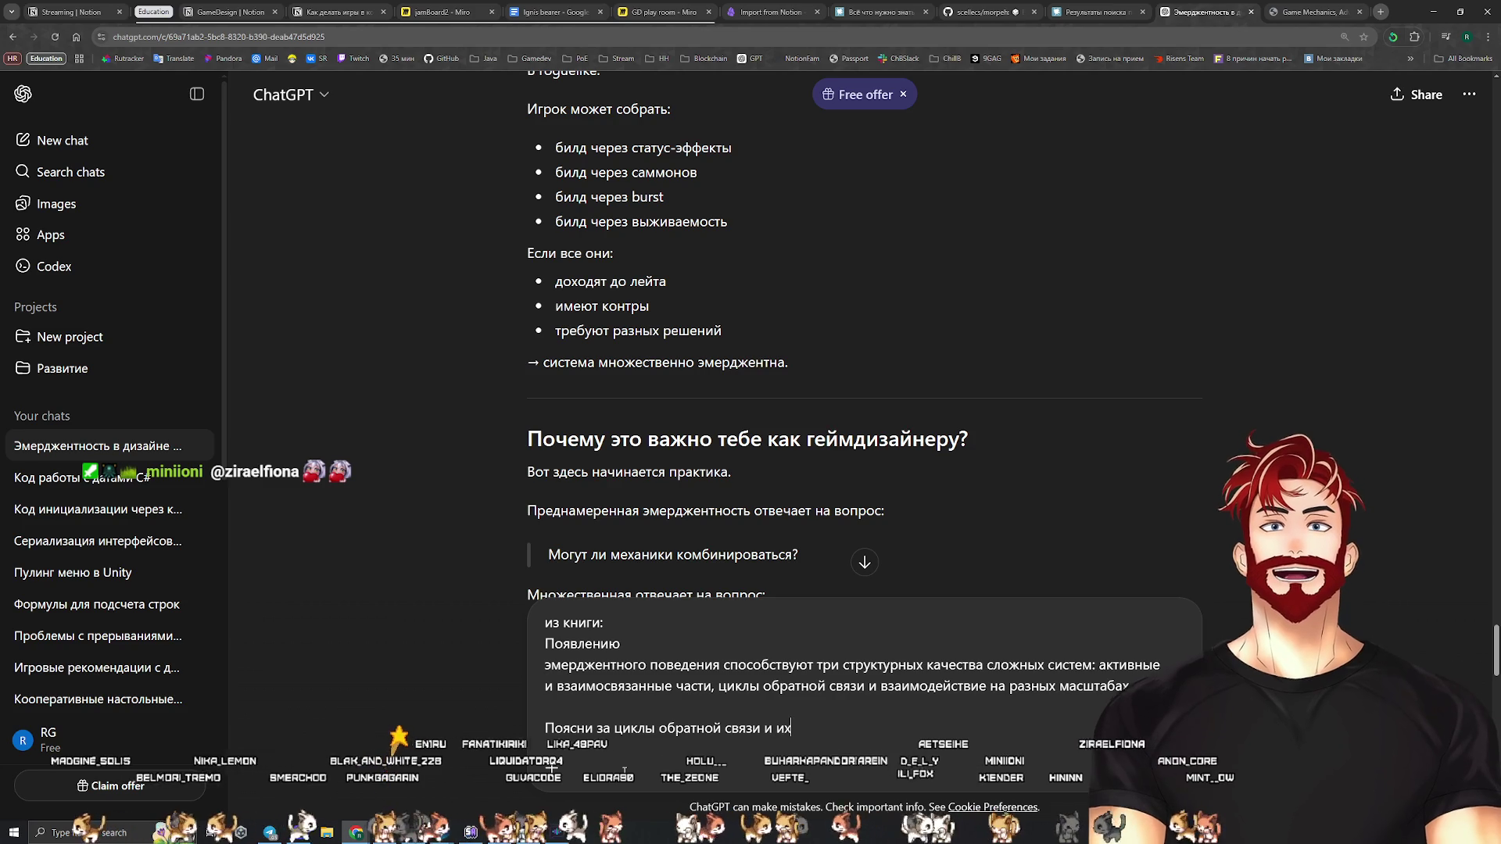
text( виляние на эмерджентность)
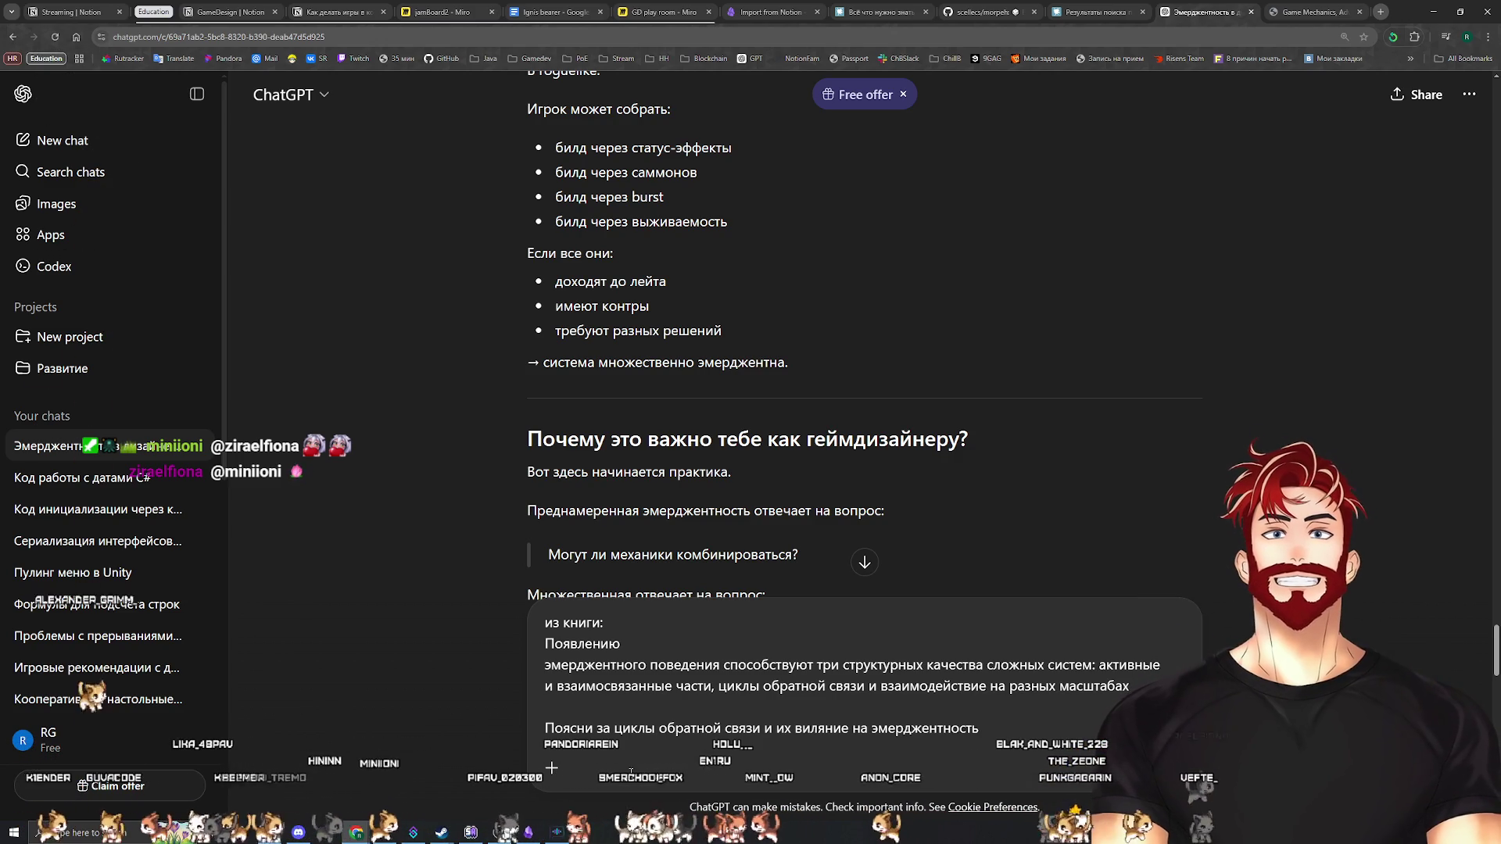
key(Return)
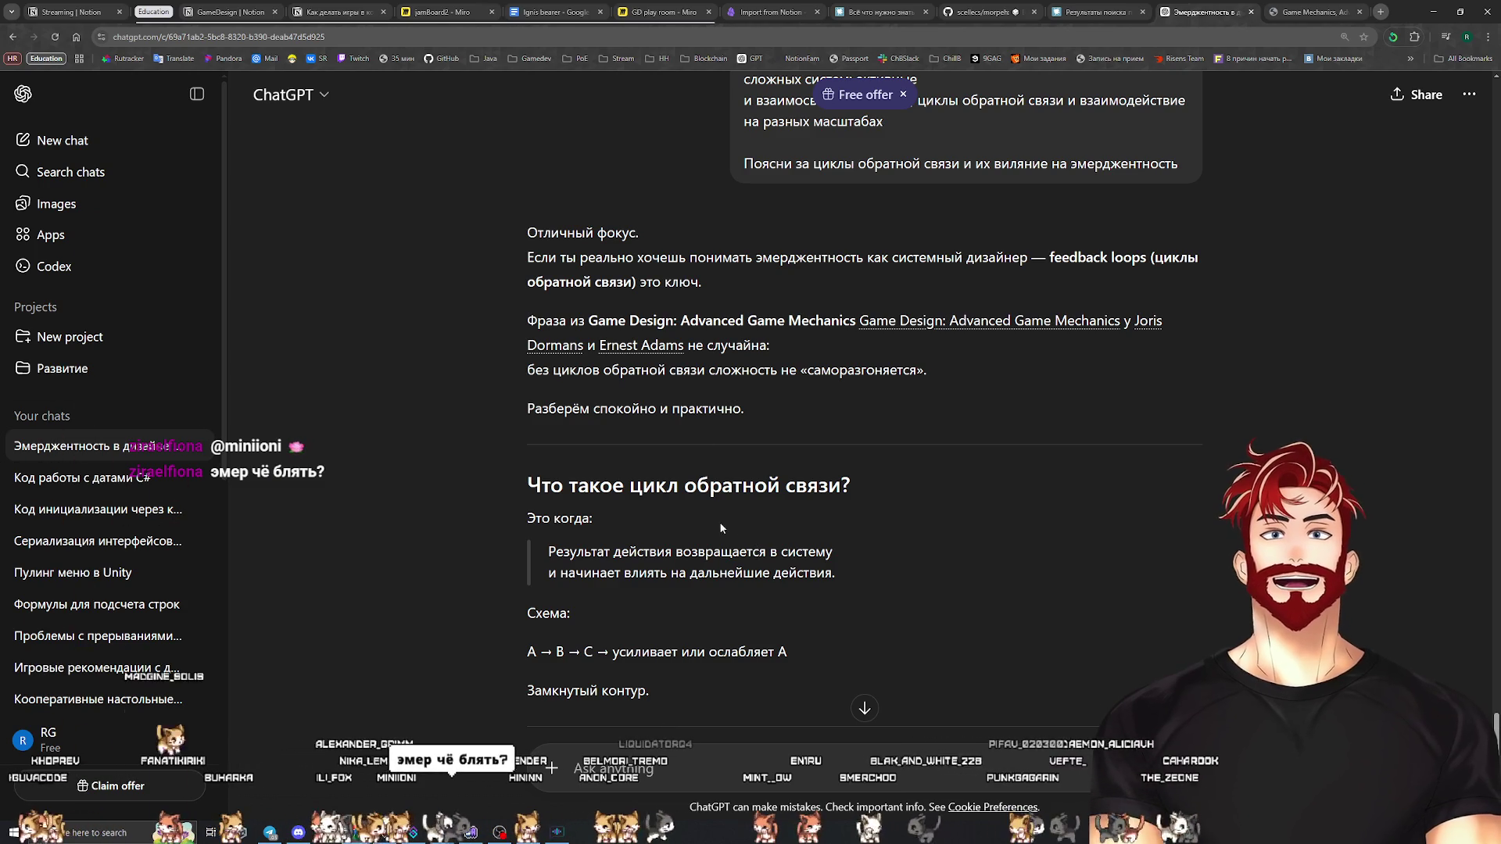
Reread the answer's introduction, from 'Отличный фокус.' to 'практично.'
drag(758, 410, 499, 231)
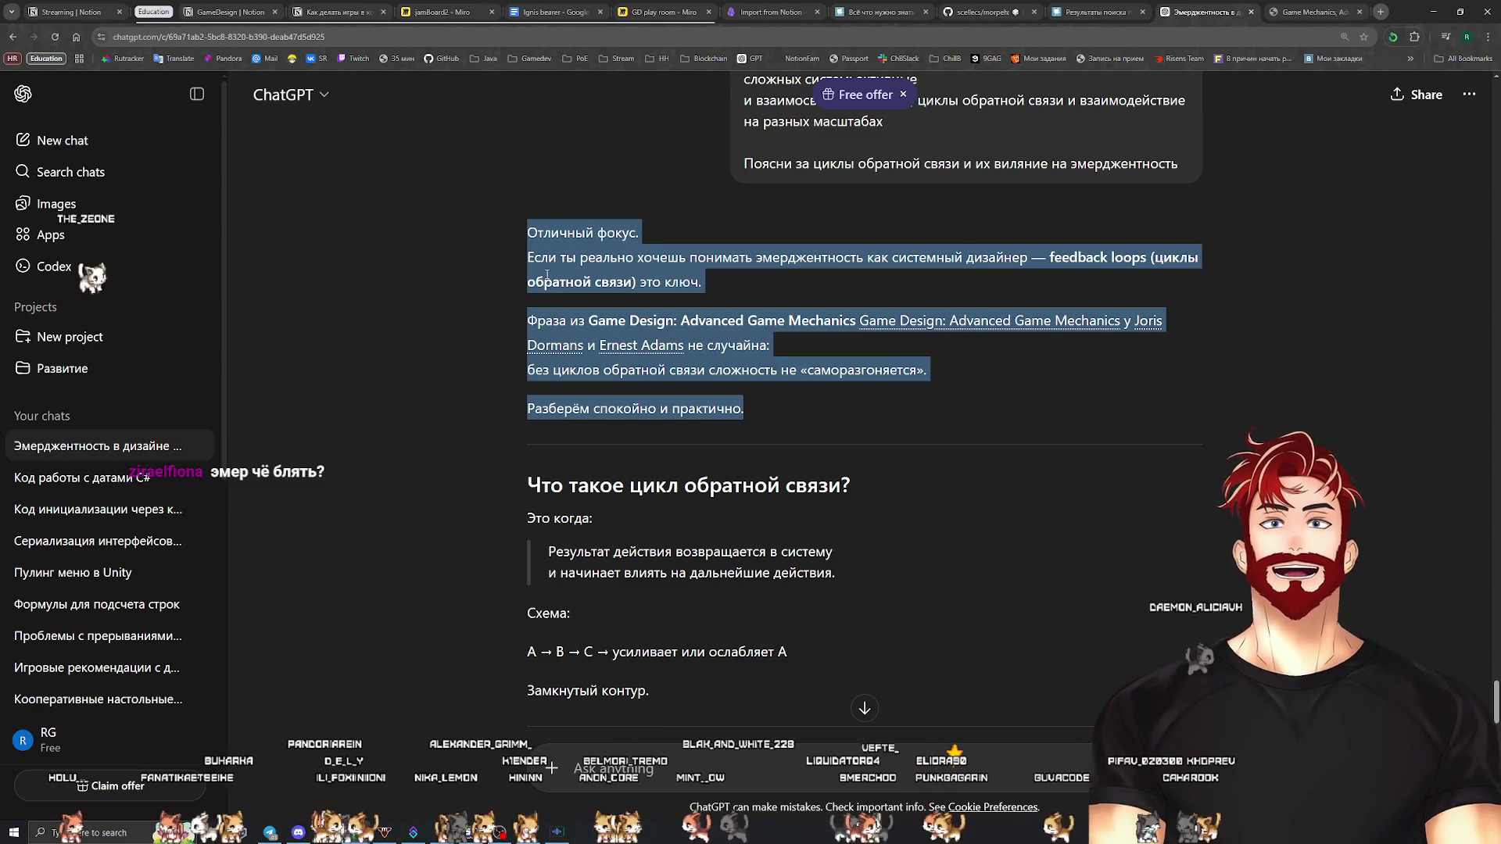
mouse_move(781, 406)
mouse_down()
mouse_move(523, 316)
mouse_move(517, 241)
mouse_up()
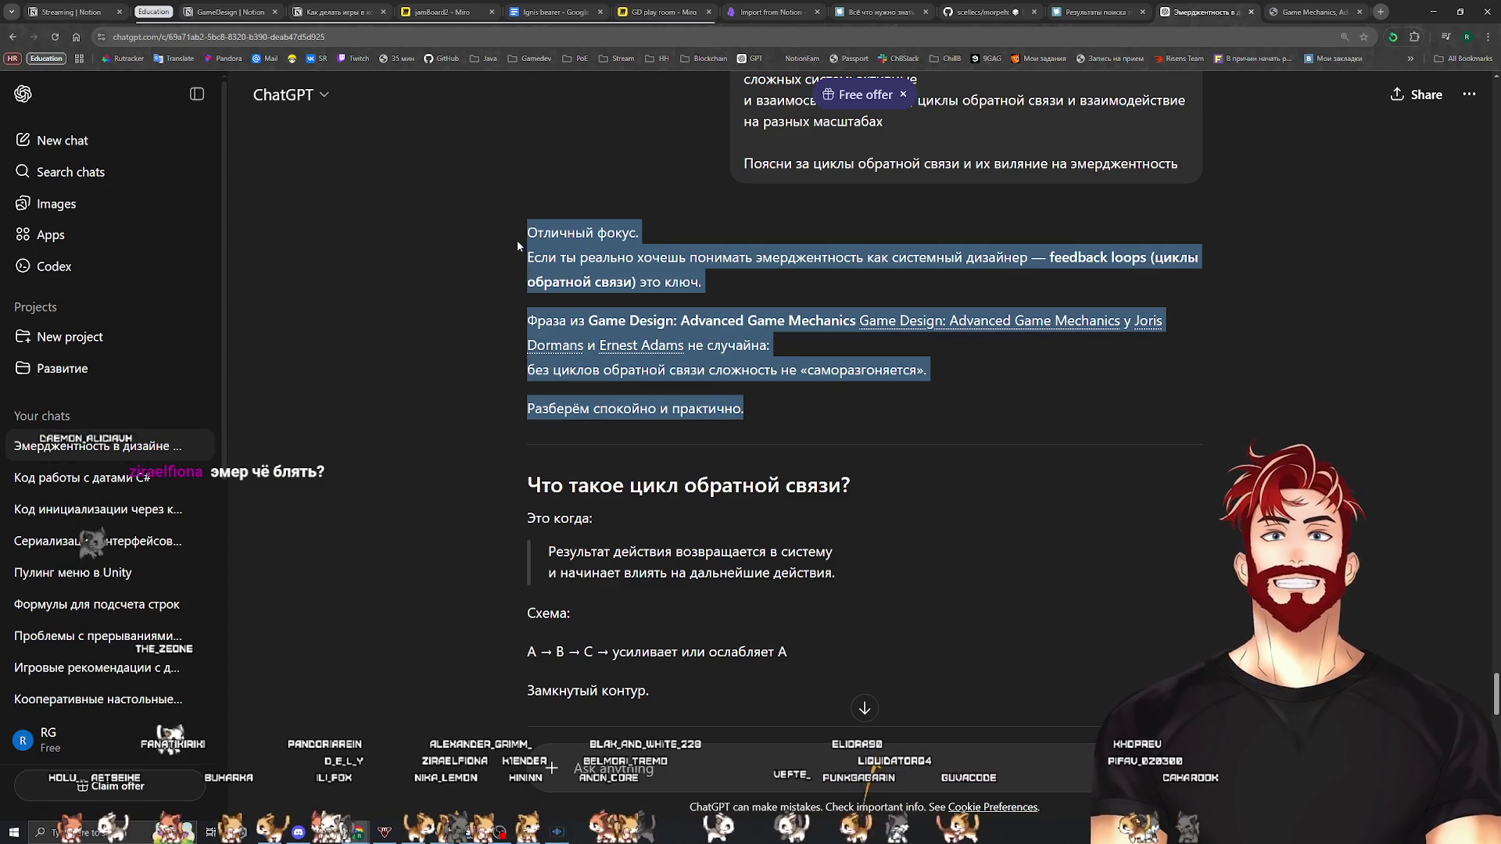
click(754, 407)
scroll(680, 250, up, 2)
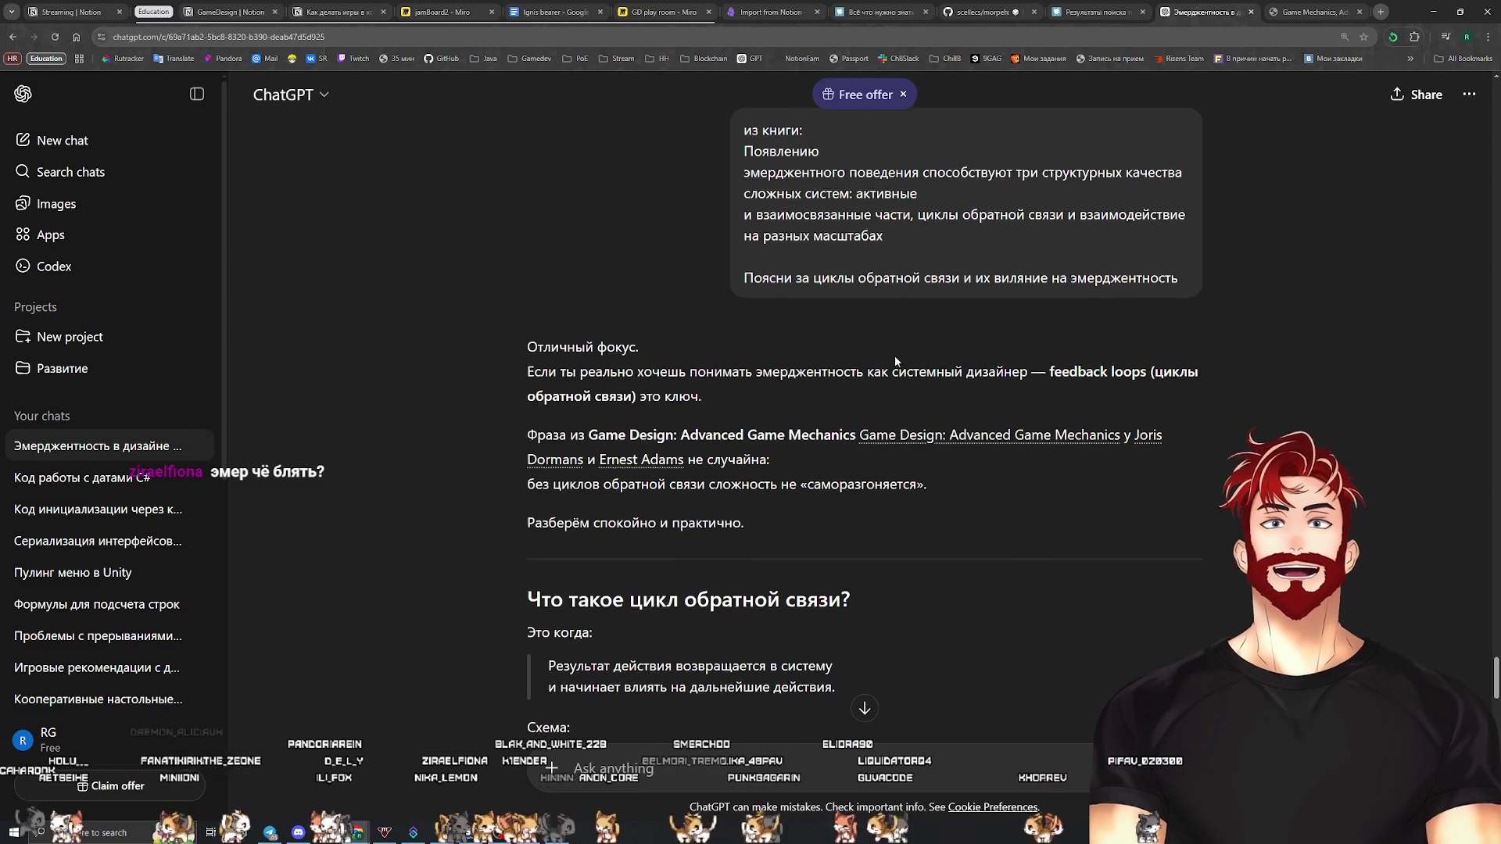
drag(756, 525, 527, 348)
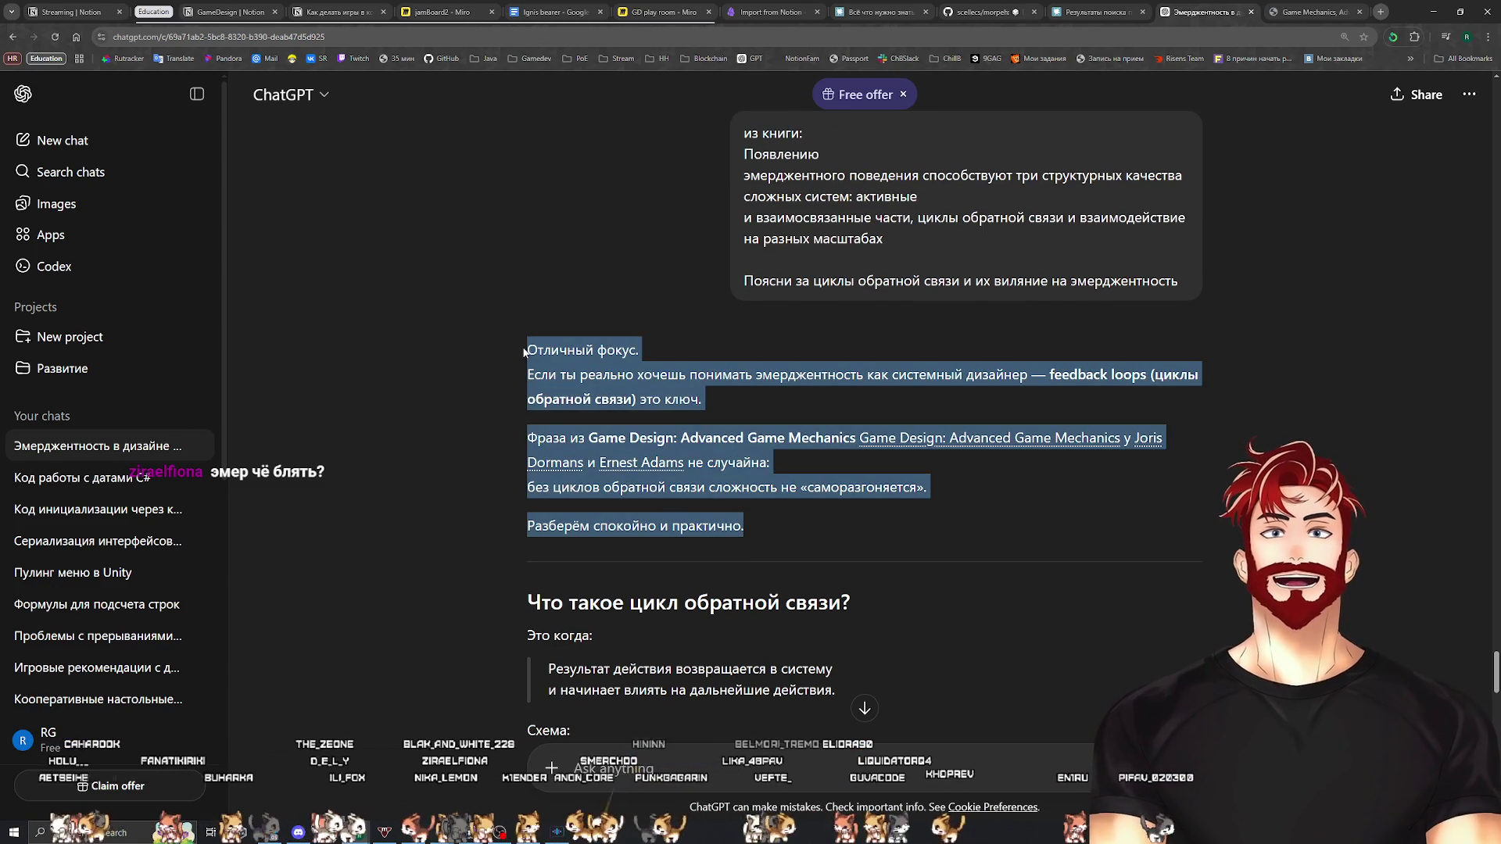
click(760, 533)
drag(760, 531, 479, 345)
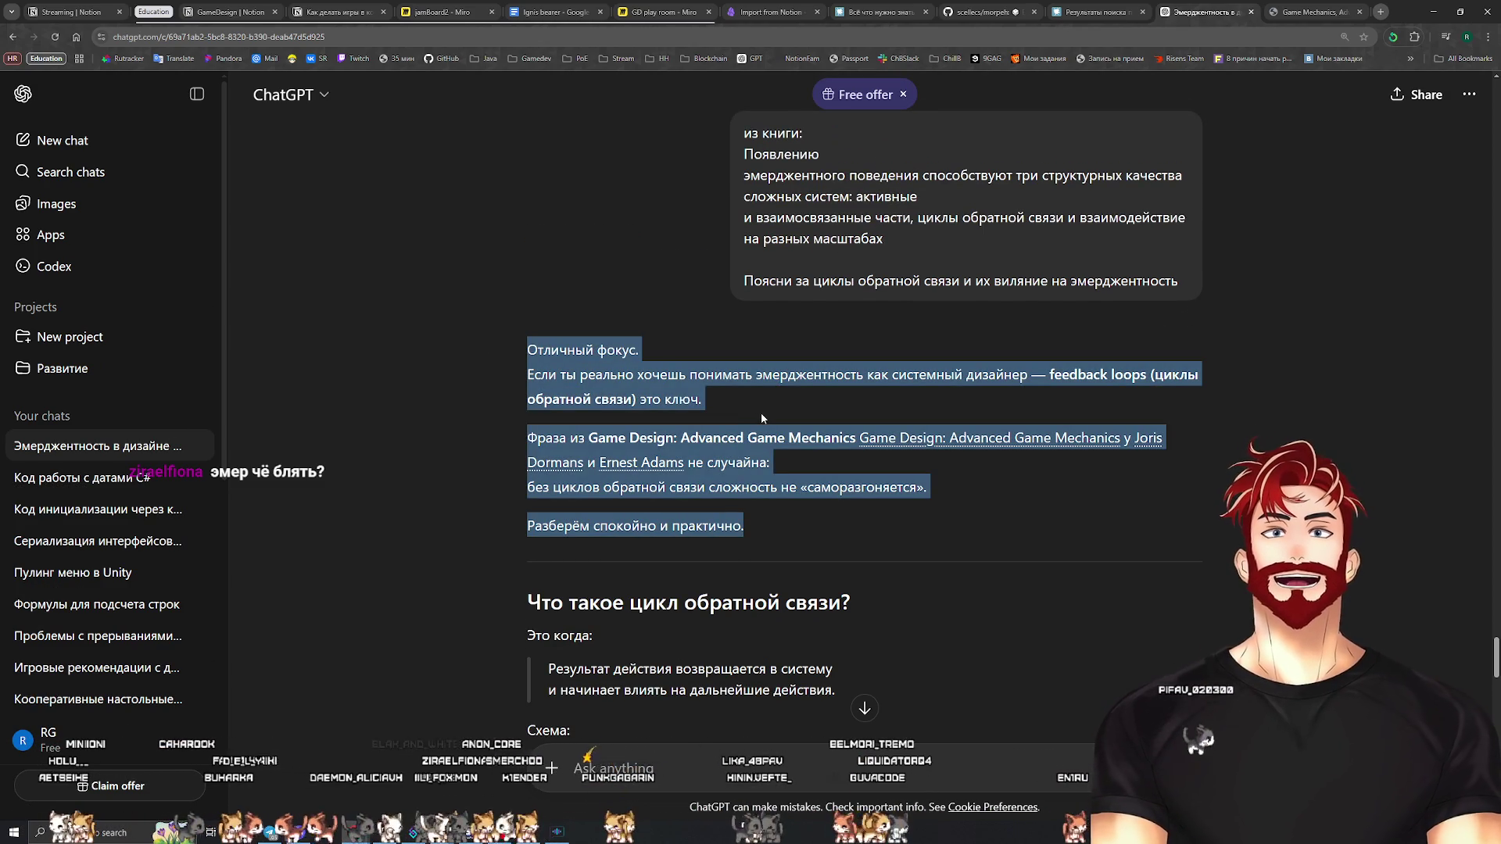
click(772, 526)
Read through the positive and negative feedback sections, highlighting the line 'Замкнутый контур.'
scroll(774, 525, down, 3)
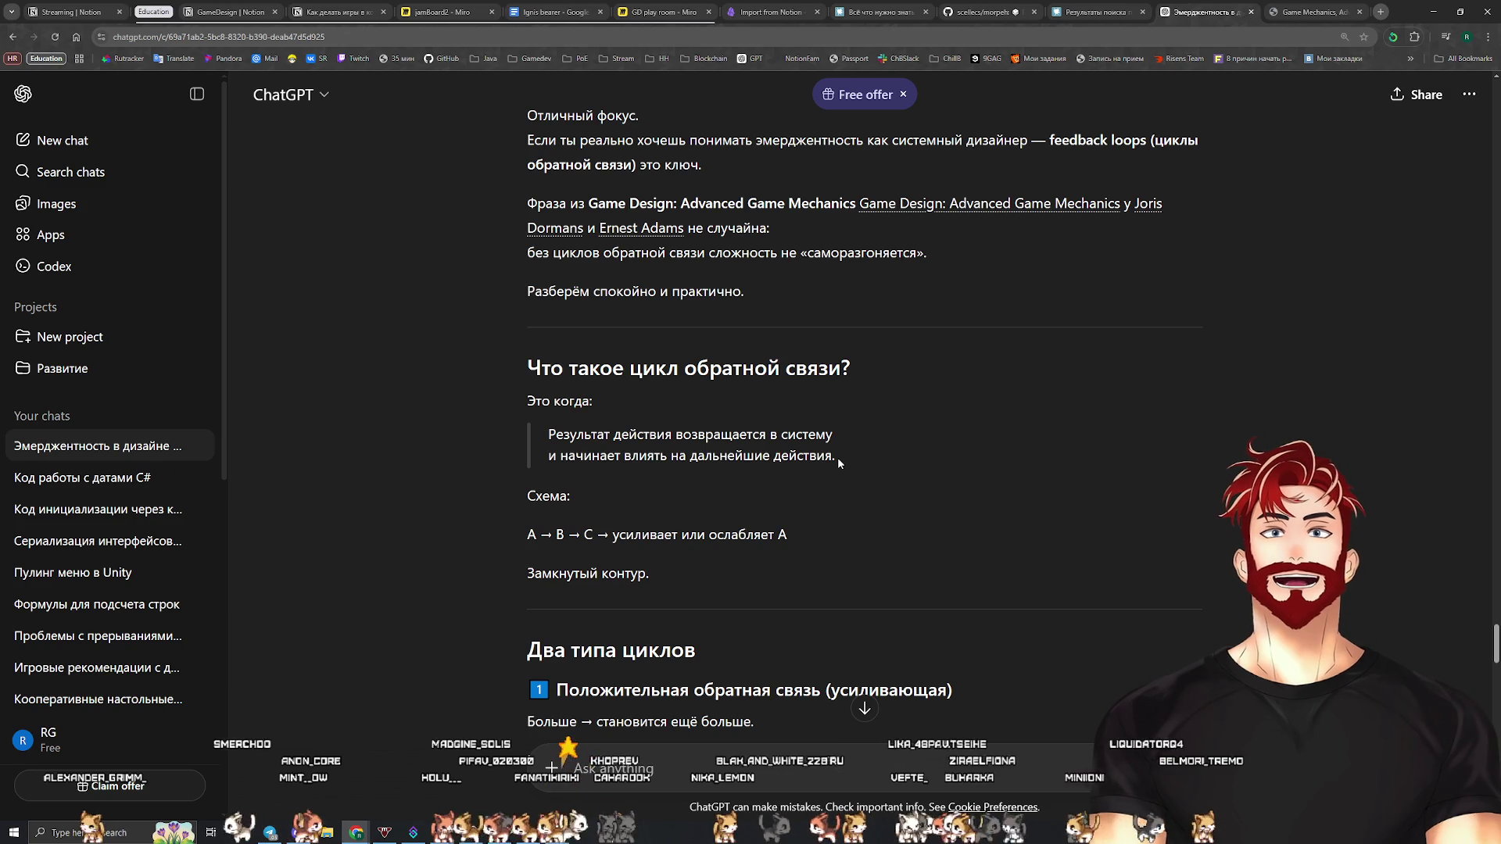
scroll(528, 377, down, 2)
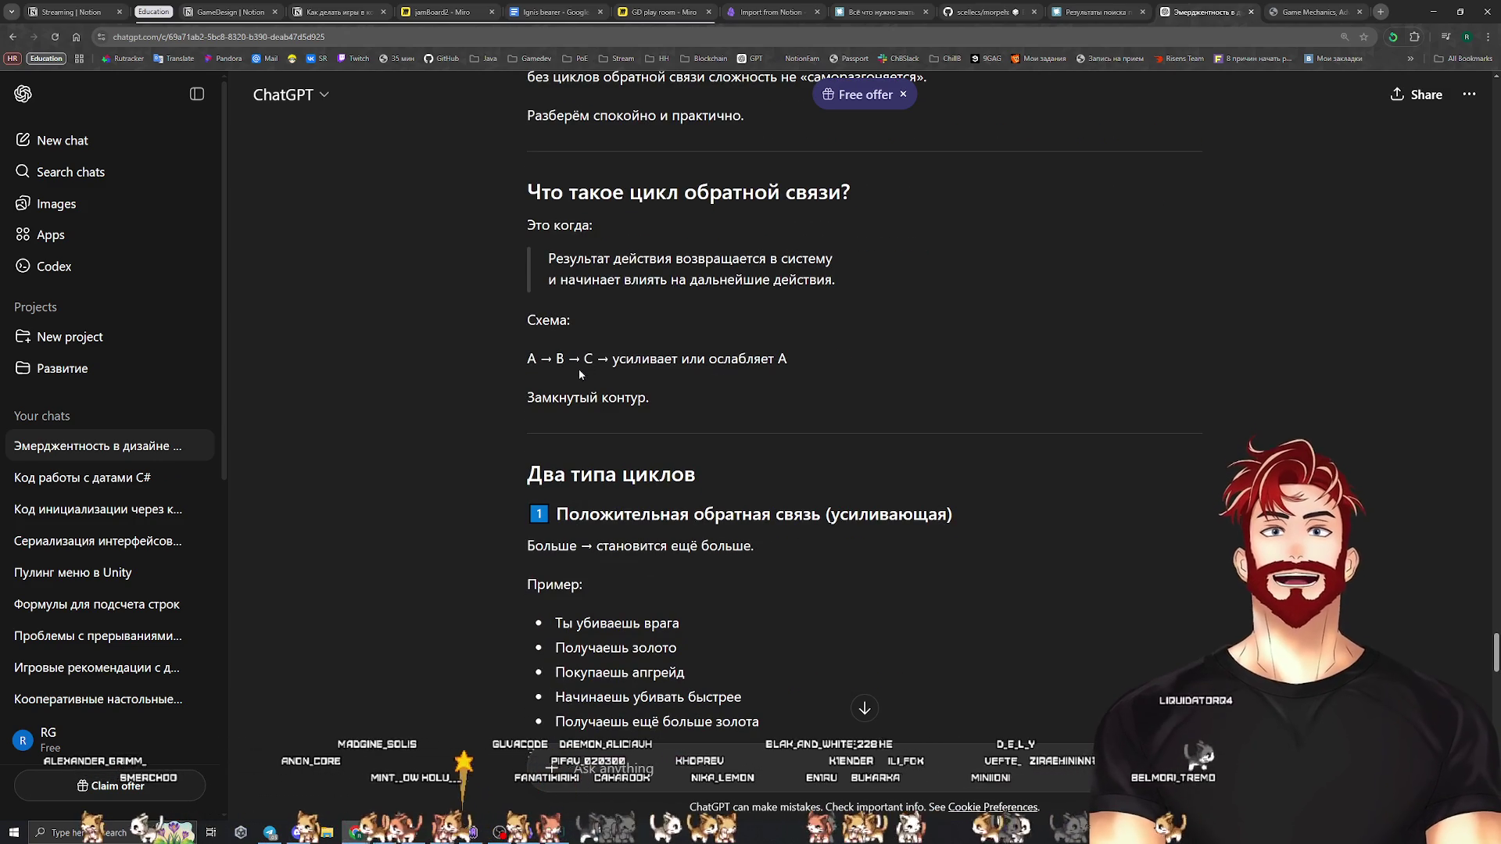
triple_click(686, 395)
click(713, 405)
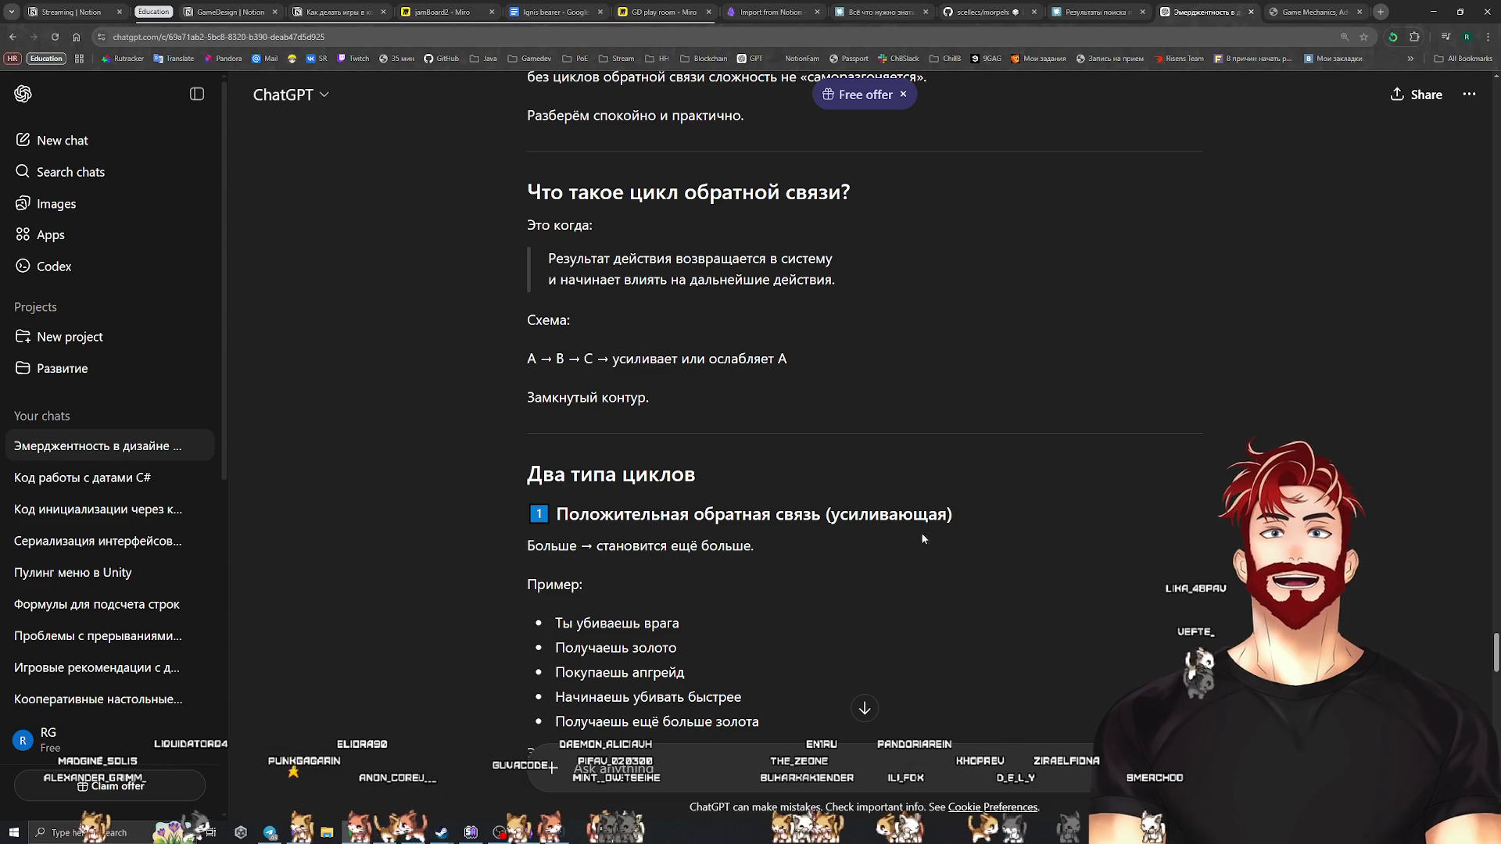
scroll(738, 505, down, 2)
scroll(740, 524, down, 2)
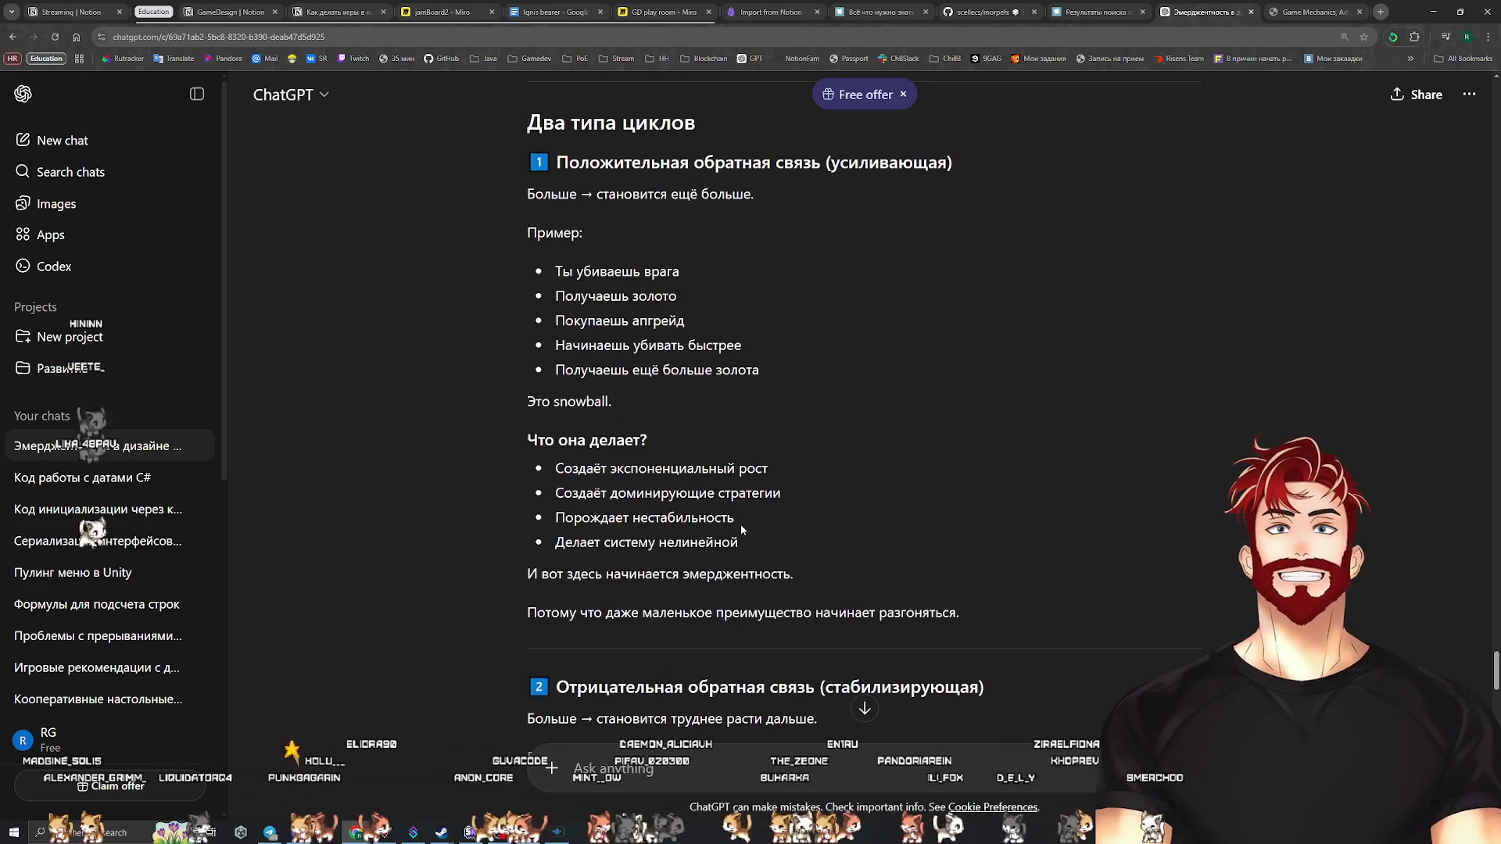
scroll(741, 530, down, 3)
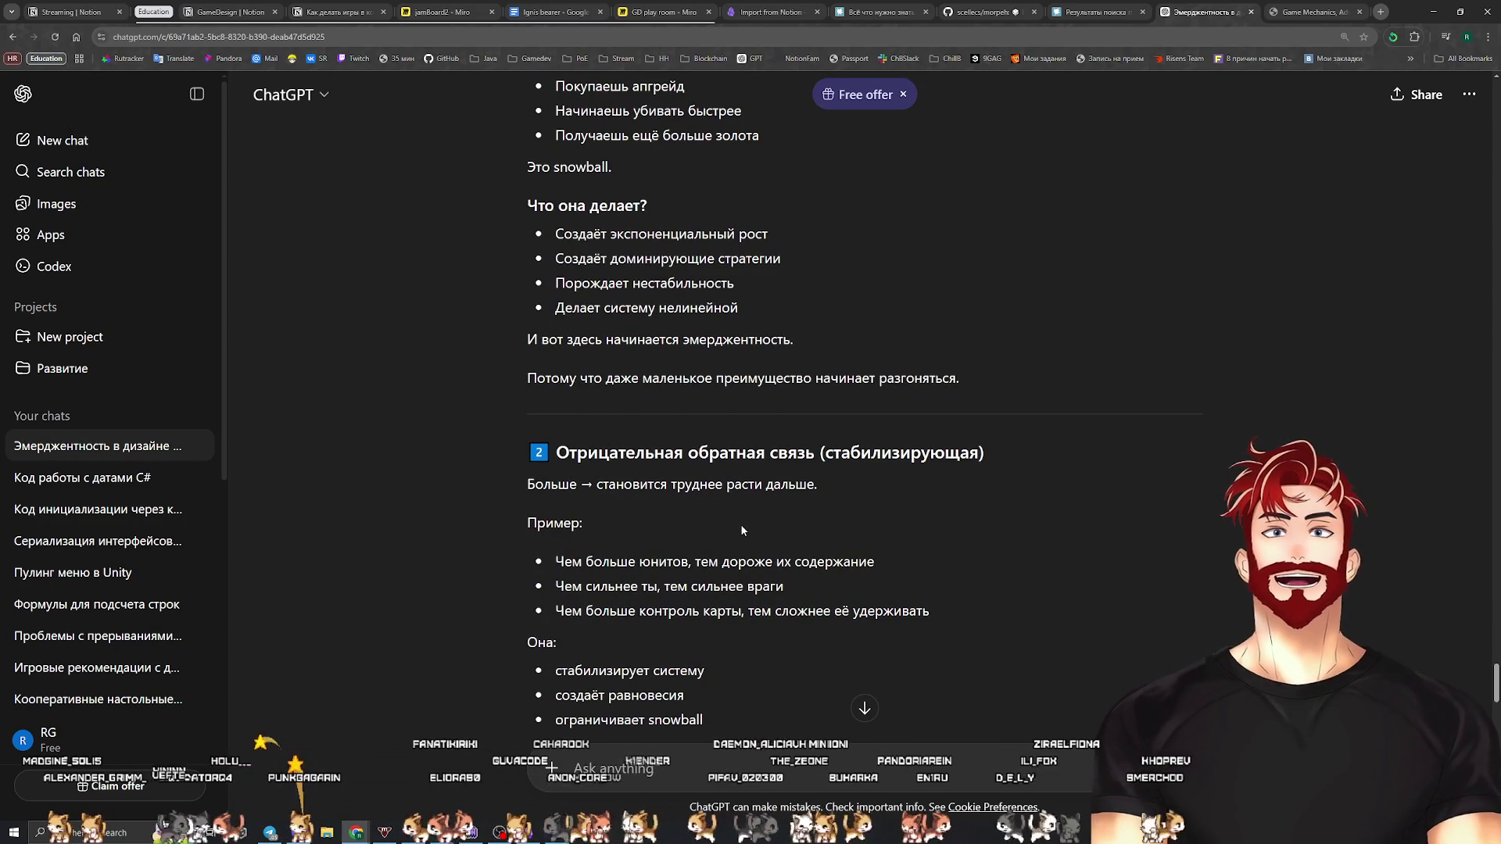
key(alt+Tab)
key(alt+Tab)
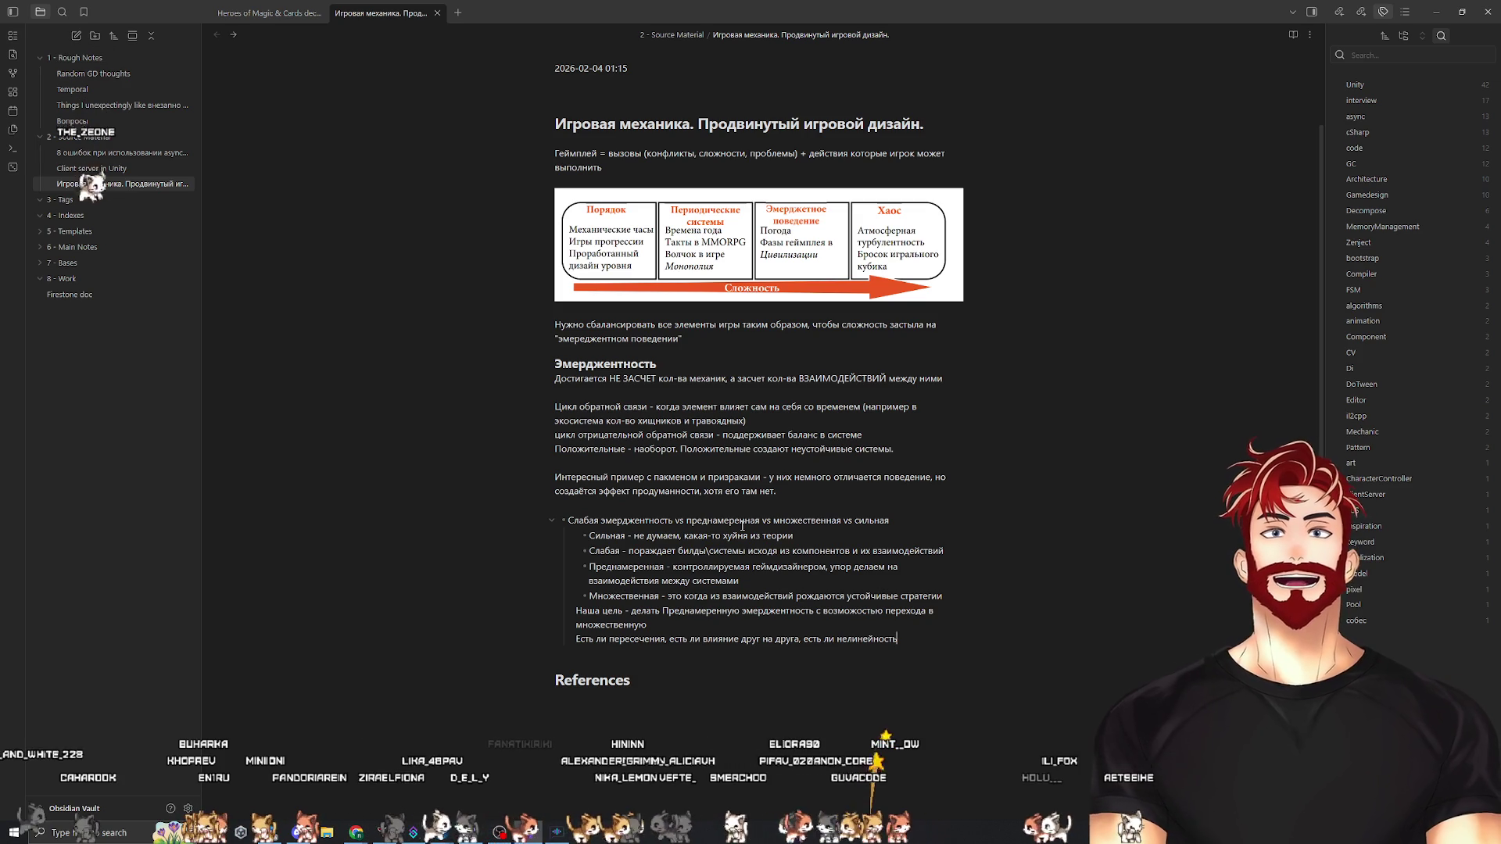
Add the heading 'Обратная связь в геймдизайне:' on a new line below the emergence list
key(alt+Tab)
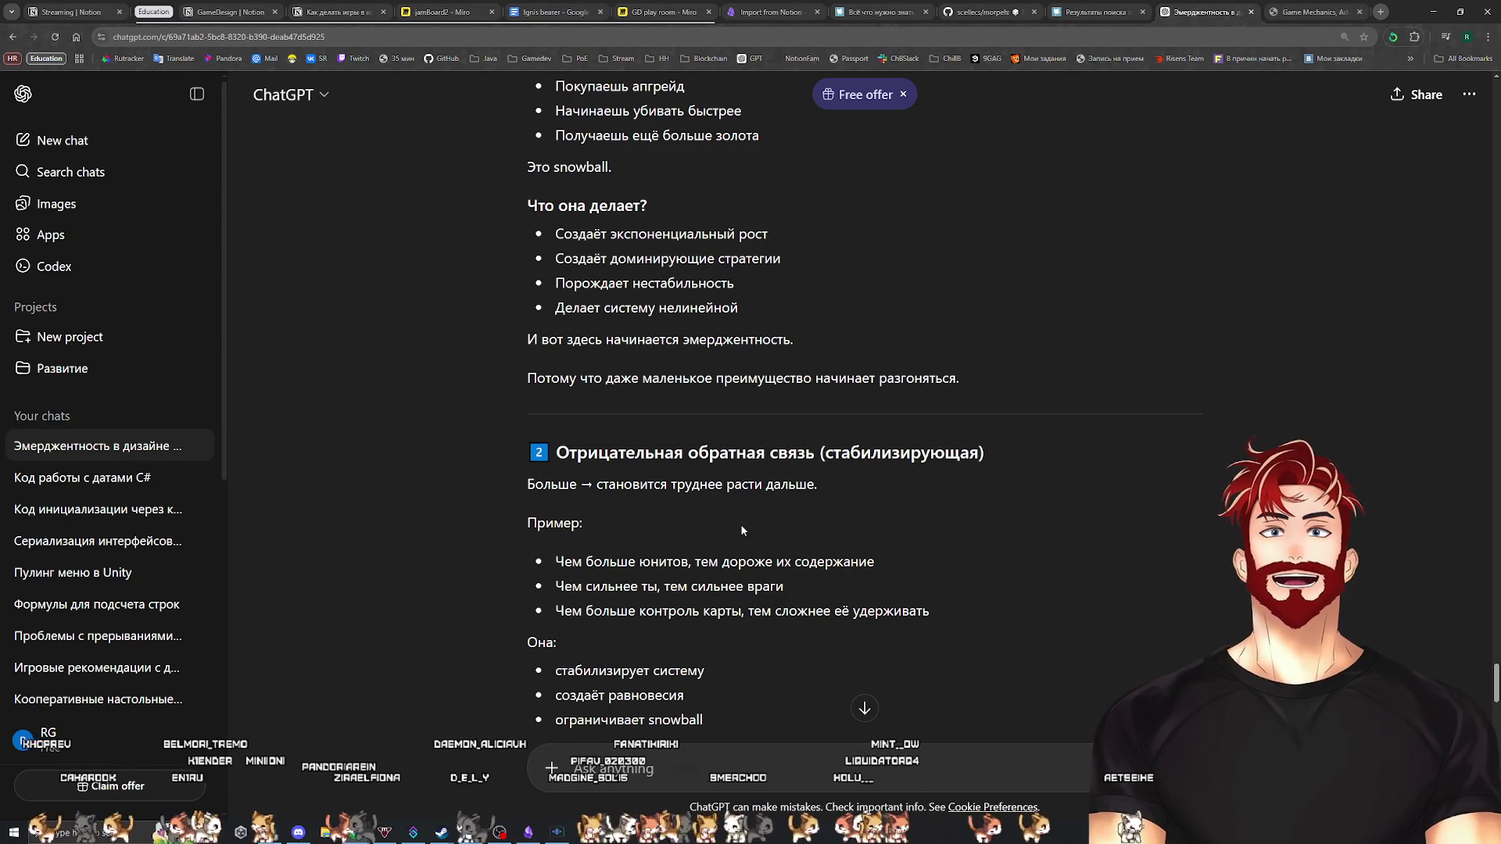
key(alt+Tab)
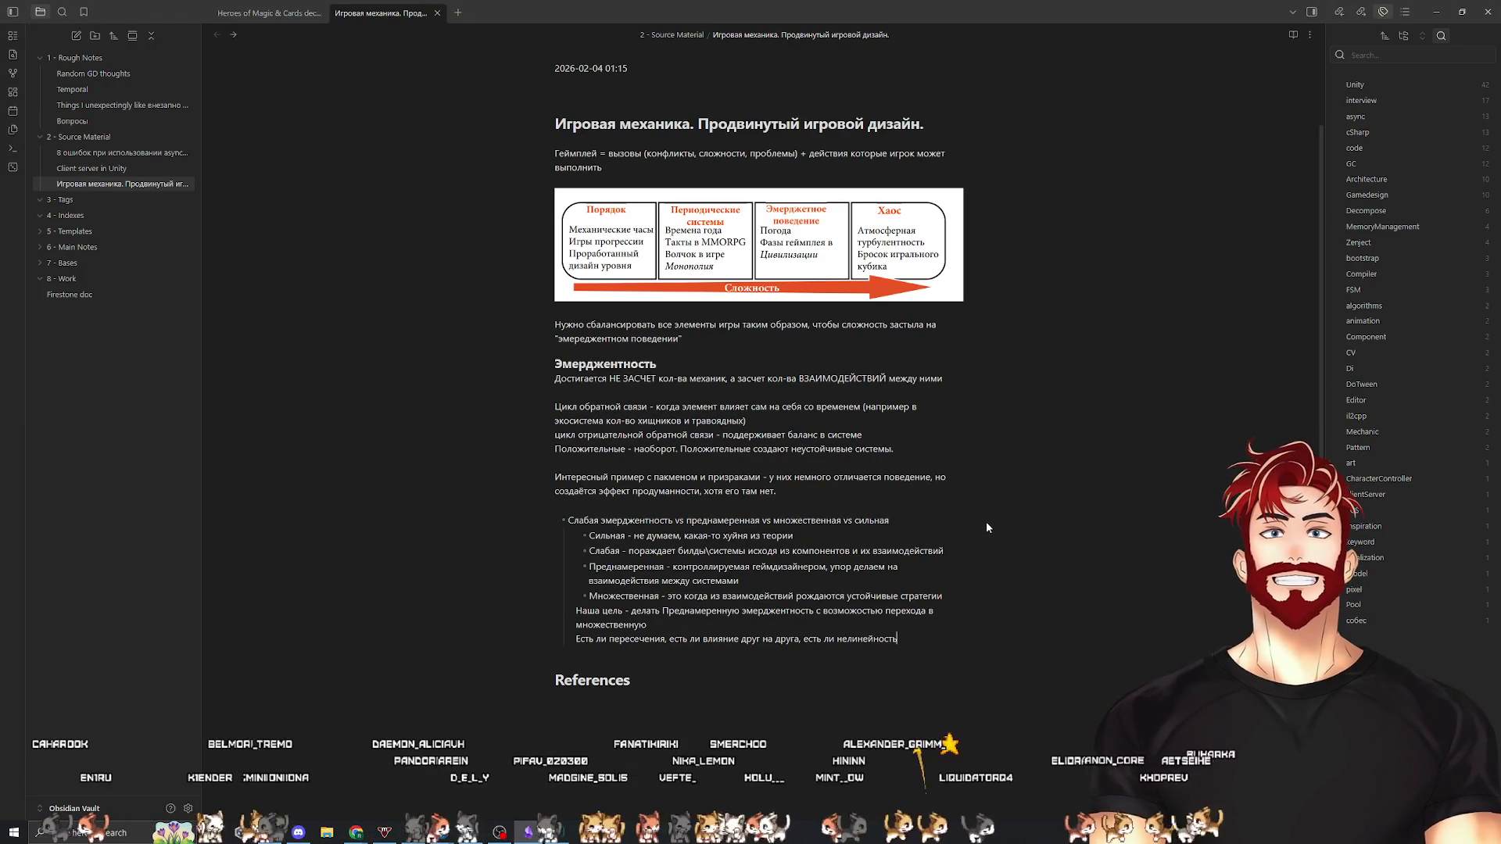
key(Return)
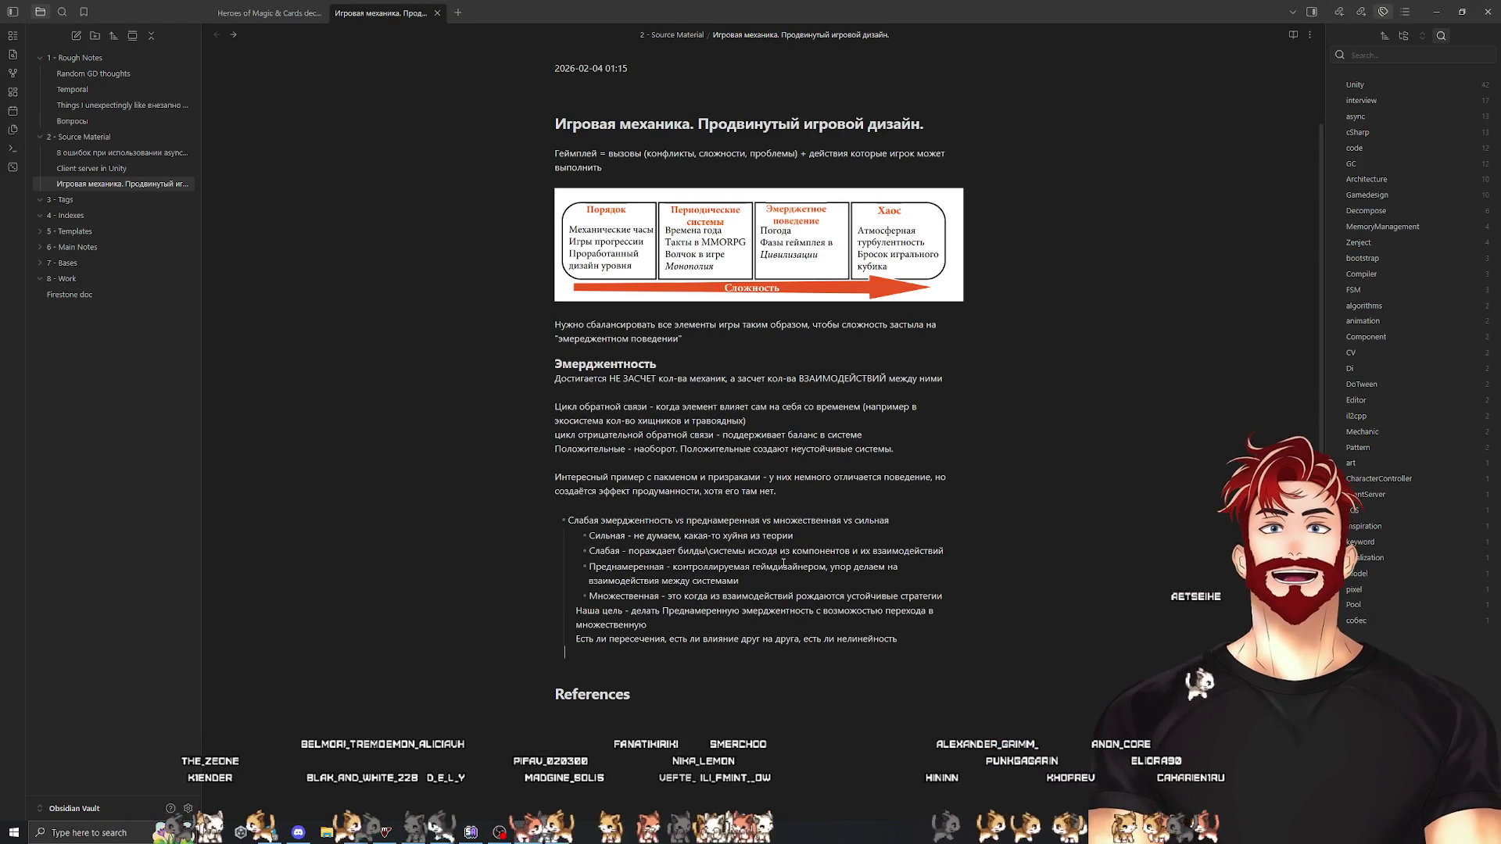
text(Обра)
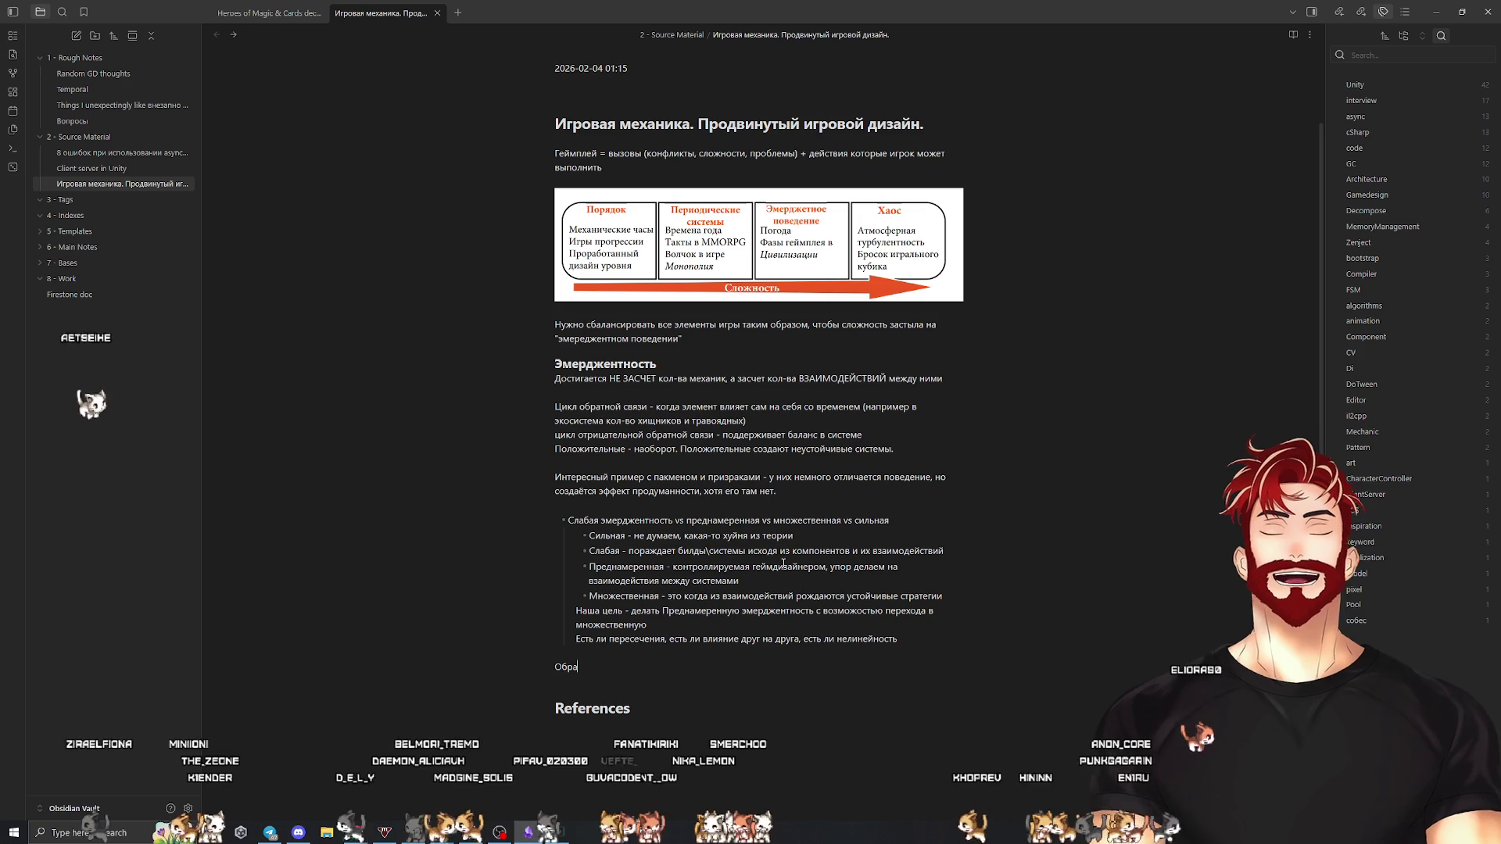
text(тная связь в геймд)
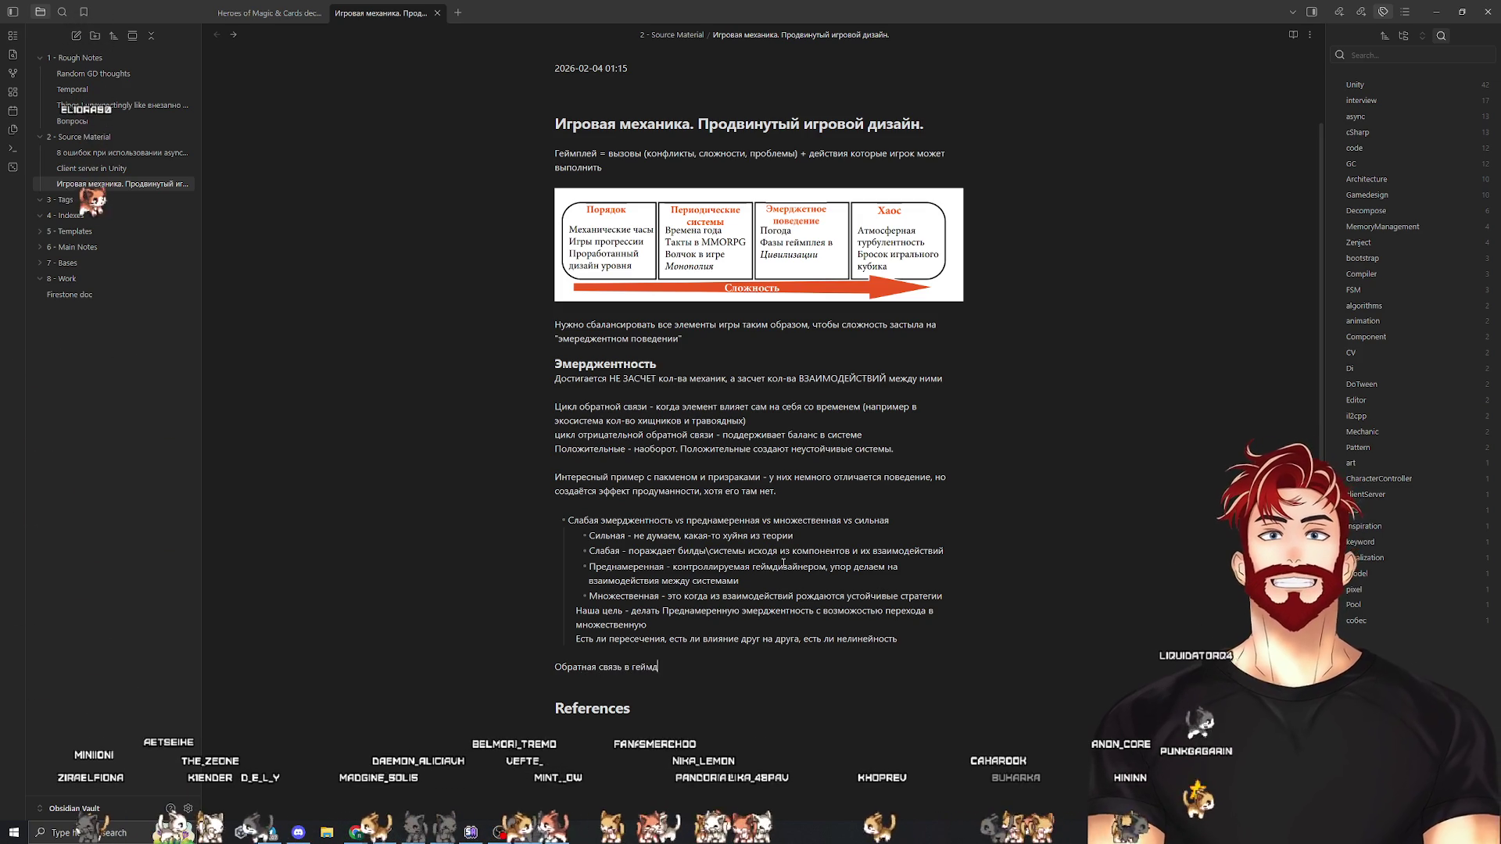
text(изайне:)
Make the heading a bullet with the sub-bullet 'последствия действия влияют на систему'
key(Return)
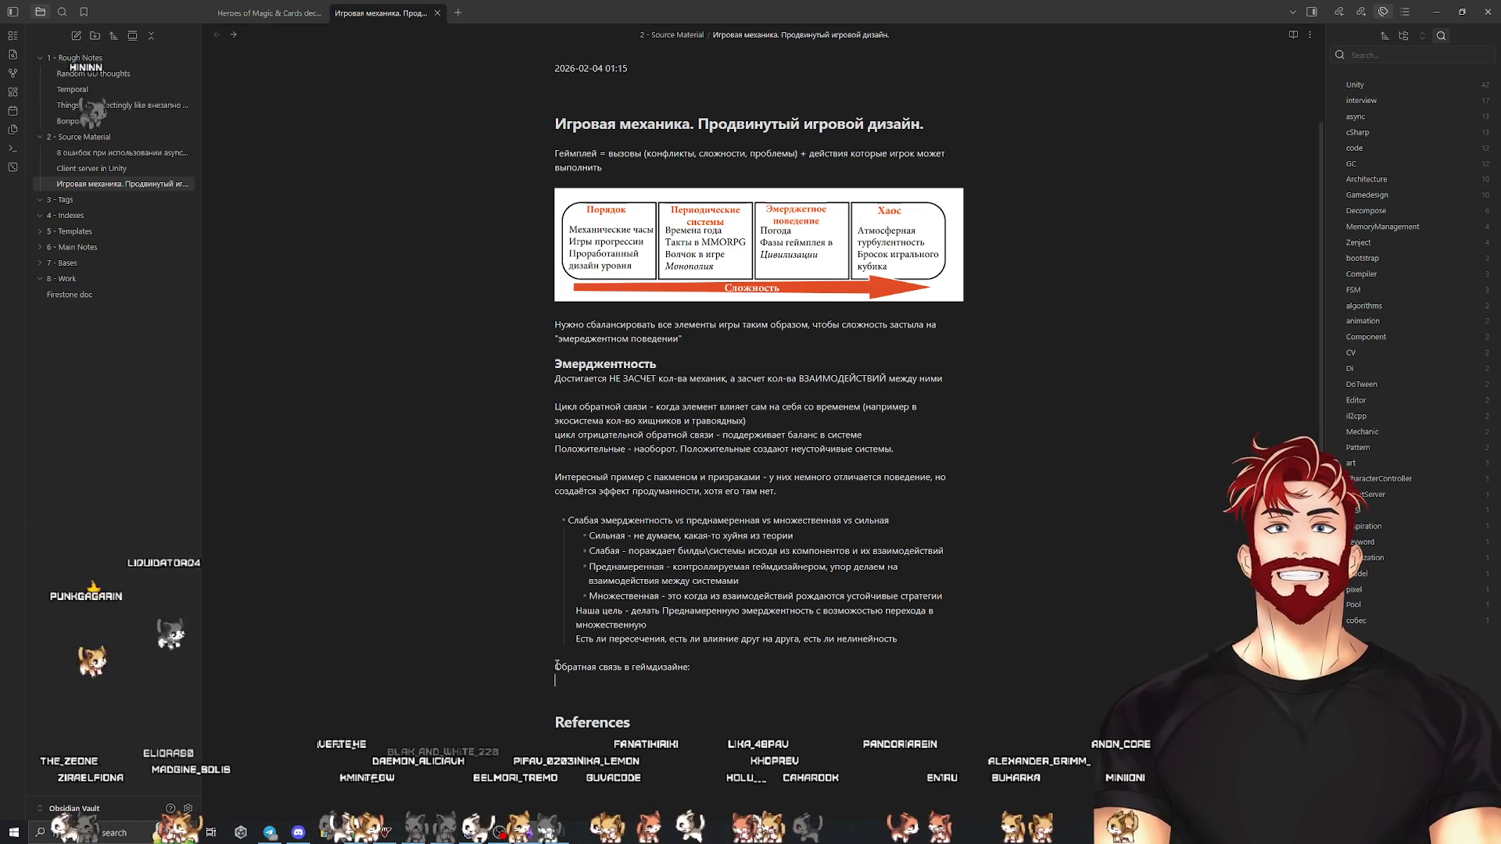
click(556, 665)
text(-)
click(727, 670)
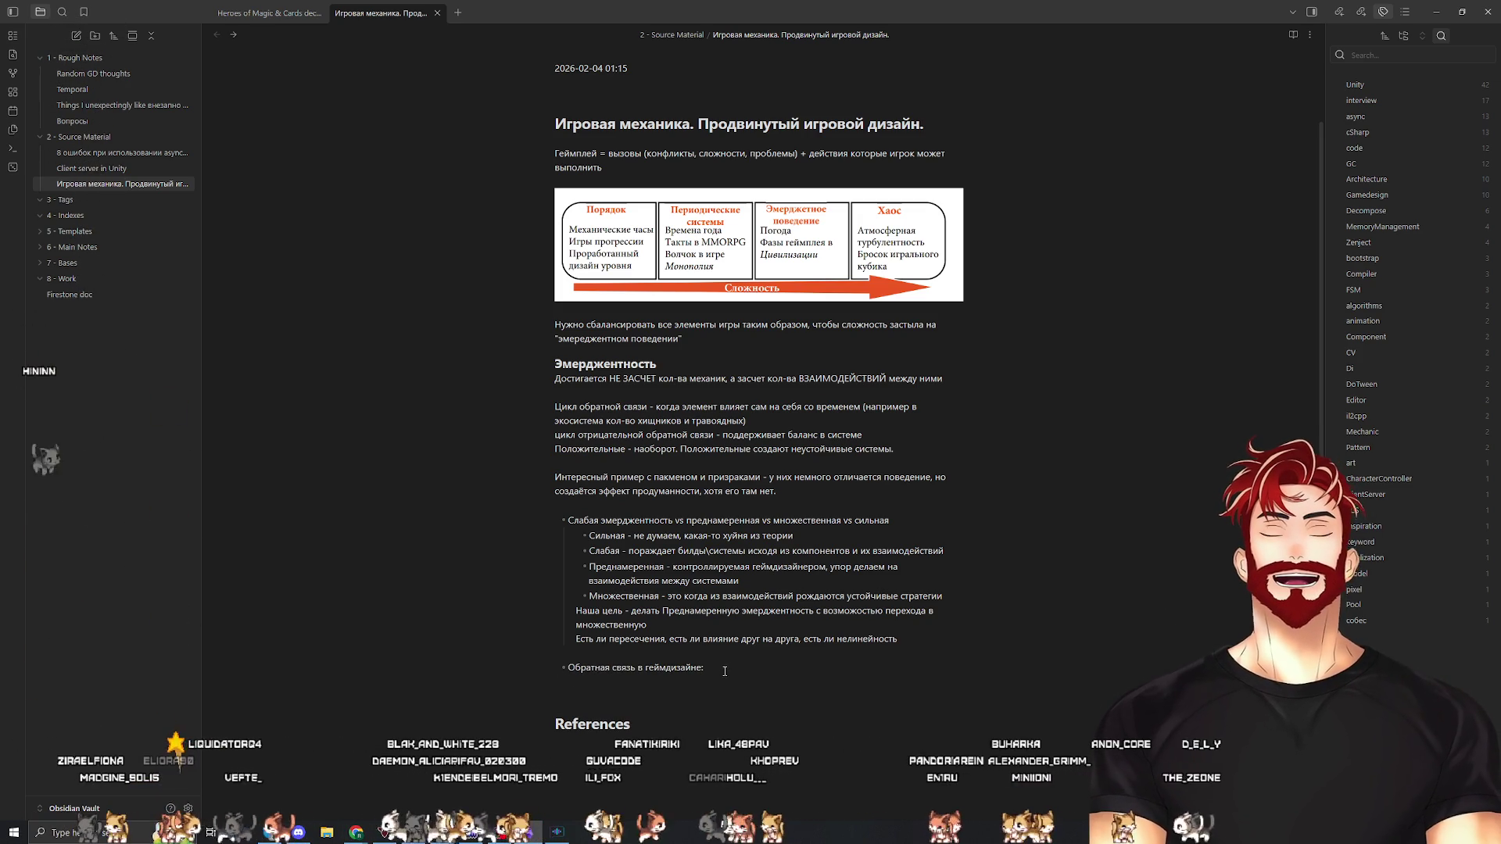
key(Return)
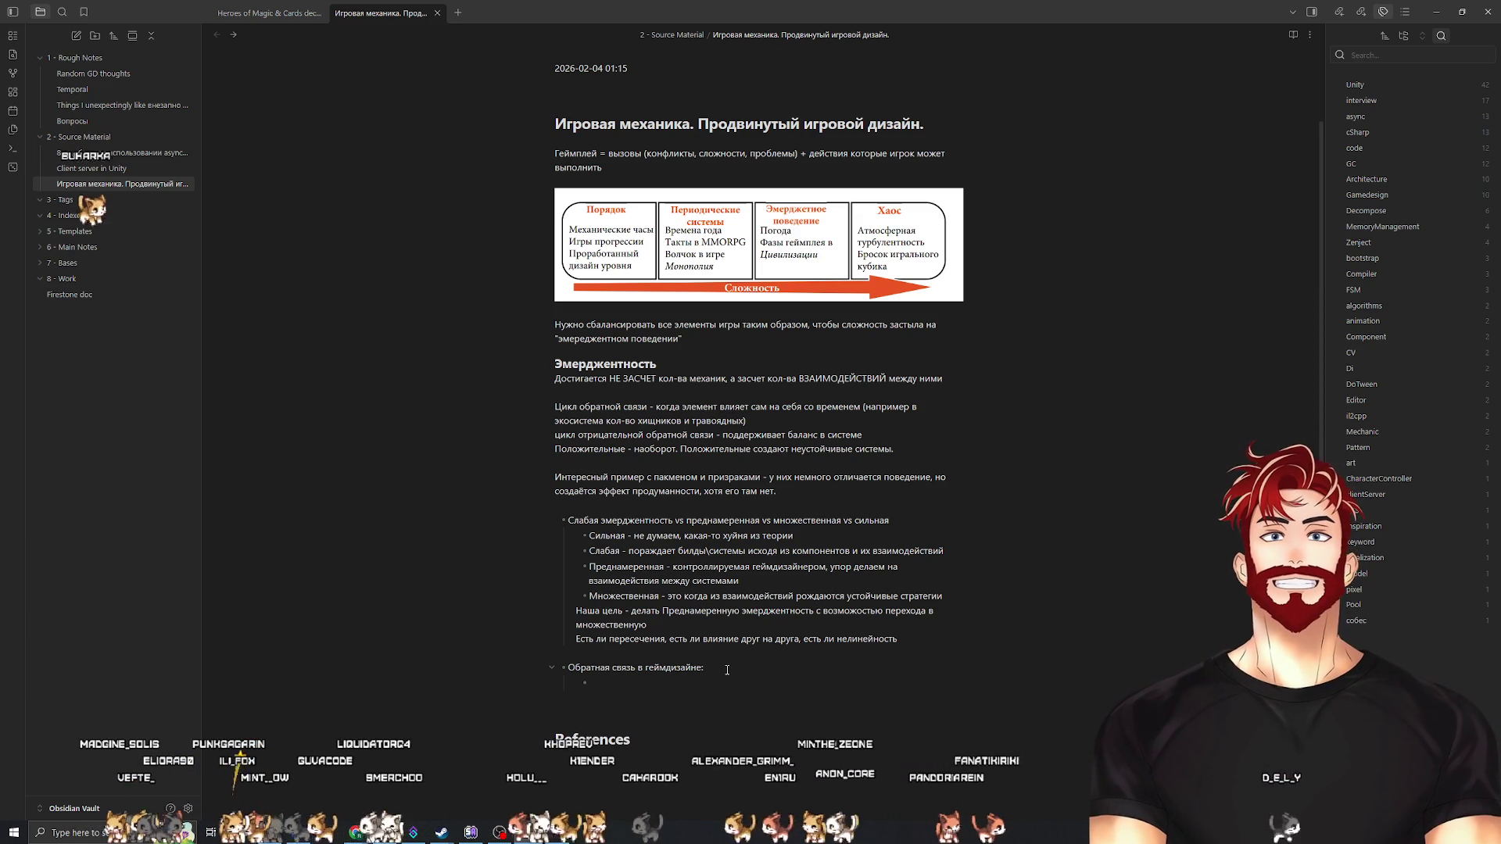
text(влия)
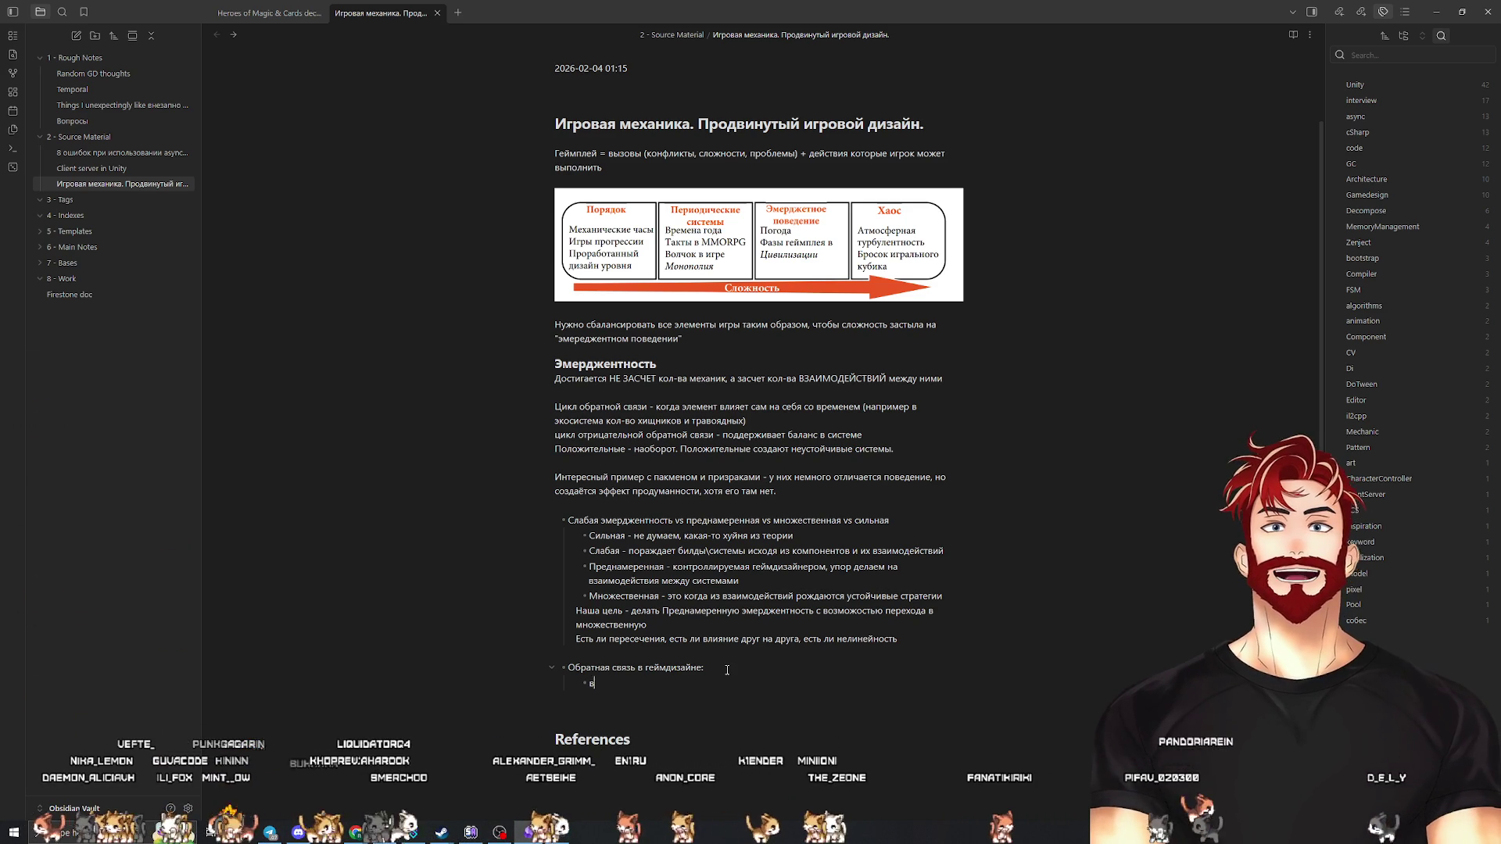
text(последствия действия влияют на систе)
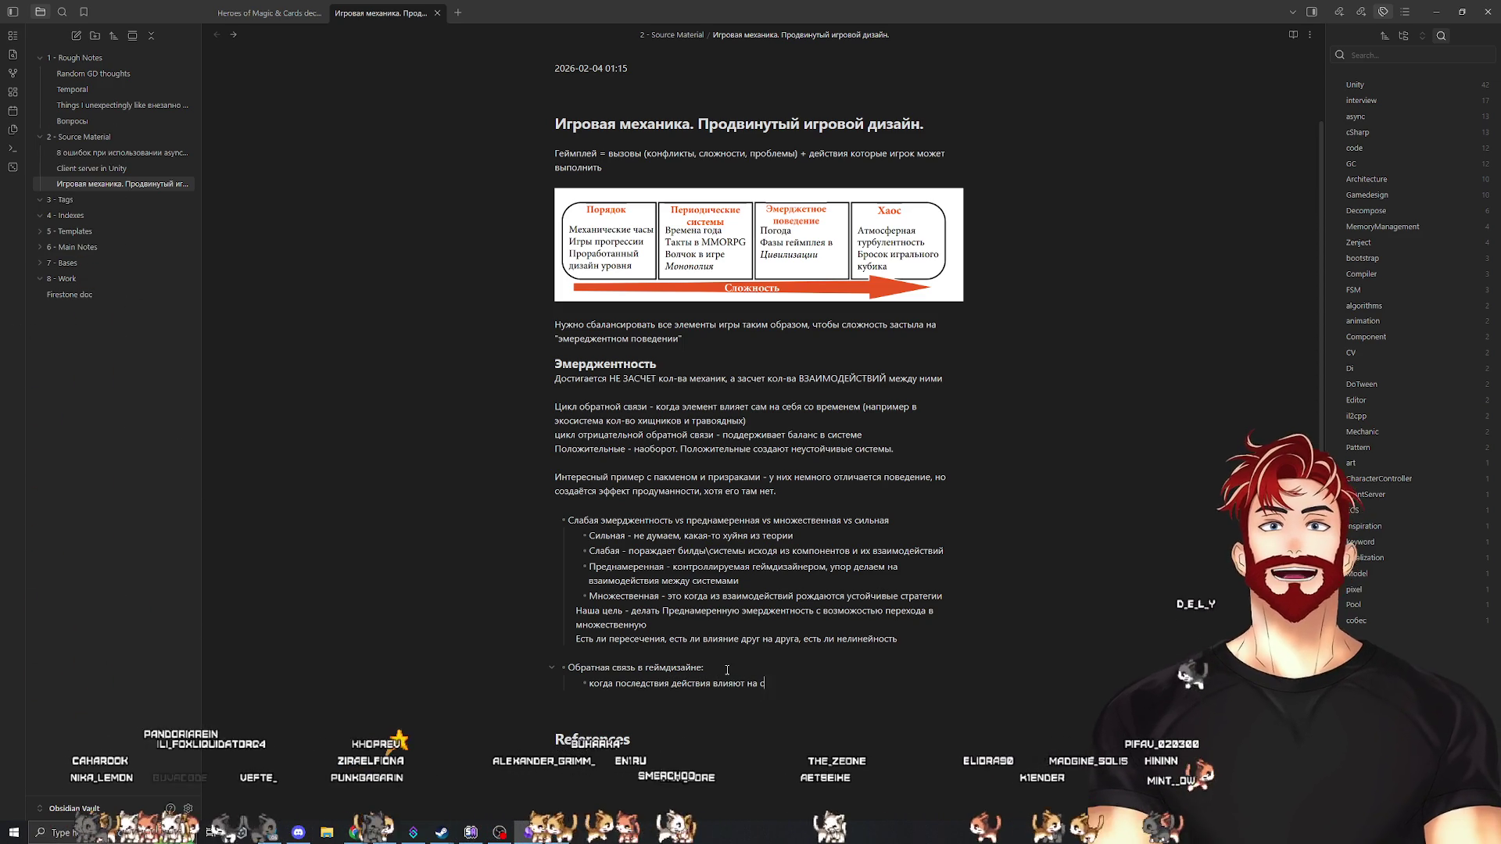
text(му)
Add a nested example: upgrading the gold mine makes gold come faster, giving more gold
key(Return)
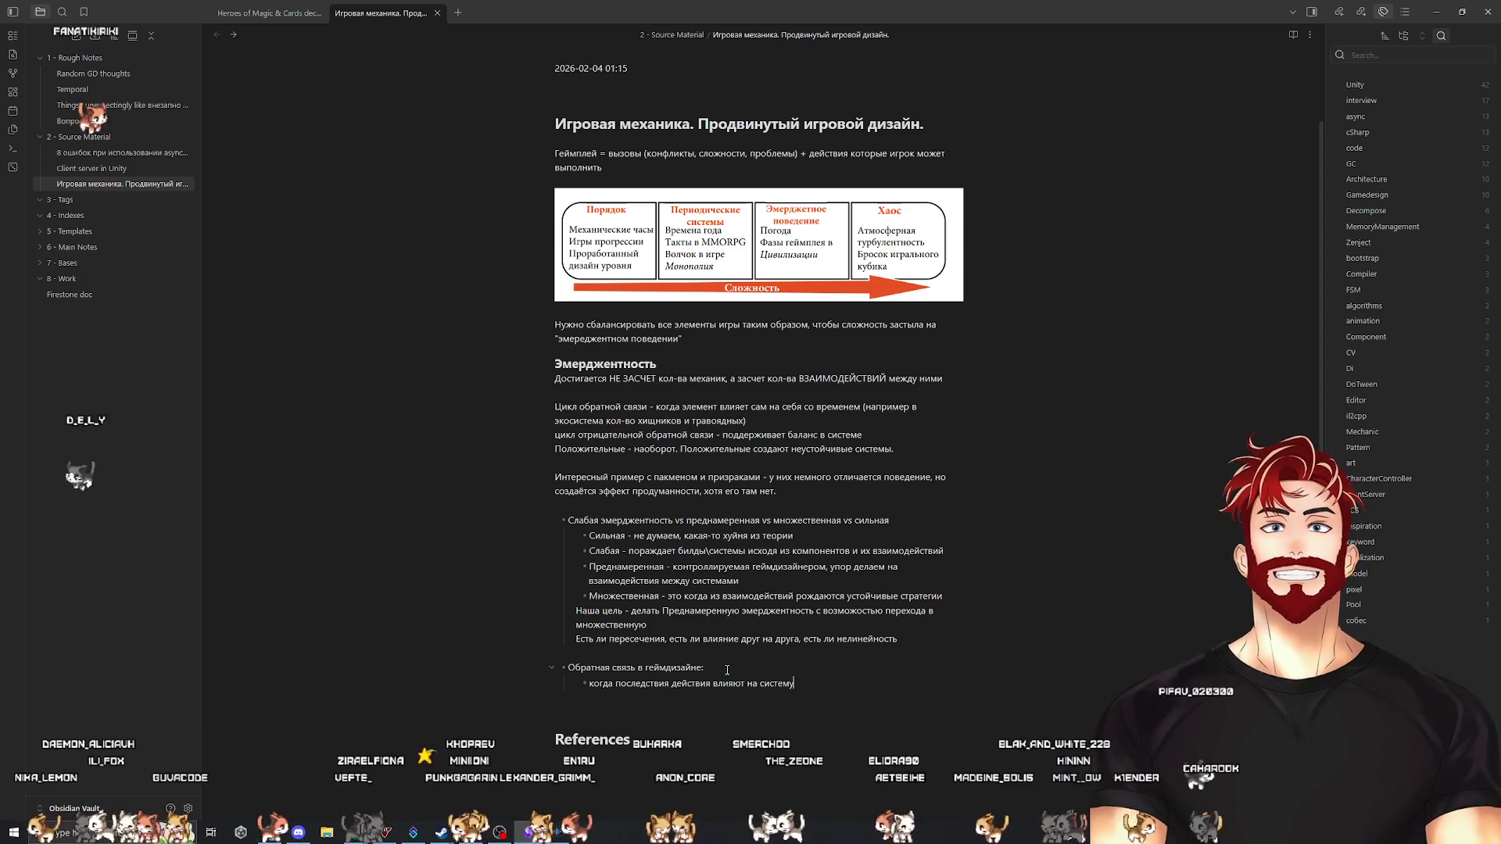
key(Tab)
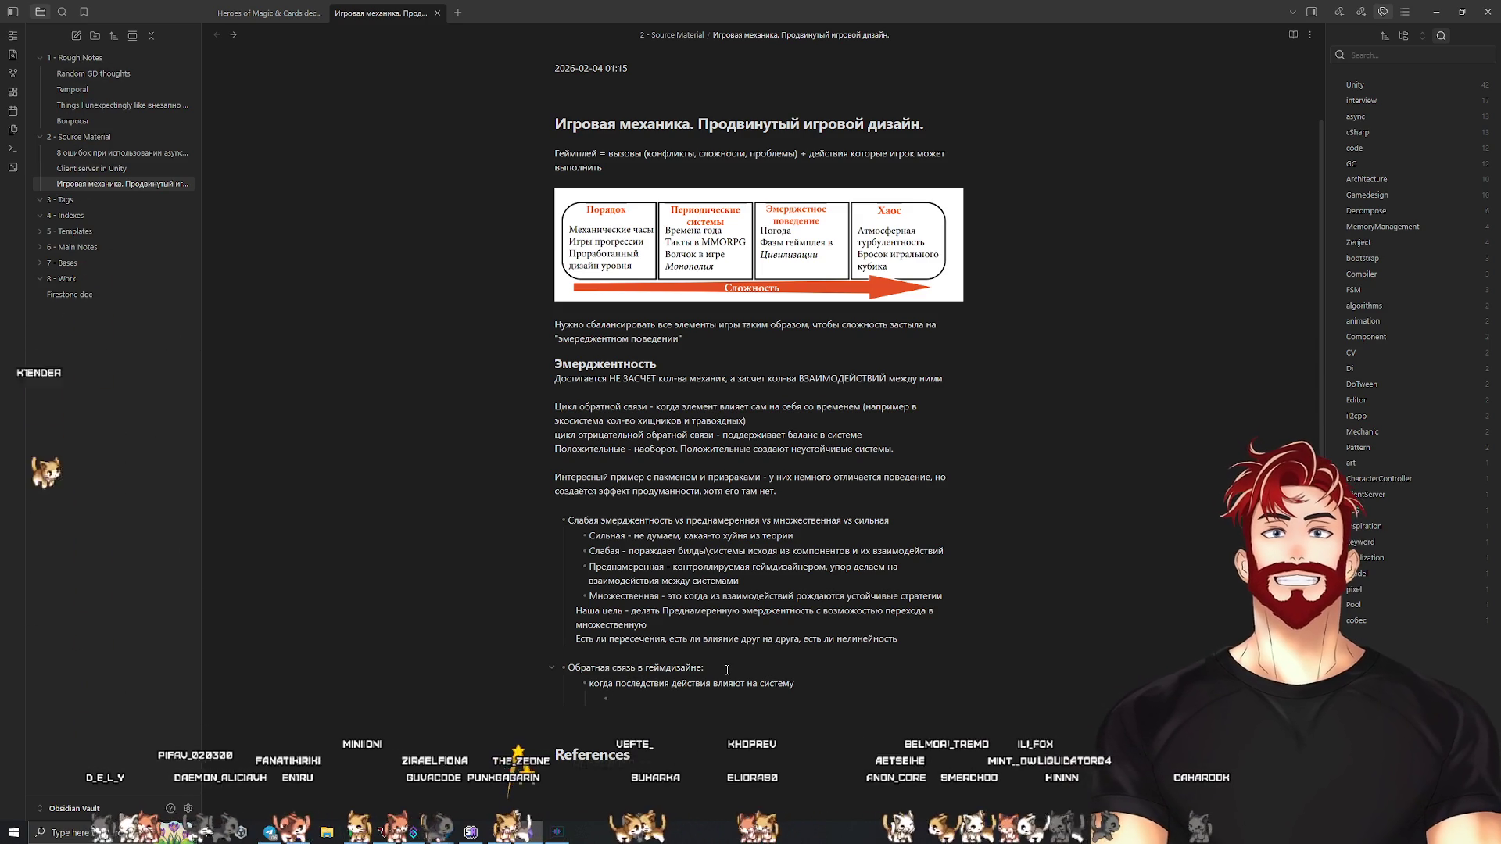
text(бя етсь золото, ты улучшил )
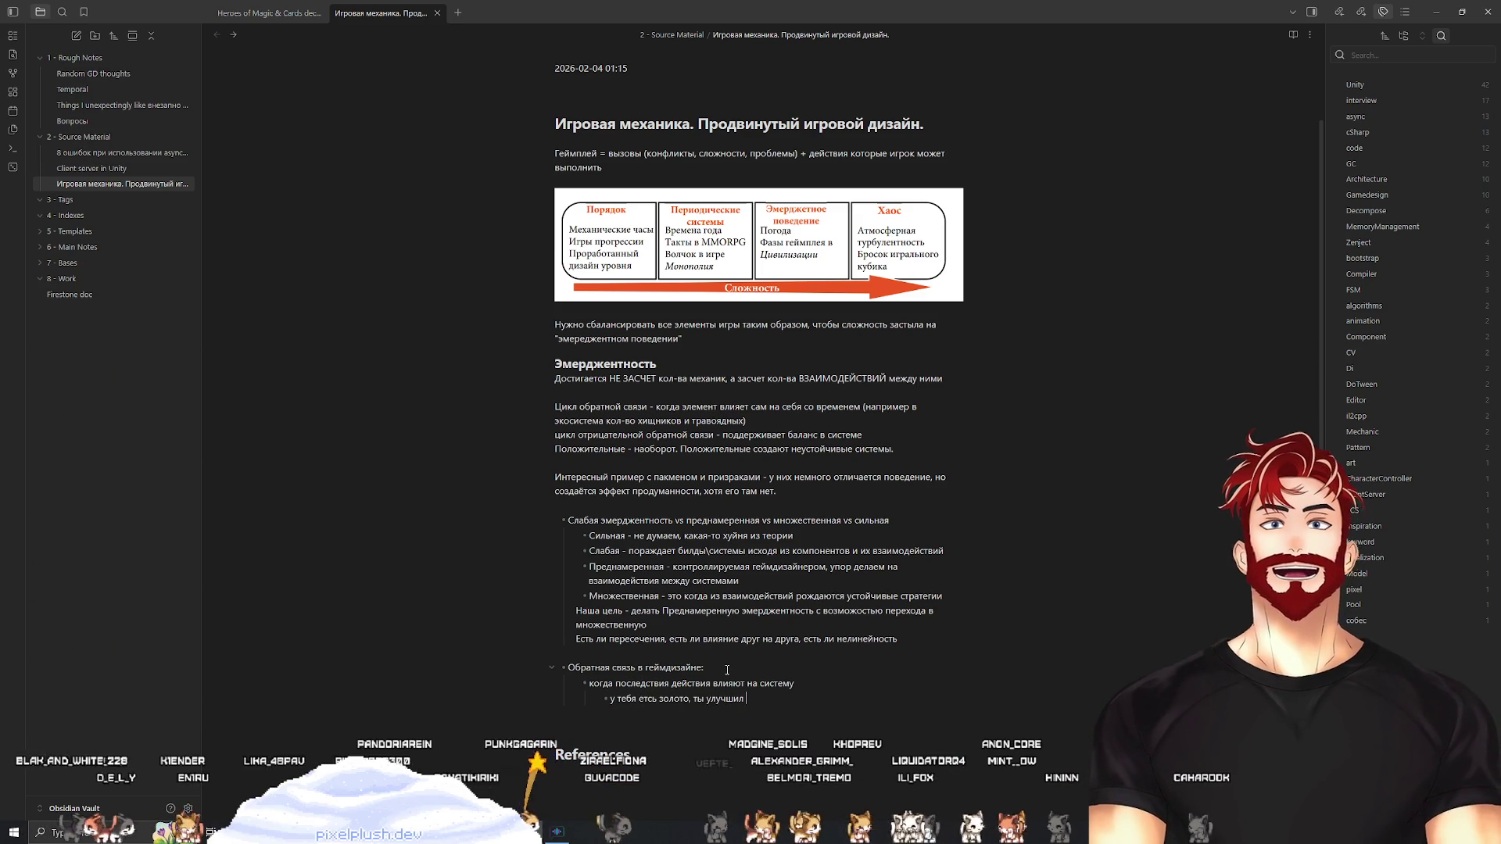
text(добывающую )
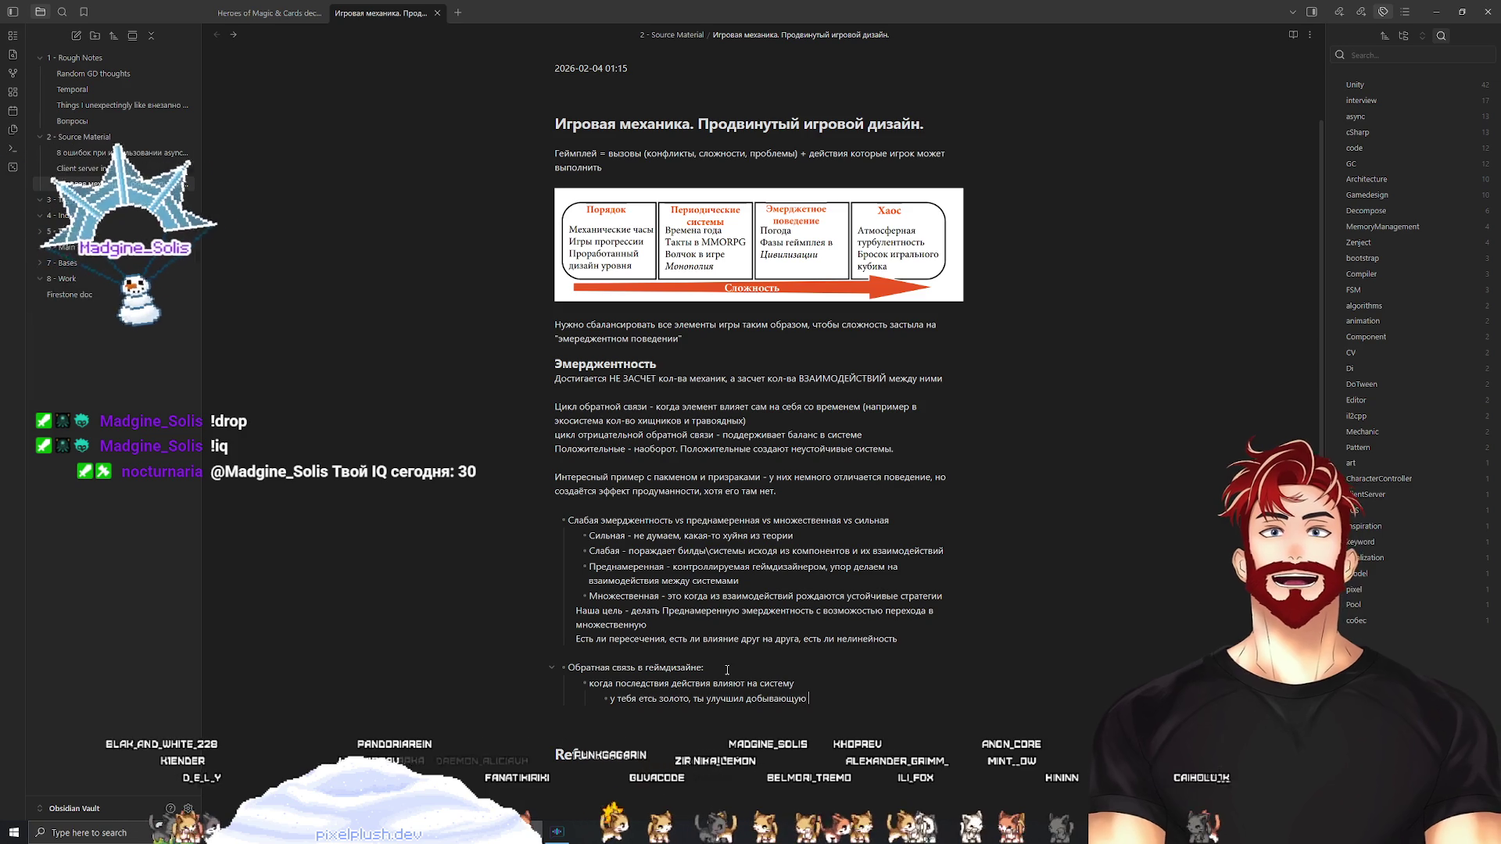
text(шахту,)
text( у тебя)
key(BackSpace)
key(BackSpace)
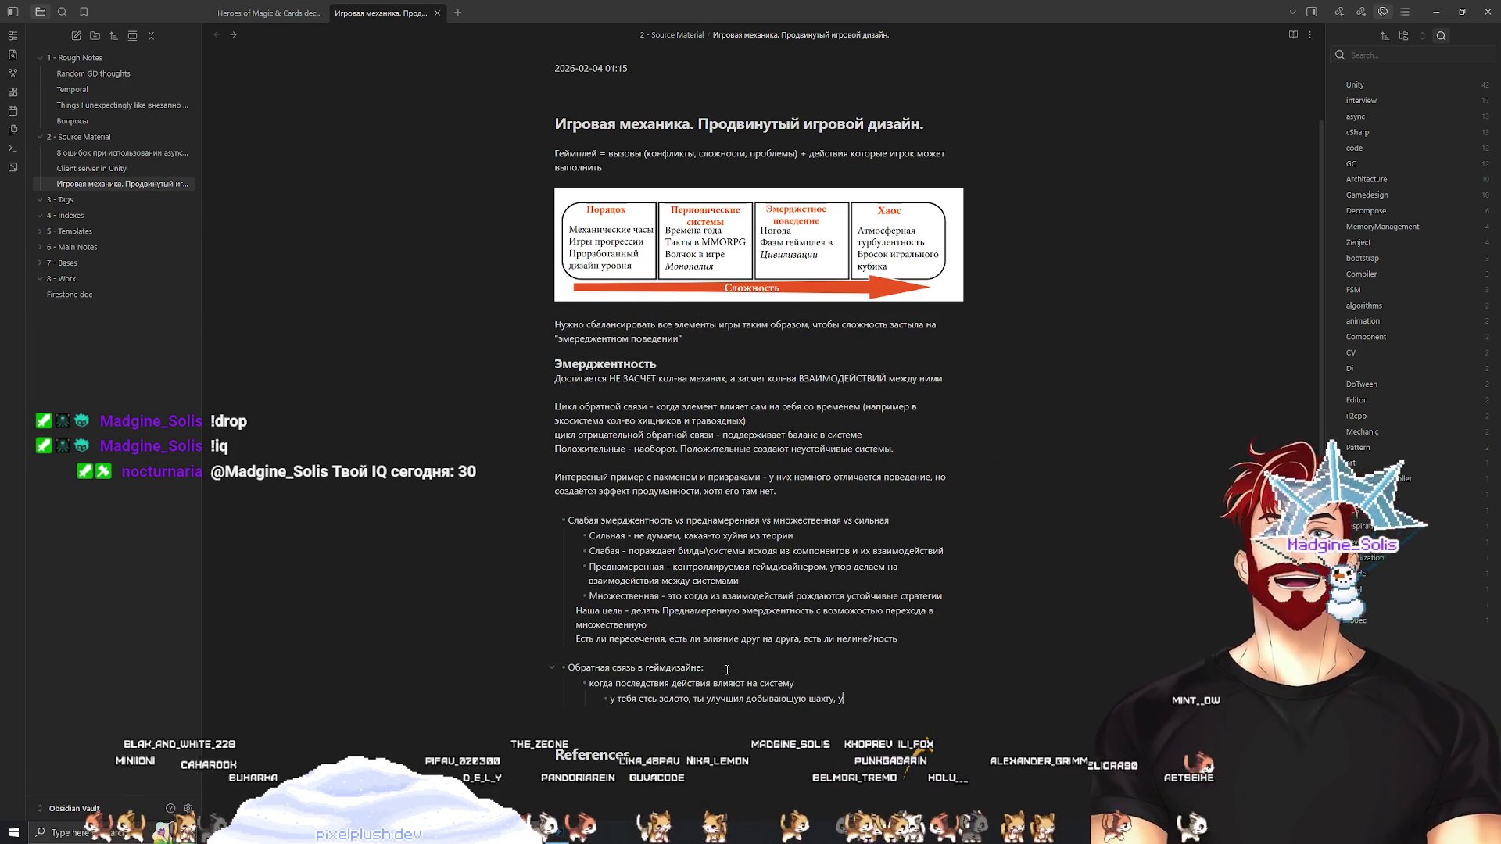
key(BackSpace)
text(золото добывается быстрее, у тебя больше золота)
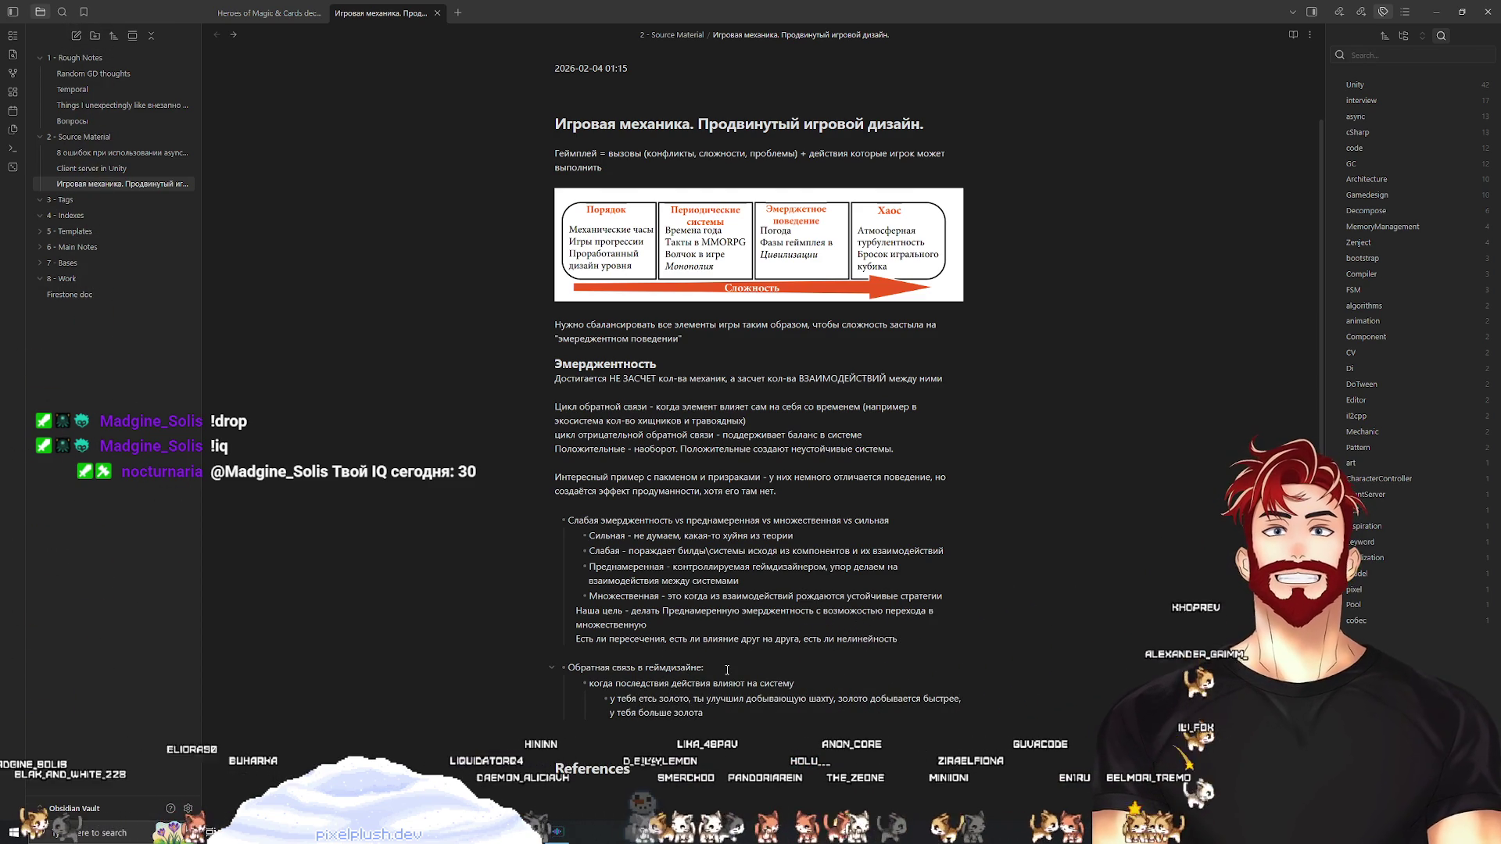
key(Return)
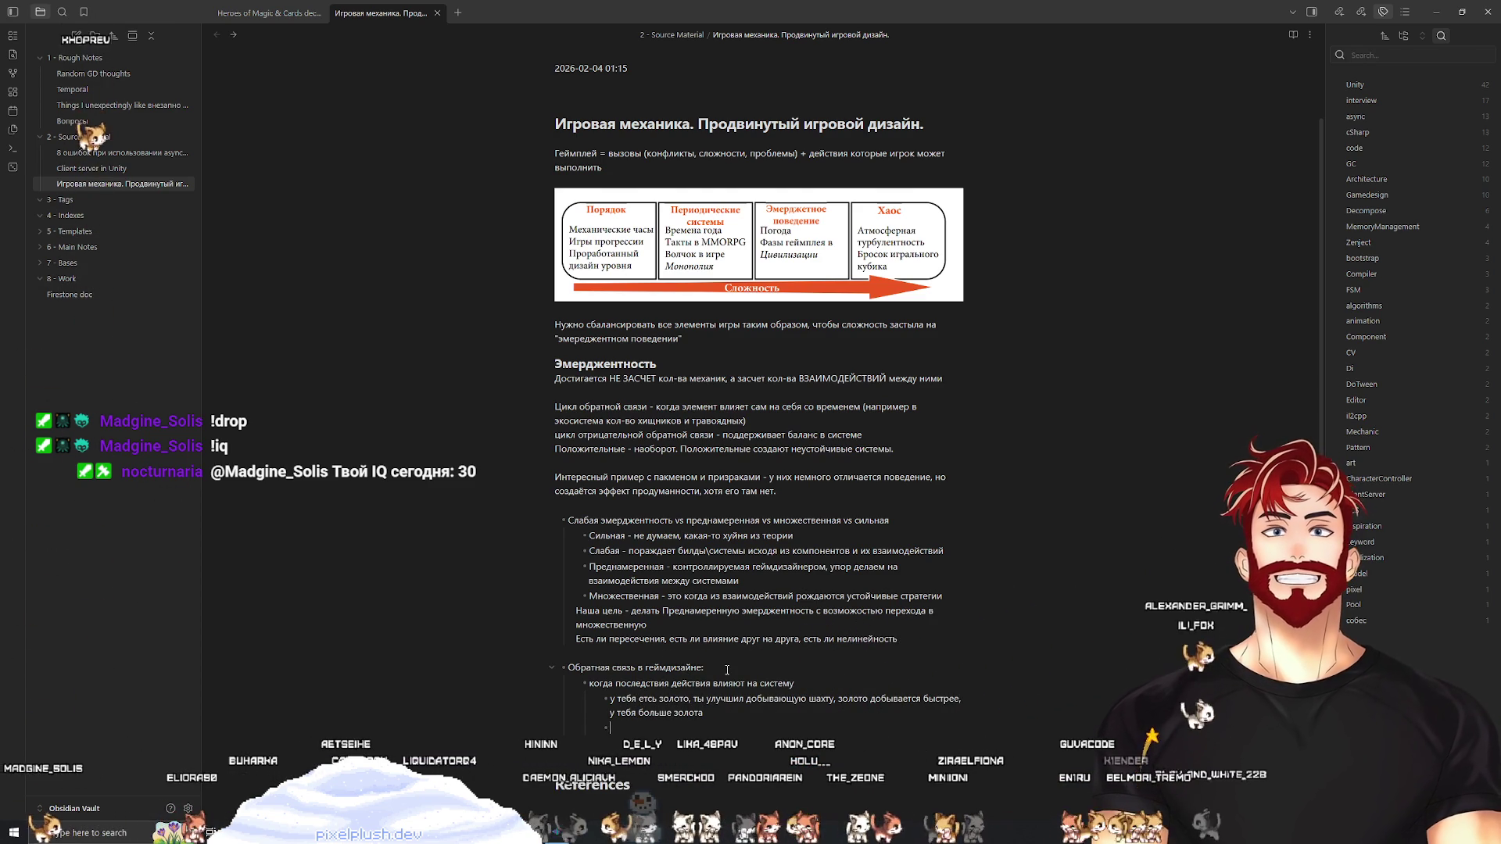
key(BackSpace)
key(Return)
Add a bullet noting positive and negative feedback exist, and retitle the heading 'Циклы обратной связи'
key(shift+Tab)
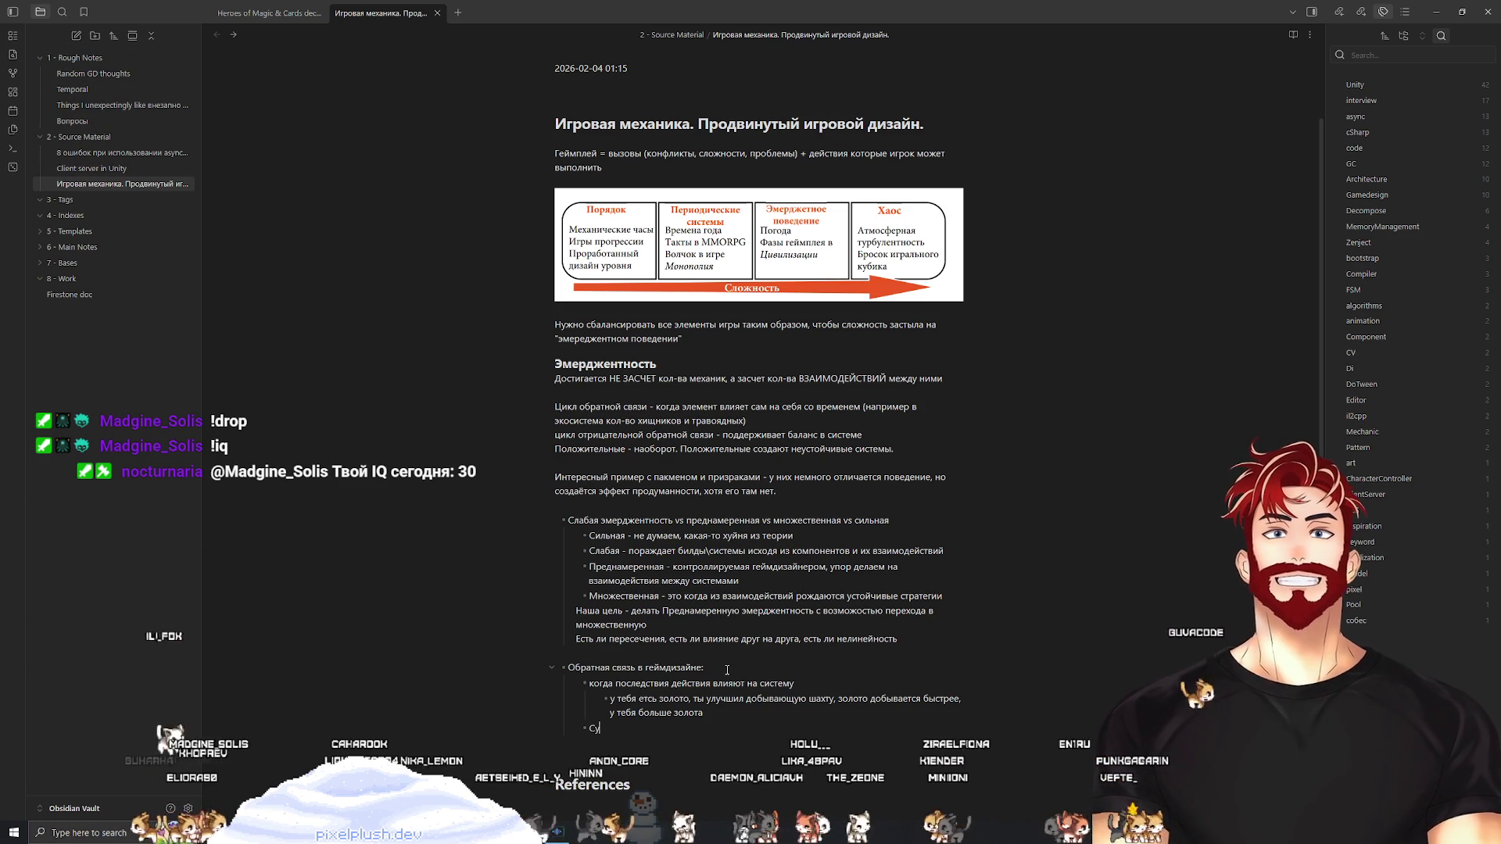
text(ществует поз)
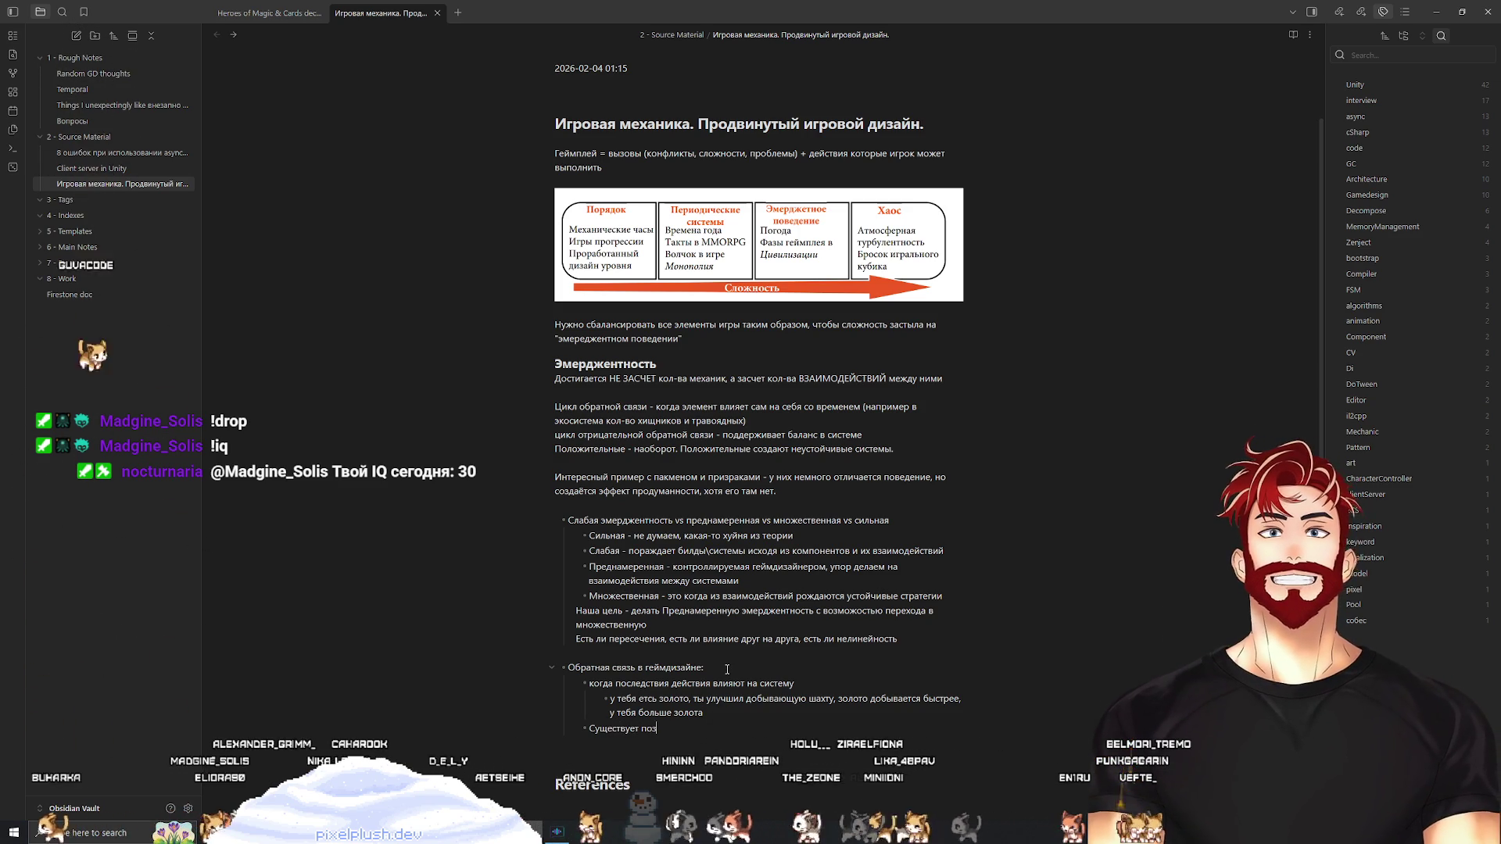
text(итивная и нега)
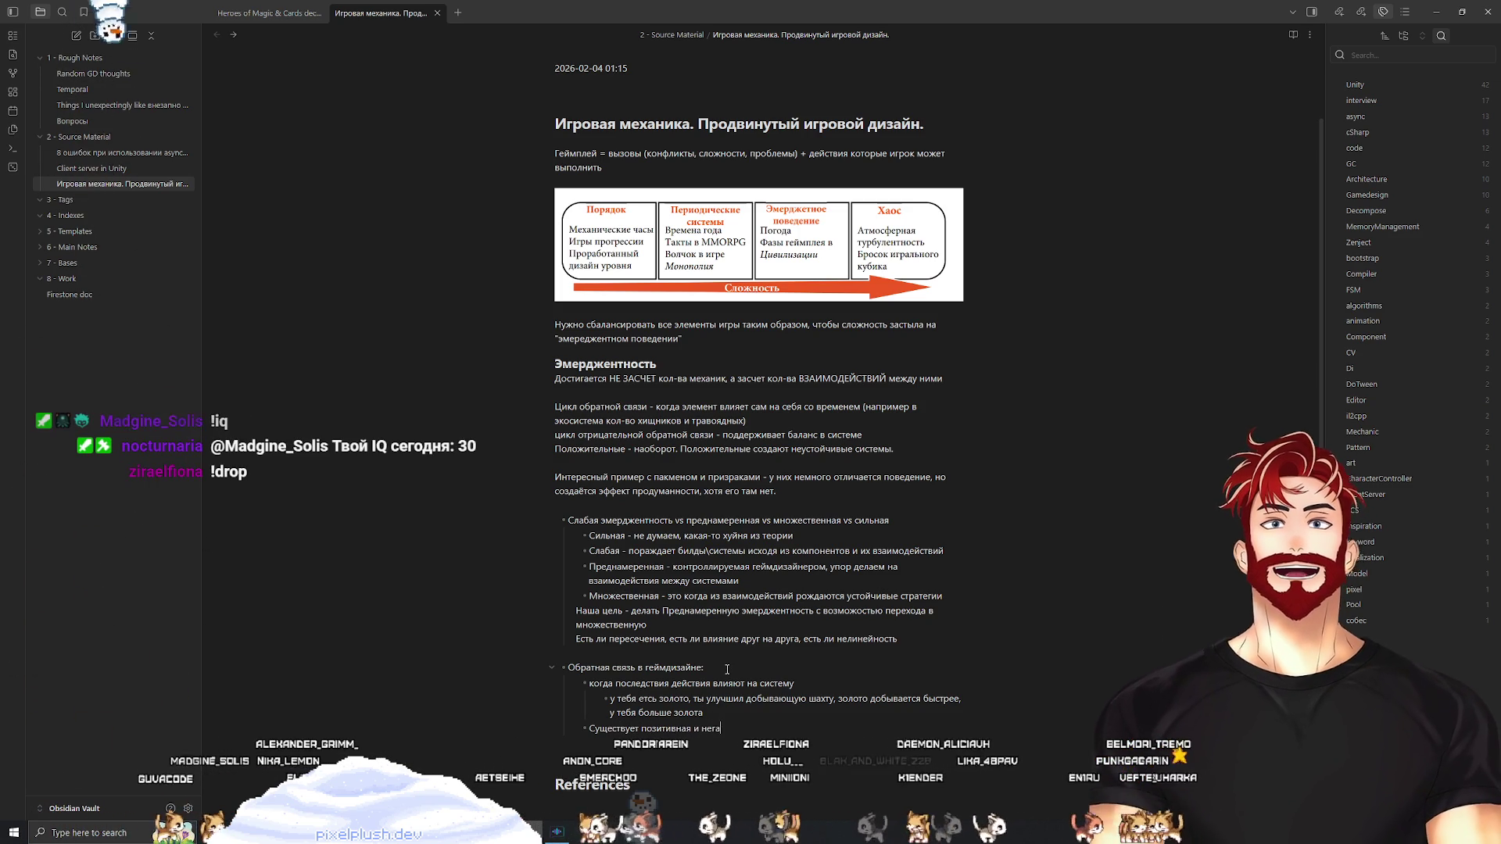
text(тивная обр)
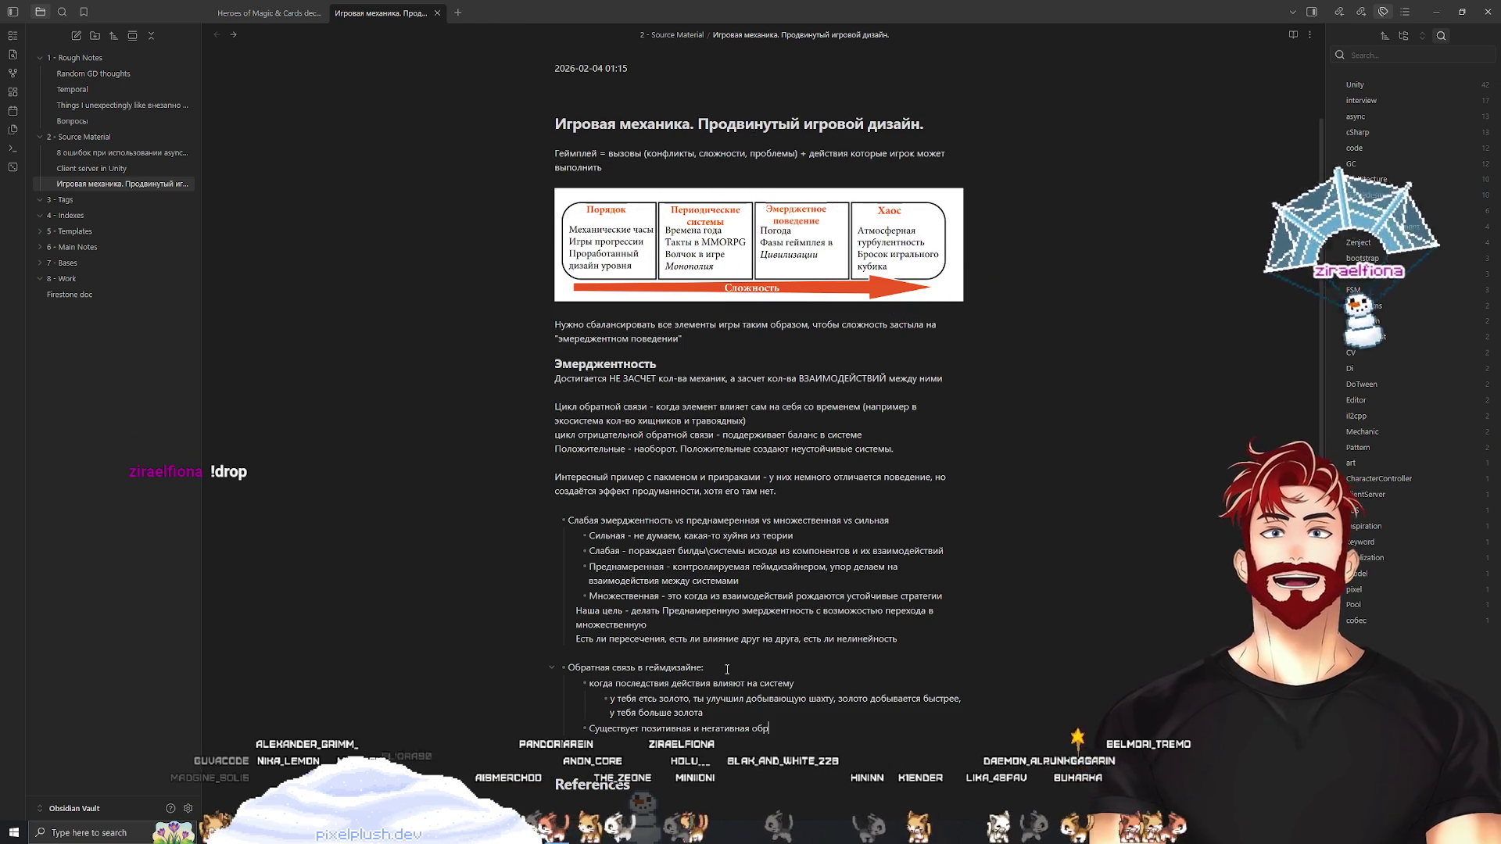
text(атная связь)
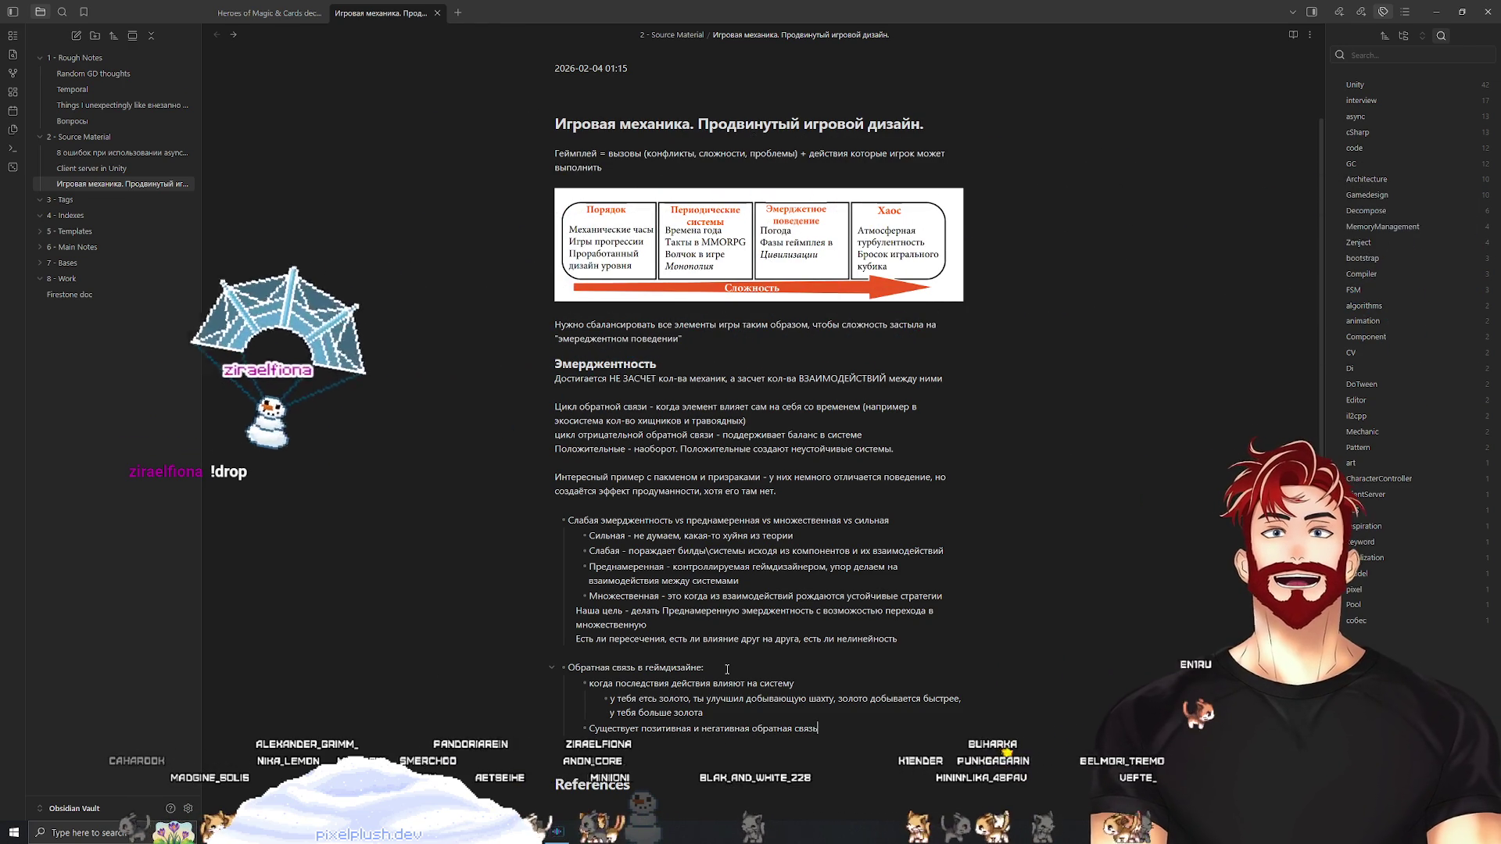
click(568, 667)
text(Циклы)
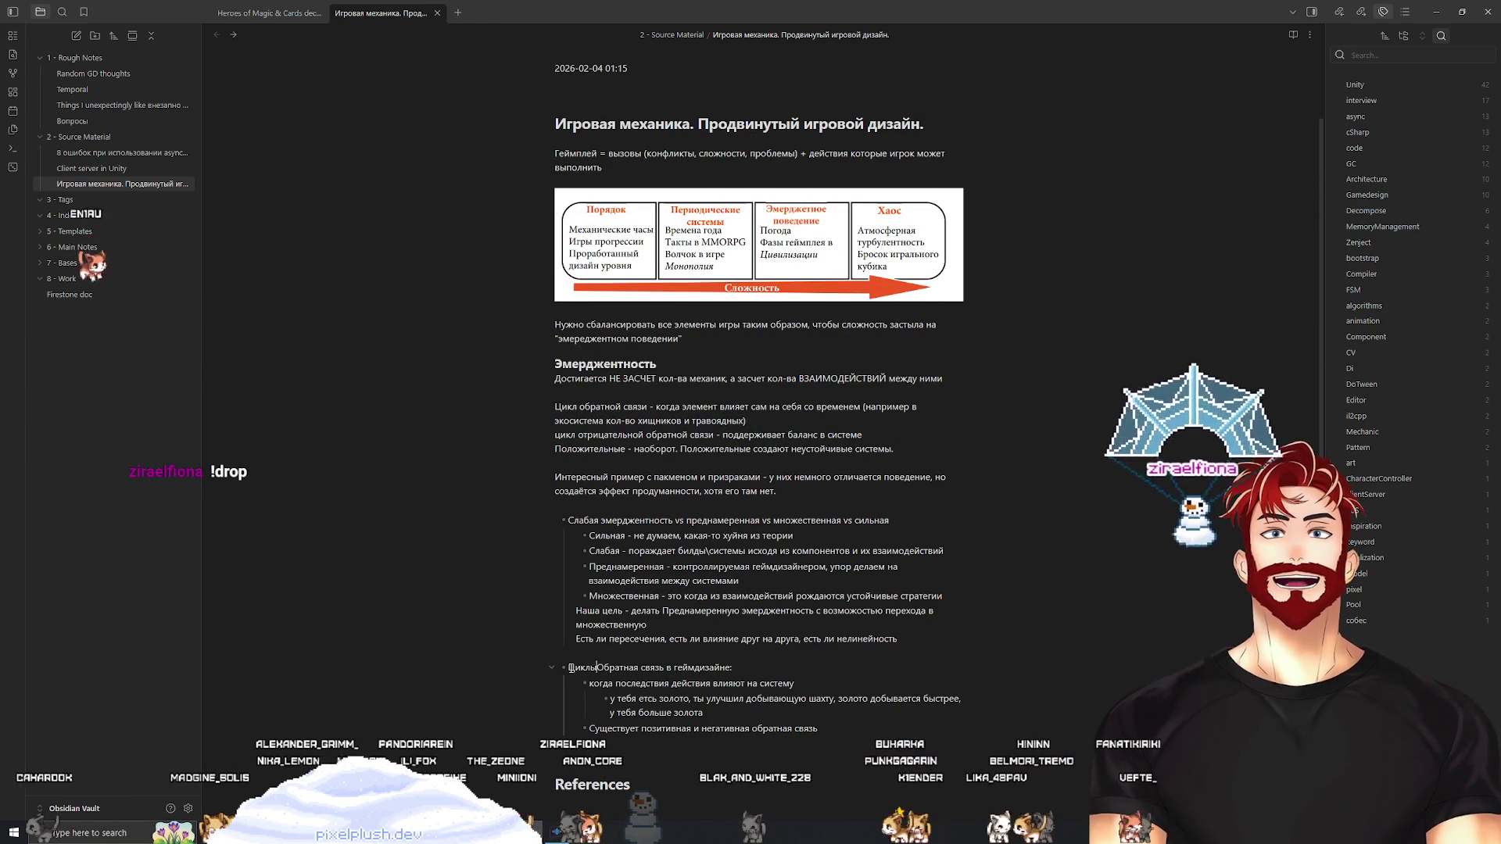
click(641, 667)
key(BackSpace)
key(BackSpace)
text(ой)
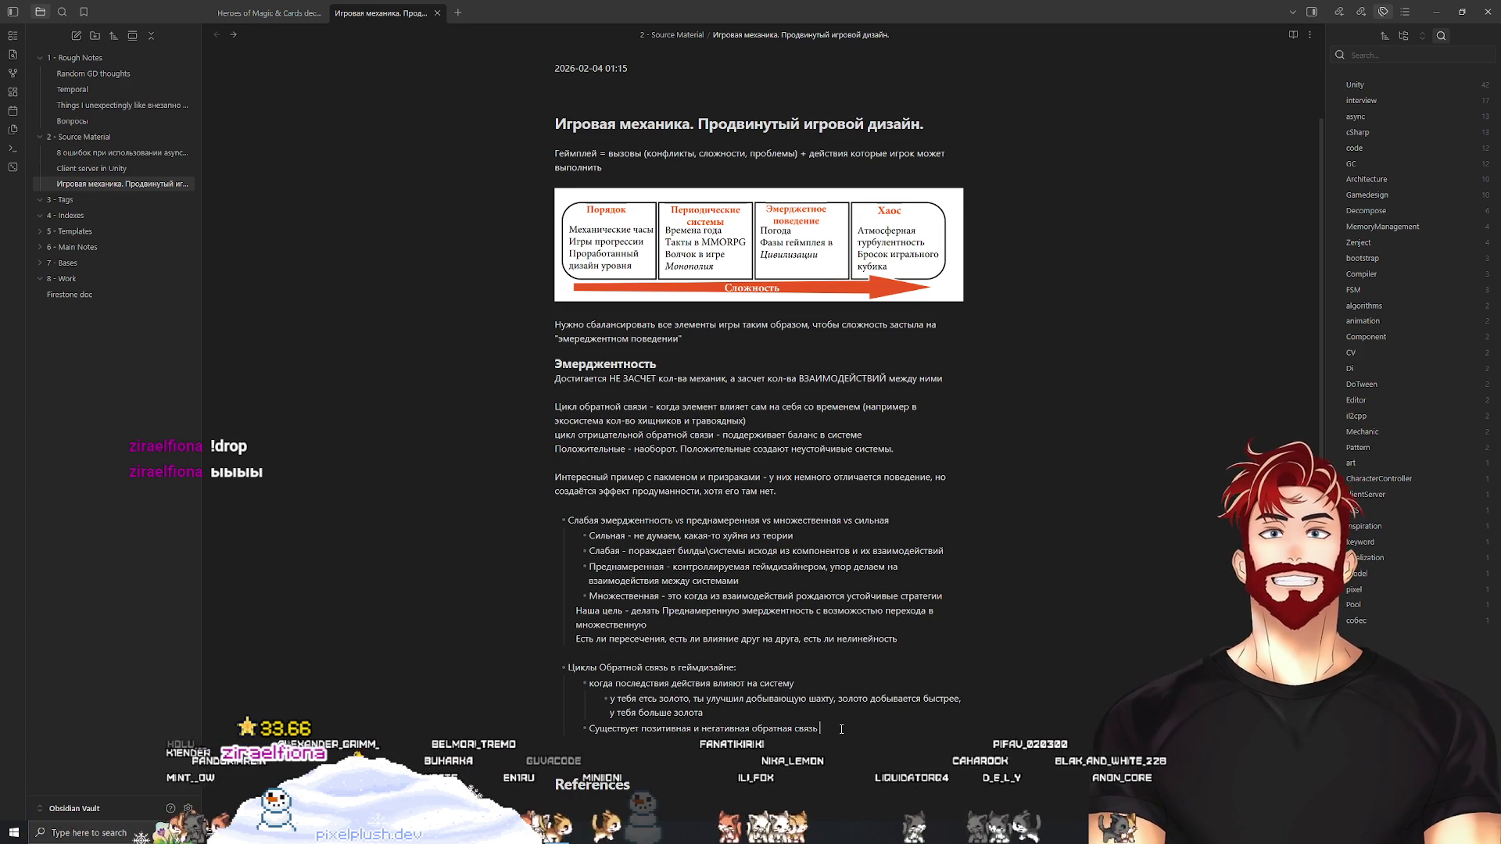
key(alt+Tab)
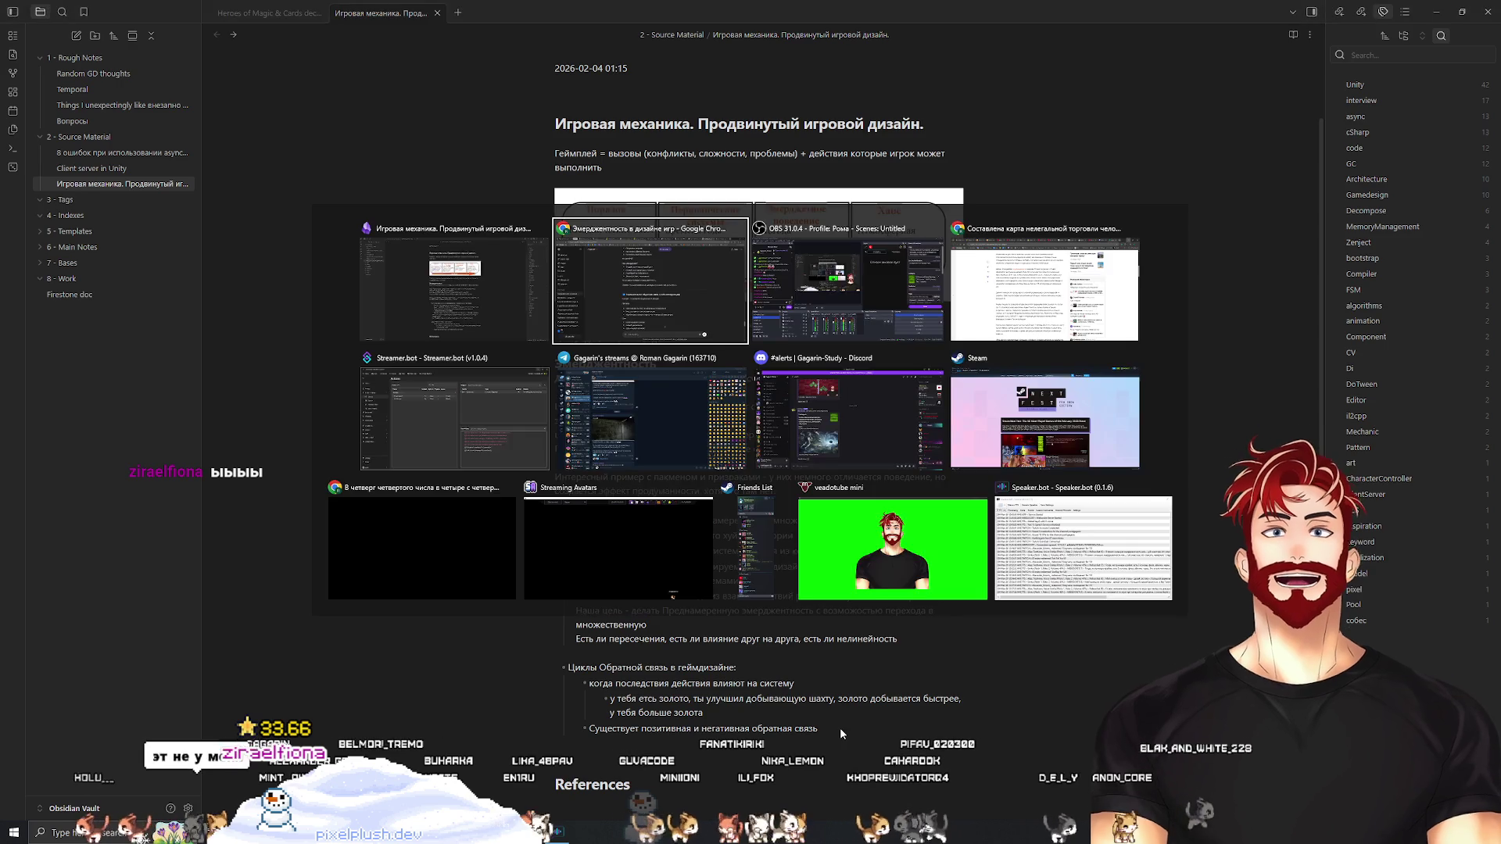
scroll(786, 630, down, 3)
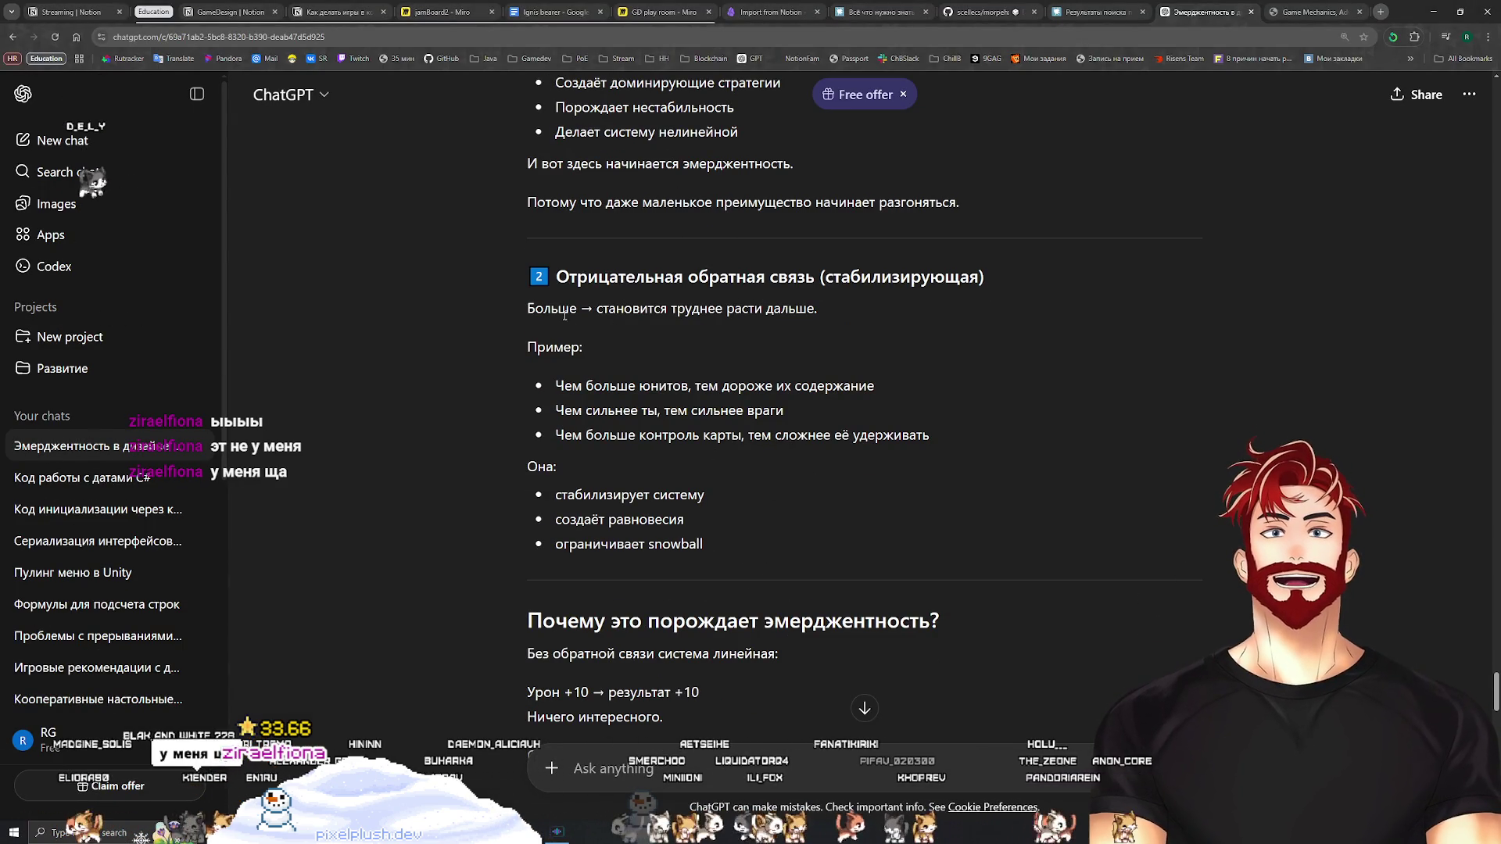
key(alt+Tab)
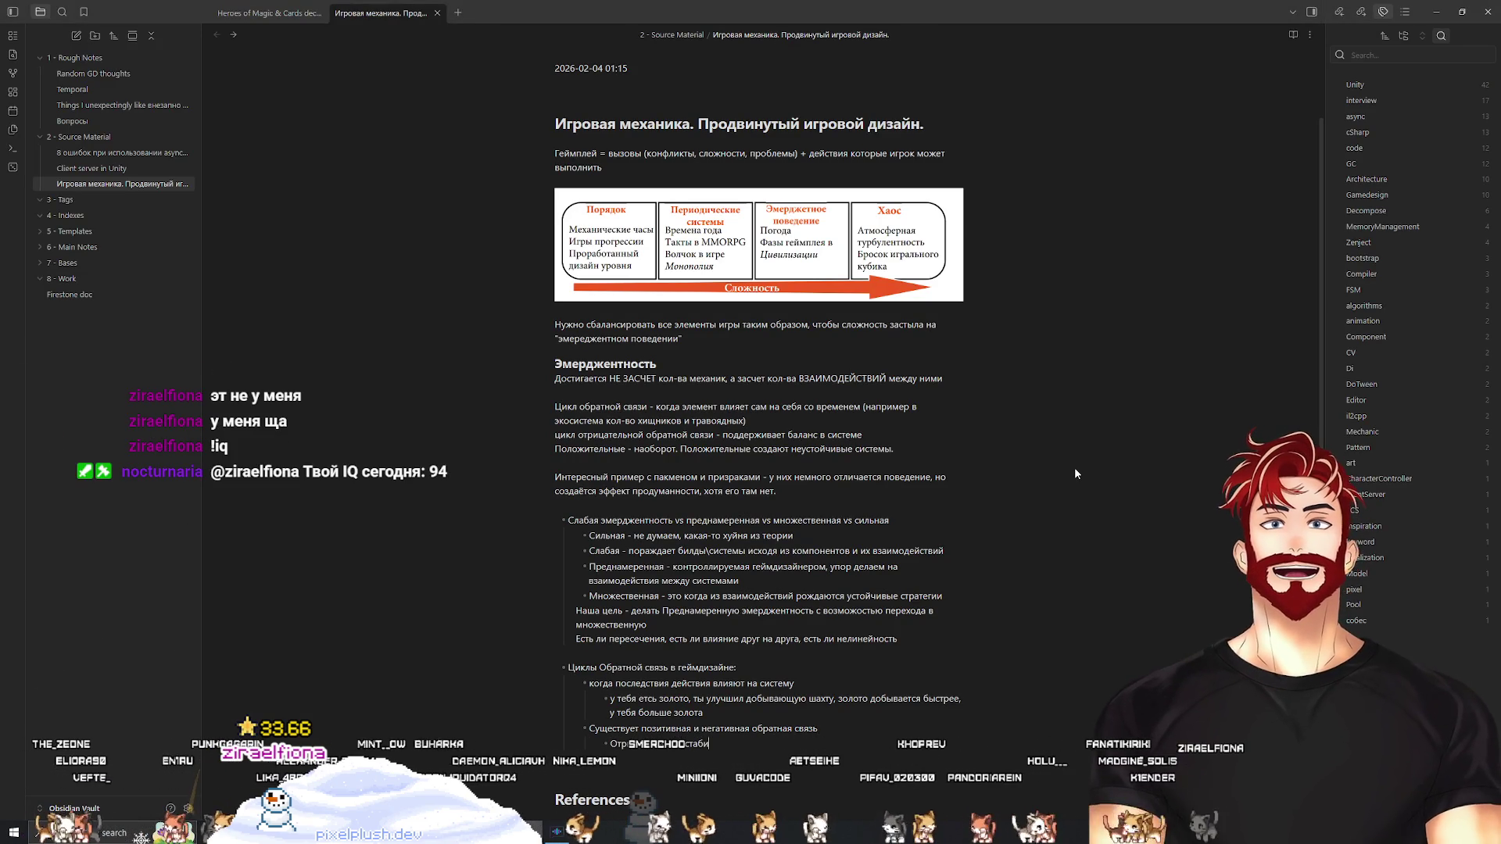
Finish the 'Отрицательная - стабилизирующая' bullet and begin the next bullet, correcting a wrong-layout typo
text(лизирующая)
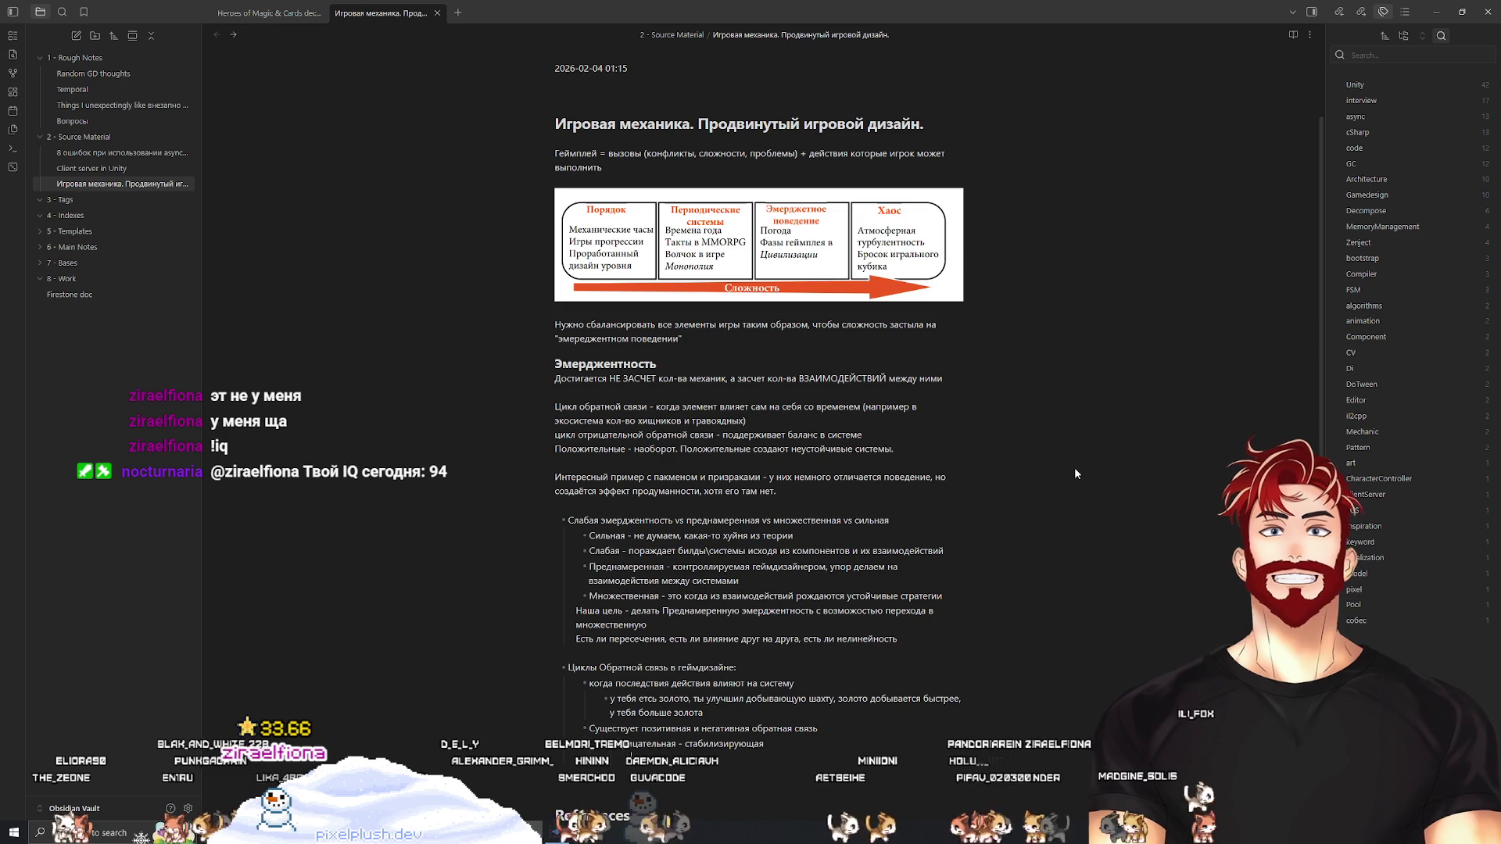
text( ресу)
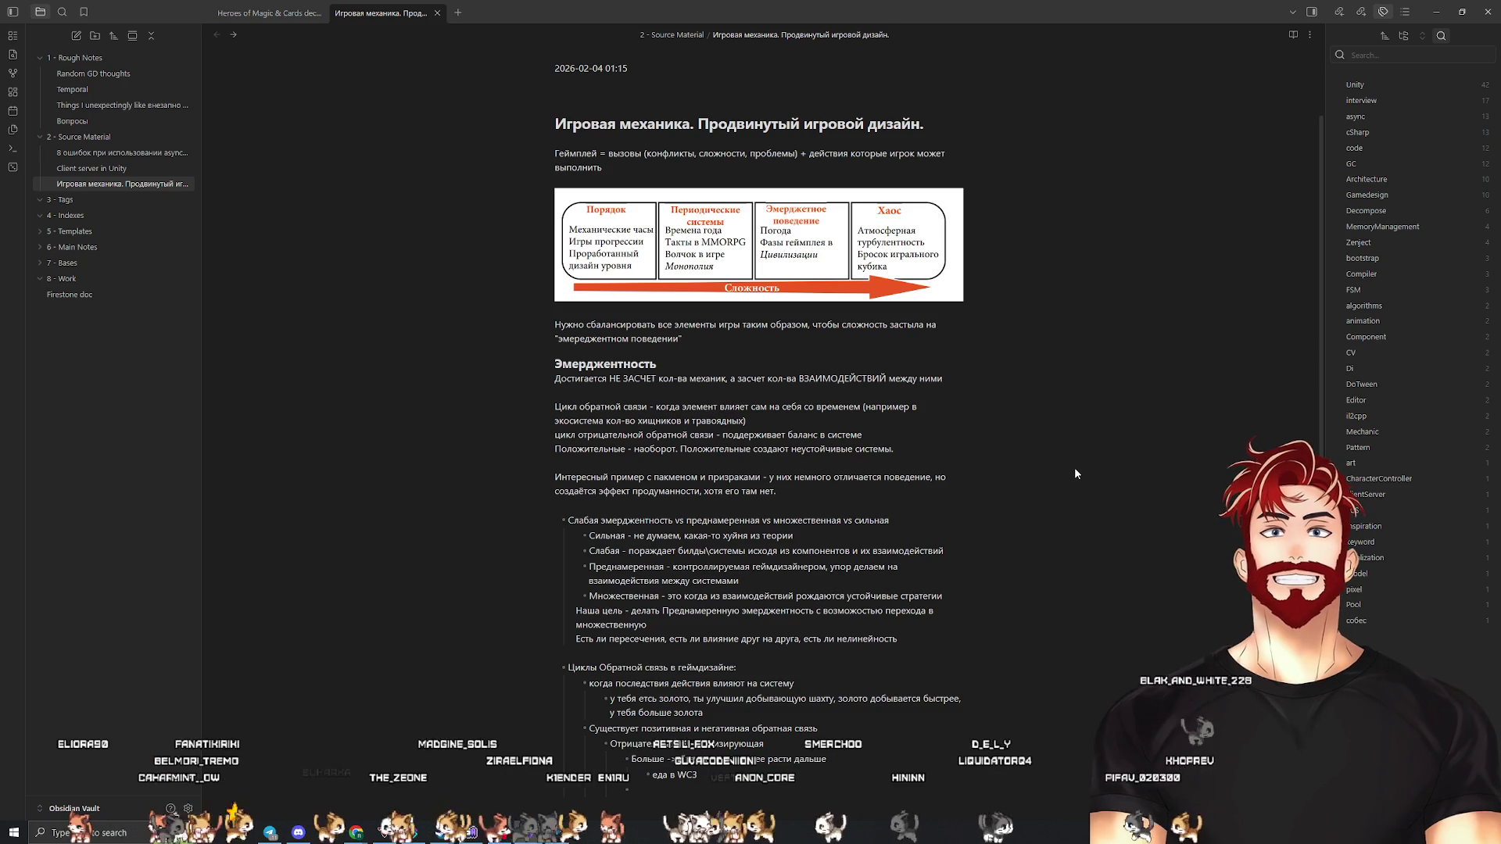
text(Gjpbnb)
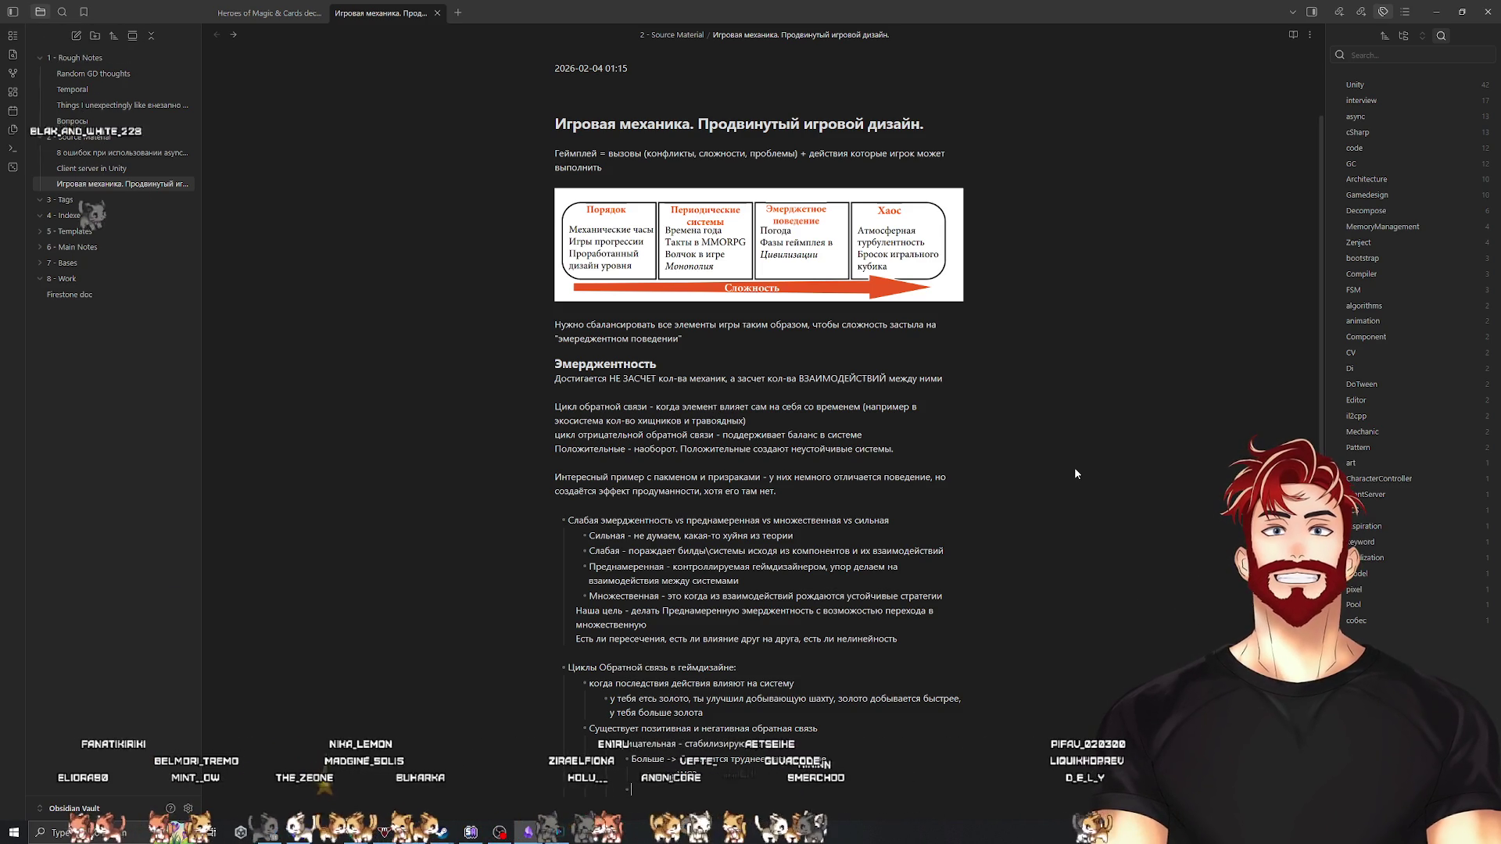
key(BackSpace)
key(BackSpace)
key(BackSpace)
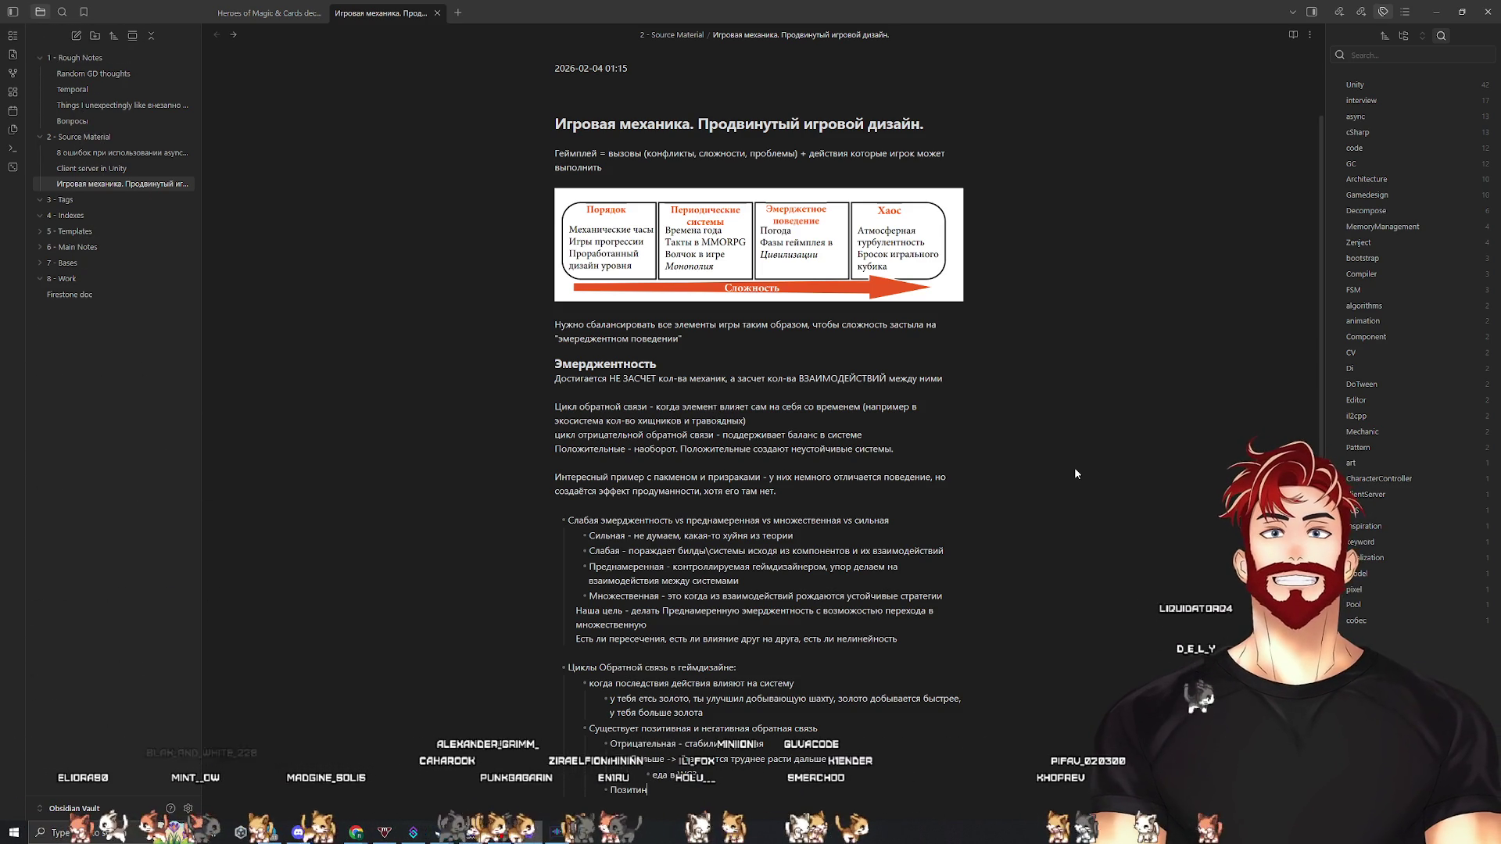
key(alt+Tab)
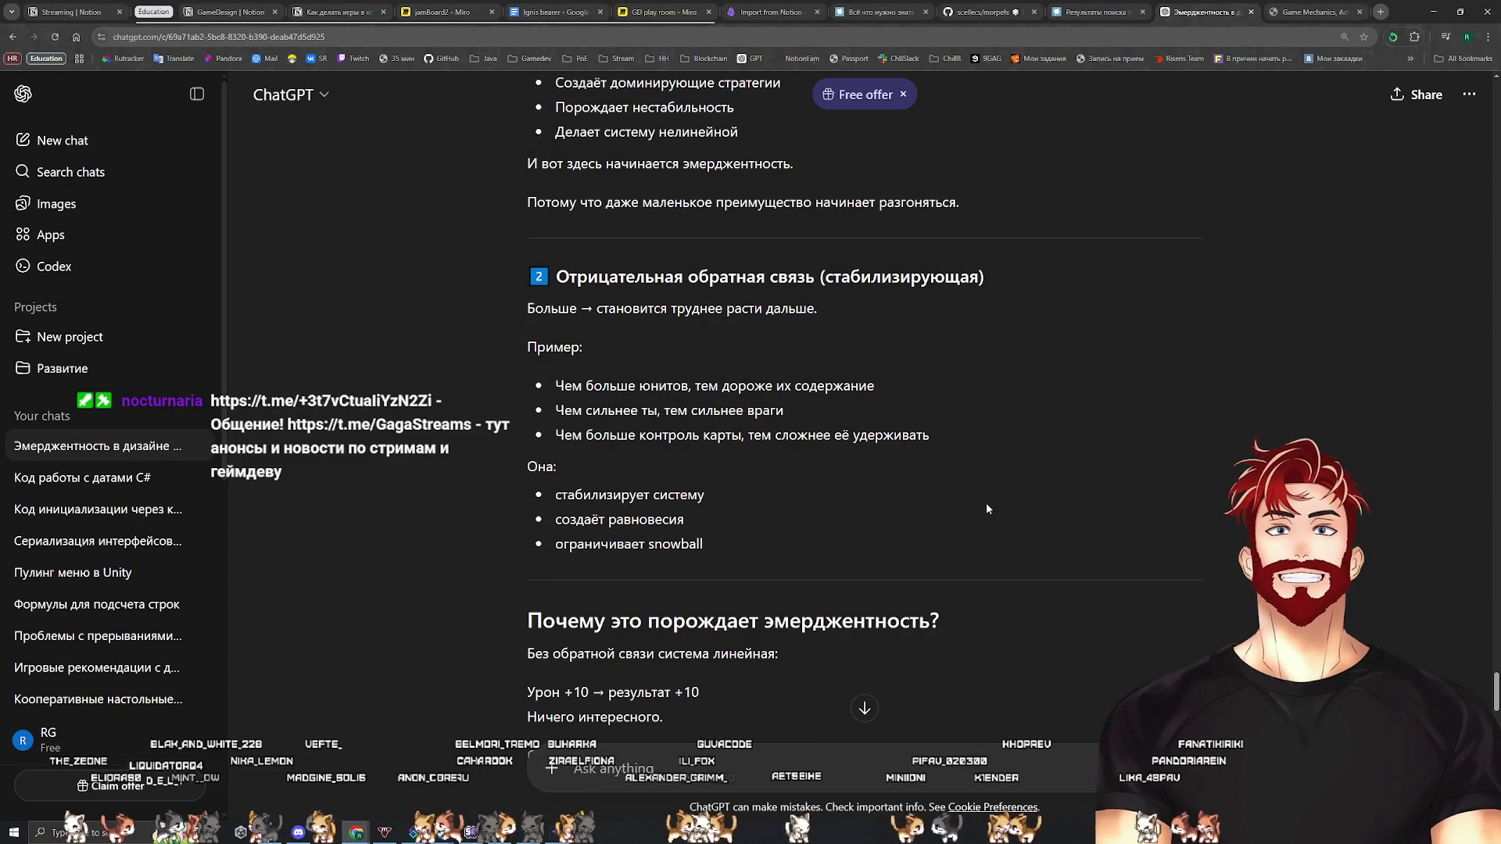
Reread ChatGPT's 'Два типа циклов' section on positive, snowballing feedback, then return to Obsidian
scroll(987, 508, up, 2)
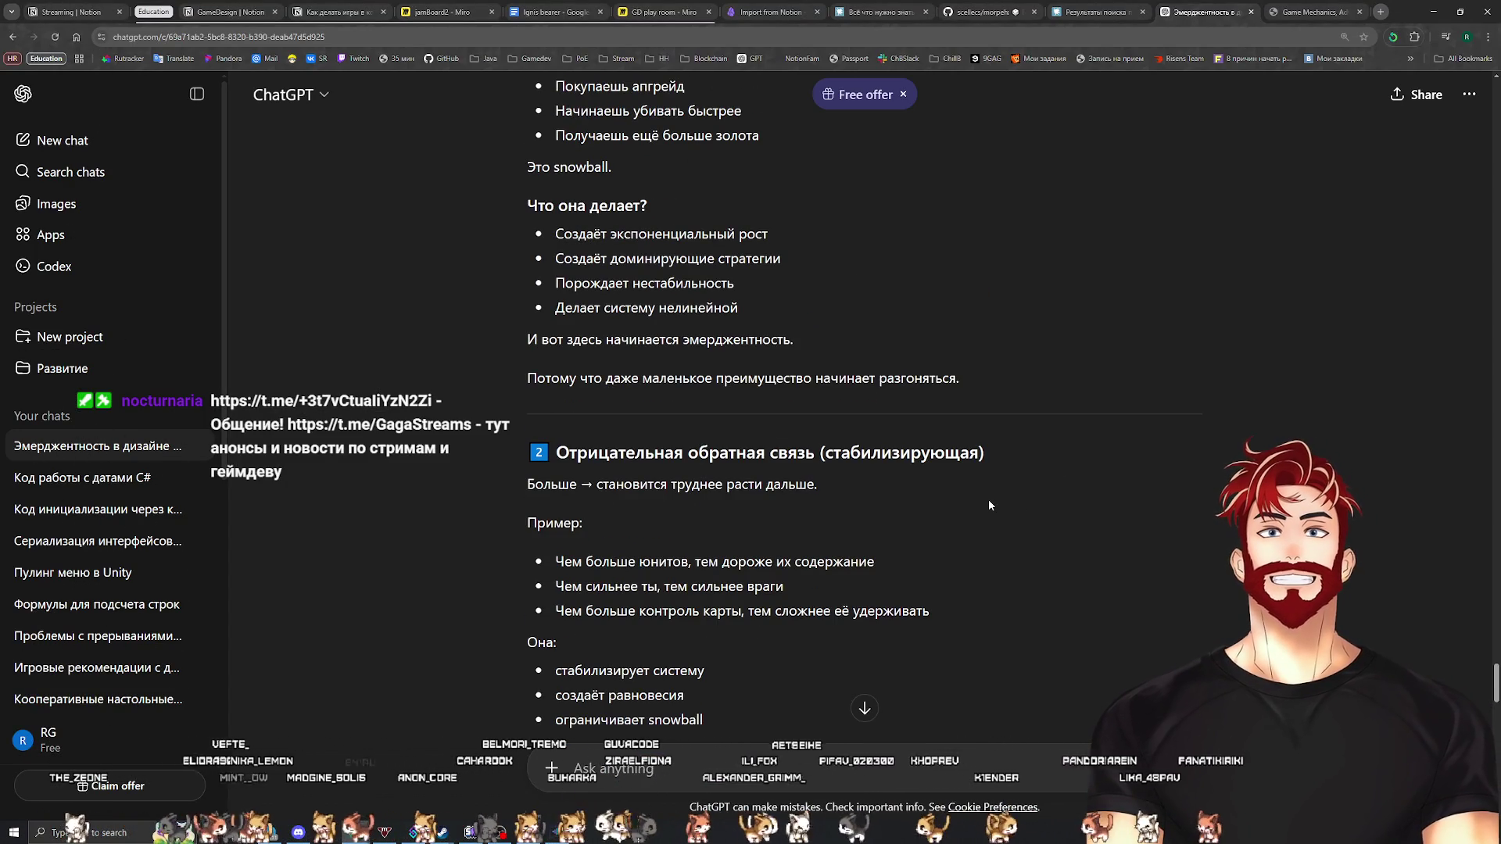
scroll(987, 506, down, 5)
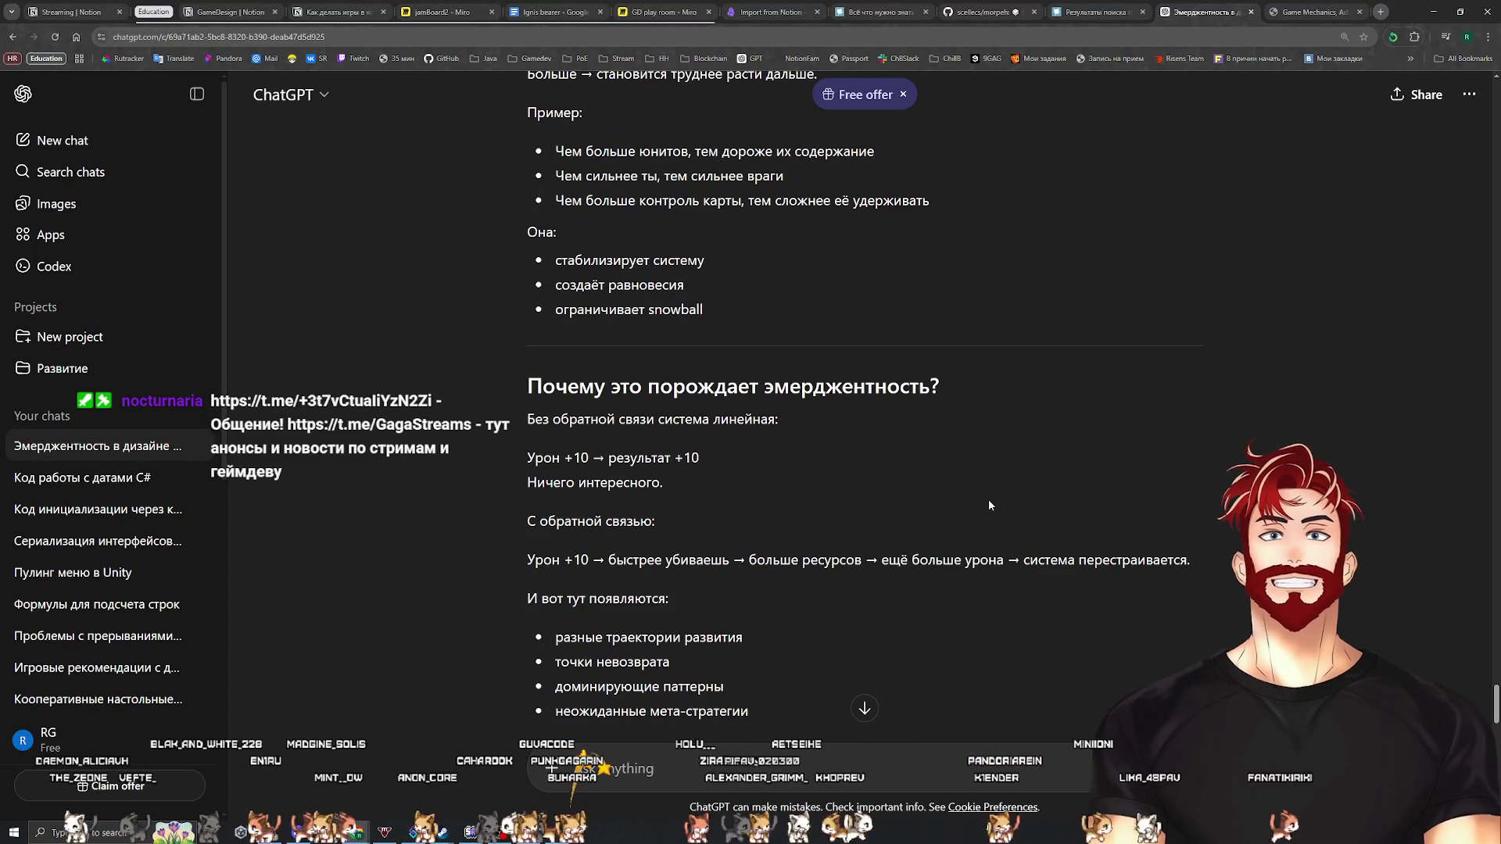
scroll(989, 504, up, 7)
scroll(989, 504, up, 1)
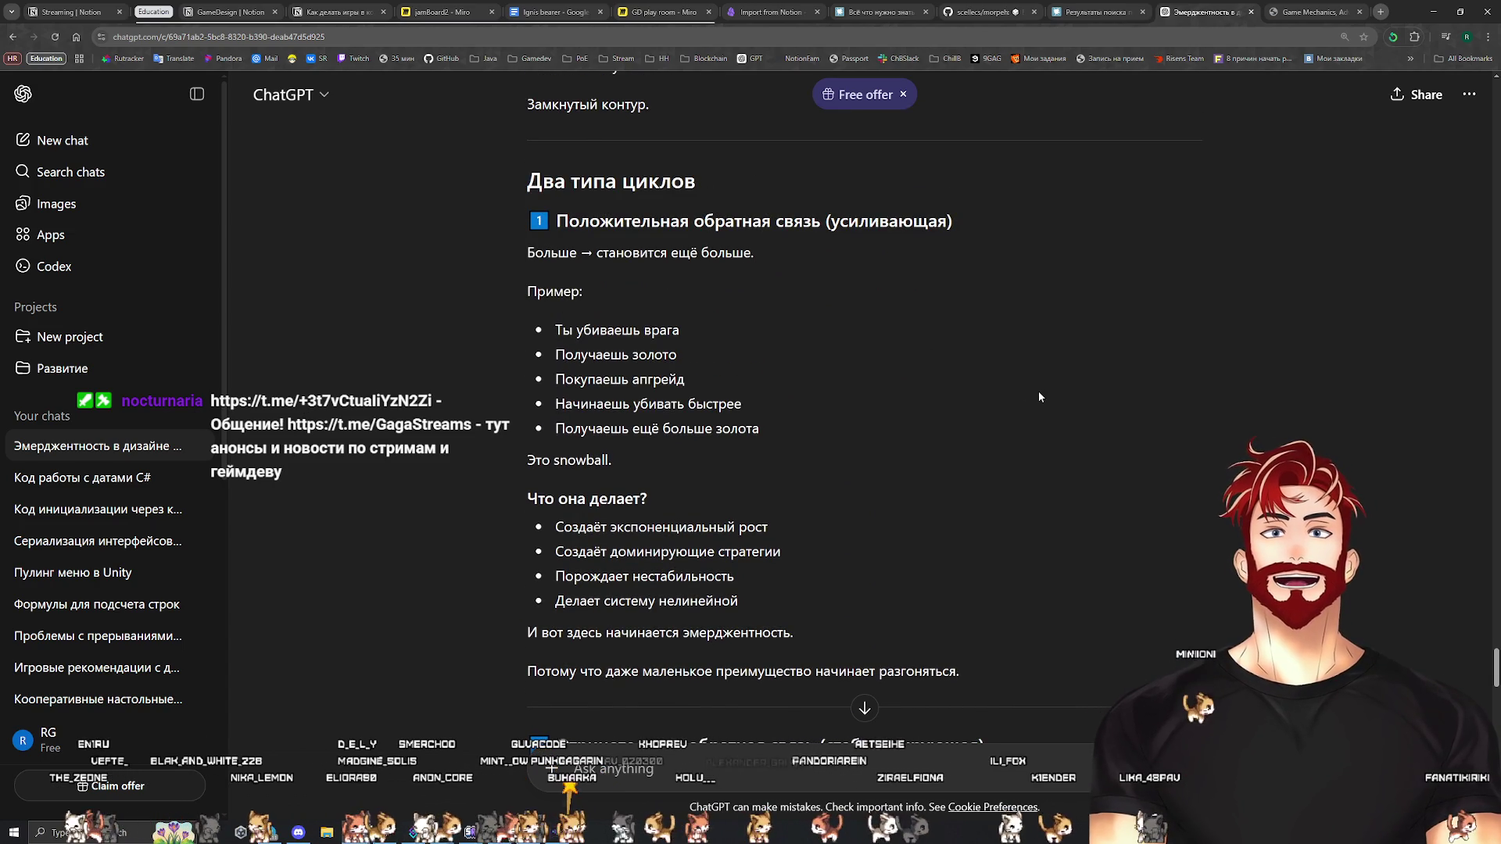
key(alt+Tab)
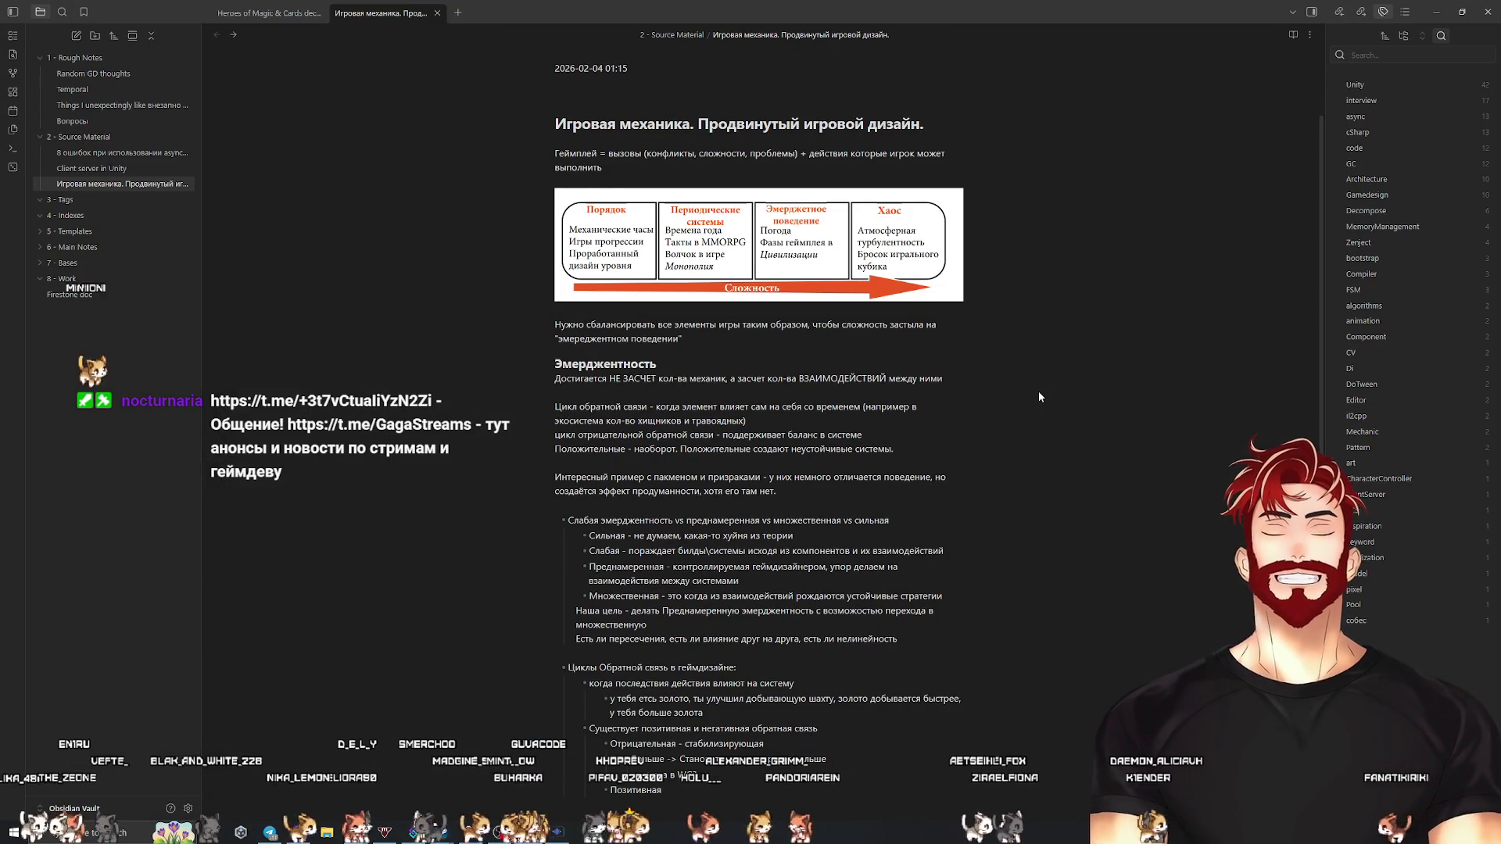
Under Позитивная write 'Больше -> становиться ещё больше (легче)' and add a nested 'snowball' example bullet
scroll(1038, 391, down, 2)
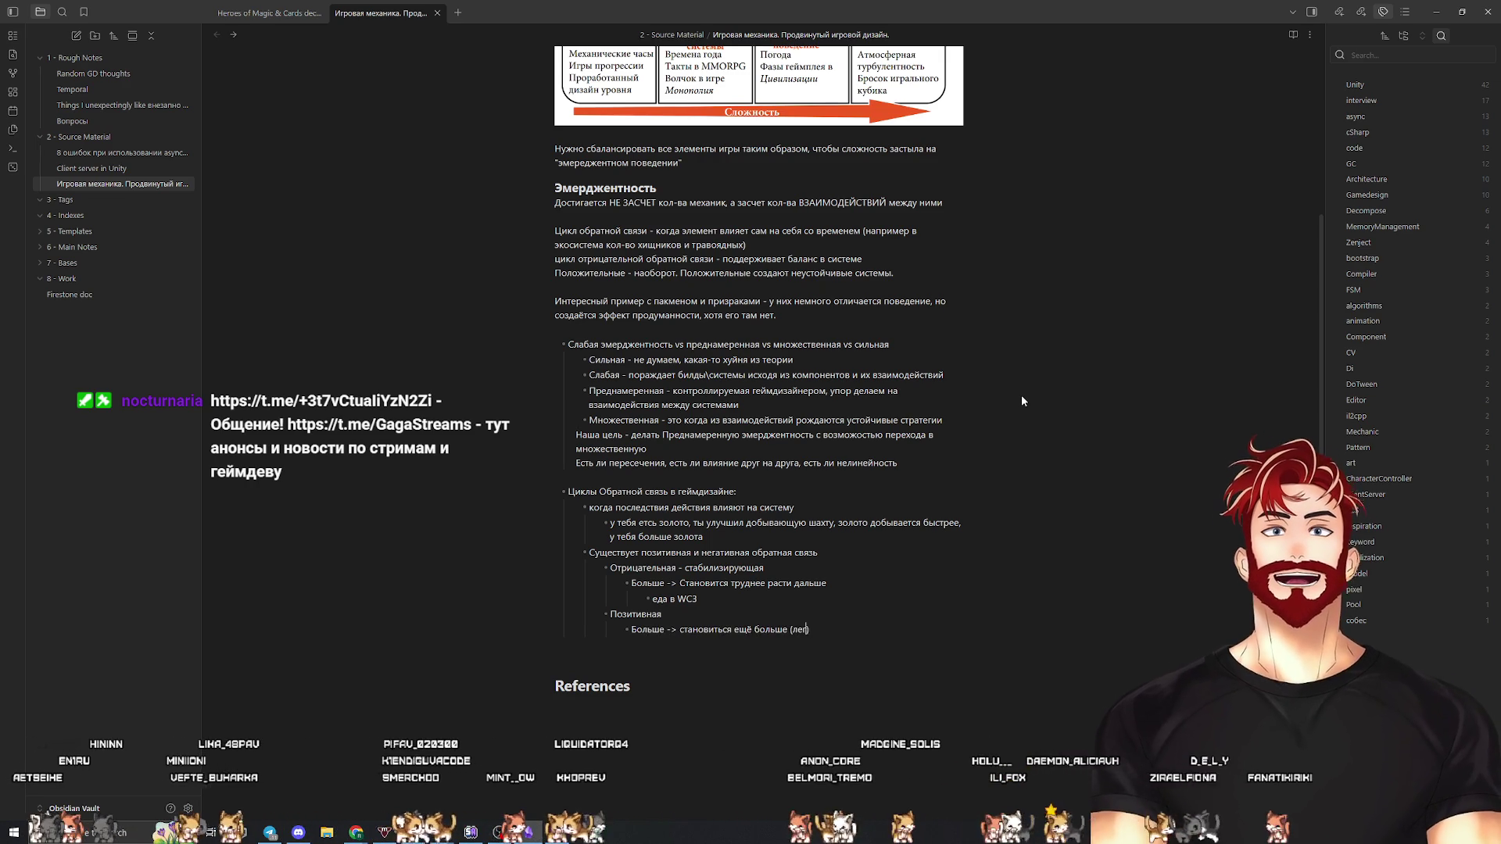
key(alt+Tab)
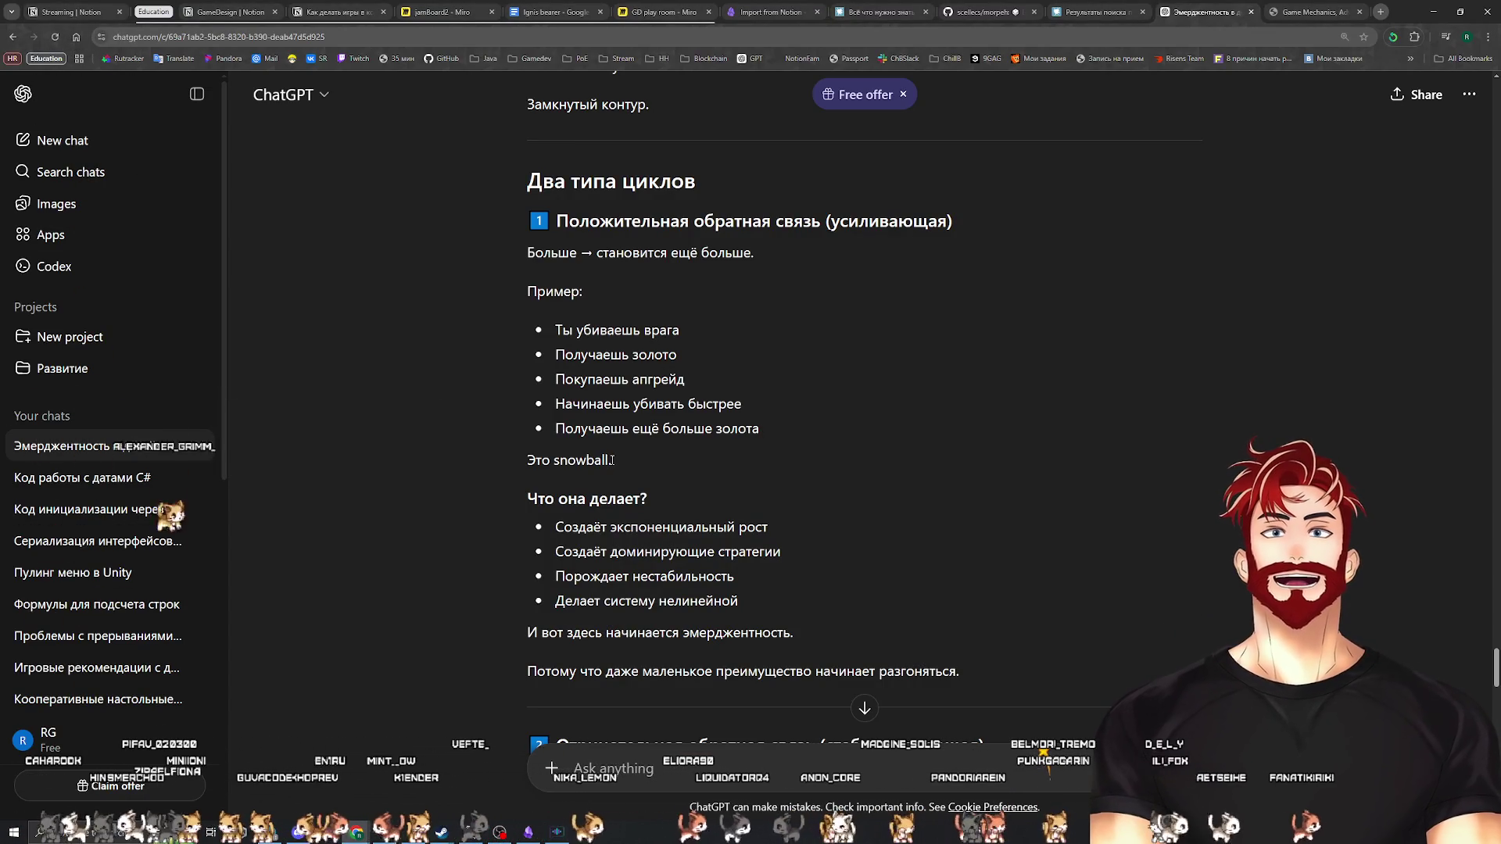
key(alt+Tab)
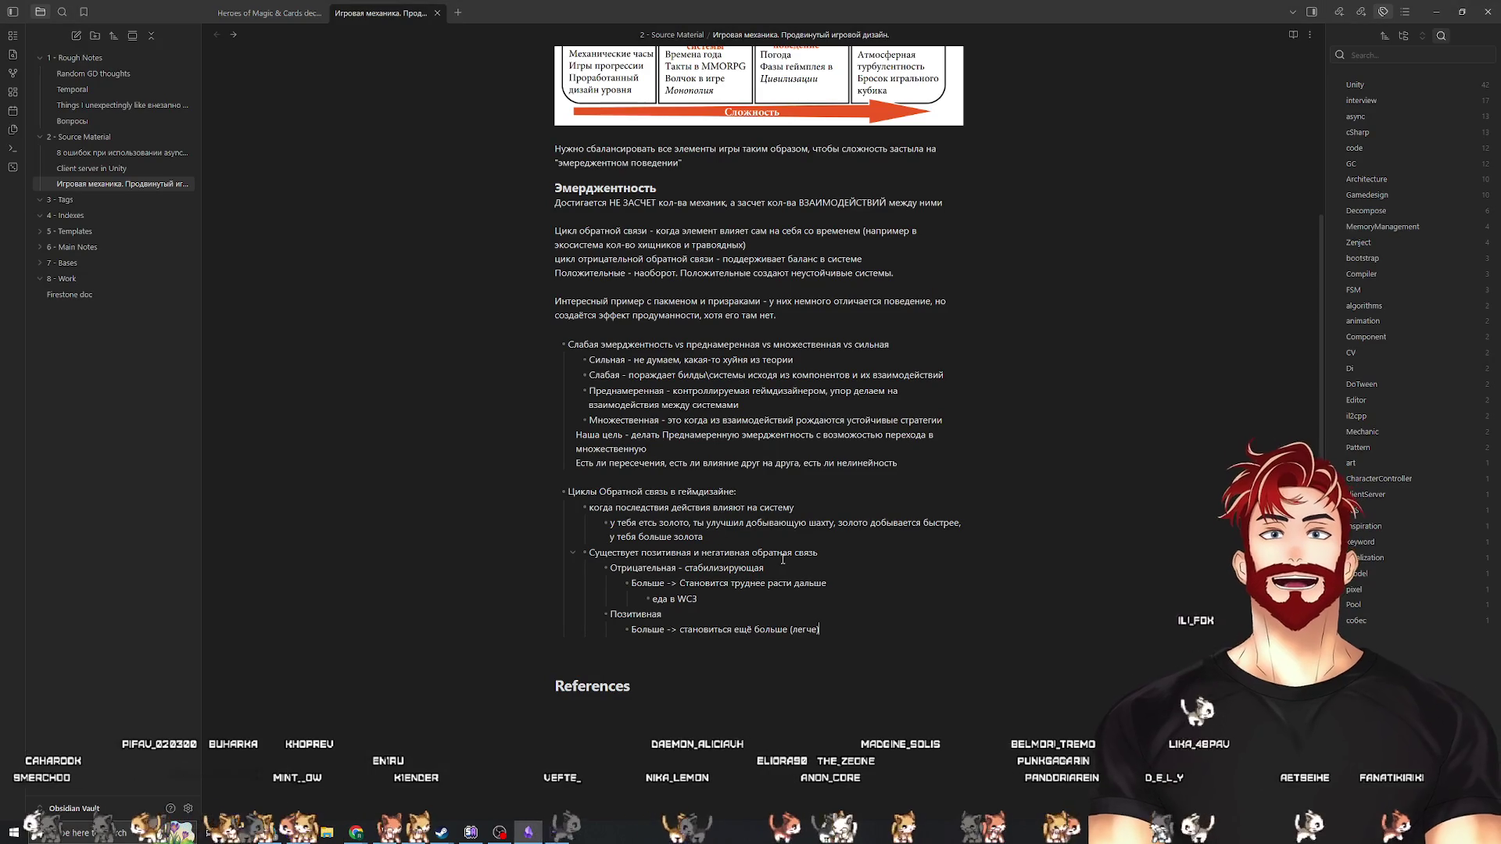
key(Return)
key(Tab)
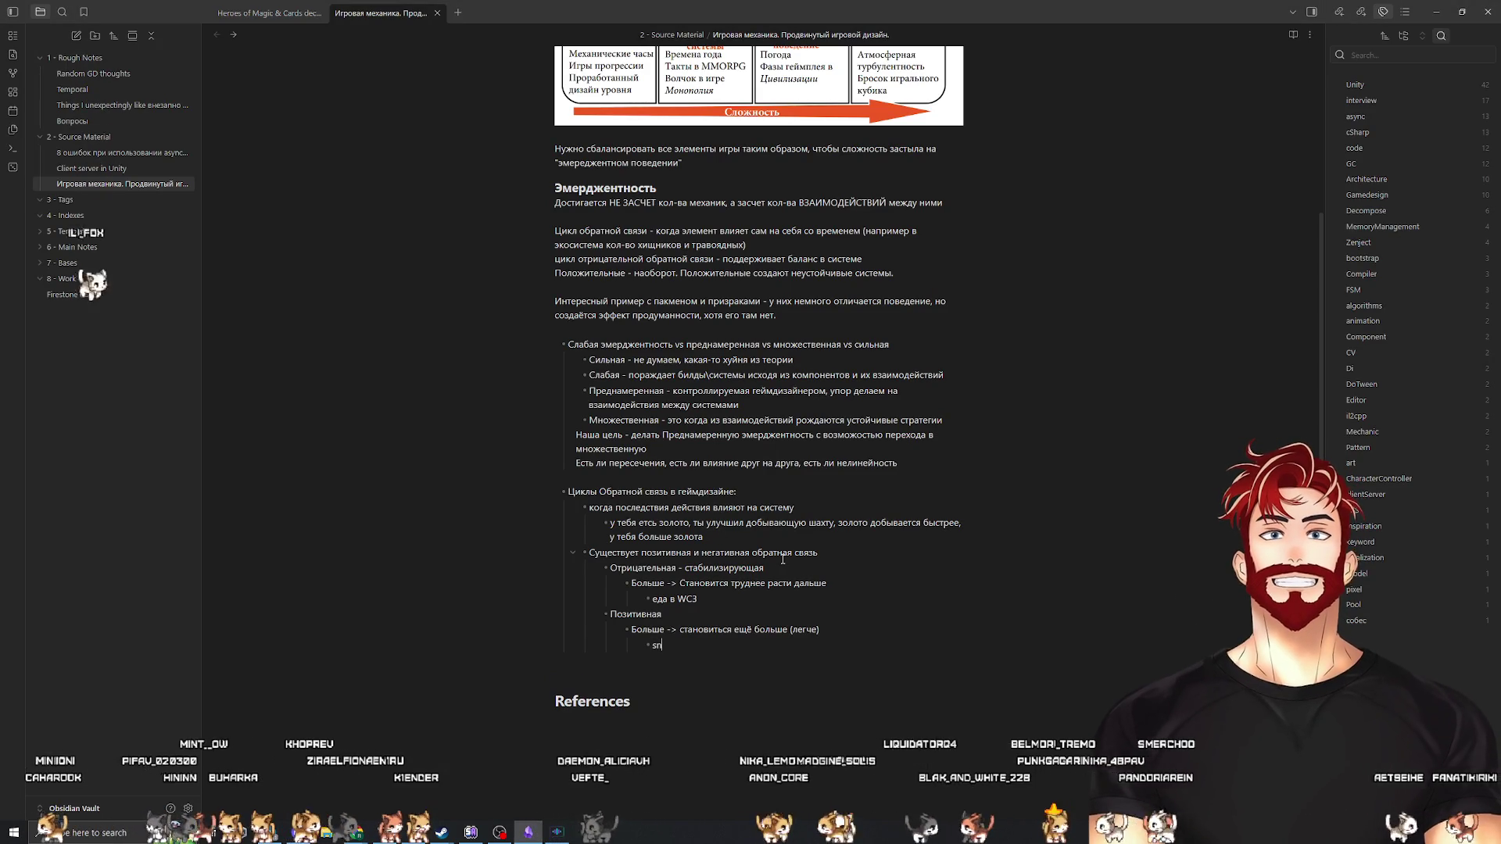
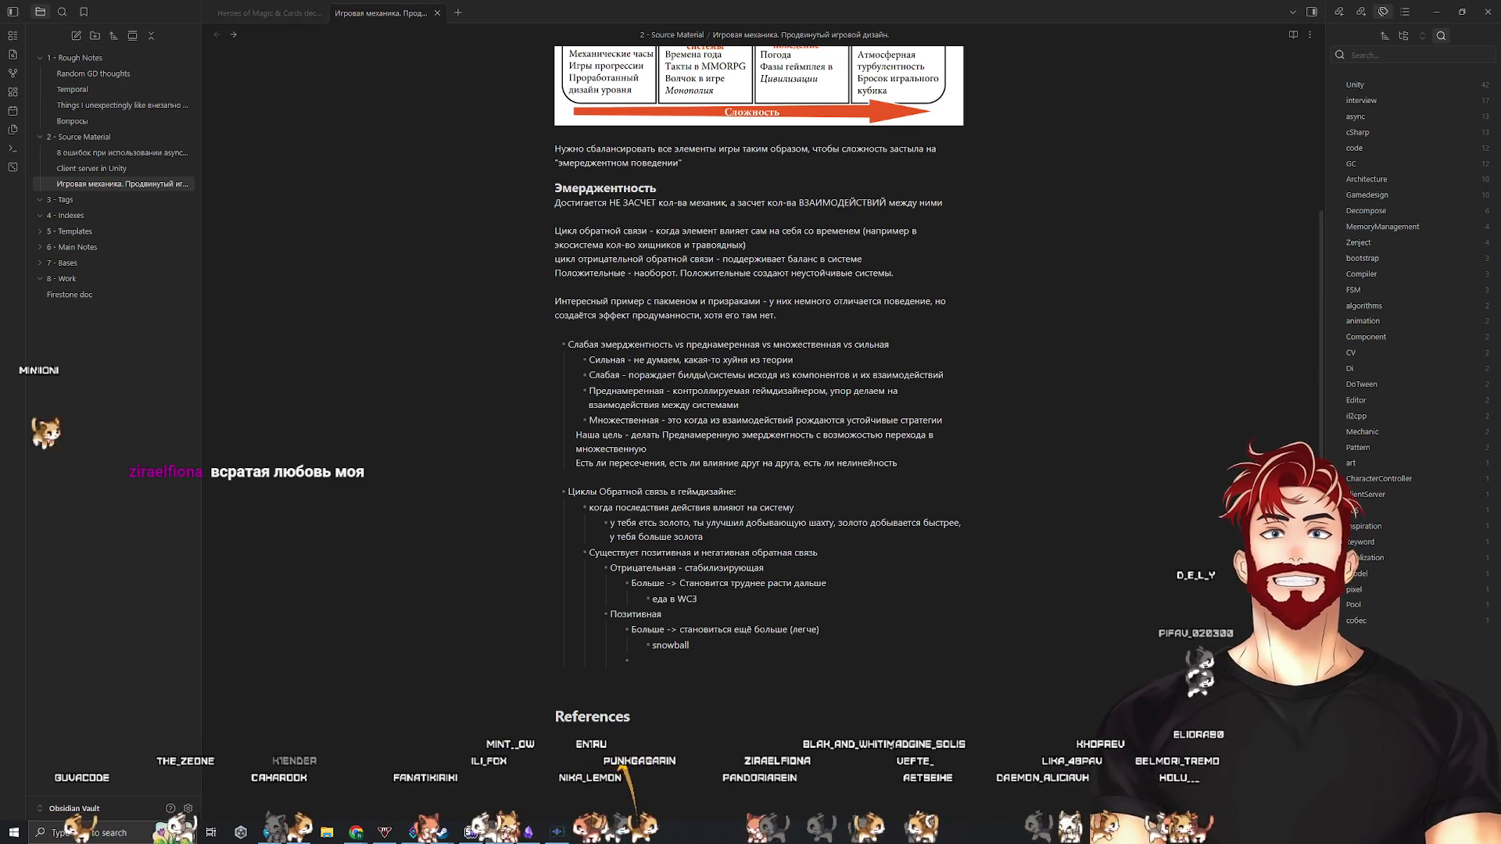
Place the cursor on the empty bullet under snowball, then bring up the ChatGPT chat on positive feedback loops
click(767, 658)
key(alt+Tab)
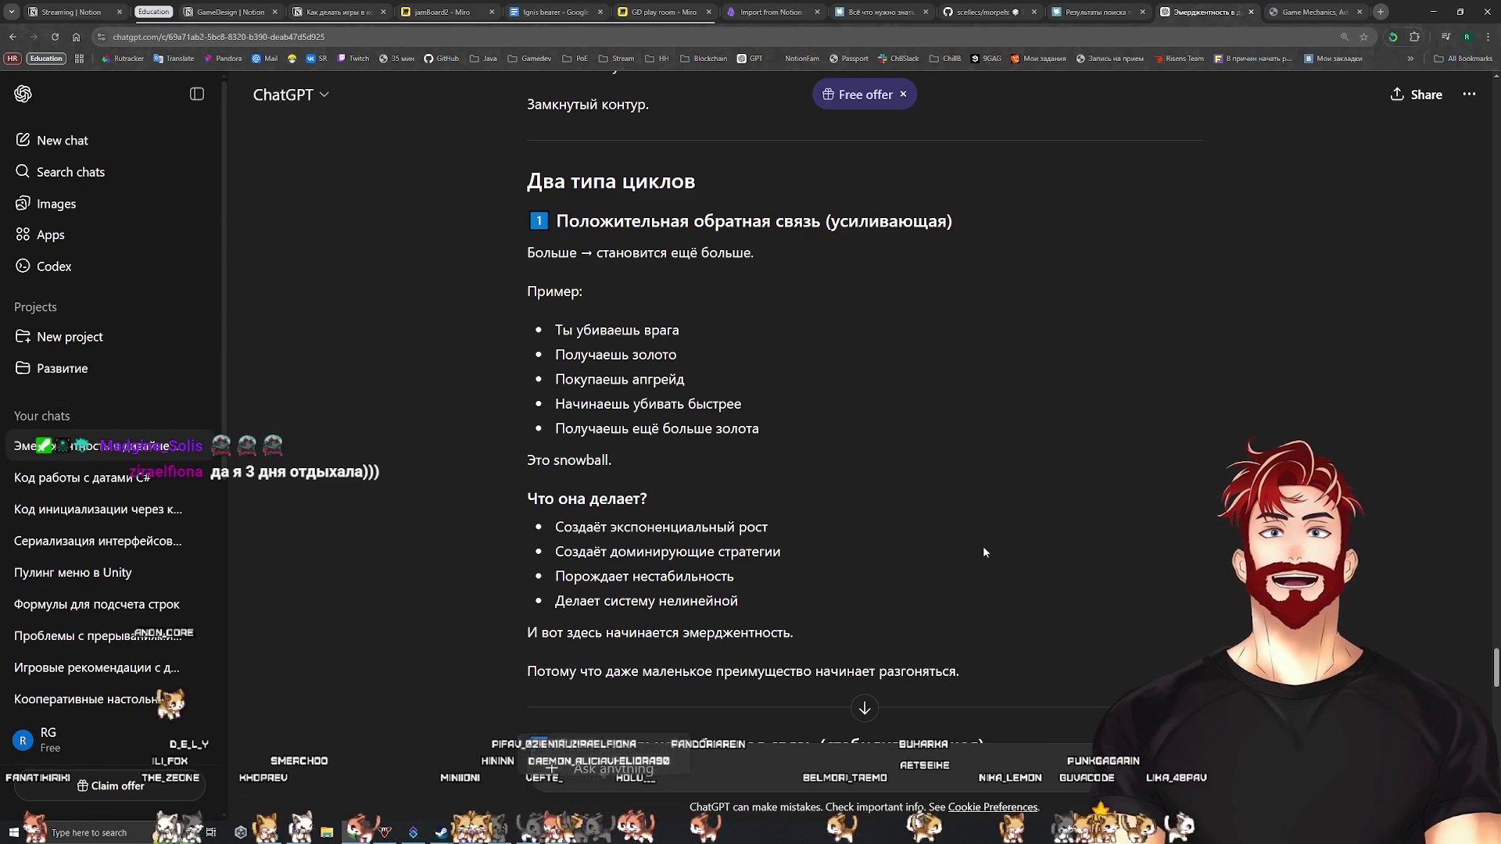
scroll(983, 551, down, 2)
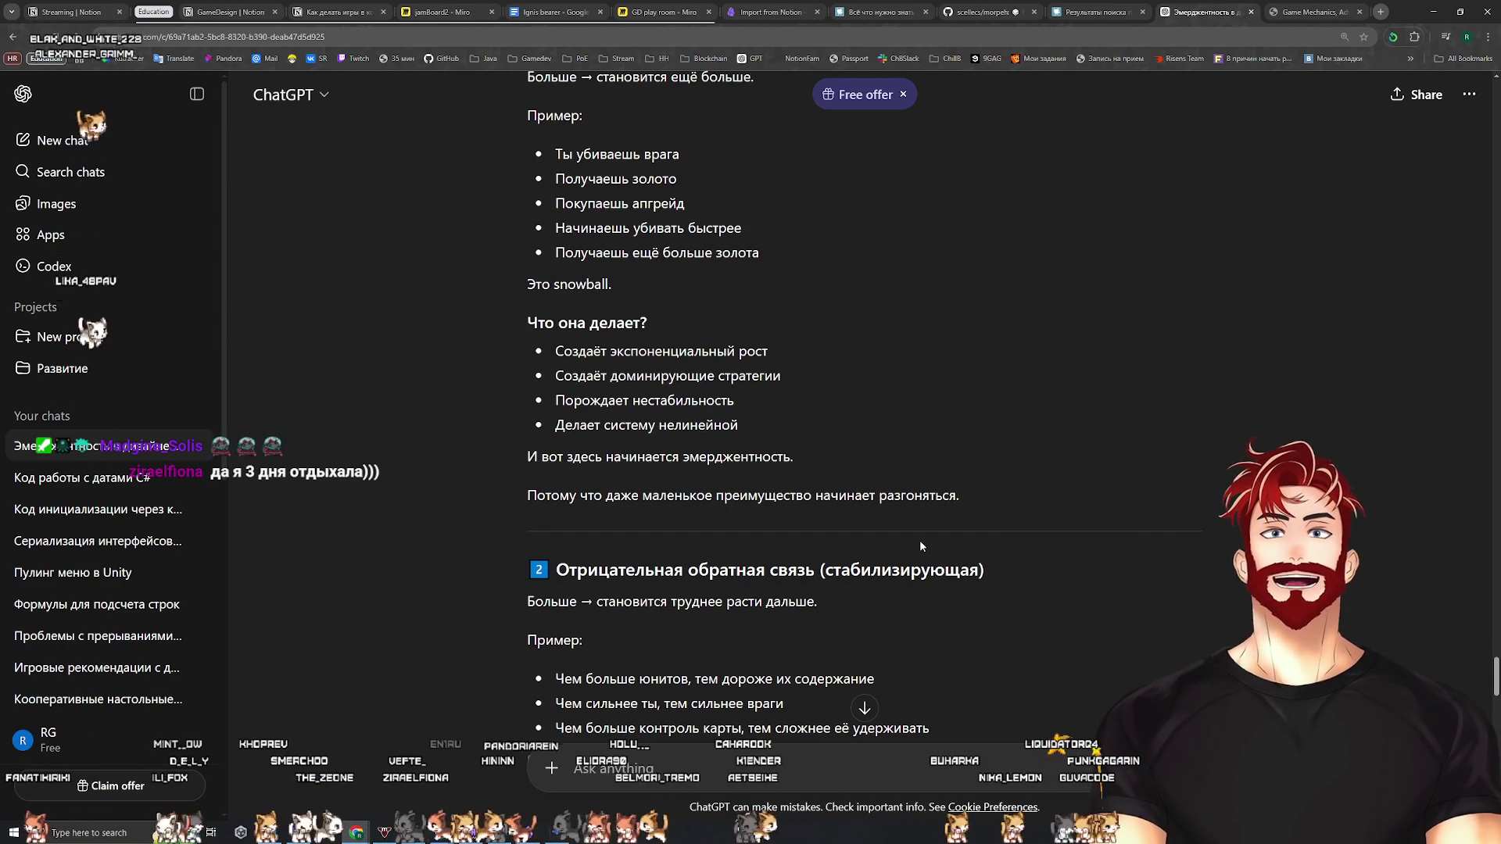
scroll(919, 545, down, 1)
scroll(919, 545, down, 2)
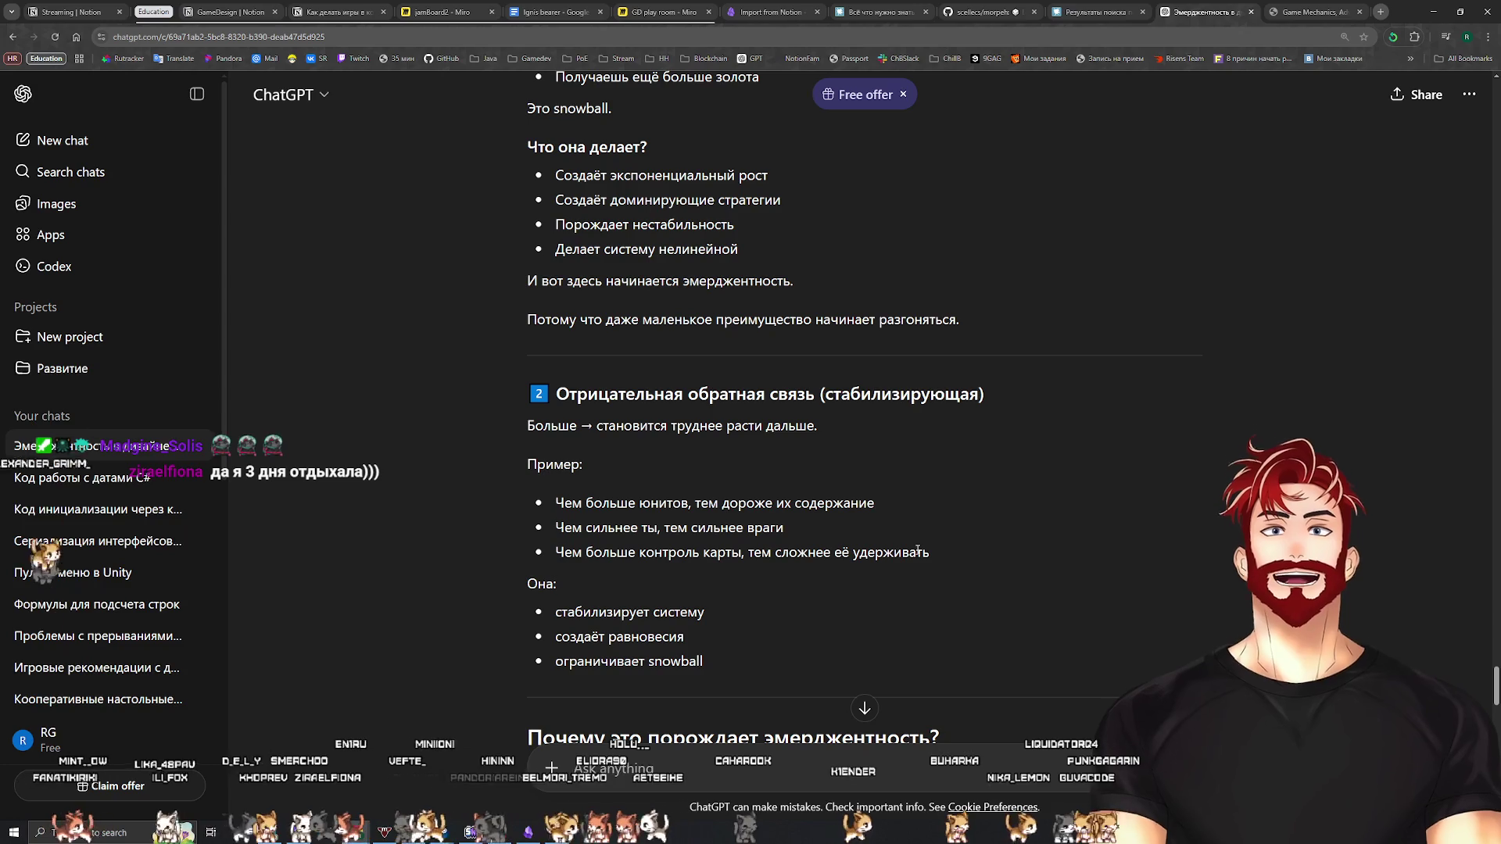
drag(898, 508, 562, 506)
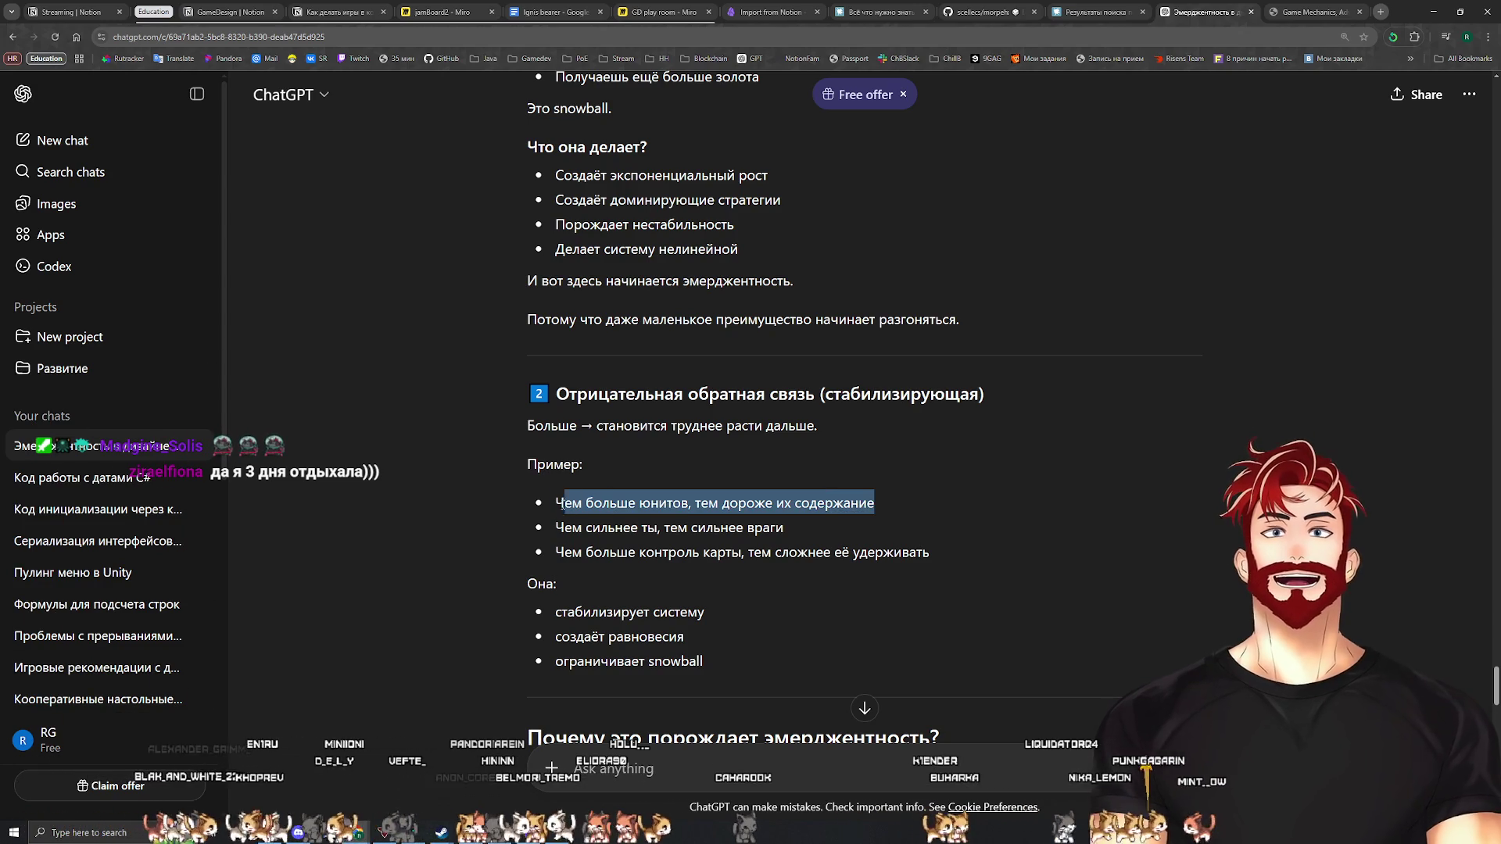
drag(798, 530, 555, 528)
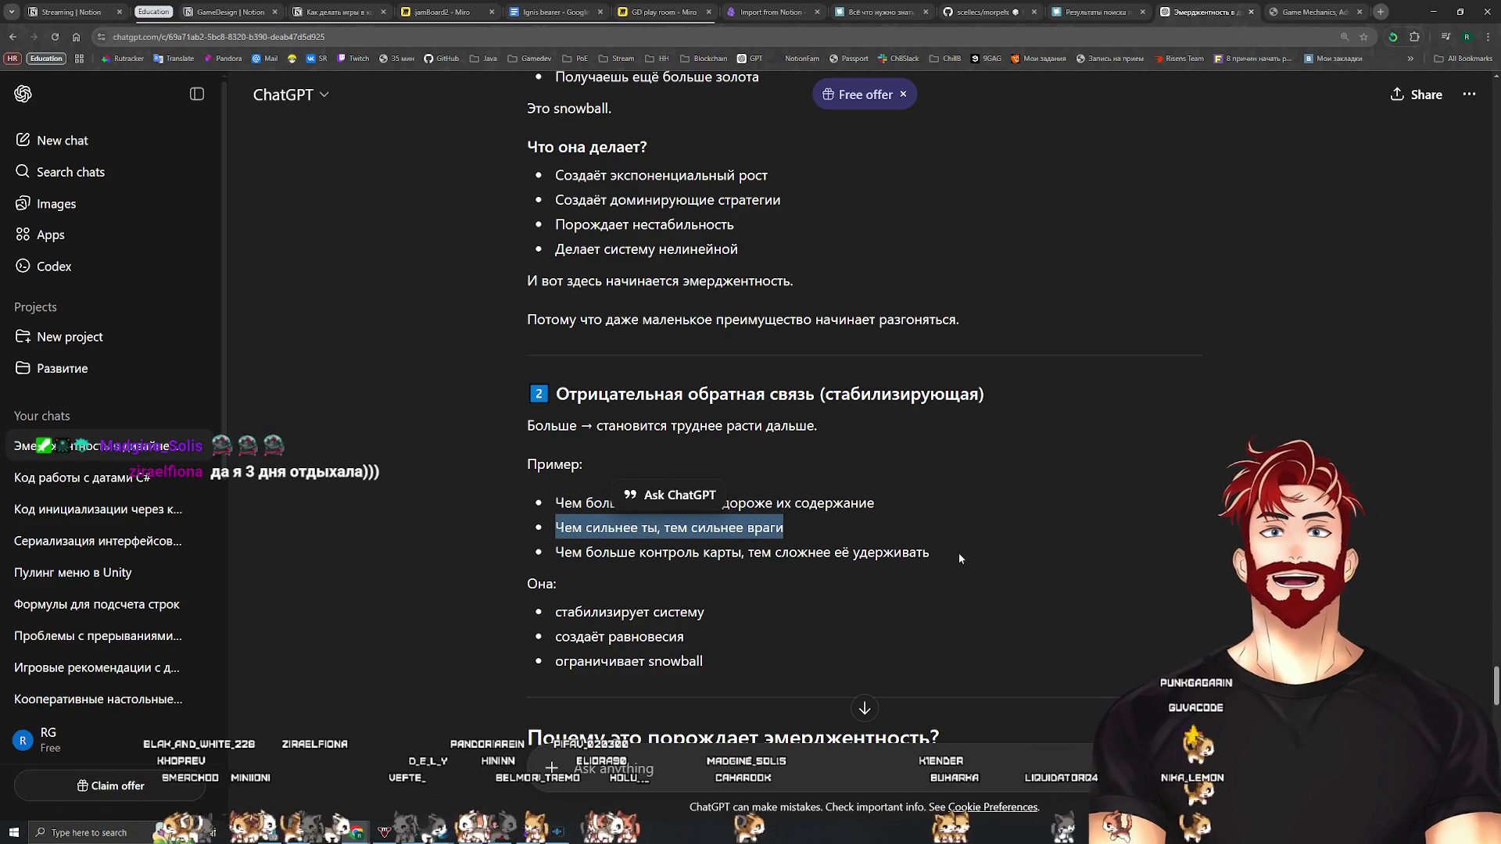
drag(959, 552, 585, 550)
triple_click(594, 545)
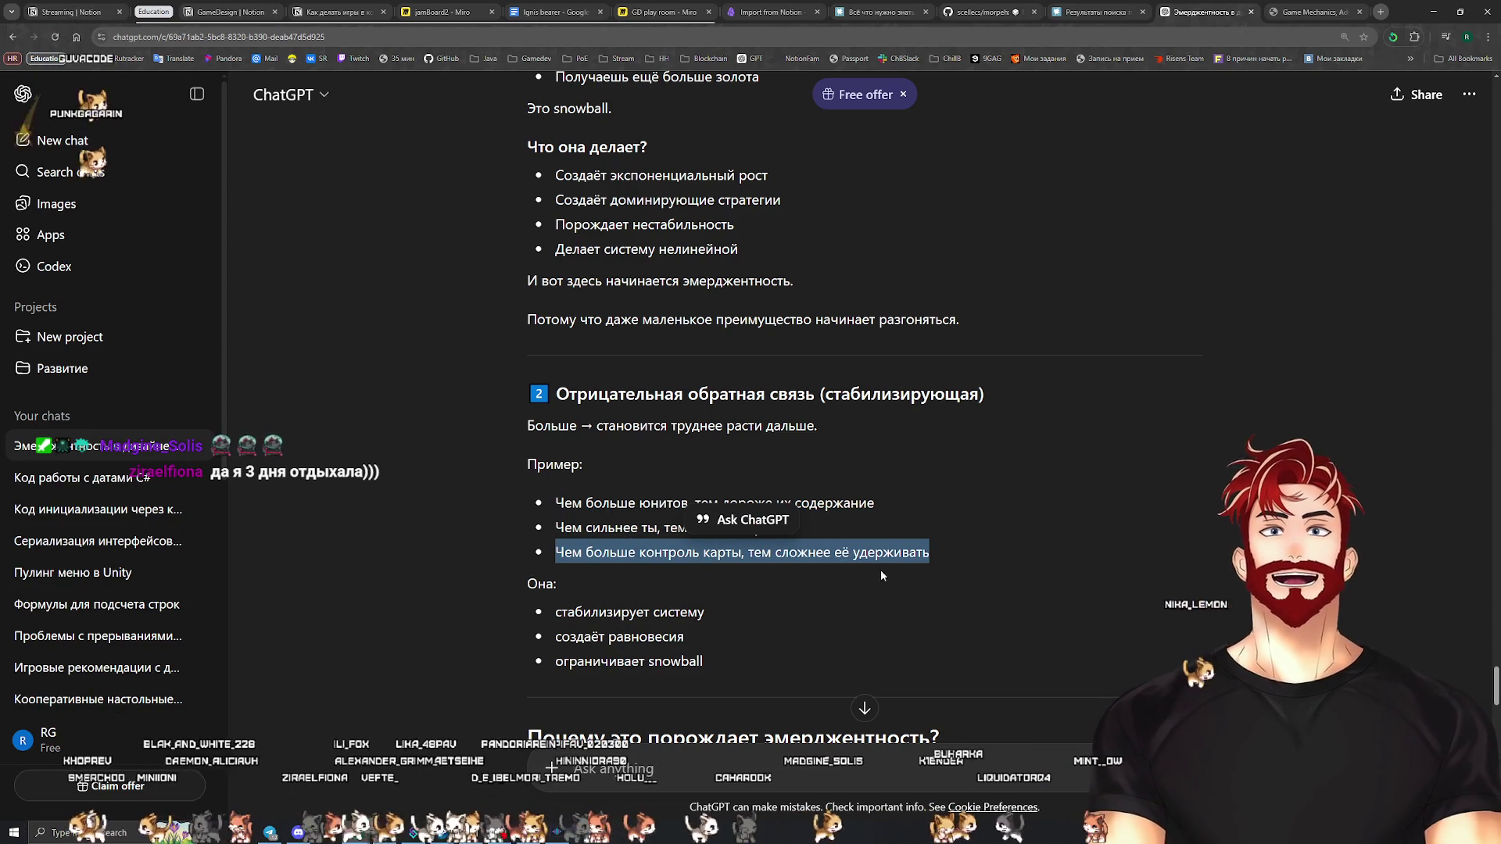
drag(704, 613, 555, 613)
drag(684, 637, 555, 637)
triple_click(763, 658)
scroll(785, 650, down, 5)
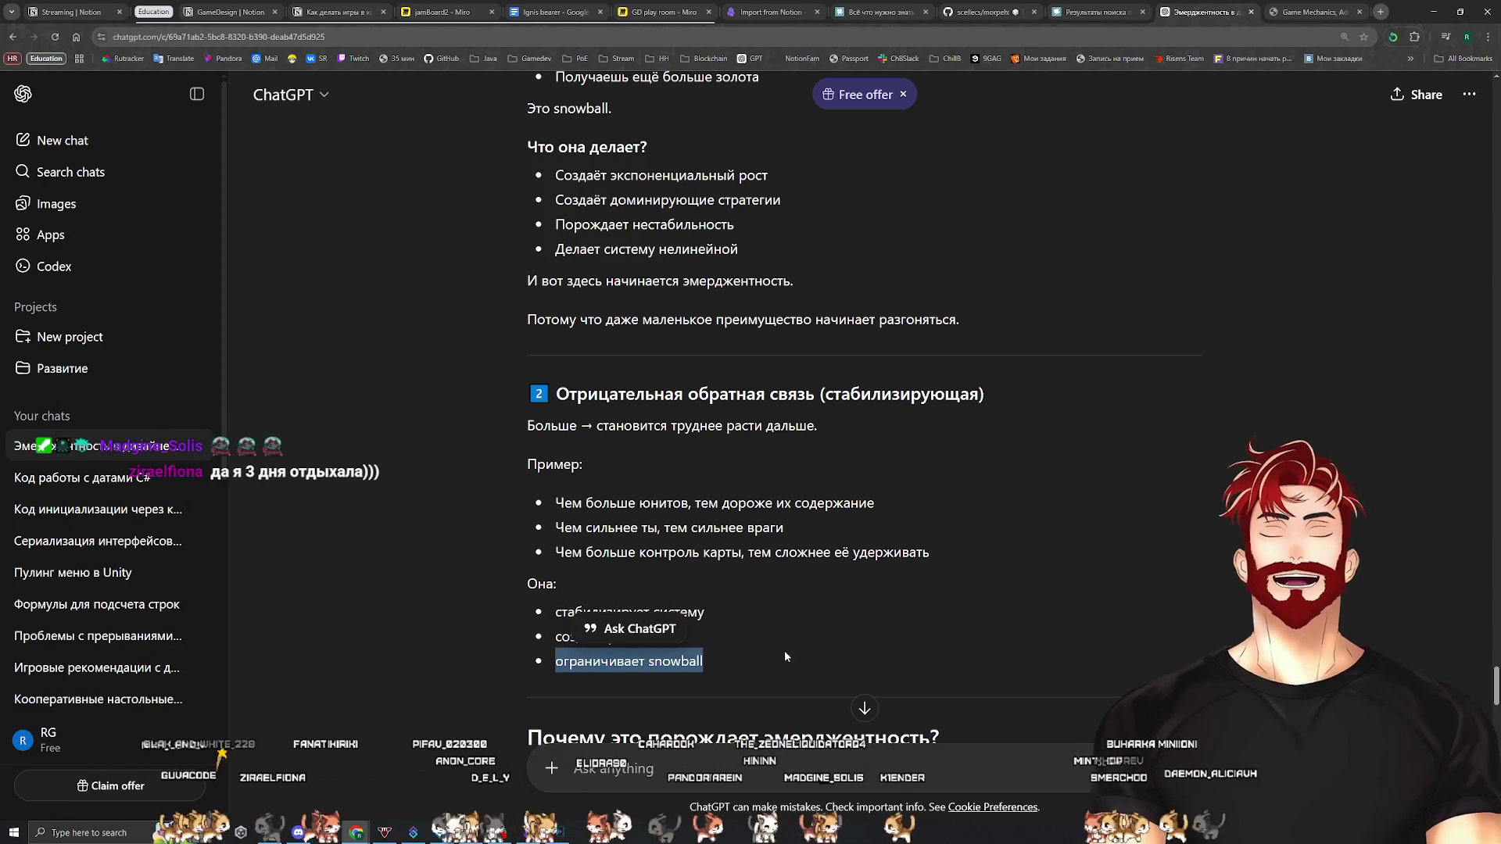
click(781, 523)
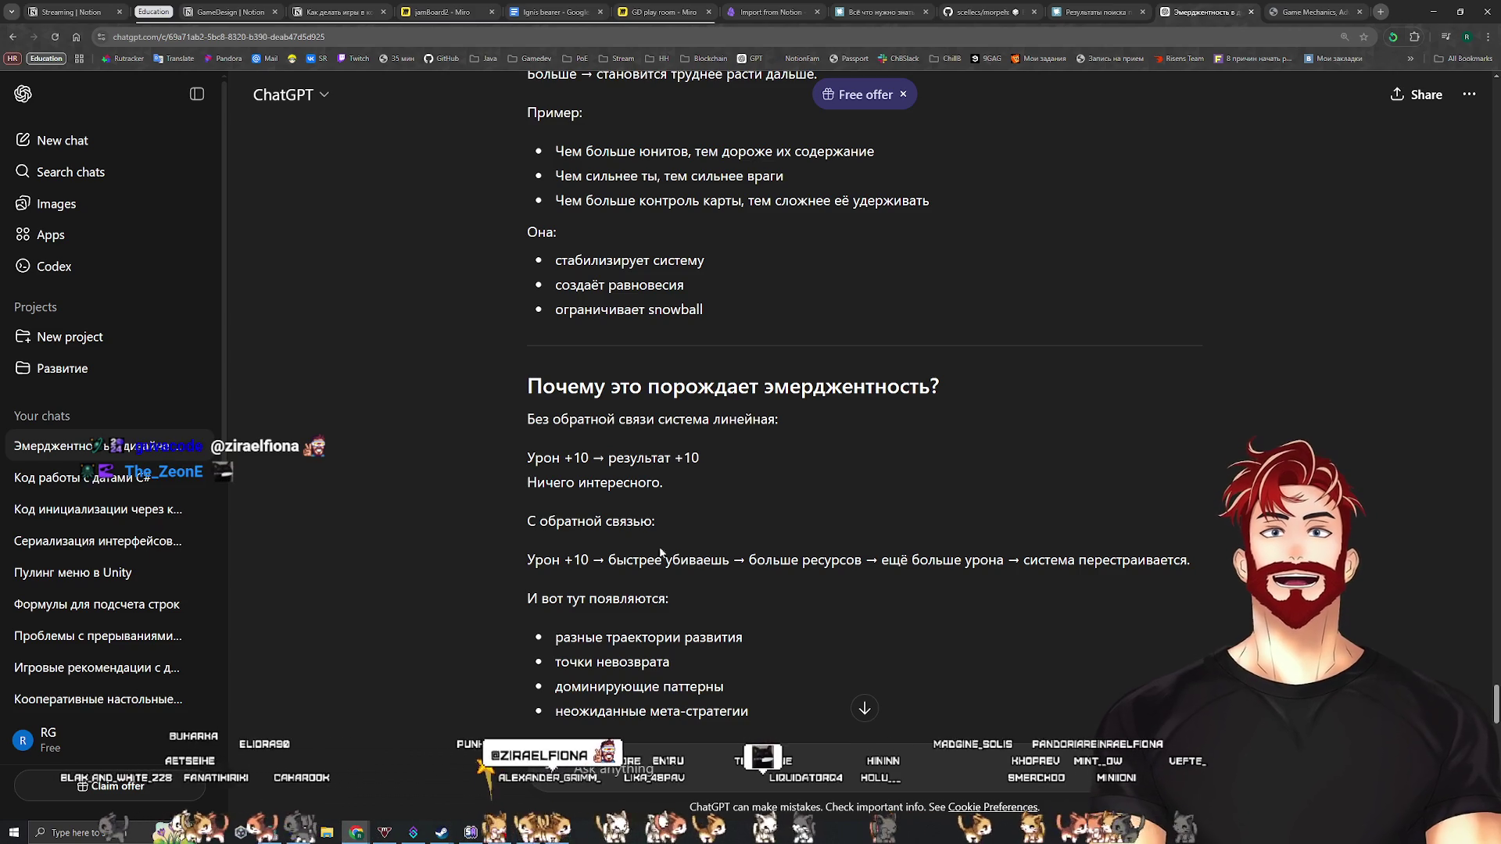
mouse_move(608, 560)
mouse_down()
mouse_move(1052, 563)
mouse_move(1124, 588)
mouse_up()
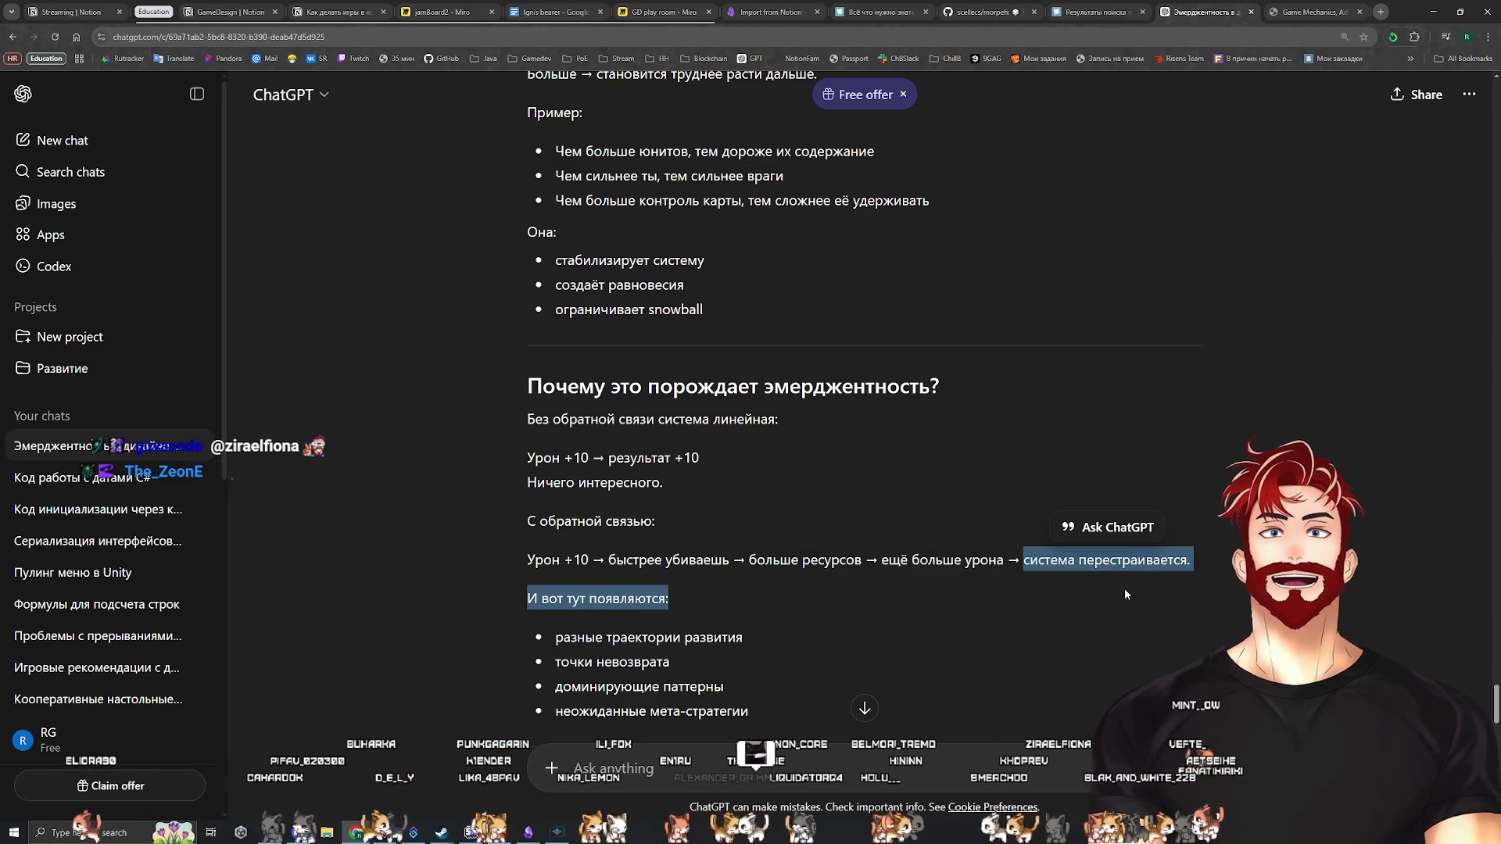
click(724, 600)
scroll(724, 603, down, 2)
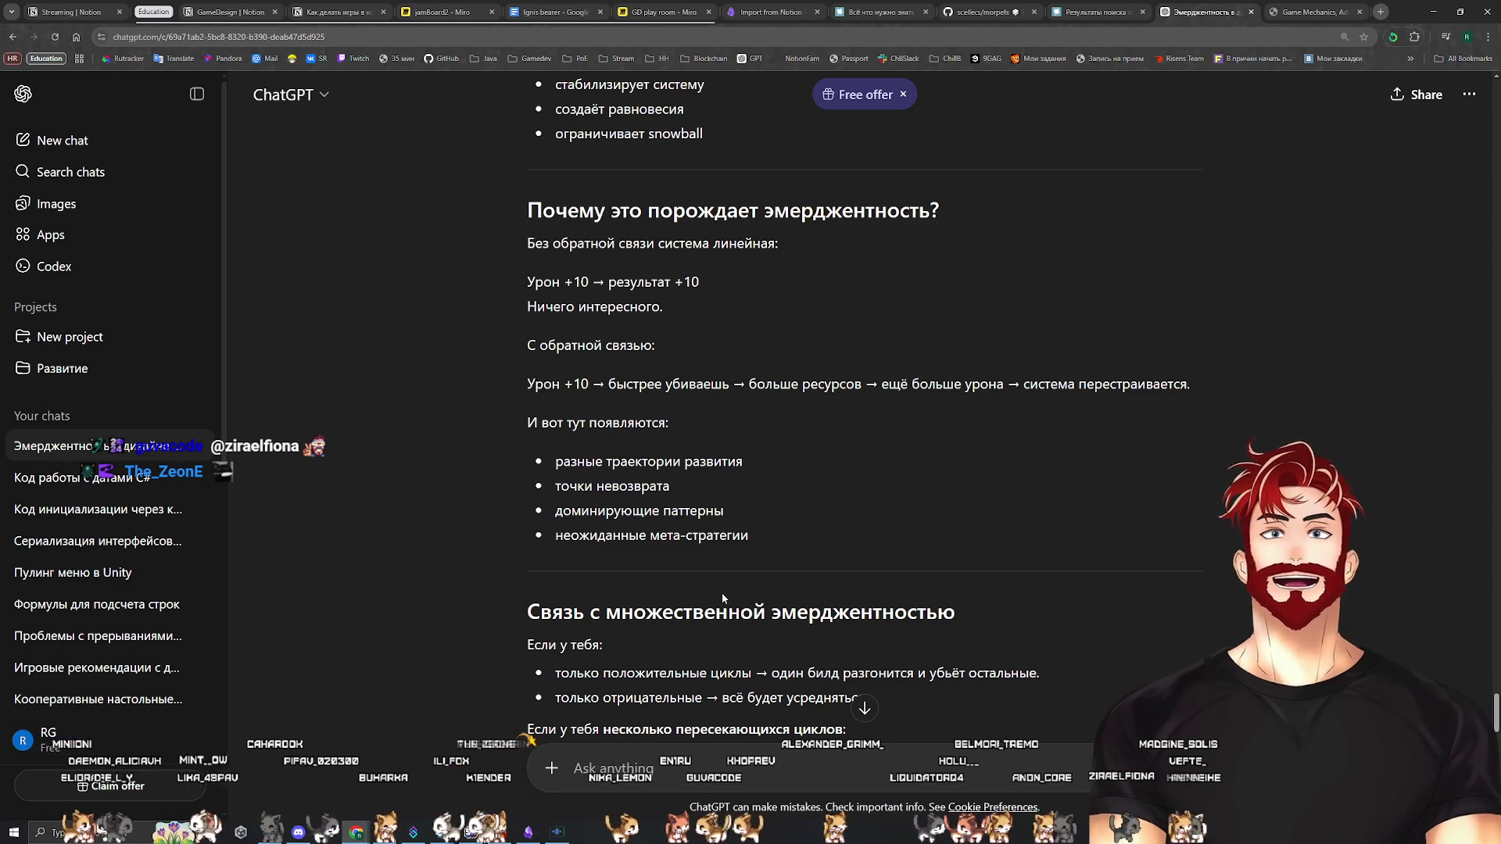
scroll(735, 579, down, 2)
scroll(733, 572, down, 2)
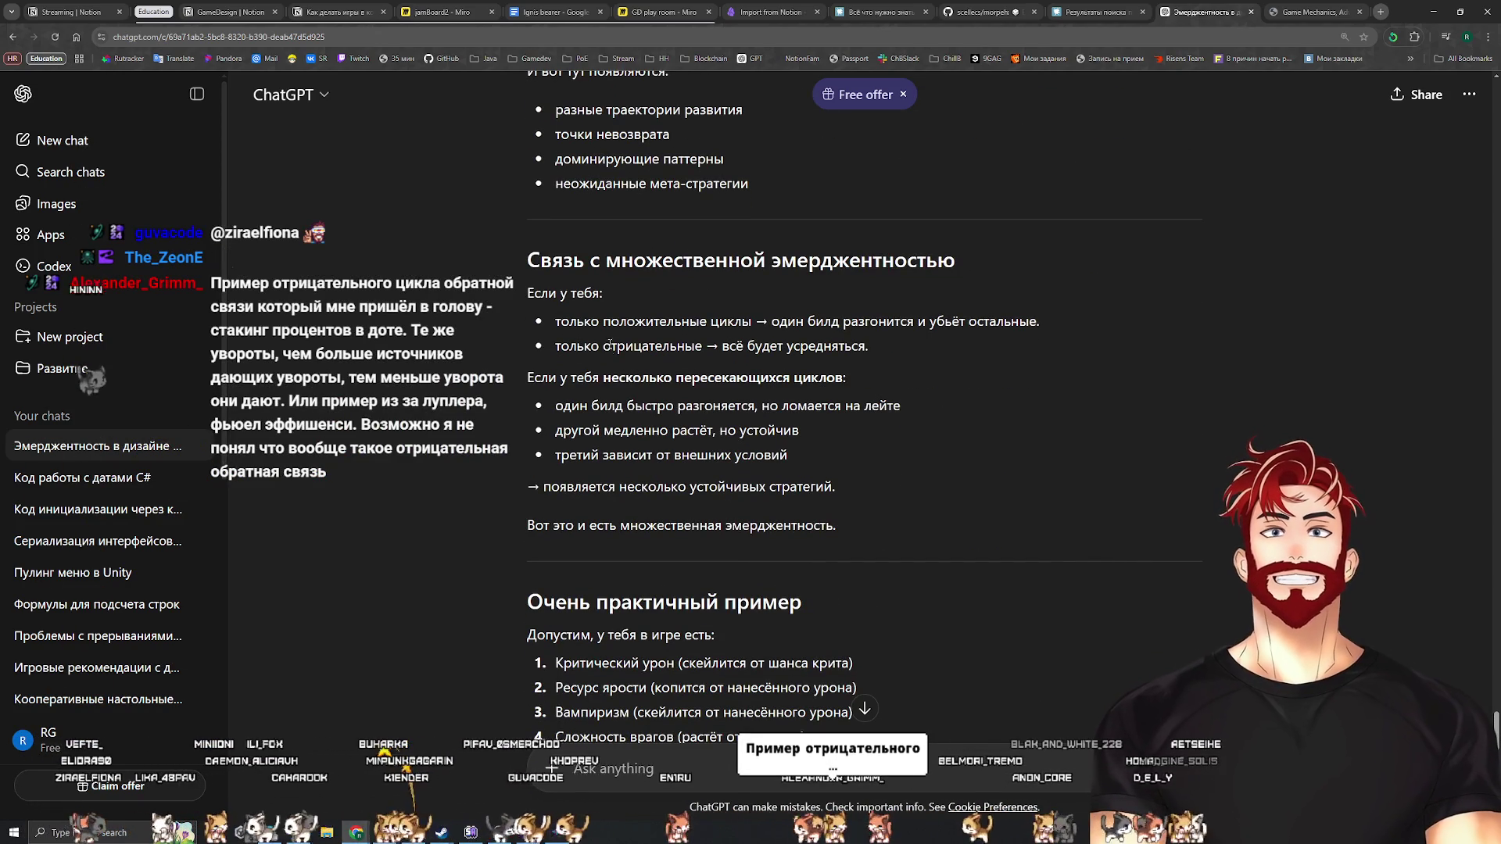
drag(606, 294, 498, 255)
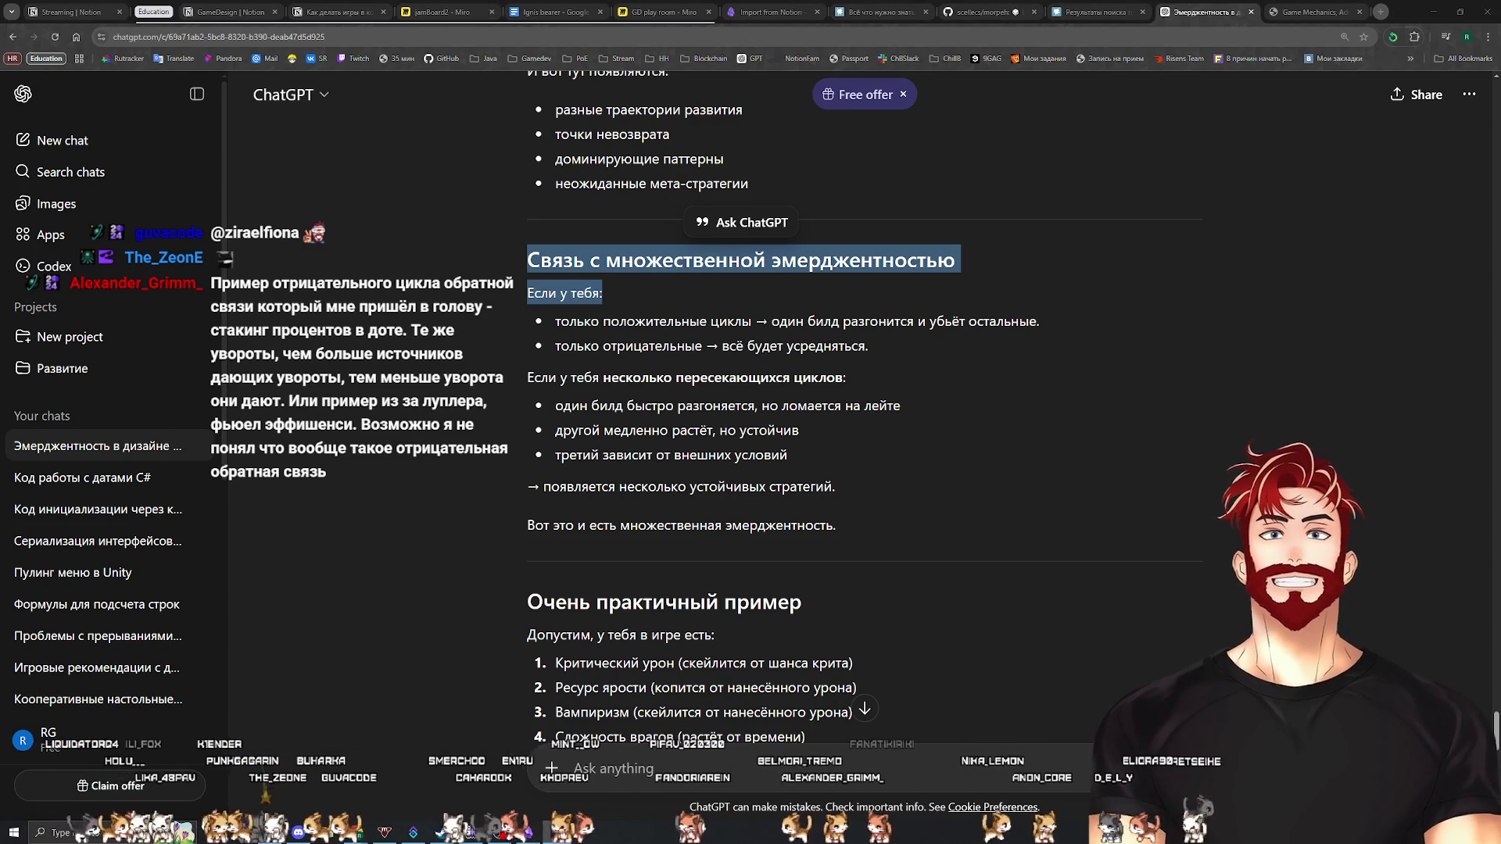
key(alt+Tab)
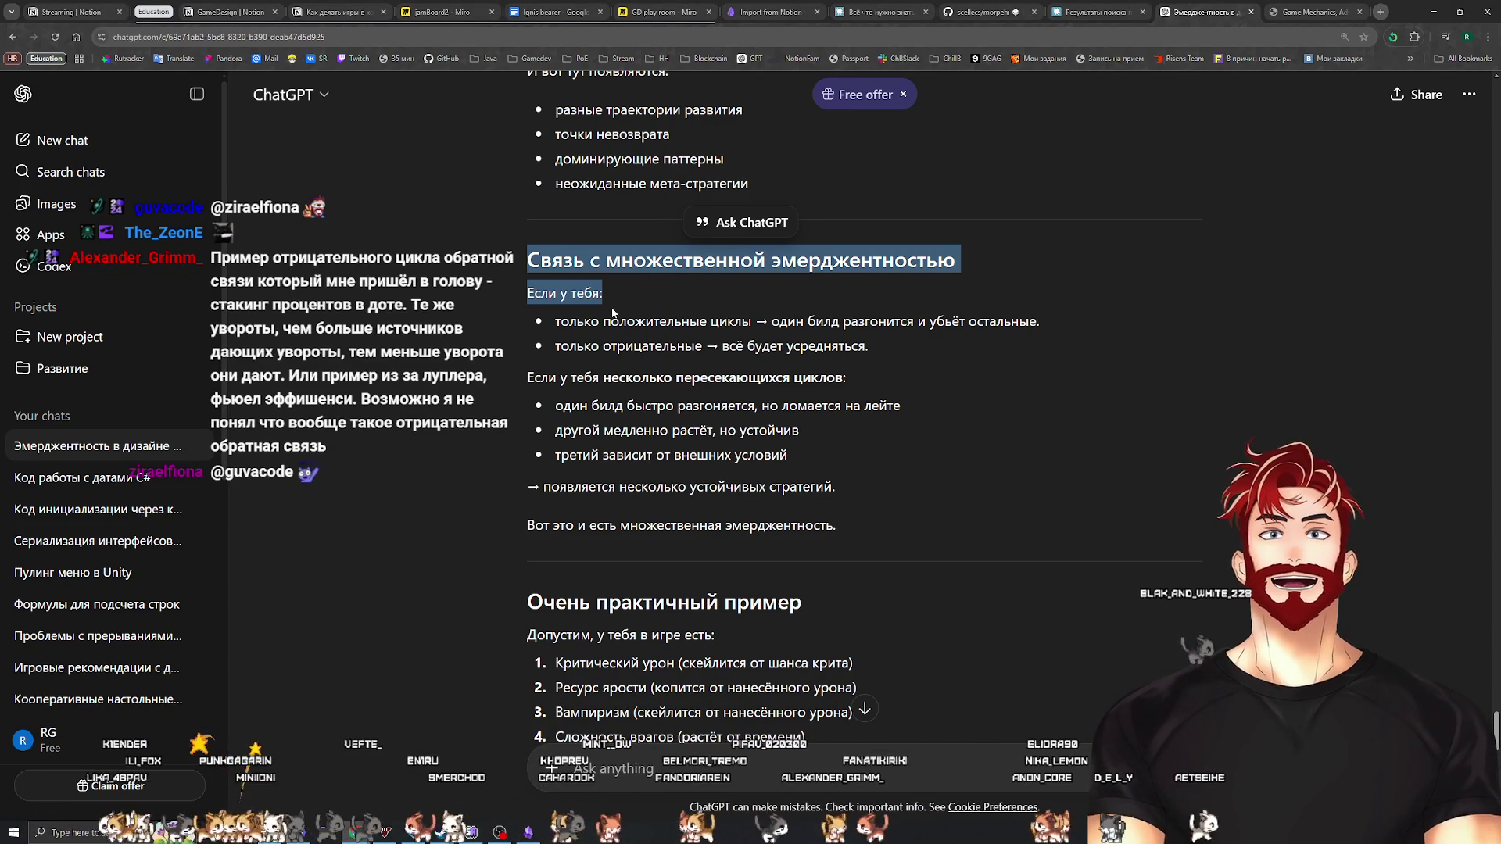
click(644, 305)
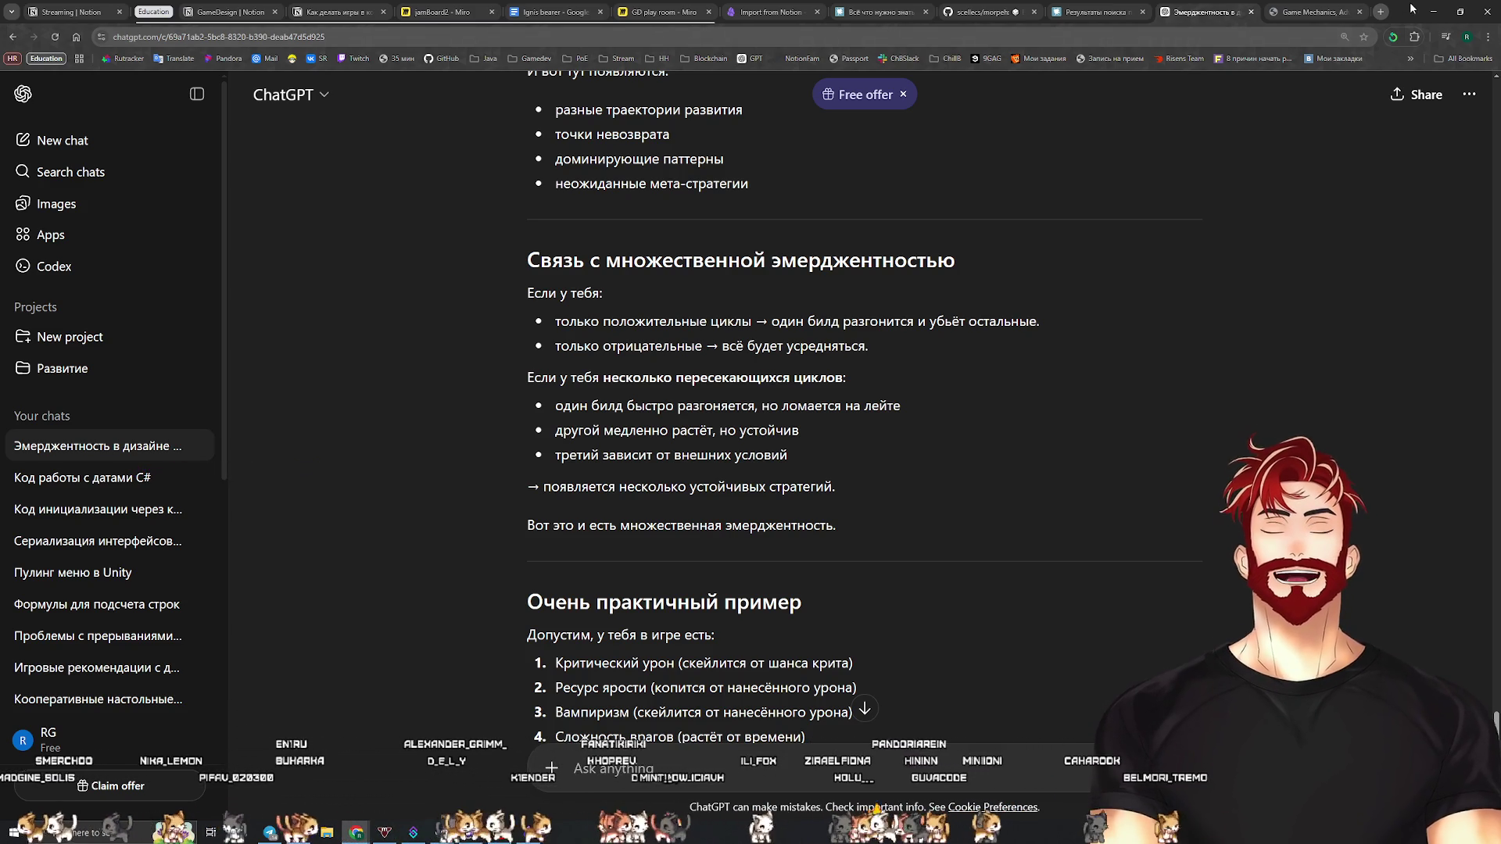
click(1433, 11)
click(1431, 12)
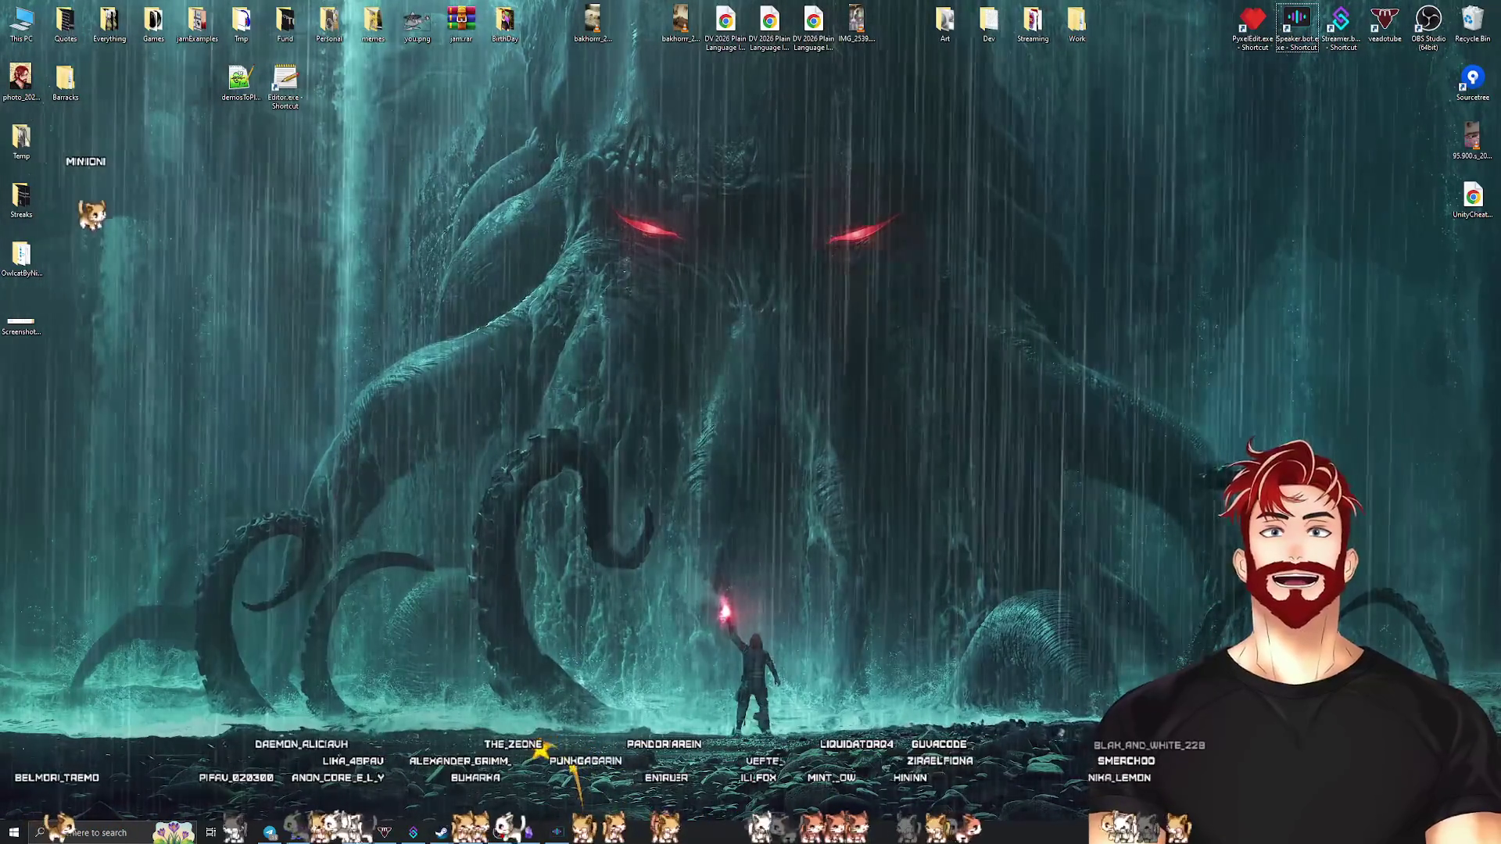
click(375, 750)
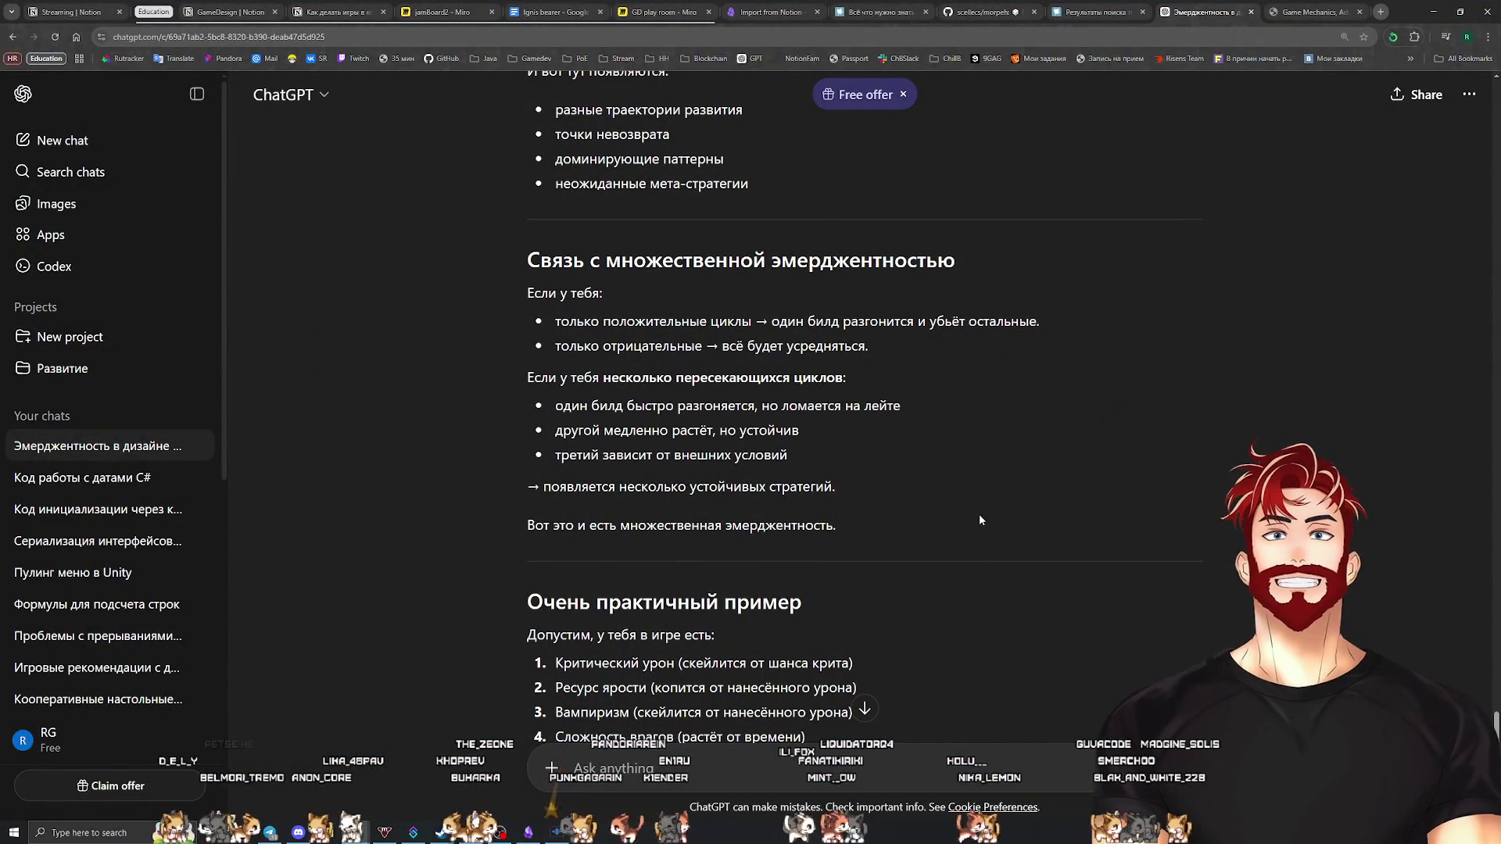
scroll(833, 473, down, 1)
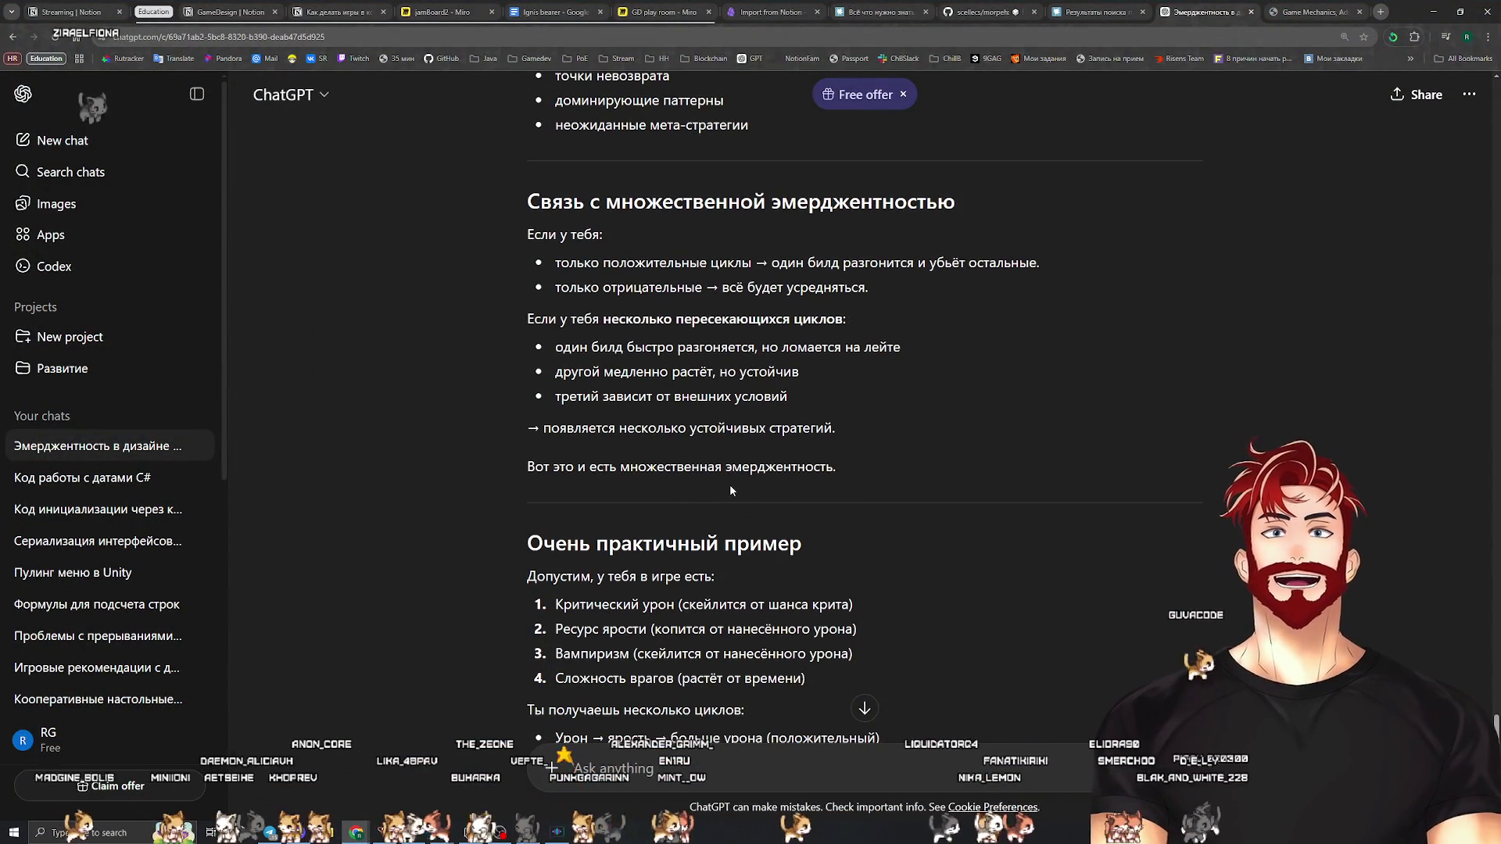
scroll(730, 490, down, 3)
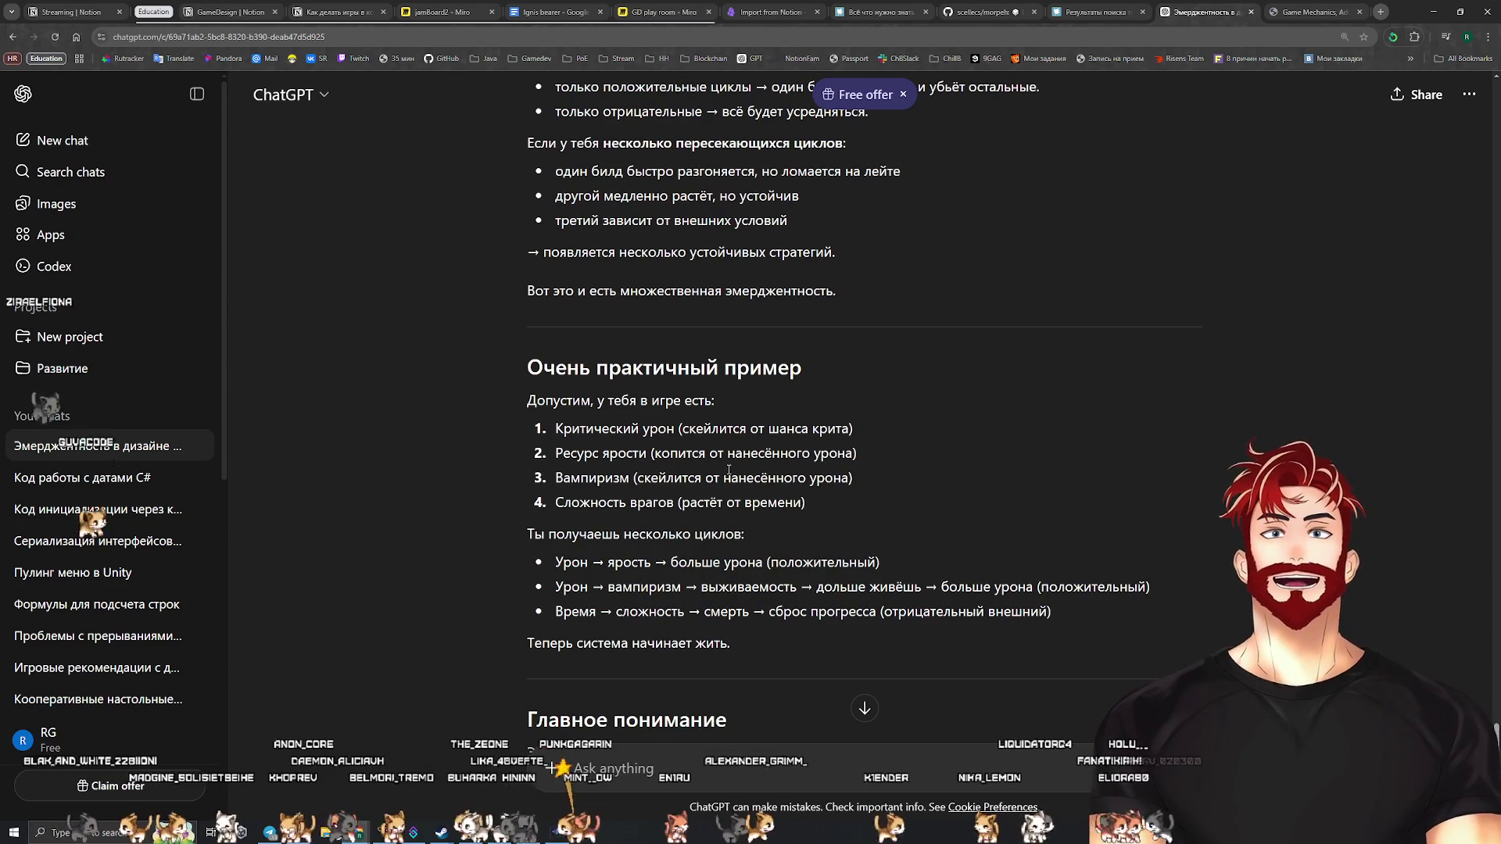
scroll(739, 483, down, 2)
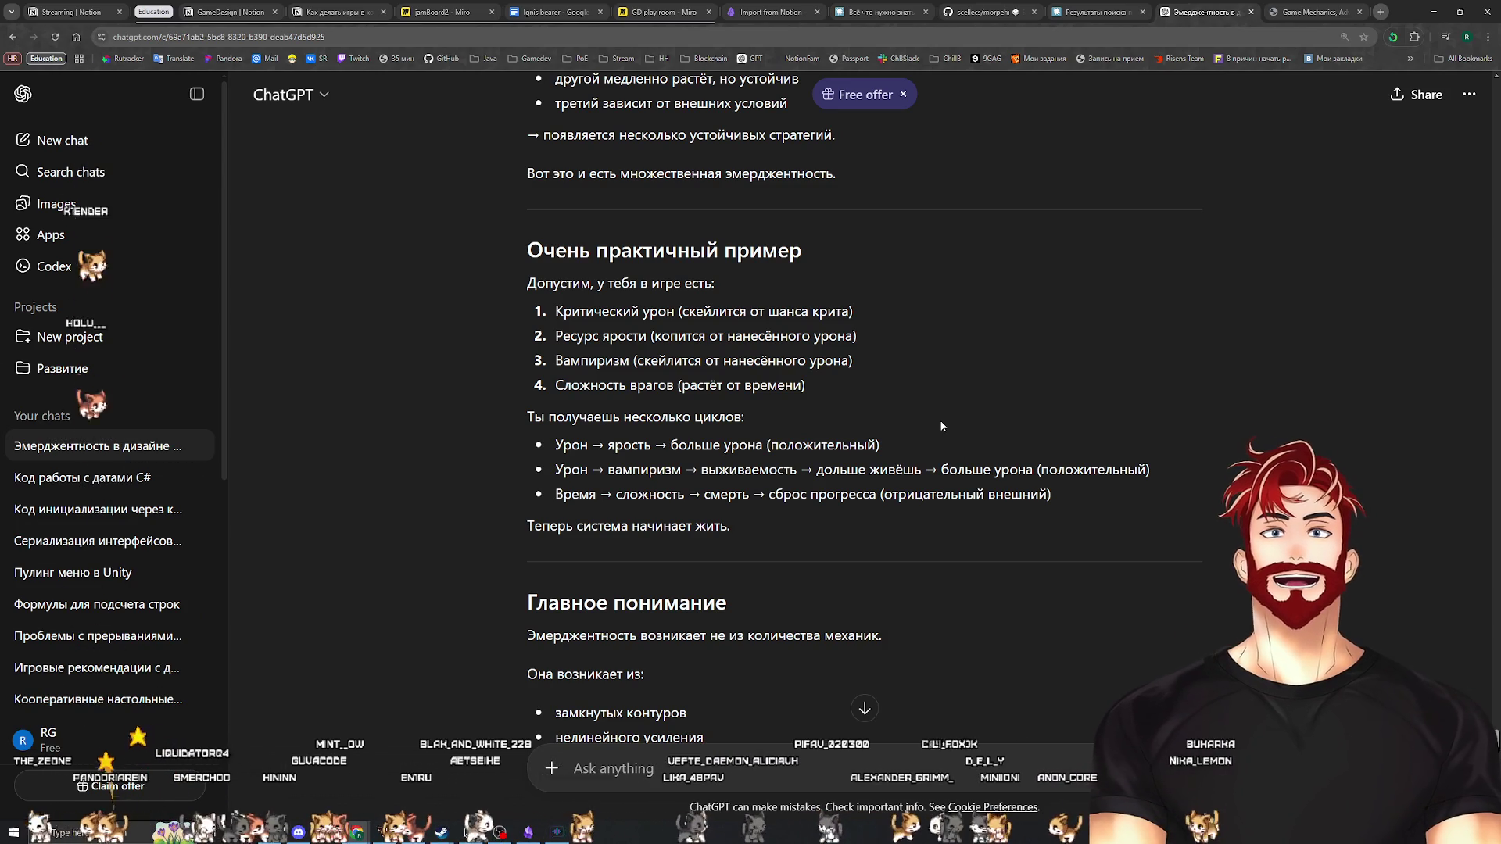
scroll(940, 422, down, 2)
mouse_move(763, 302)
mouse_down()
mouse_move(549, 302)
mouse_move(634, 329)
mouse_move(898, 332)
mouse_up()
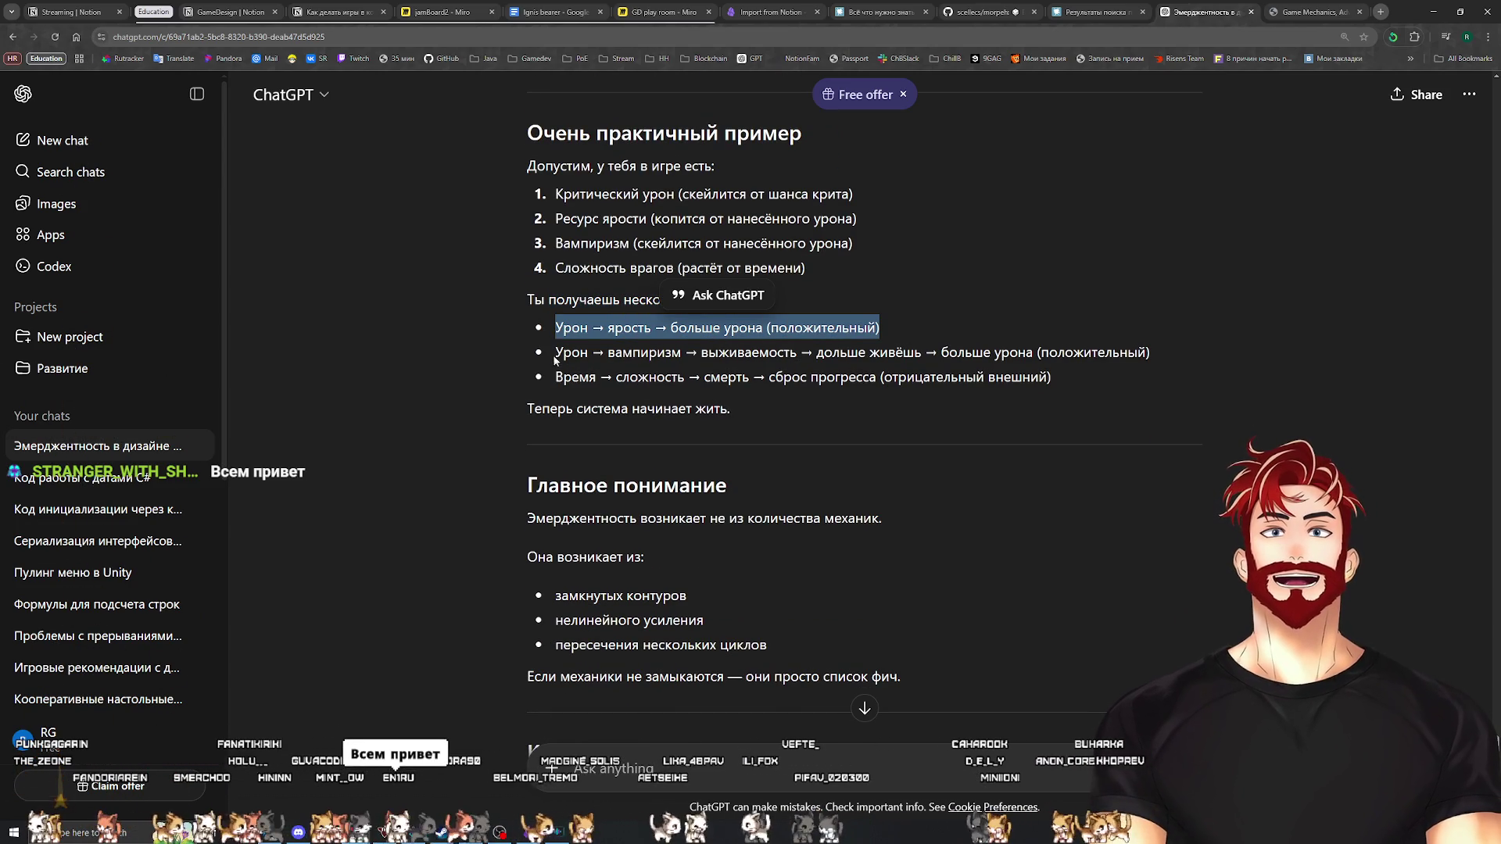
drag(554, 360, 733, 356)
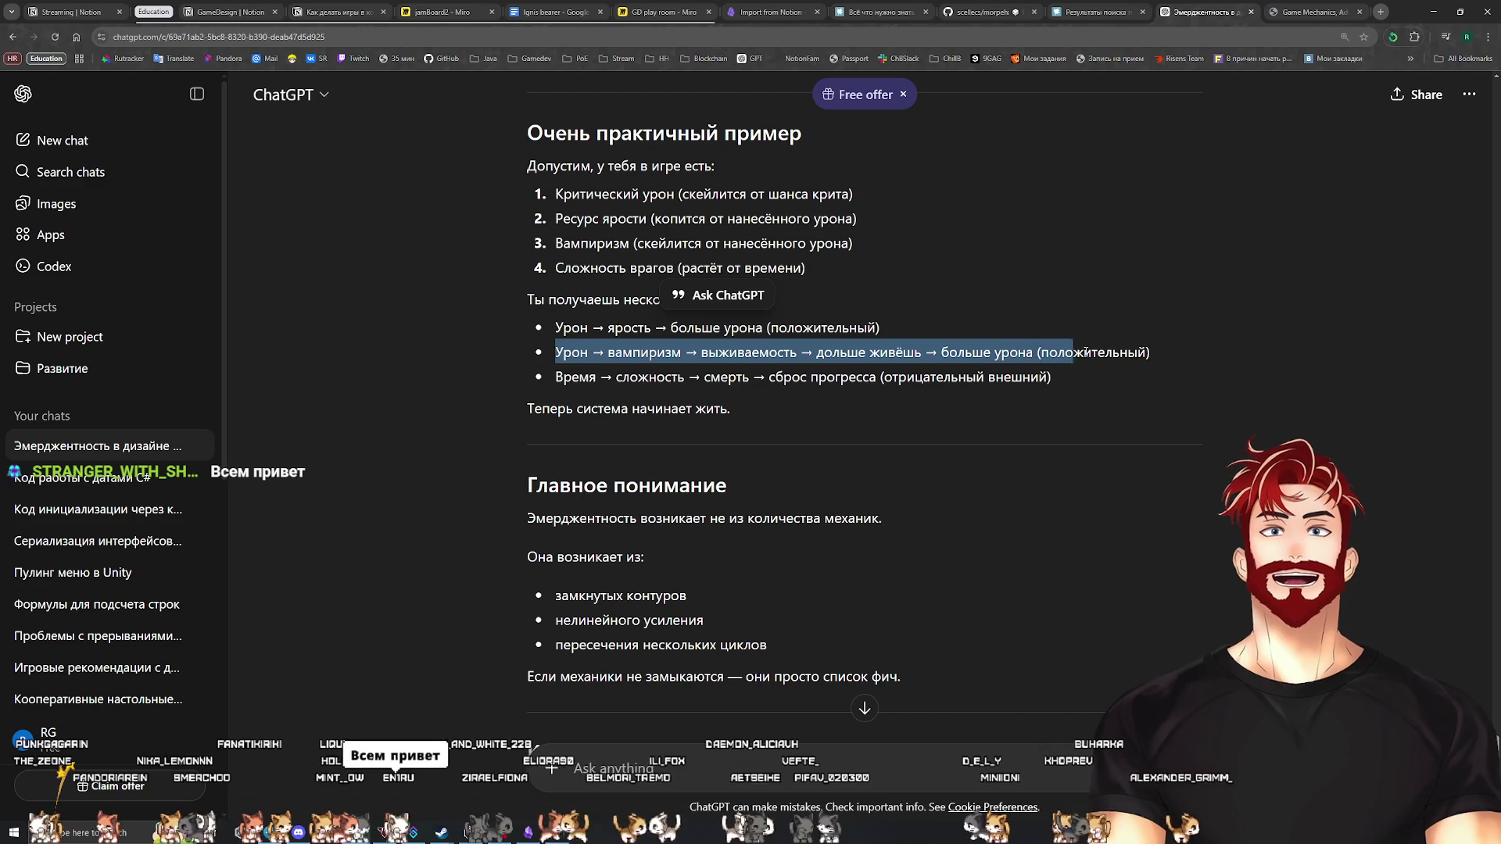
drag(1085, 353, 1081, 356)
drag(555, 378, 1051, 379)
click(783, 401)
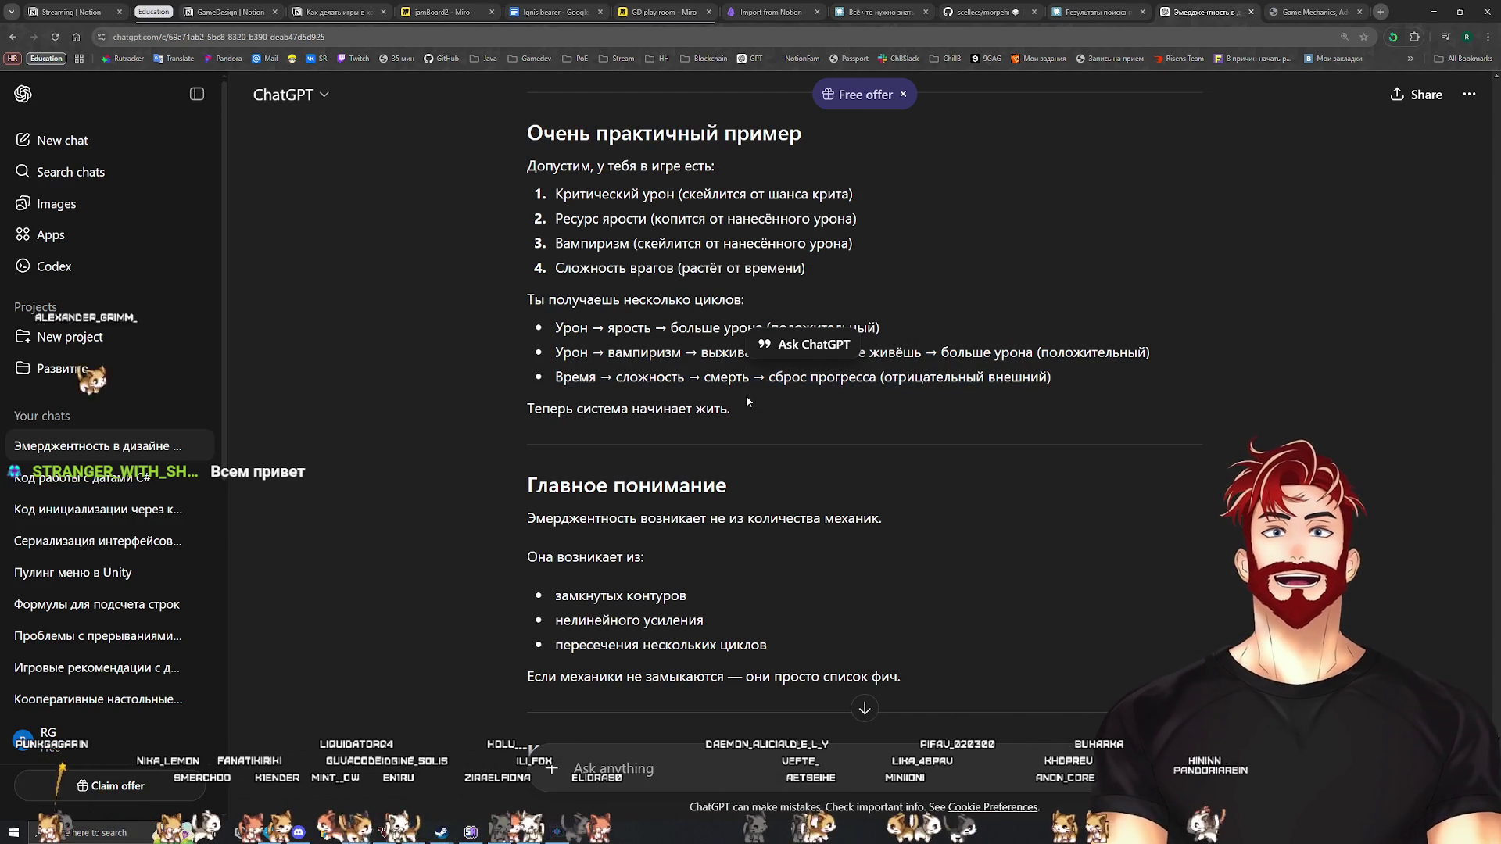
drag(766, 406, 495, 305)
click(580, 314)
scroll(814, 446, down, 4)
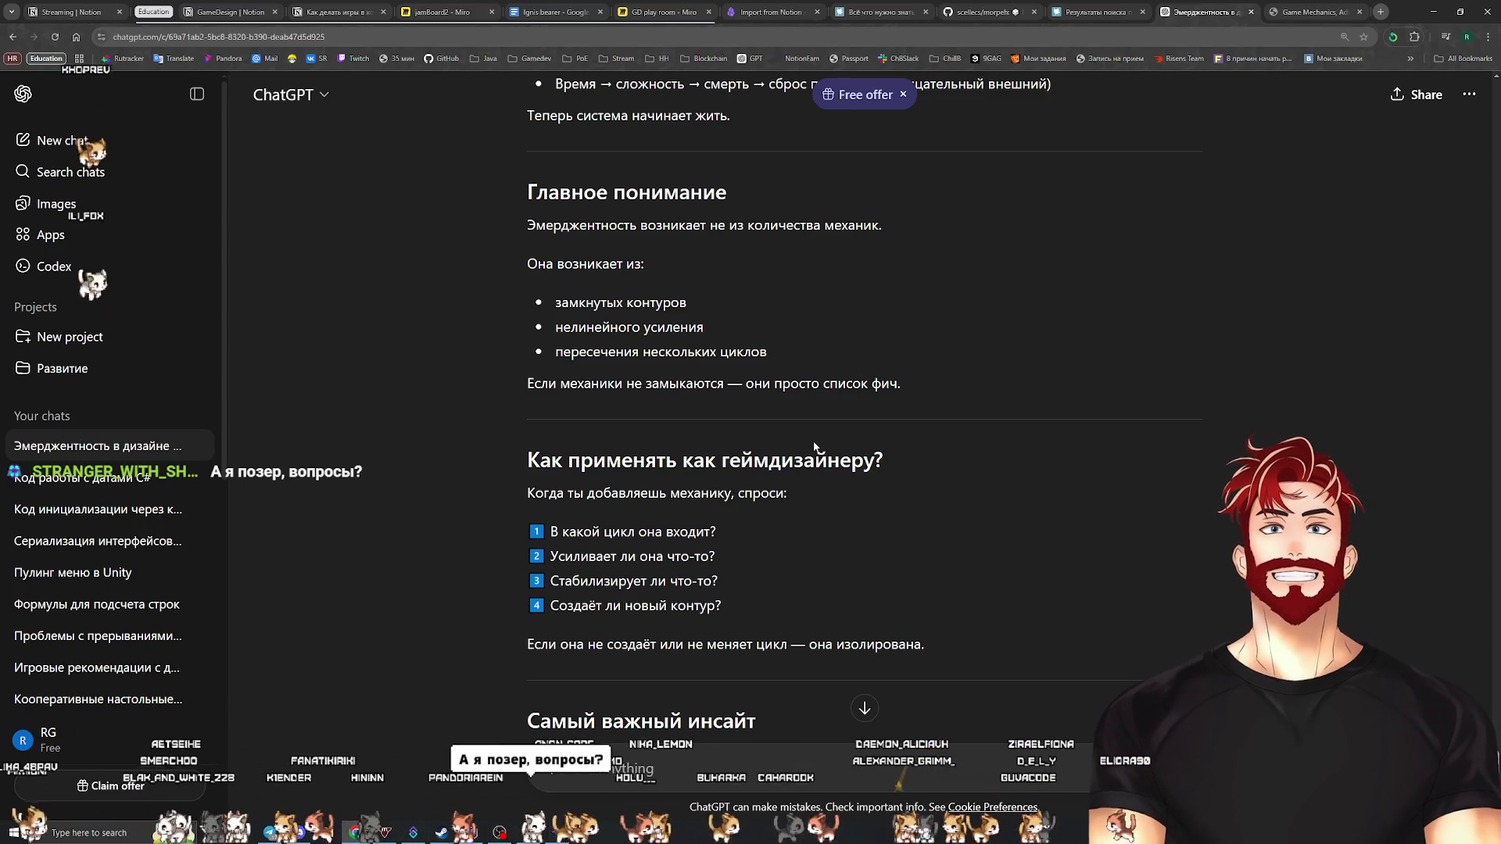
key(alt+Tab)
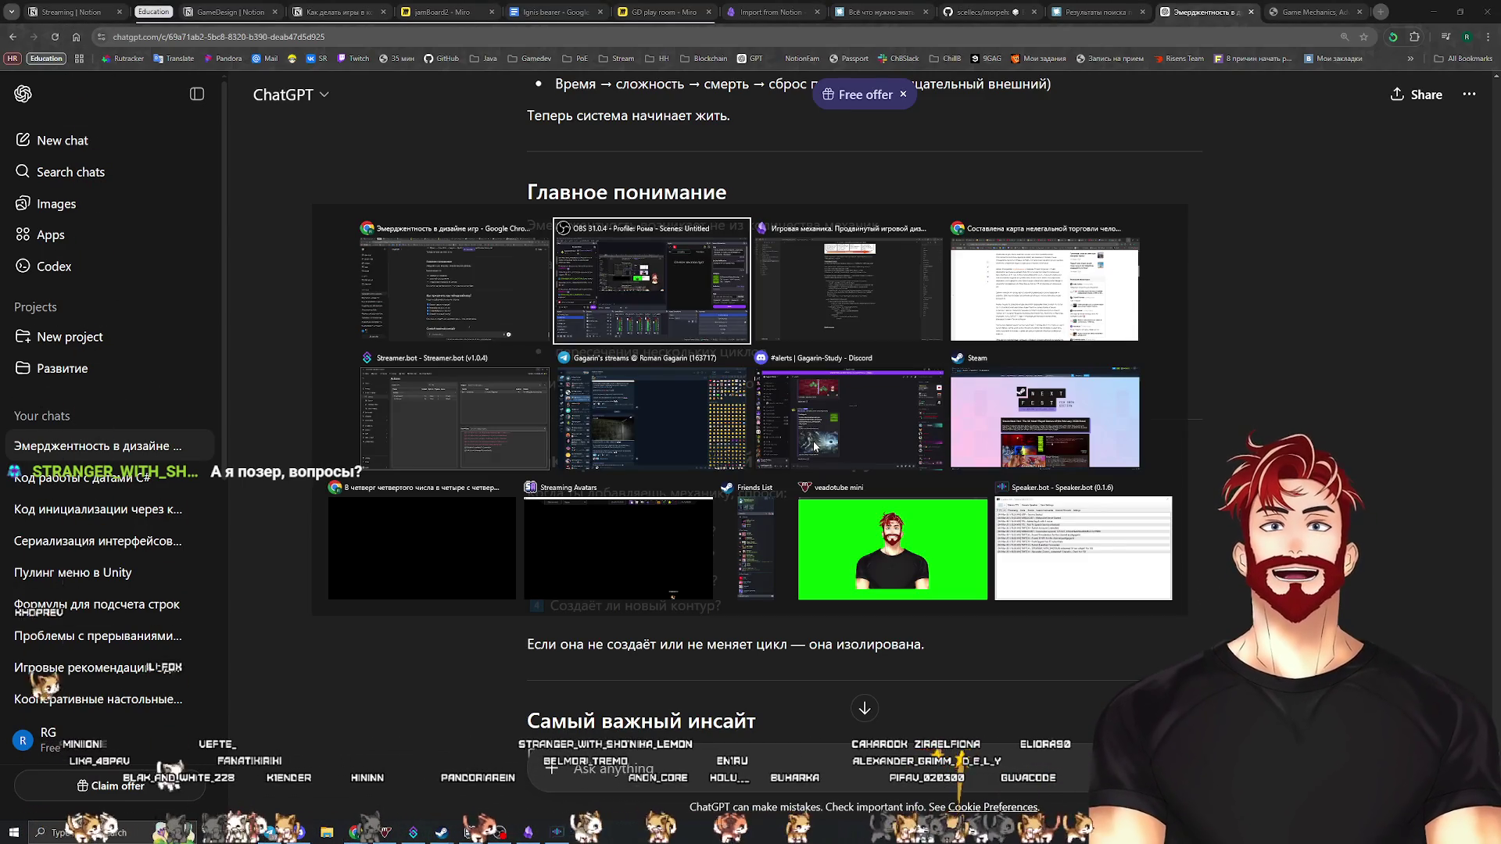
key(alt+Tab)
key(alt+Tab)
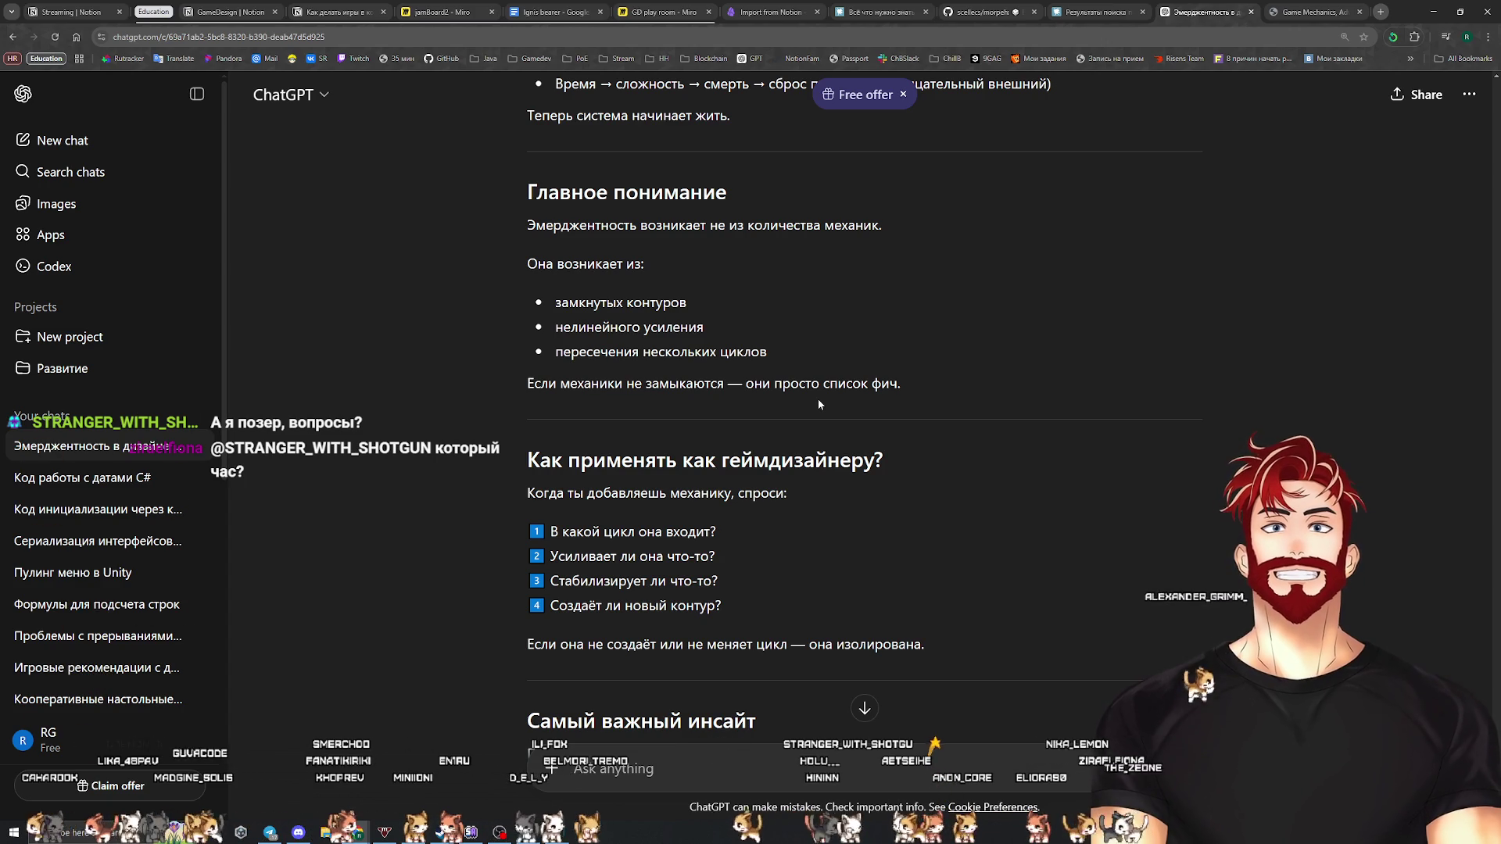
Under 'Эмерджентность рождается из:', start a new bullet reading 'Циклов'
key(alt+Tab)
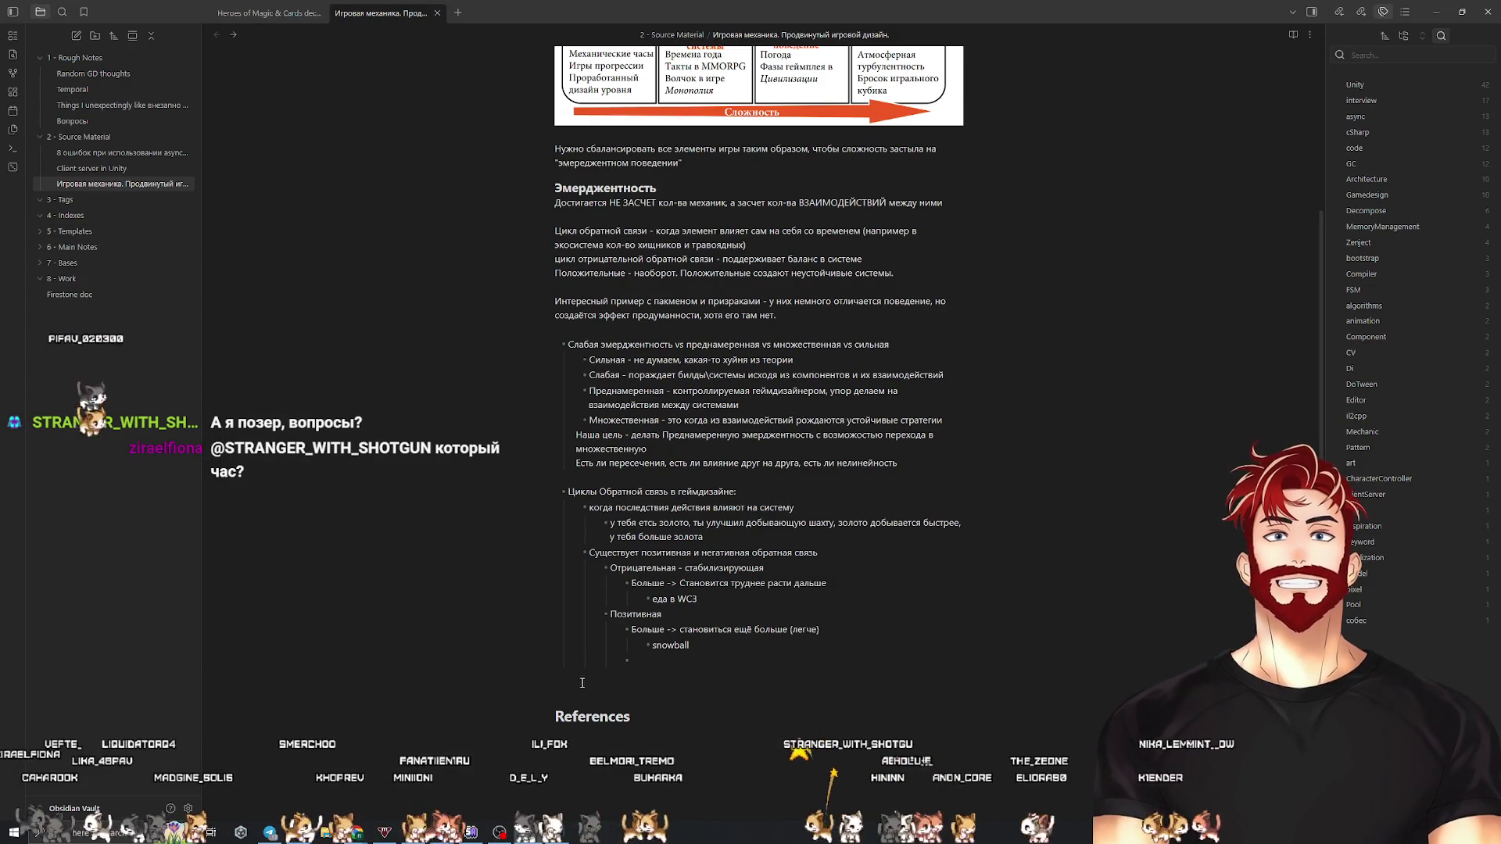
key(shift+Tab)
key(shift+Tab)
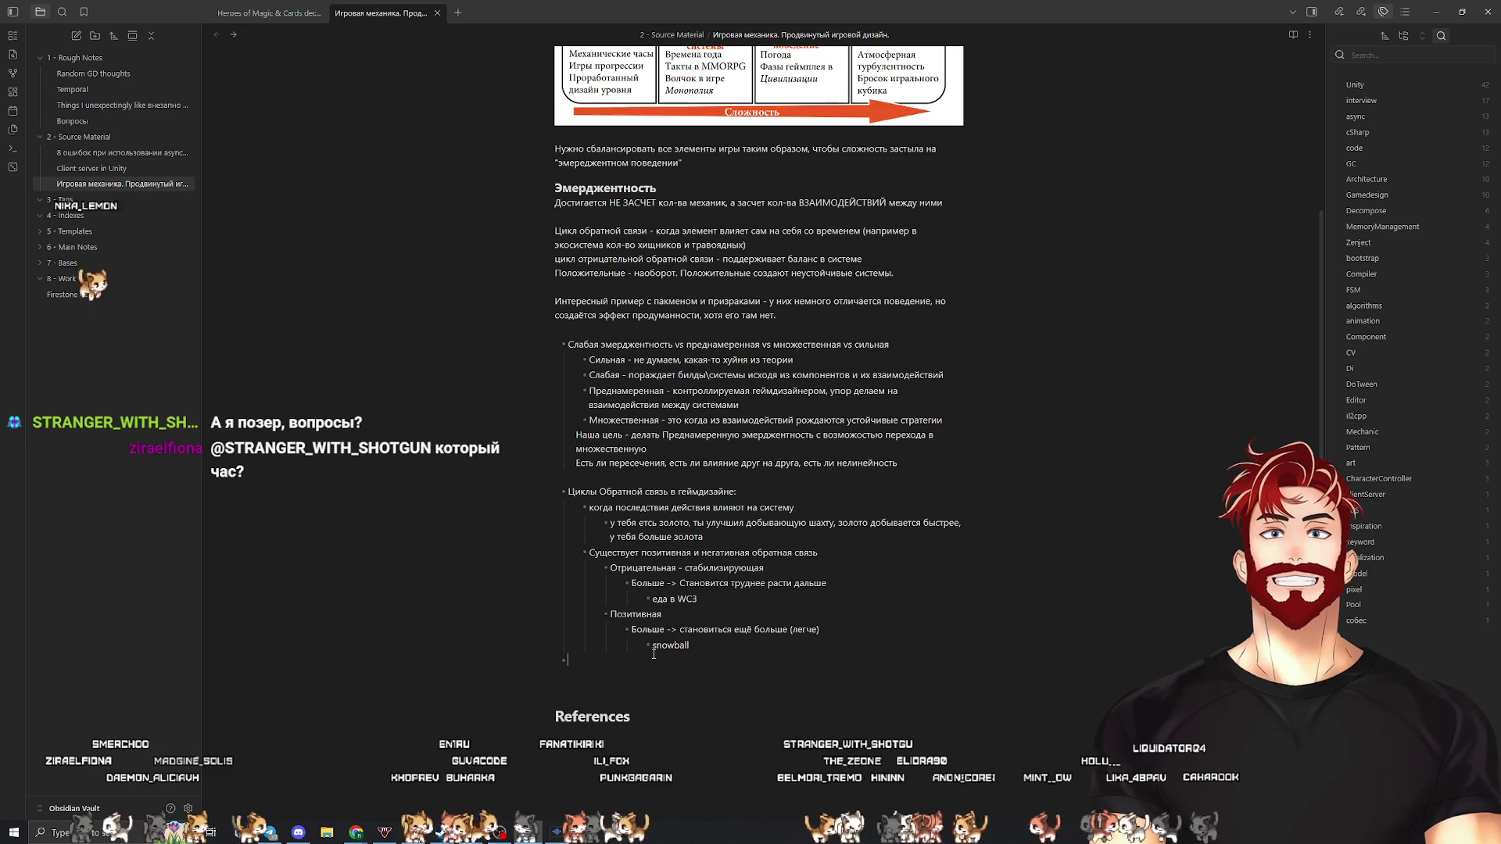
key(Return)
text(Эмерджентность рождается из:)
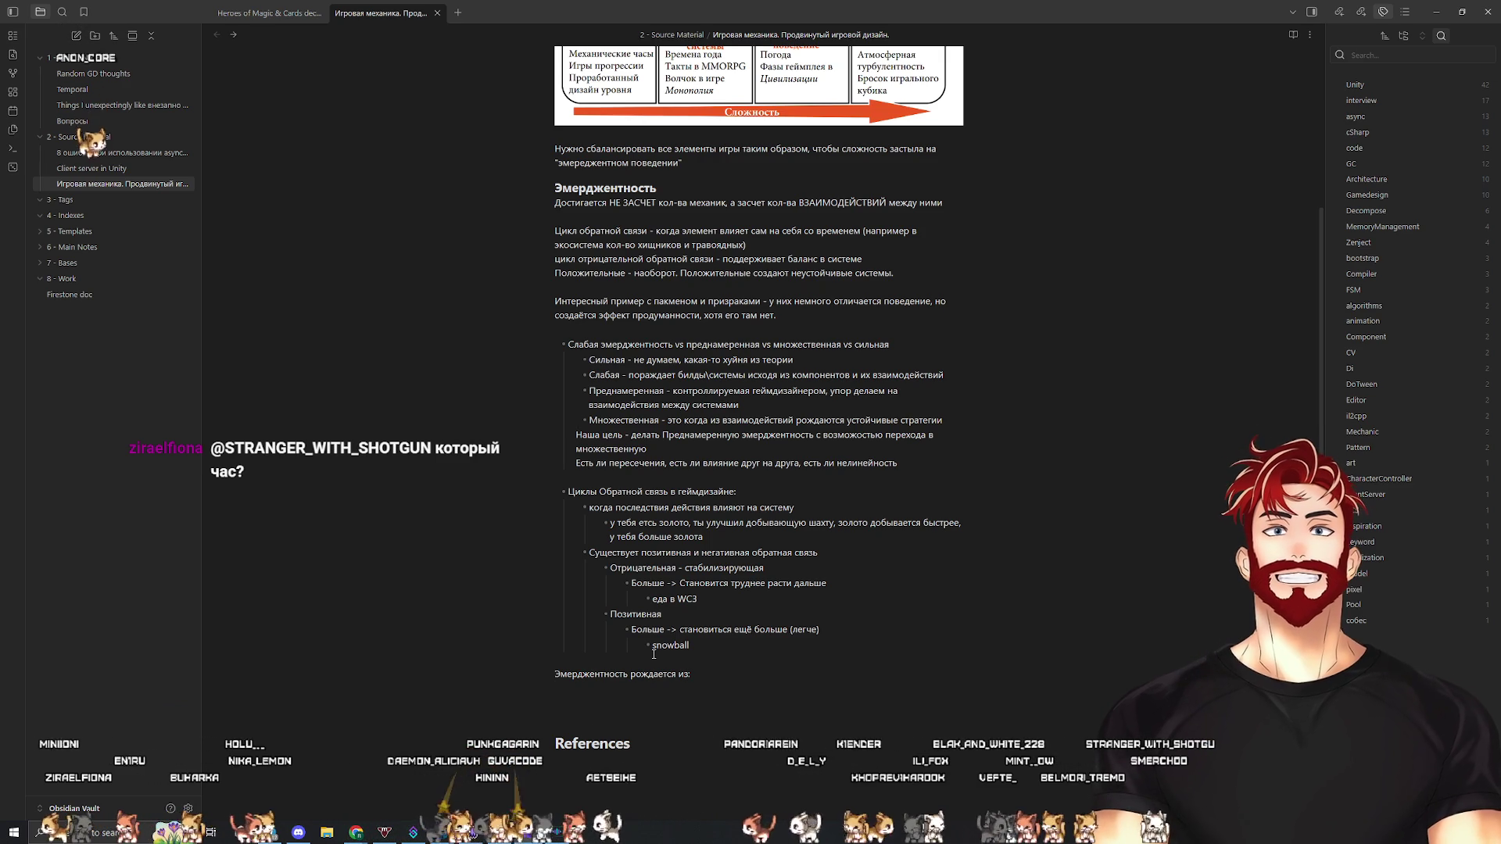
key(Return)
text(-)
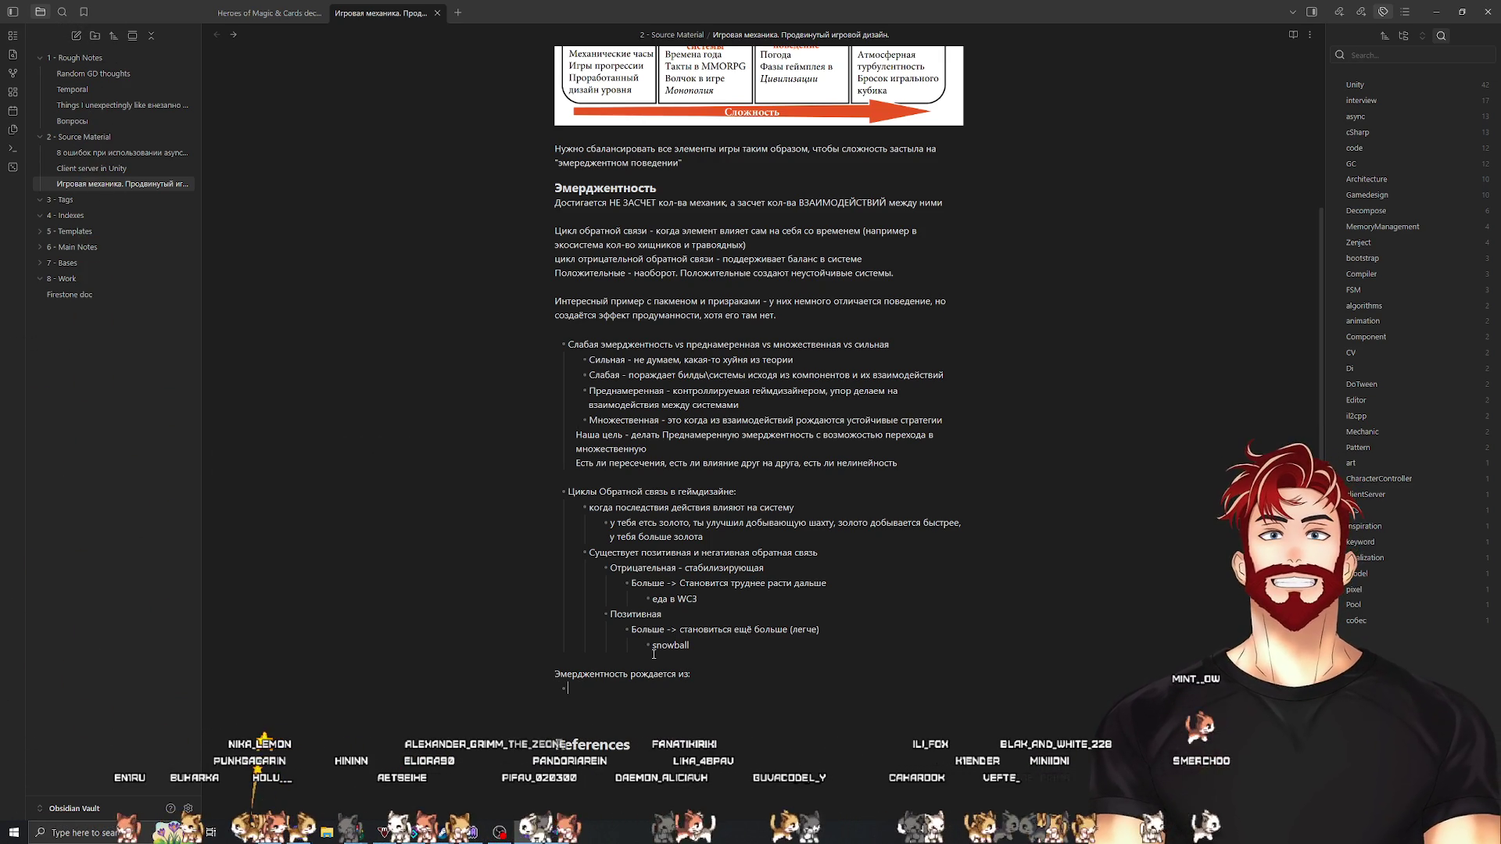
text(Замкнут)
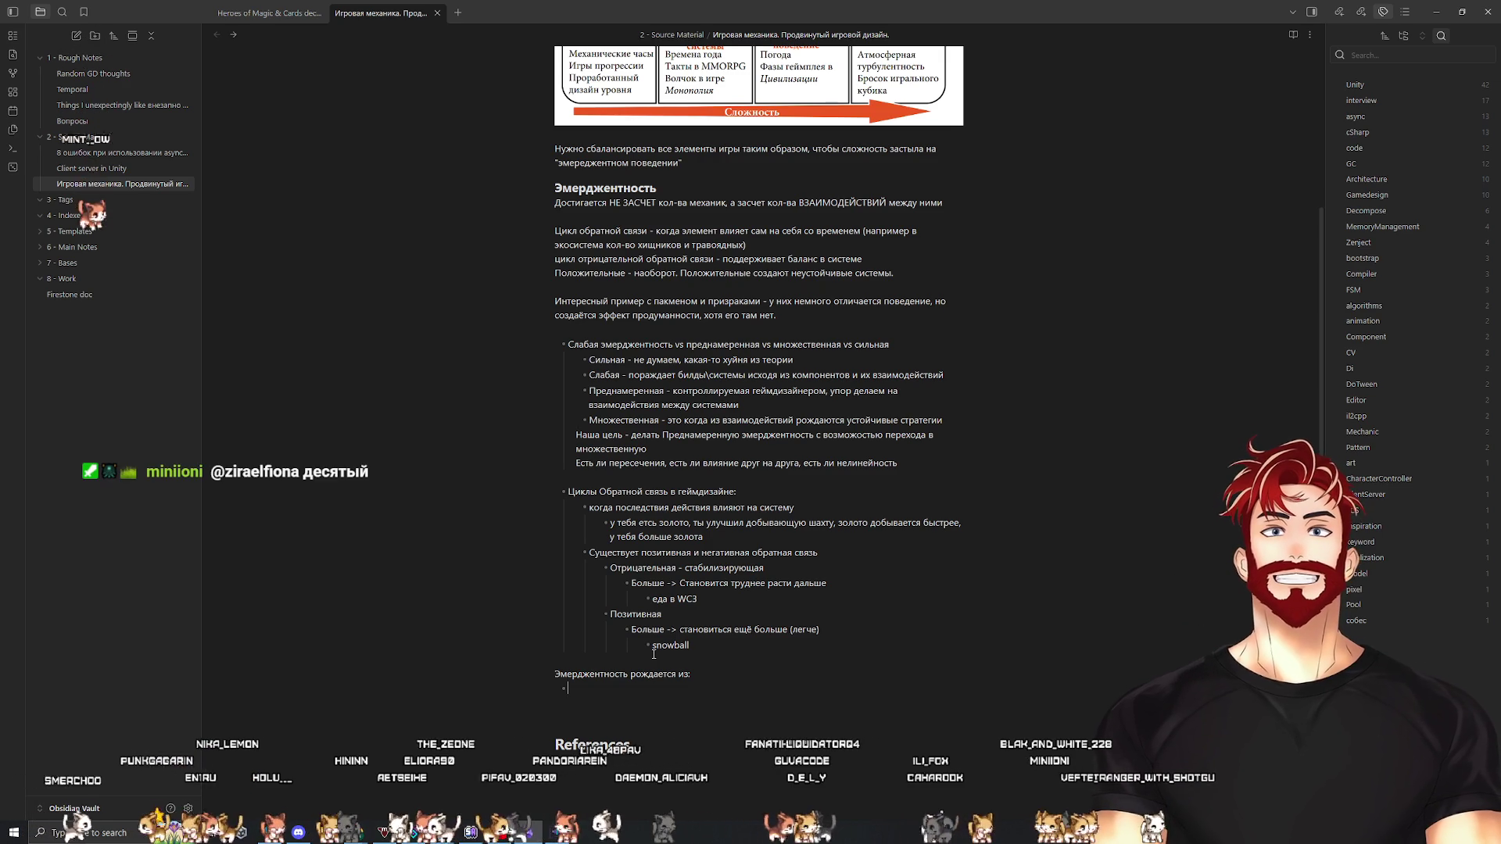
text(ых к)
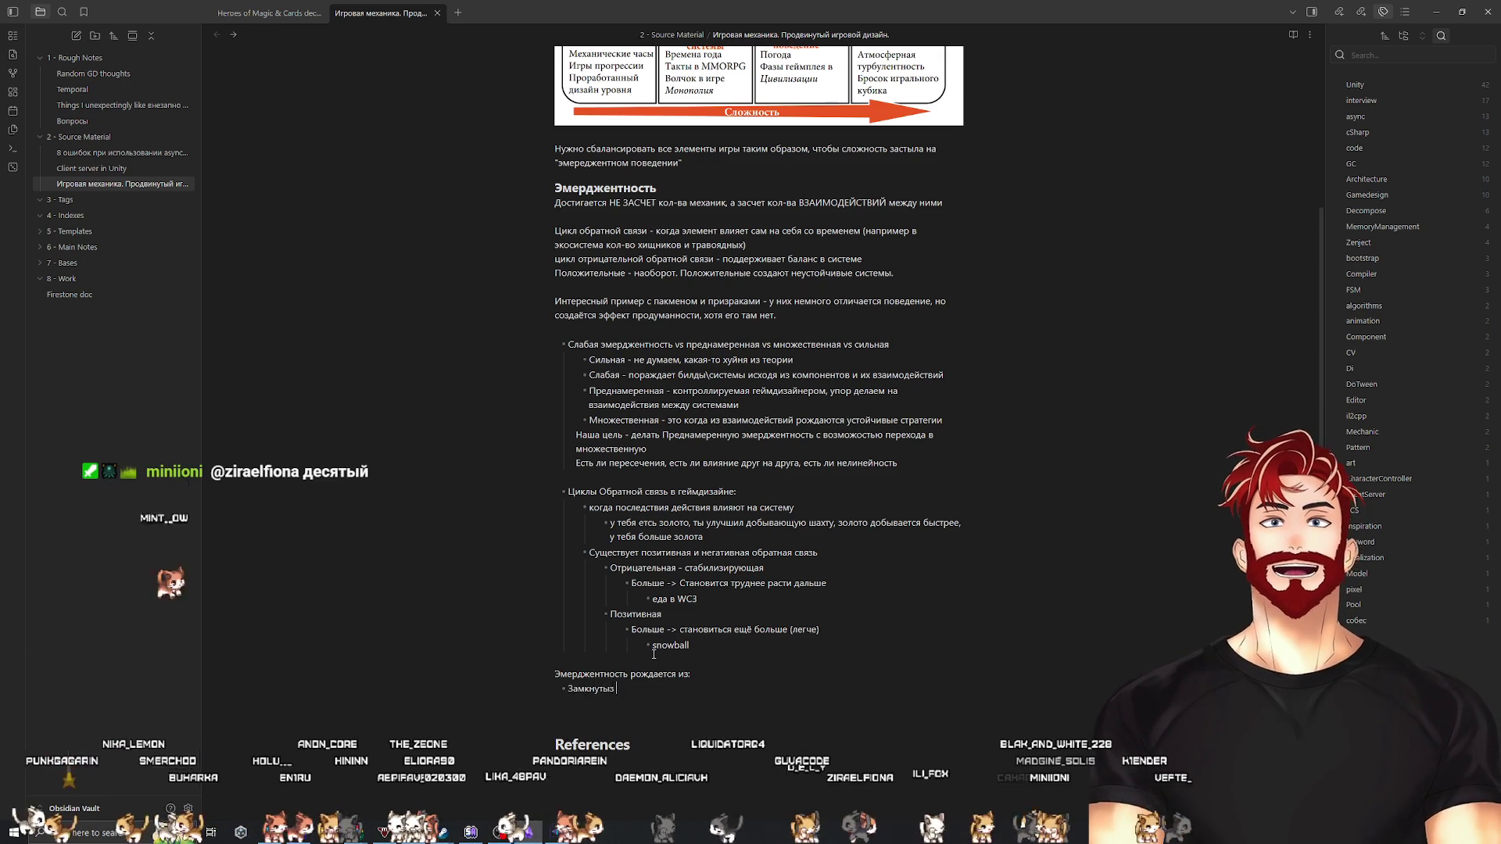
key(BackSpace)
key(BackSpace)
key(BackSpace)
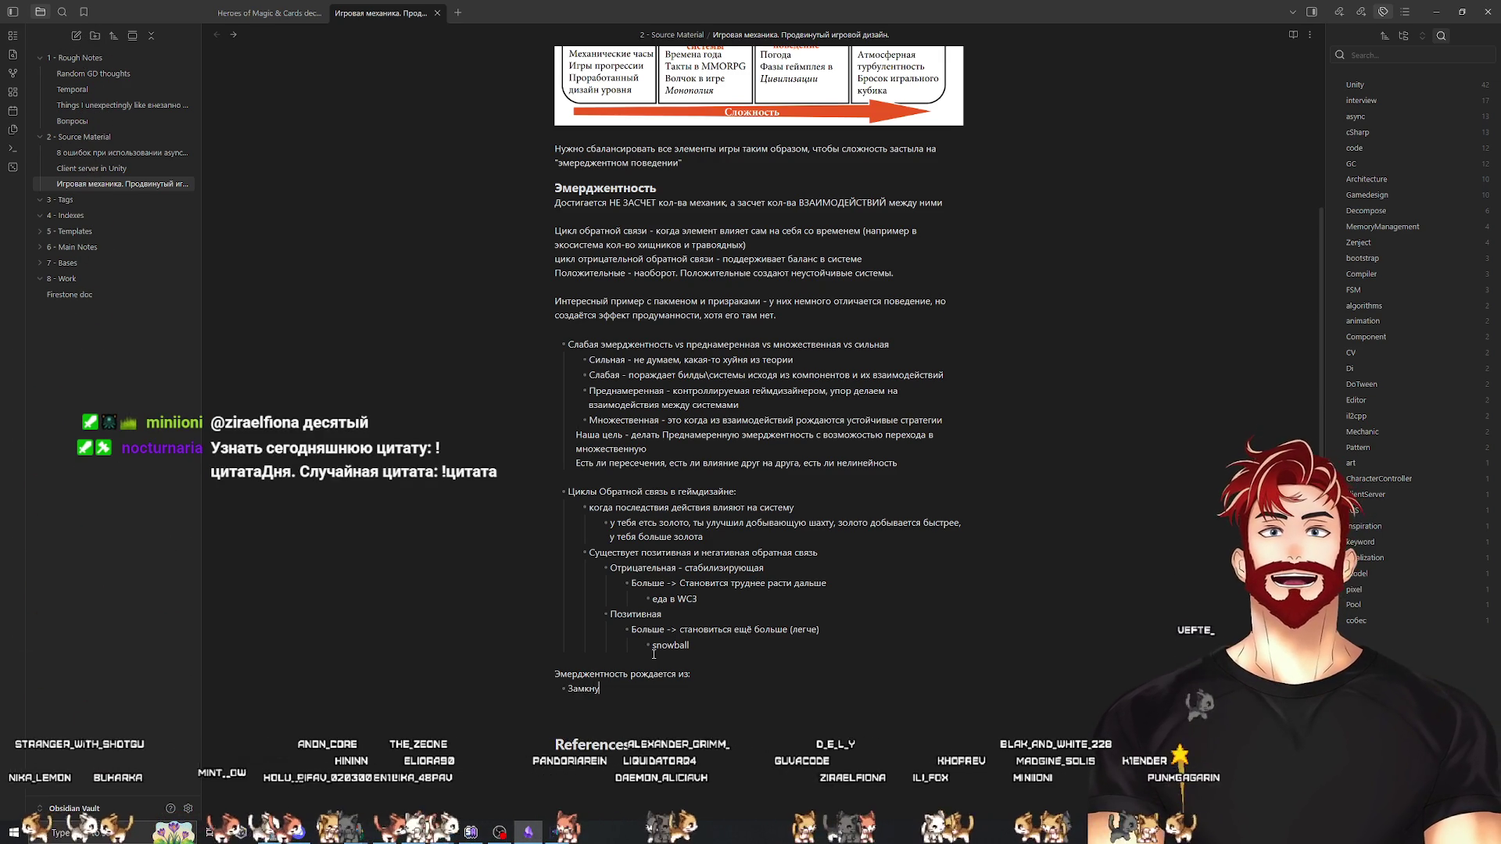
text(Циклов)
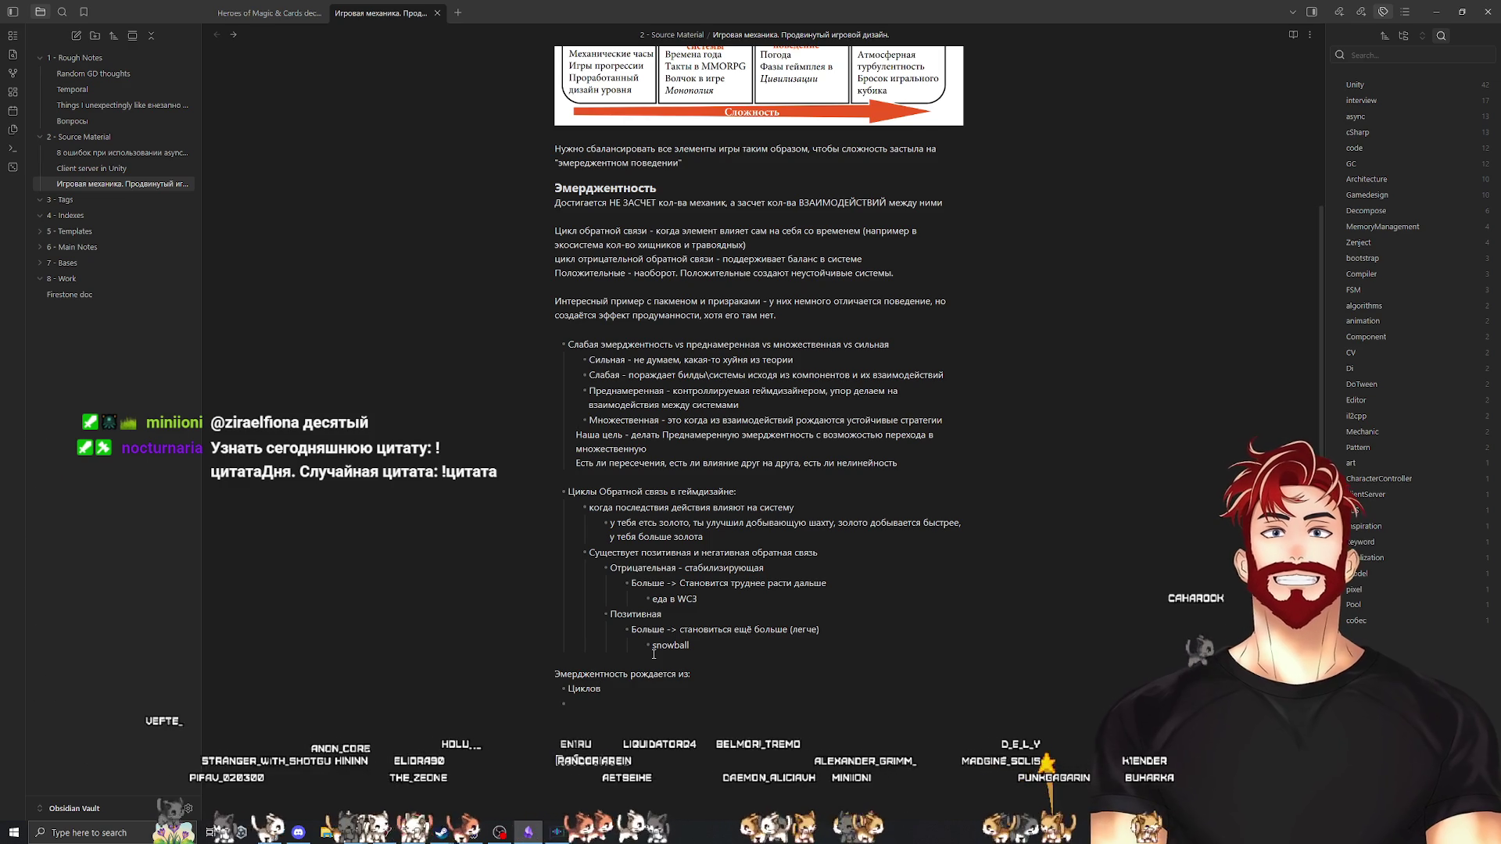
Add 'нелинейного усиления' and 'пересечния циклов' bullets and indent them under the heading line
key(alt+Tab)
key(alt+Tab)
key(Return)
text(нелинейного уси)
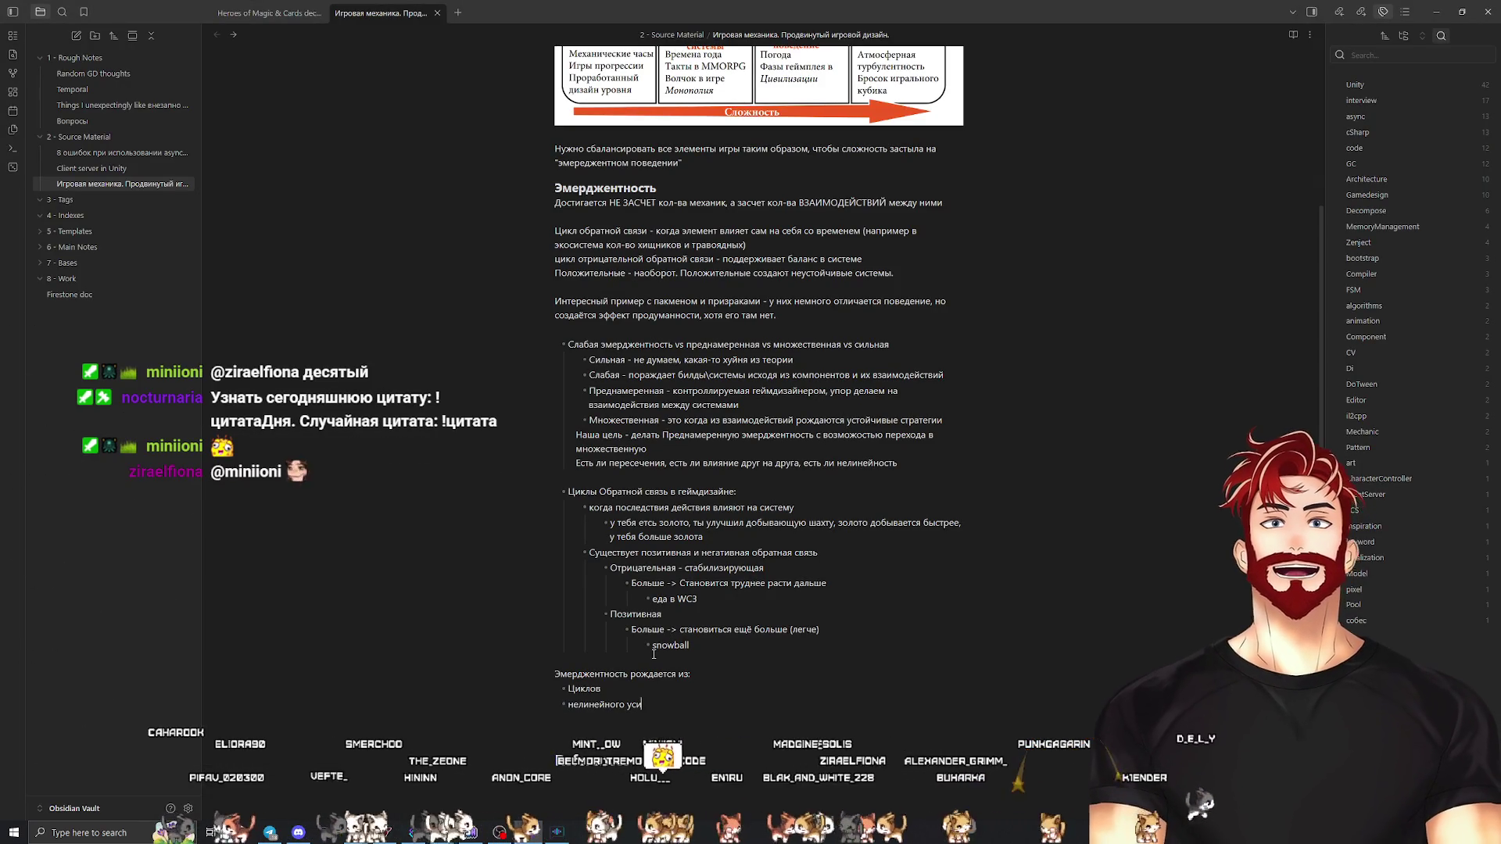
text(ления)
key(Return)
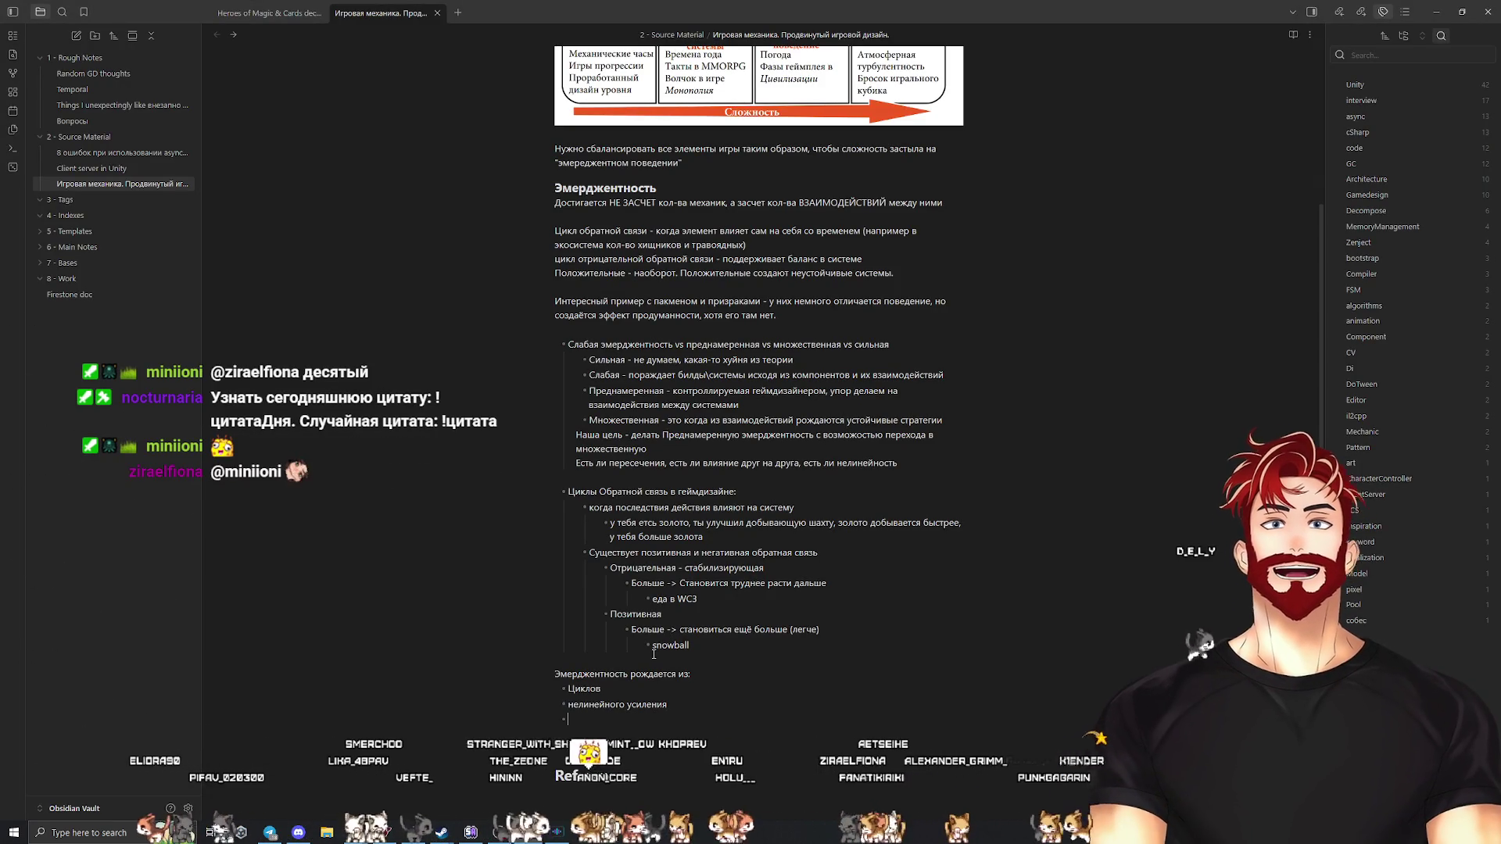
text(пересечния циклов)
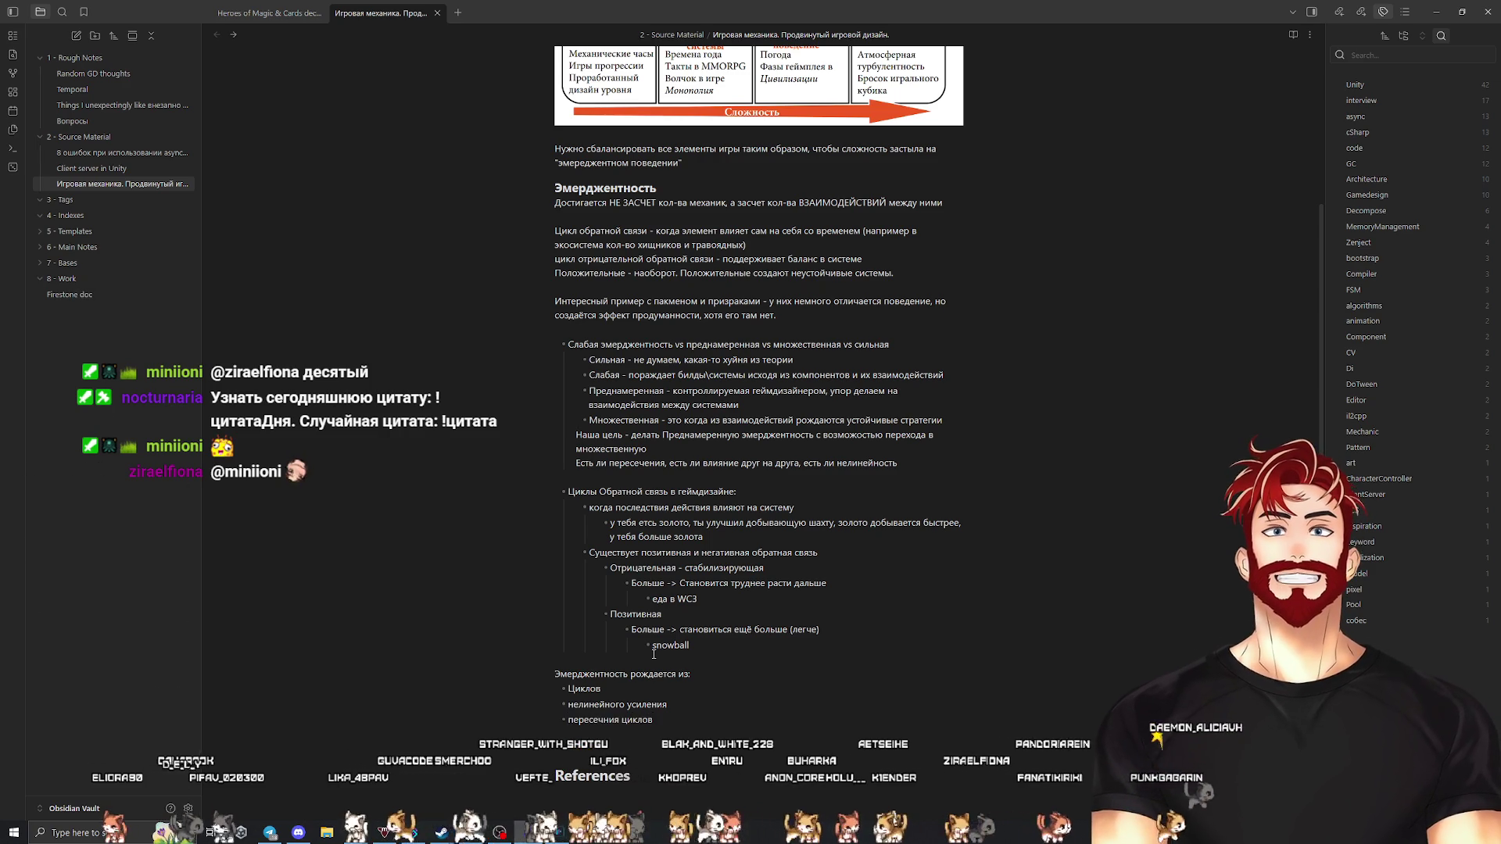
text(-)
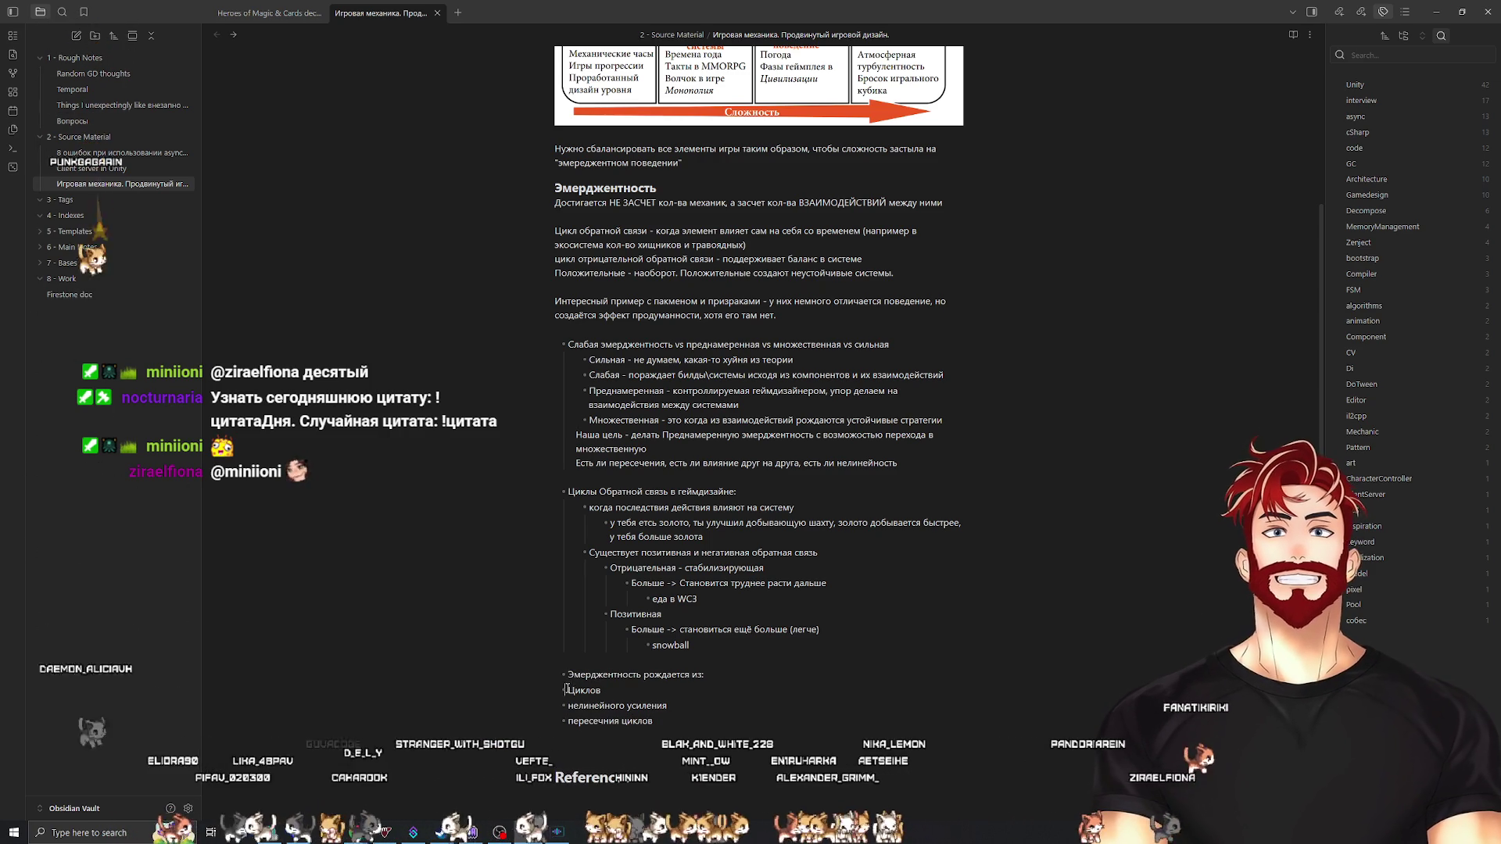
key(Tab)
key(Down)
key(Tab)
key(Down)
key(Tab)
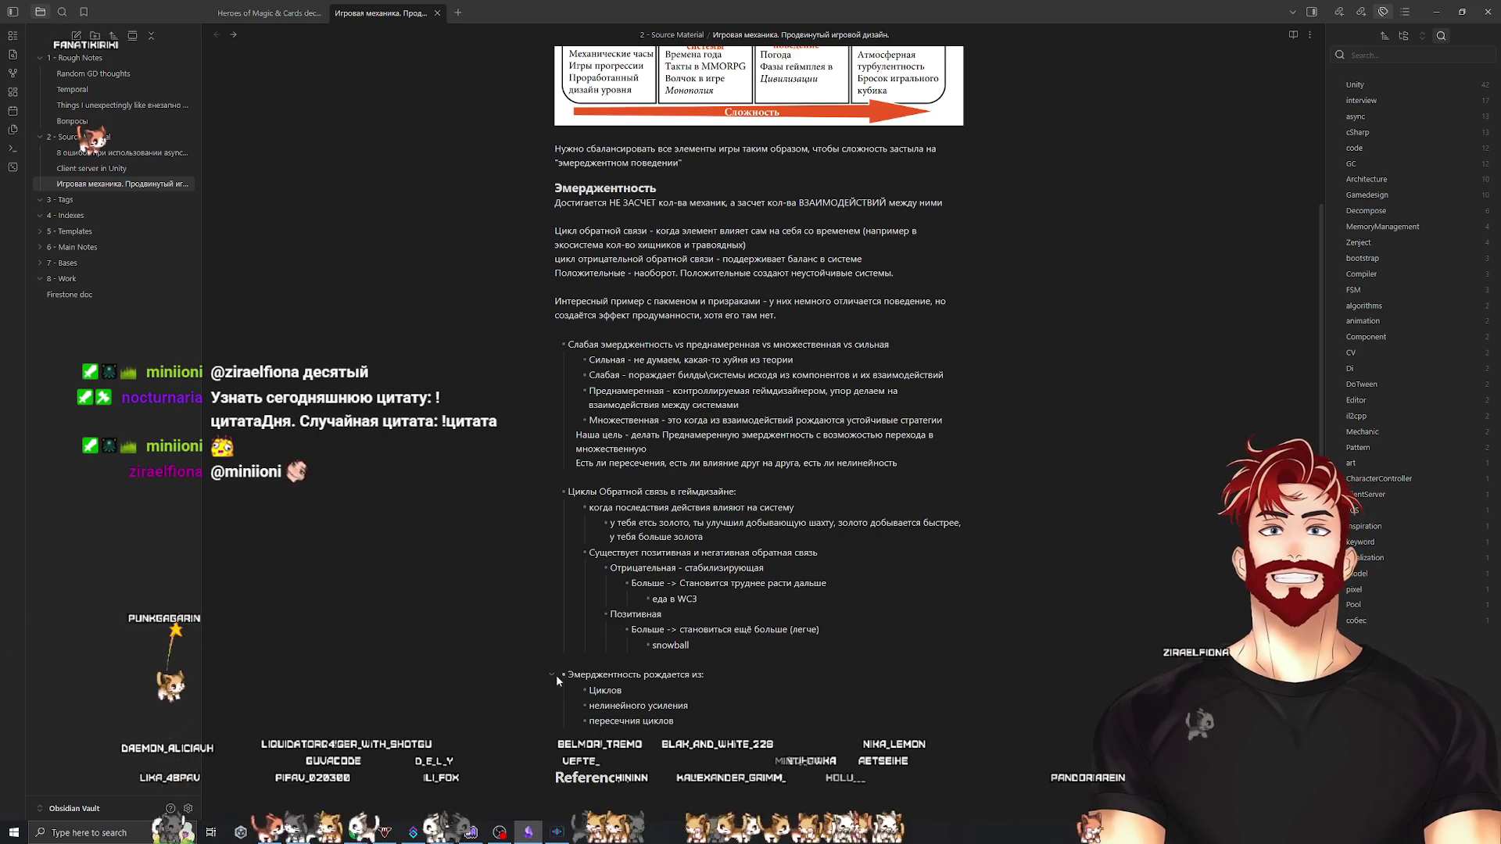
Collapse the 'Эмерджентность рождается из', 'Циклы Обратной связь' and 'Слабая эмерджентность' bullet lists
click(552, 673)
click(552, 491)
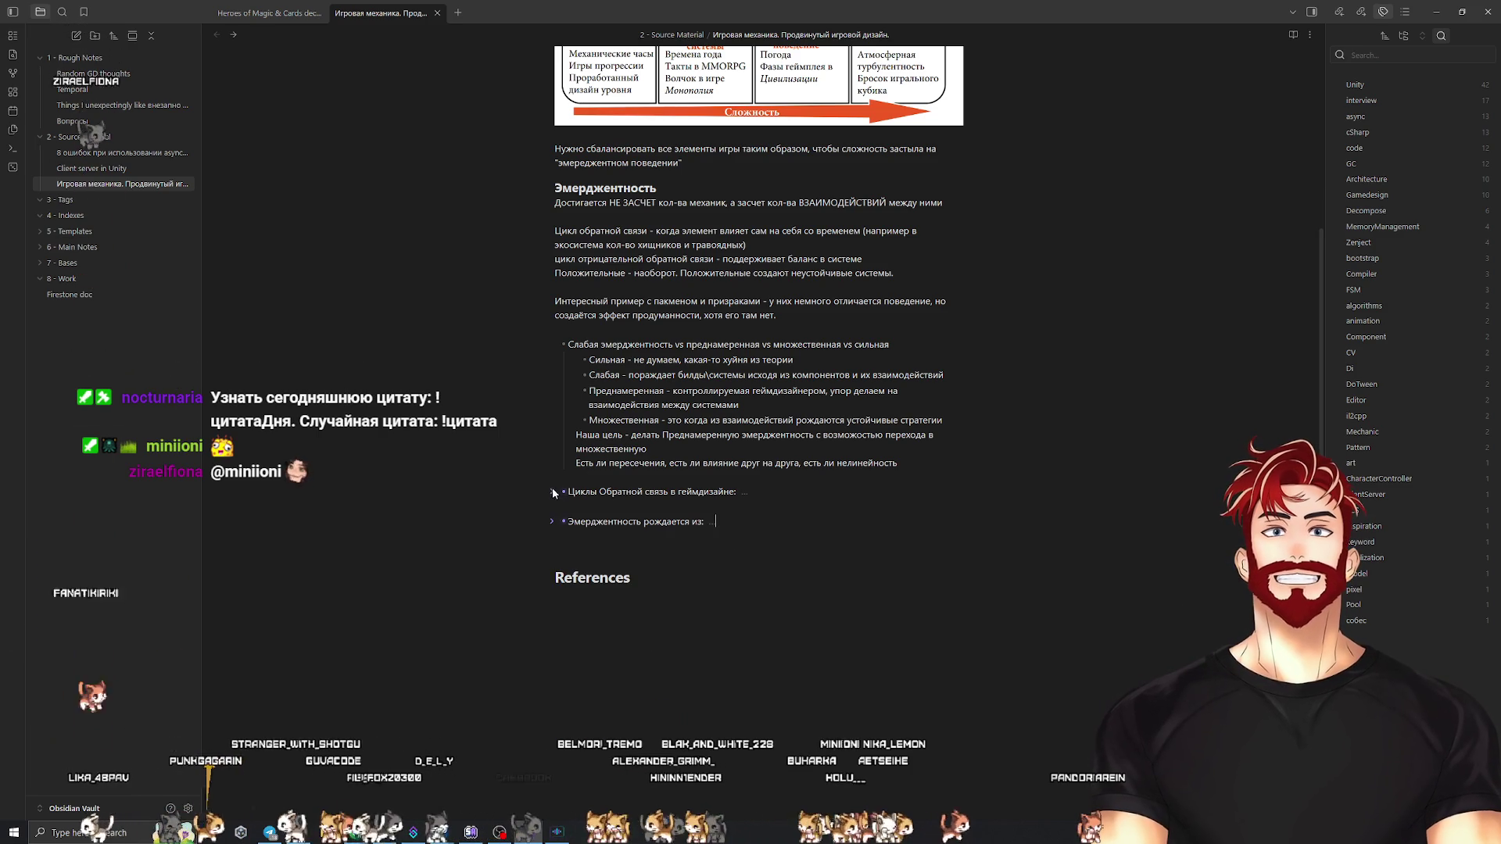
click(552, 345)
click(716, 426)
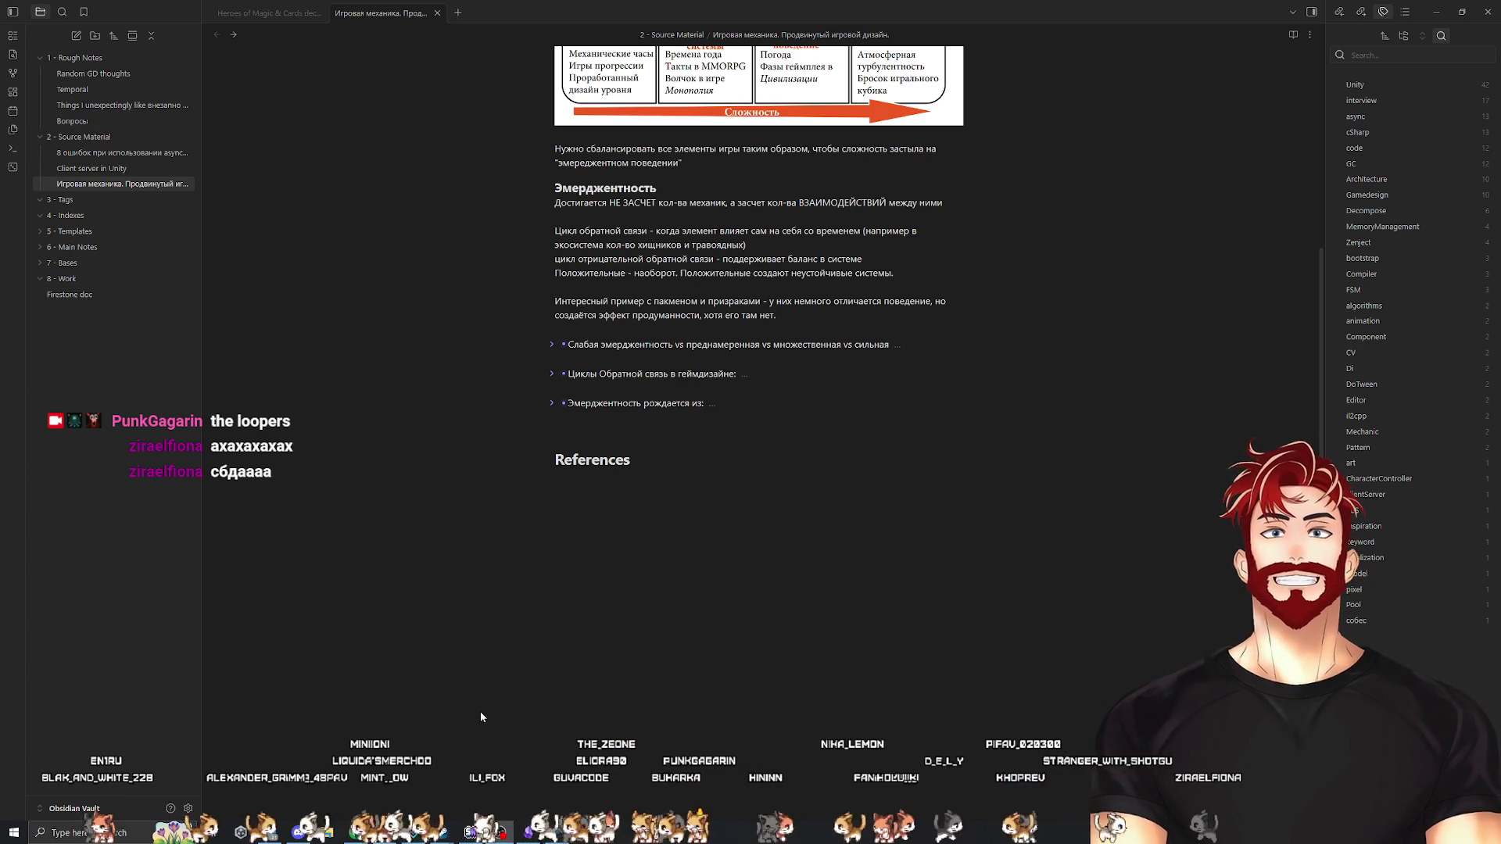
Search the Steam store for 'the loop' and open The Loopler's store page
mouse_move(442, 832)
click(419, 748)
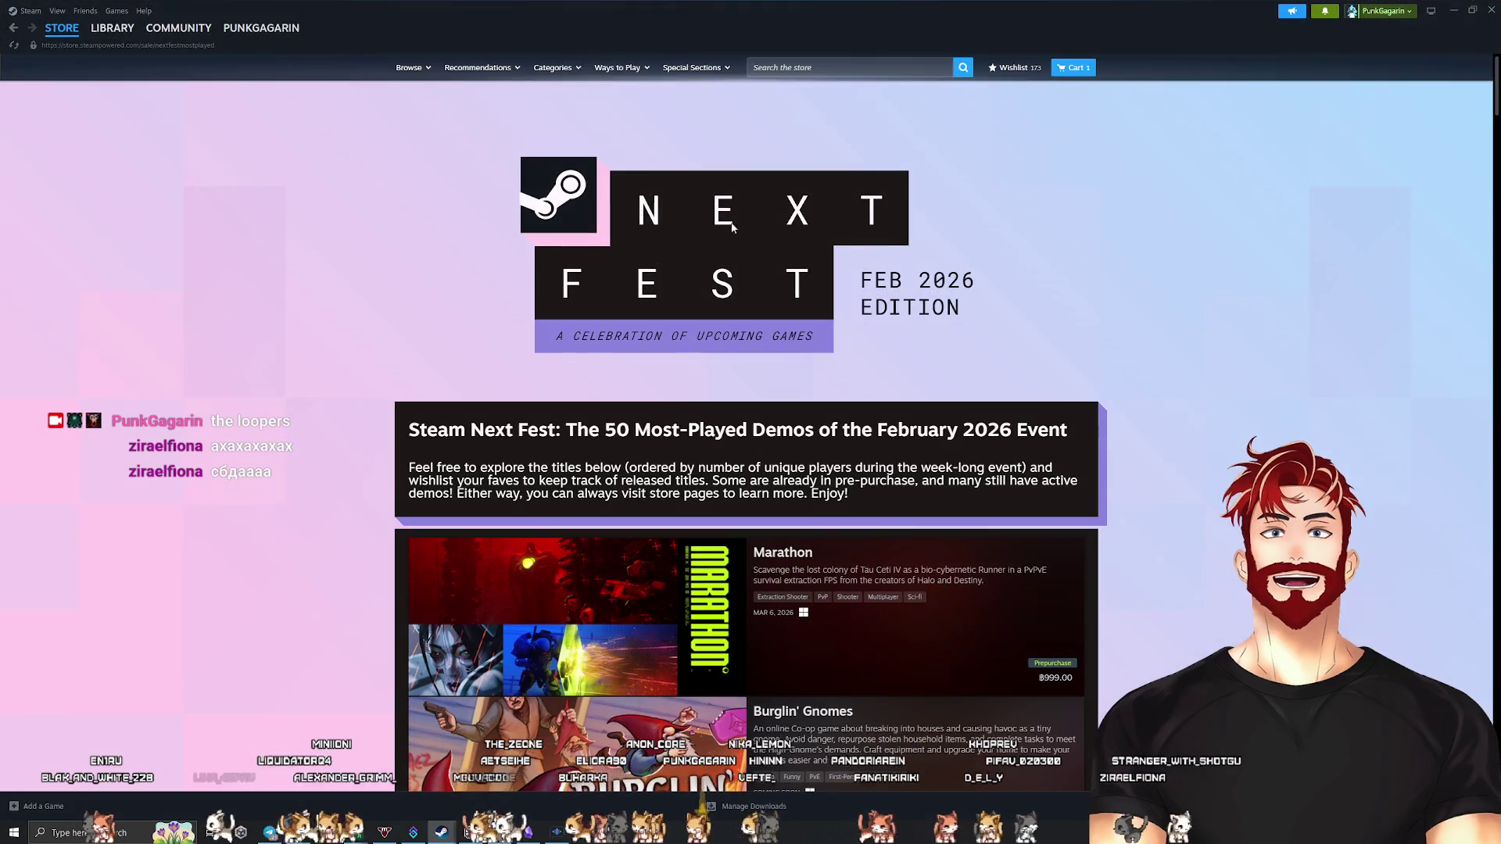
click(772, 67)
text(the loope)
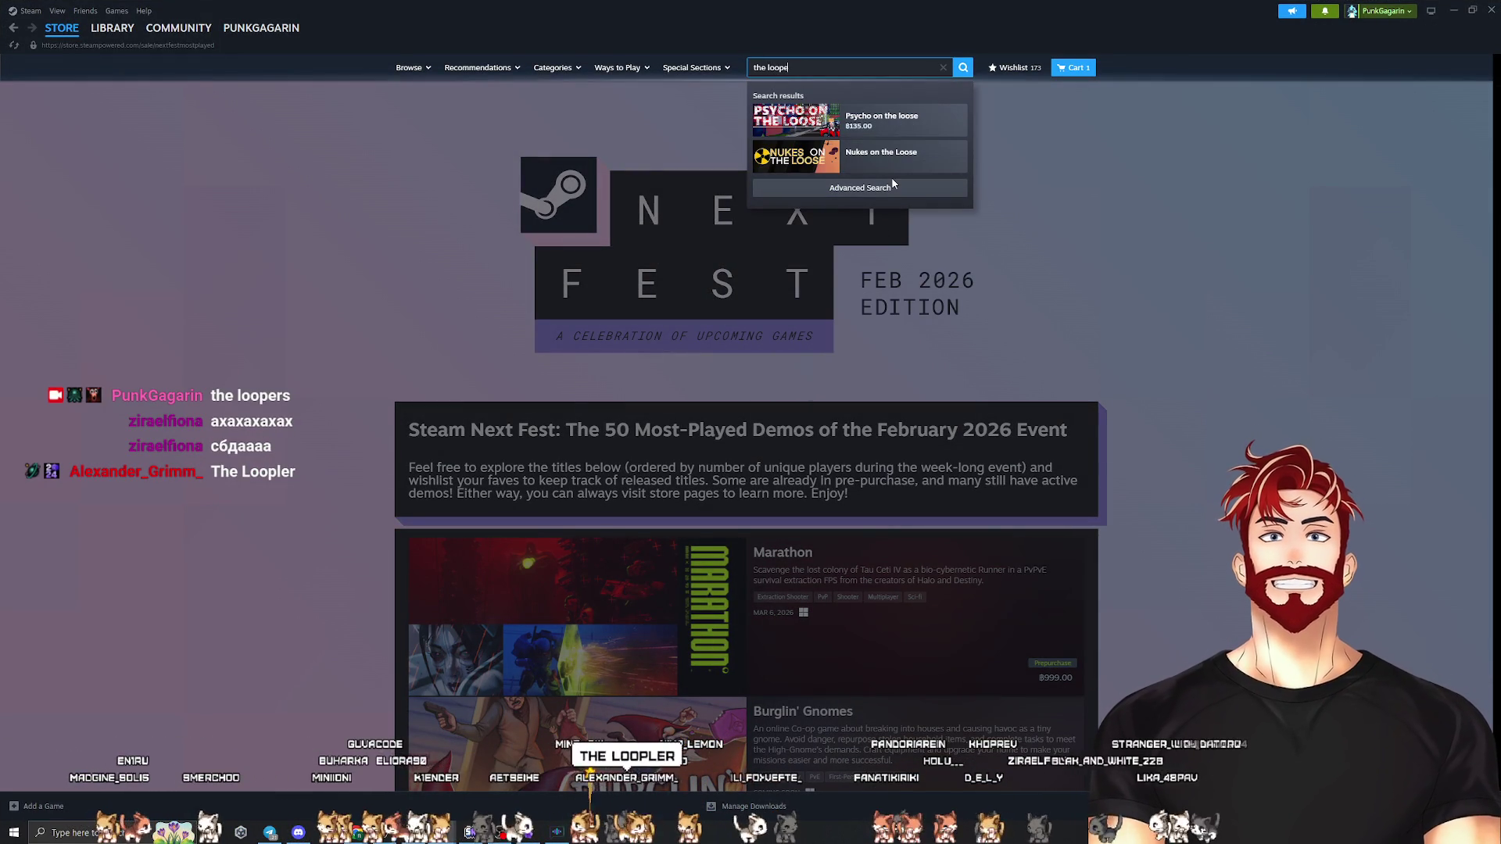
key(BackSpace)
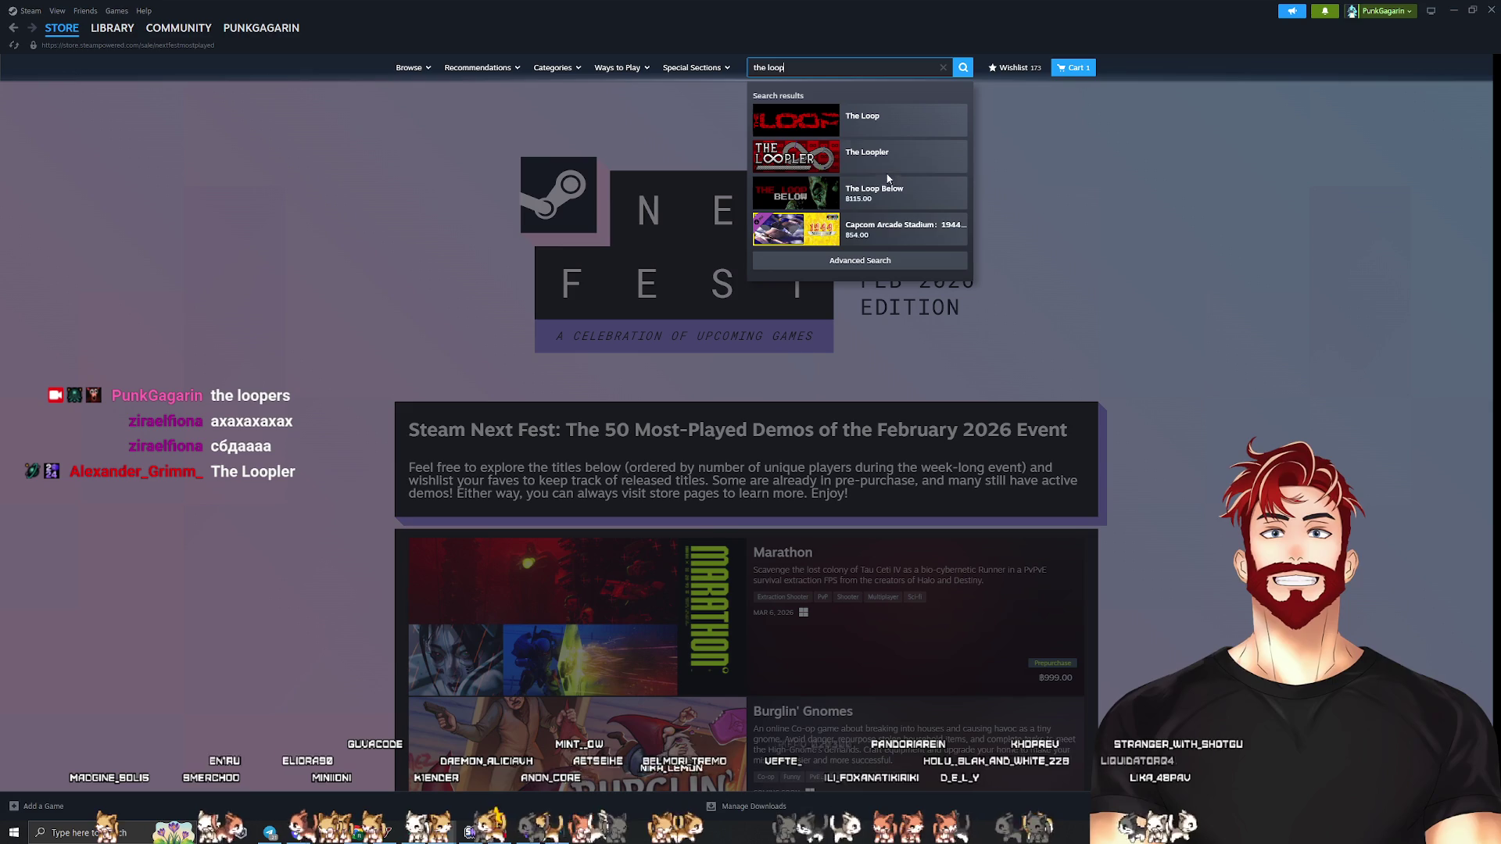
click(884, 167)
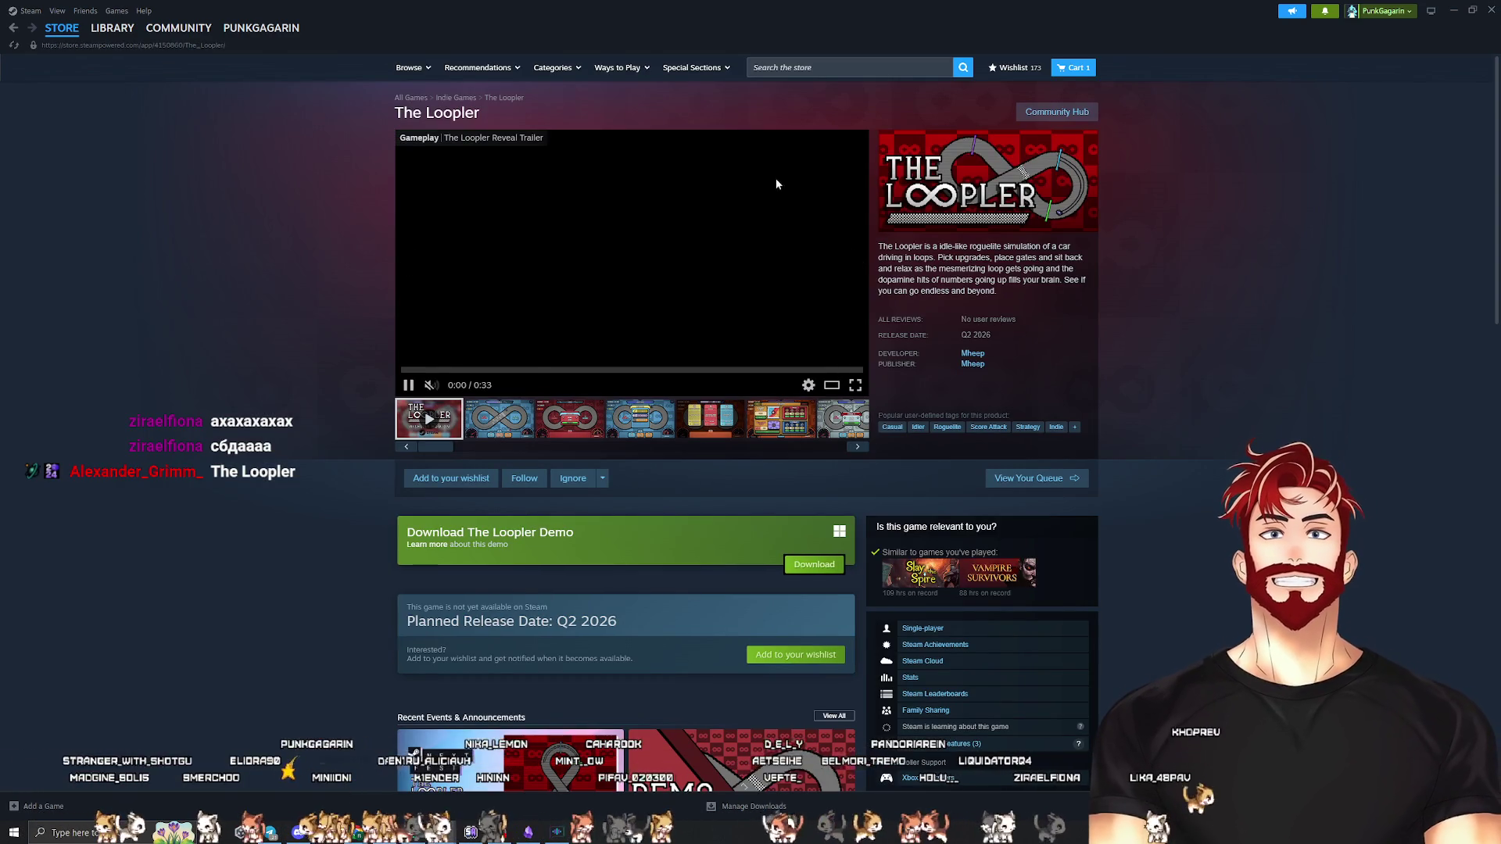
Pause the trailer and list all games by developer Mheep
click(654, 209)
click(974, 355)
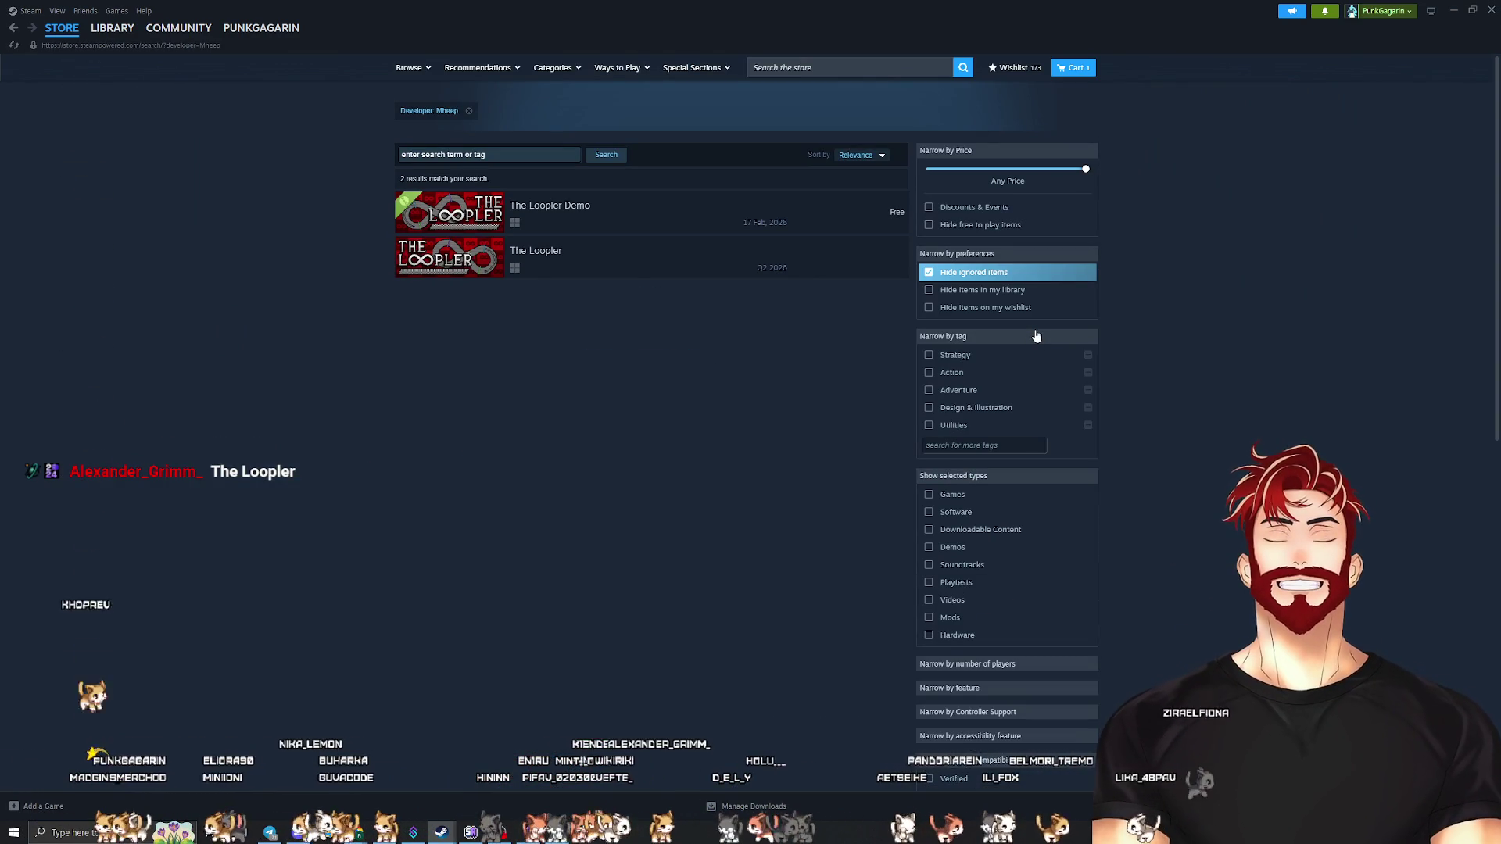
scroll(837, 395, down, 8)
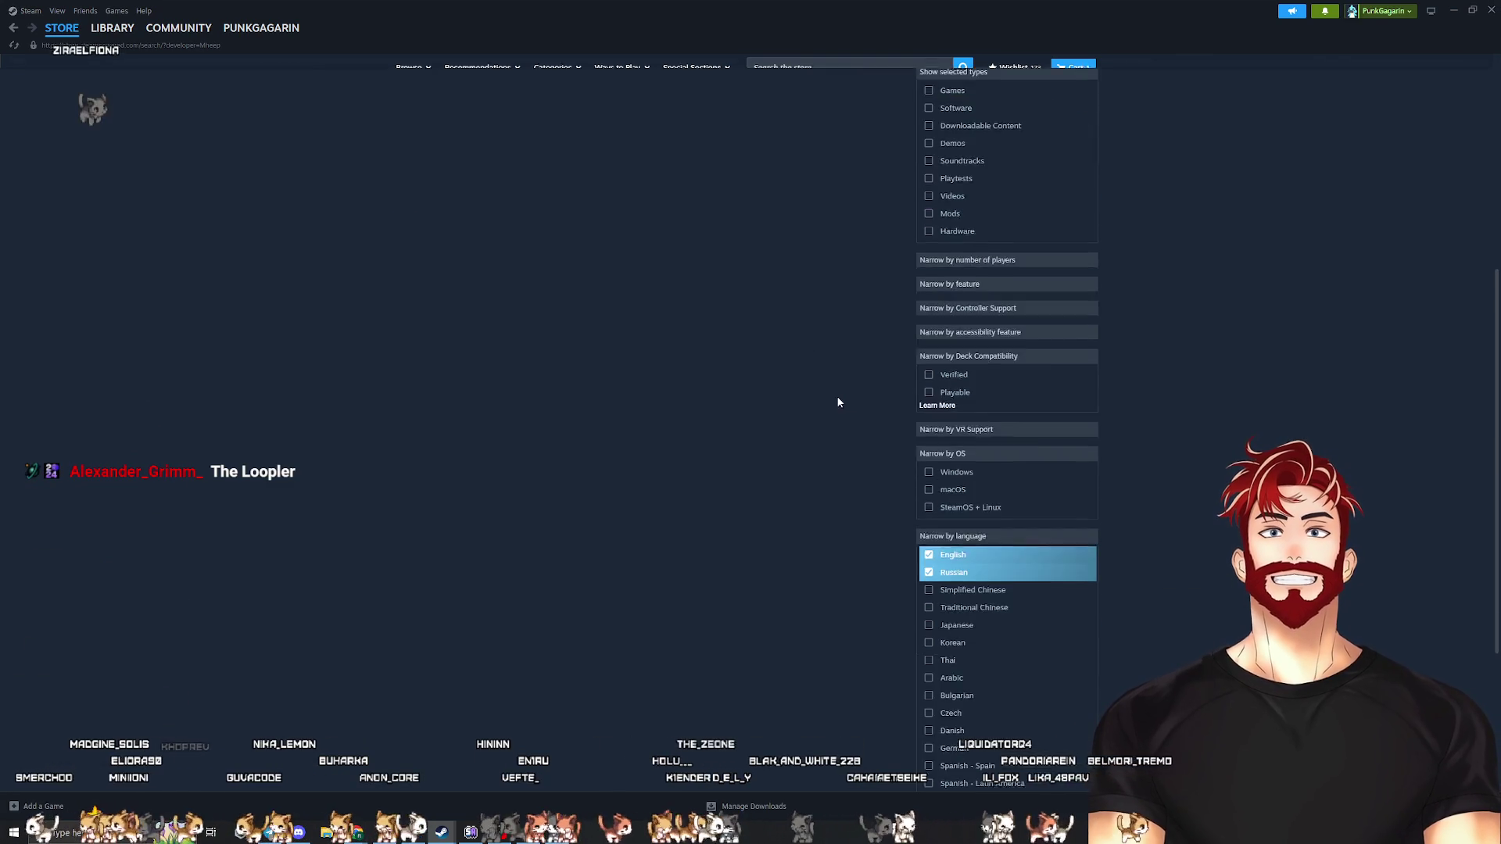
key(alt+Tab)
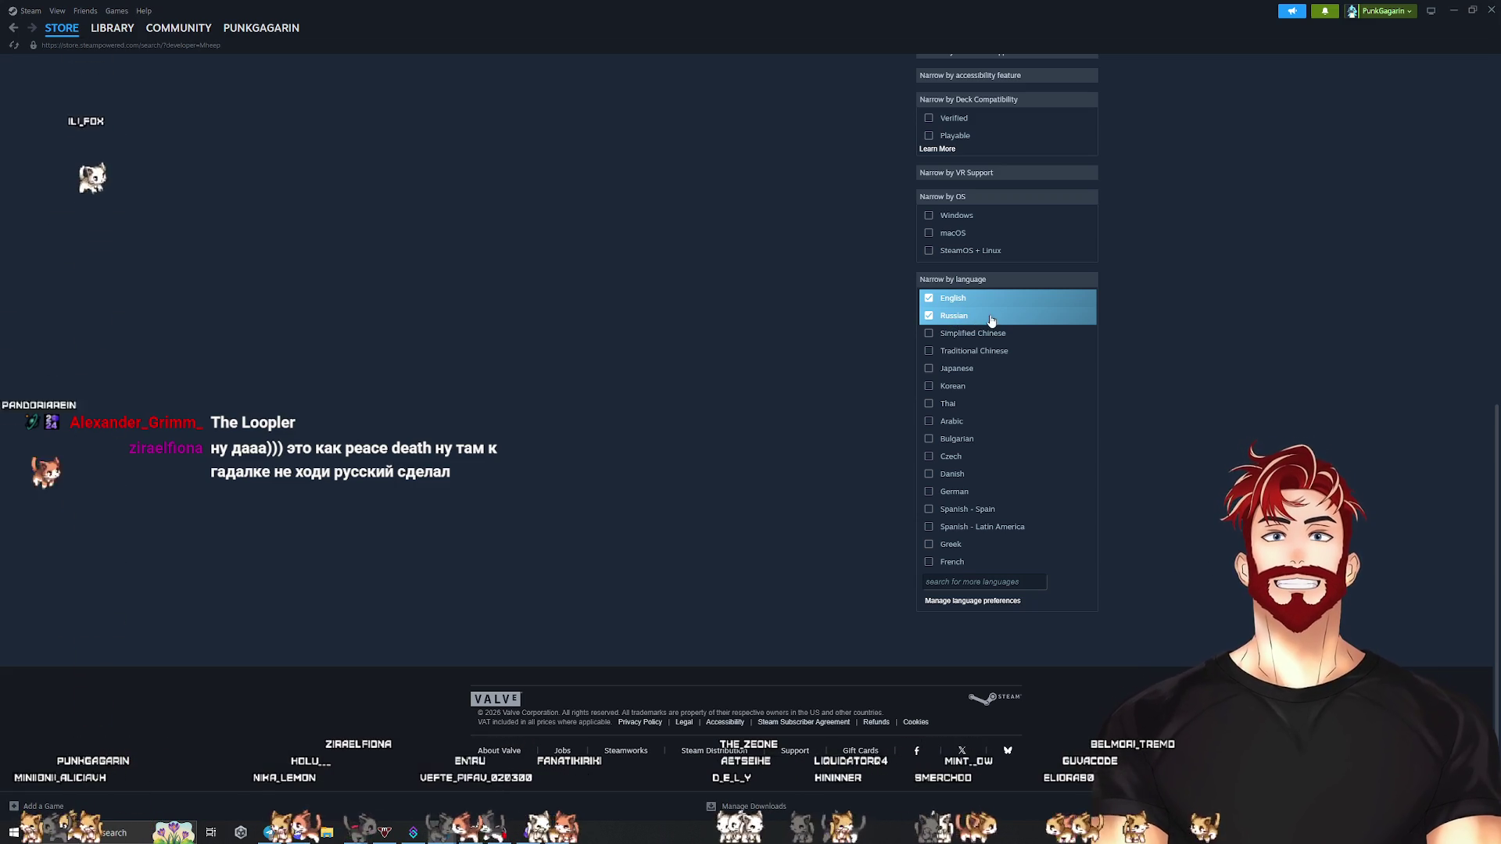
scroll(915, 448, up, 8)
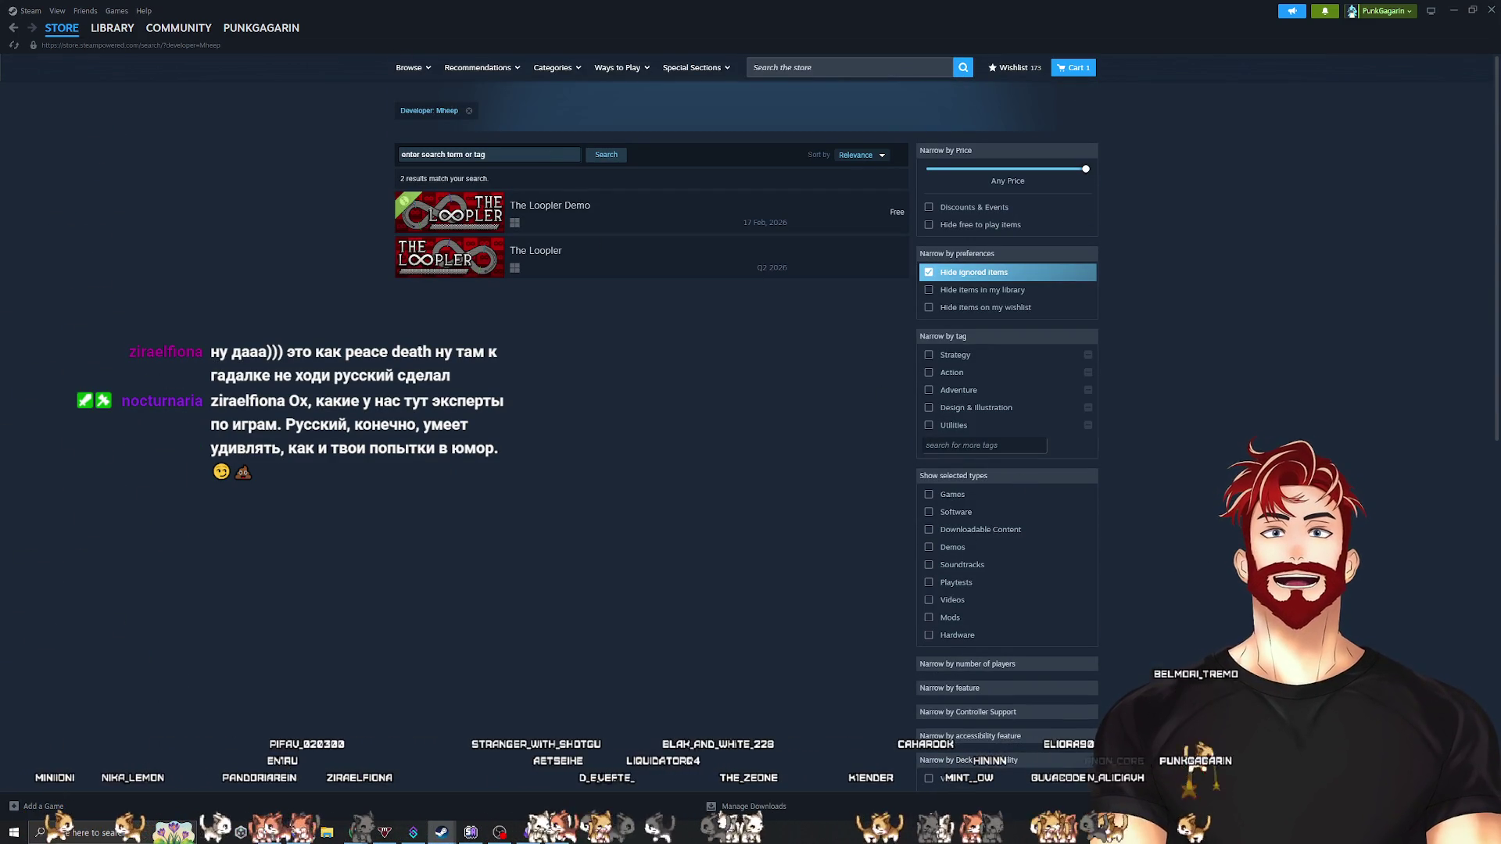
key(alt+Tab)
Search the web for 'Mheep dev' and open the developer's itch.io page in a new tab
key(ctrl+t)
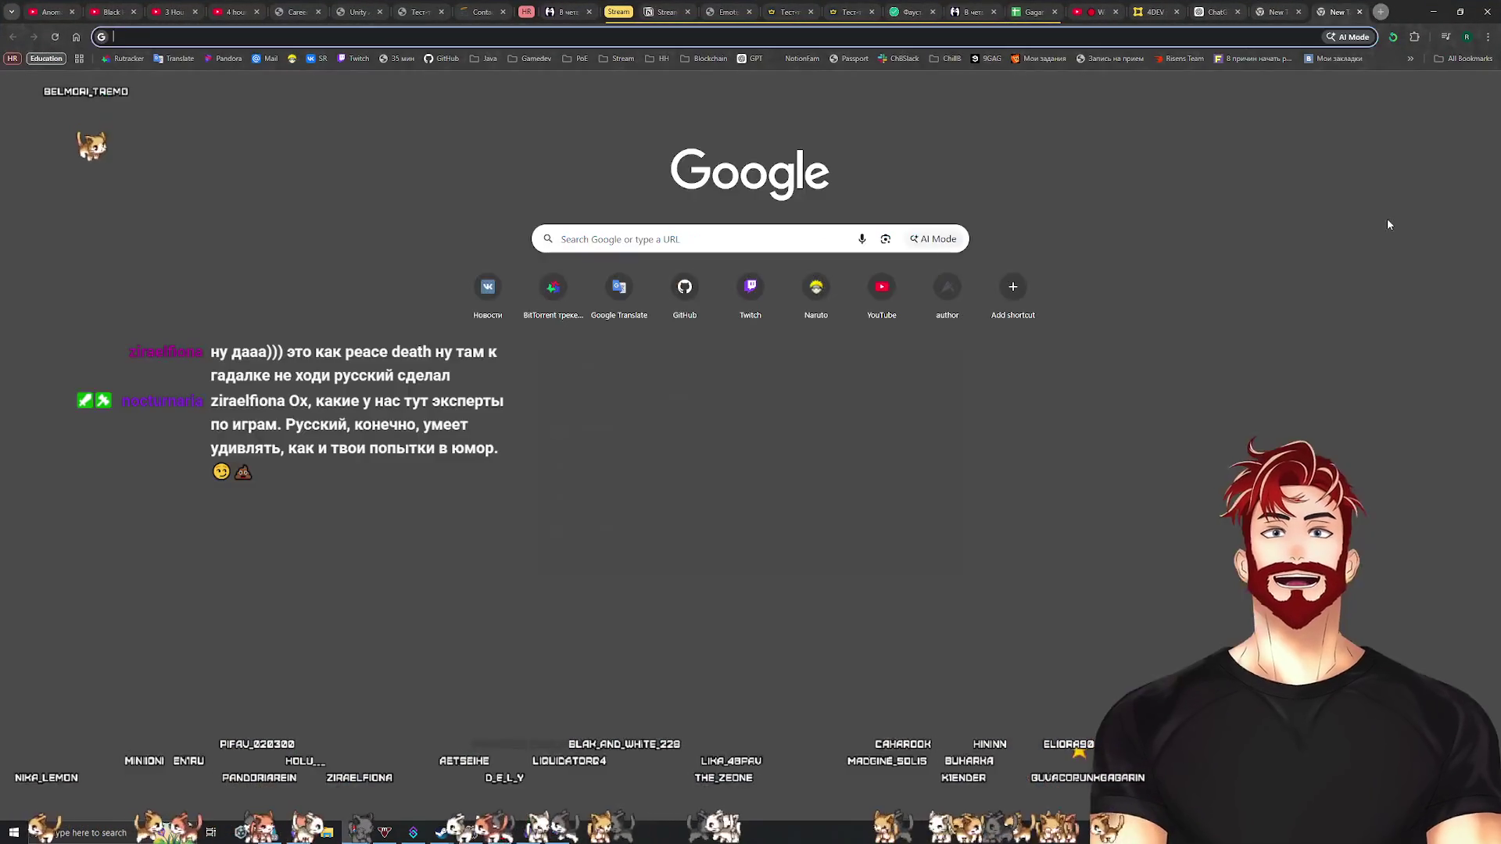
text(ырууз)
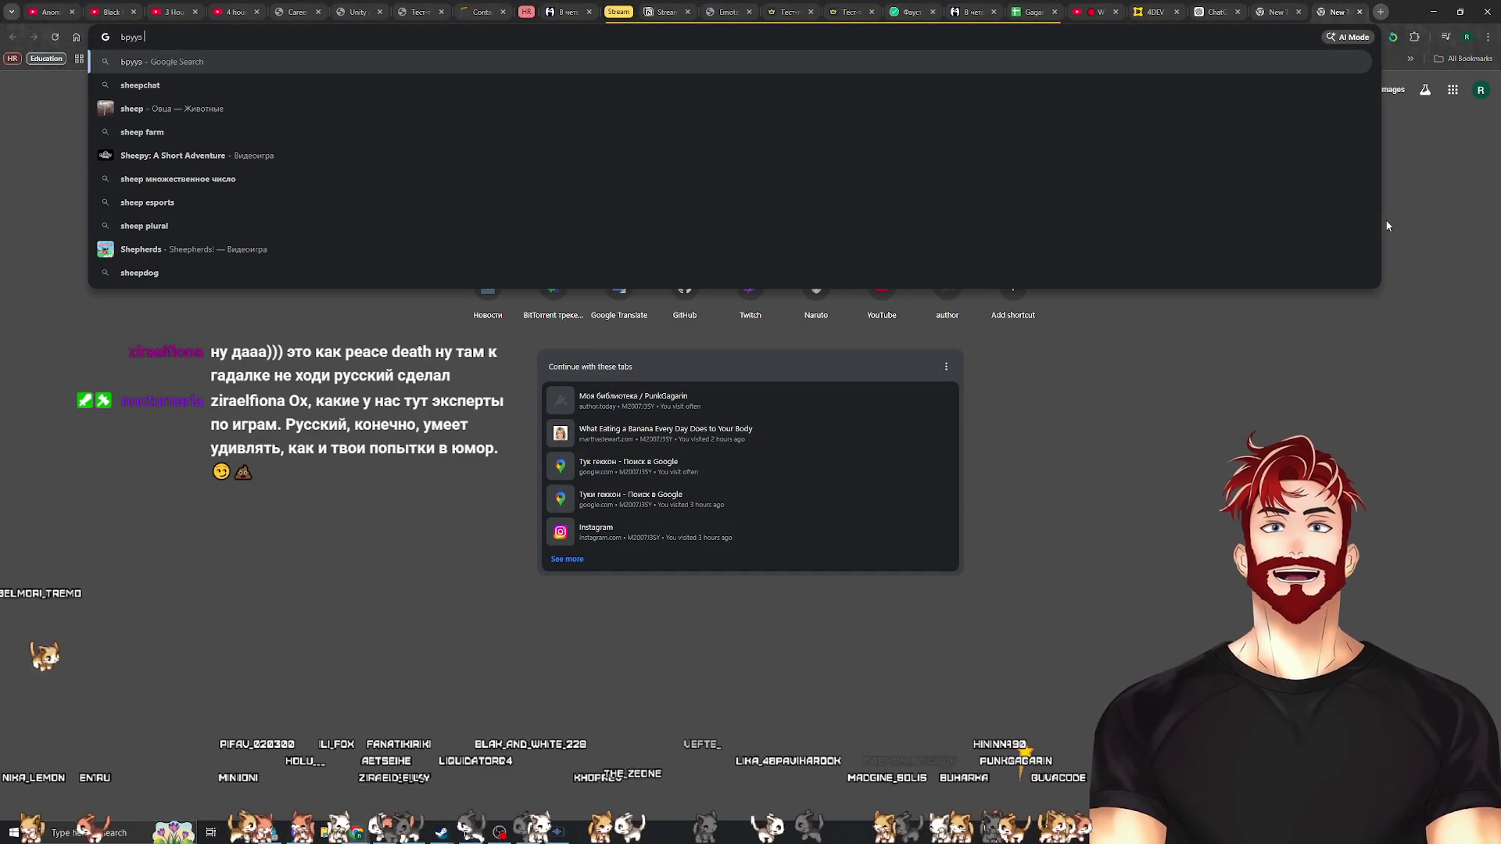
text(sheep de)
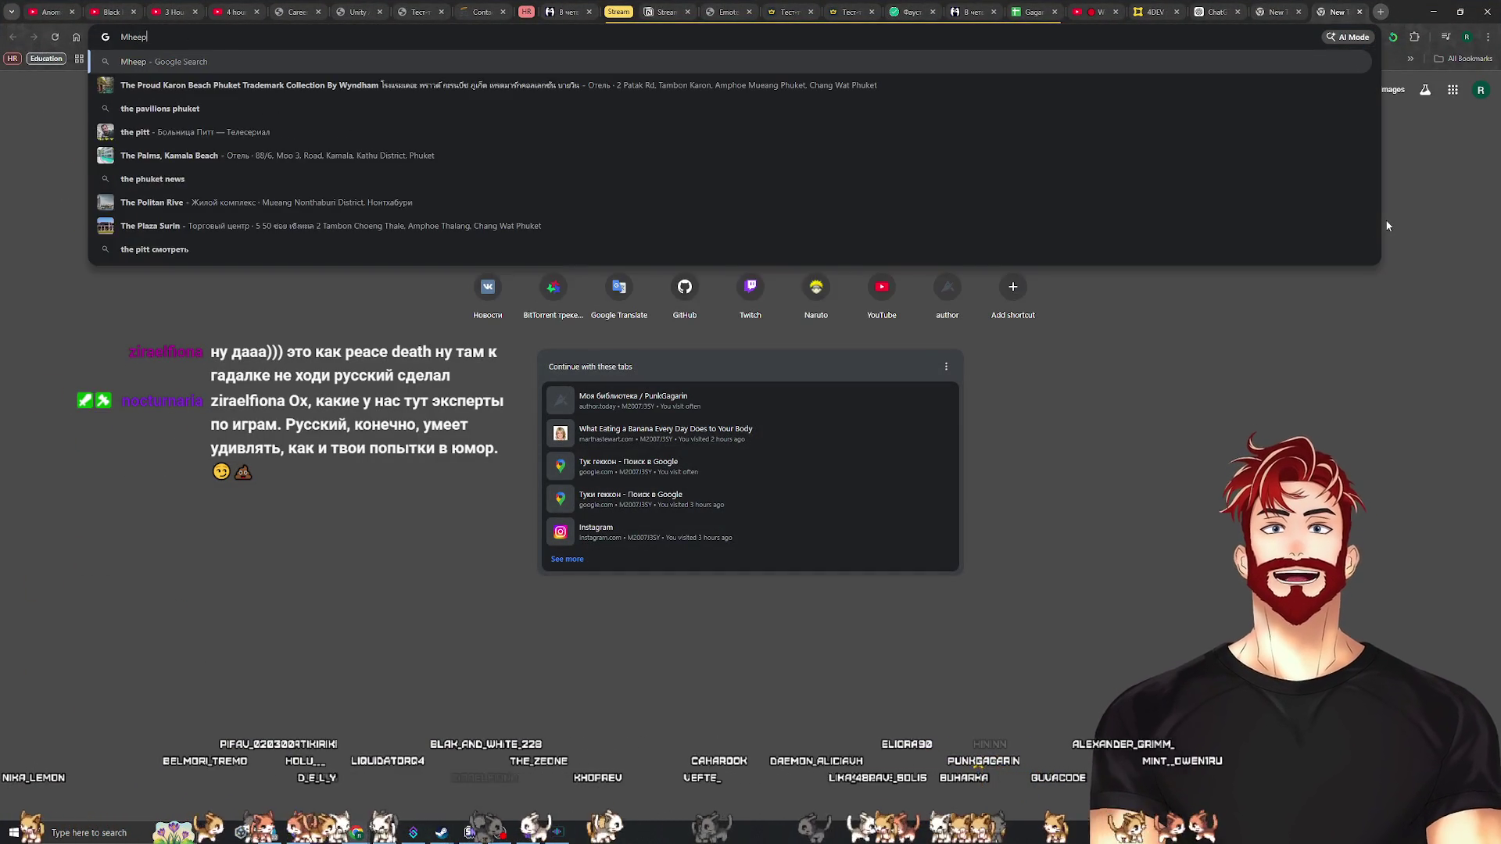
text(v)
key(Return)
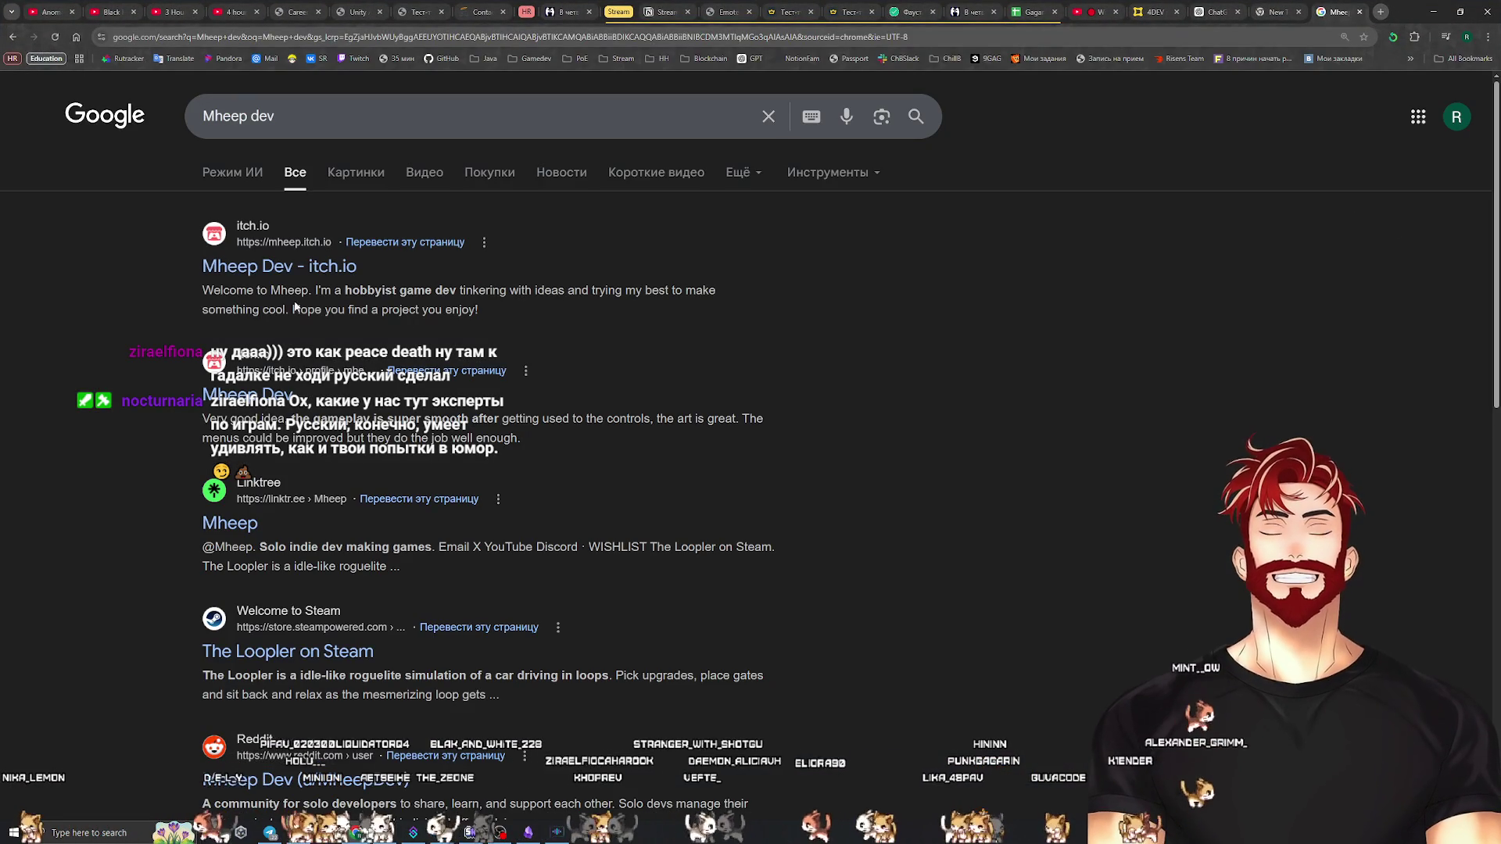
middle_click(328, 270)
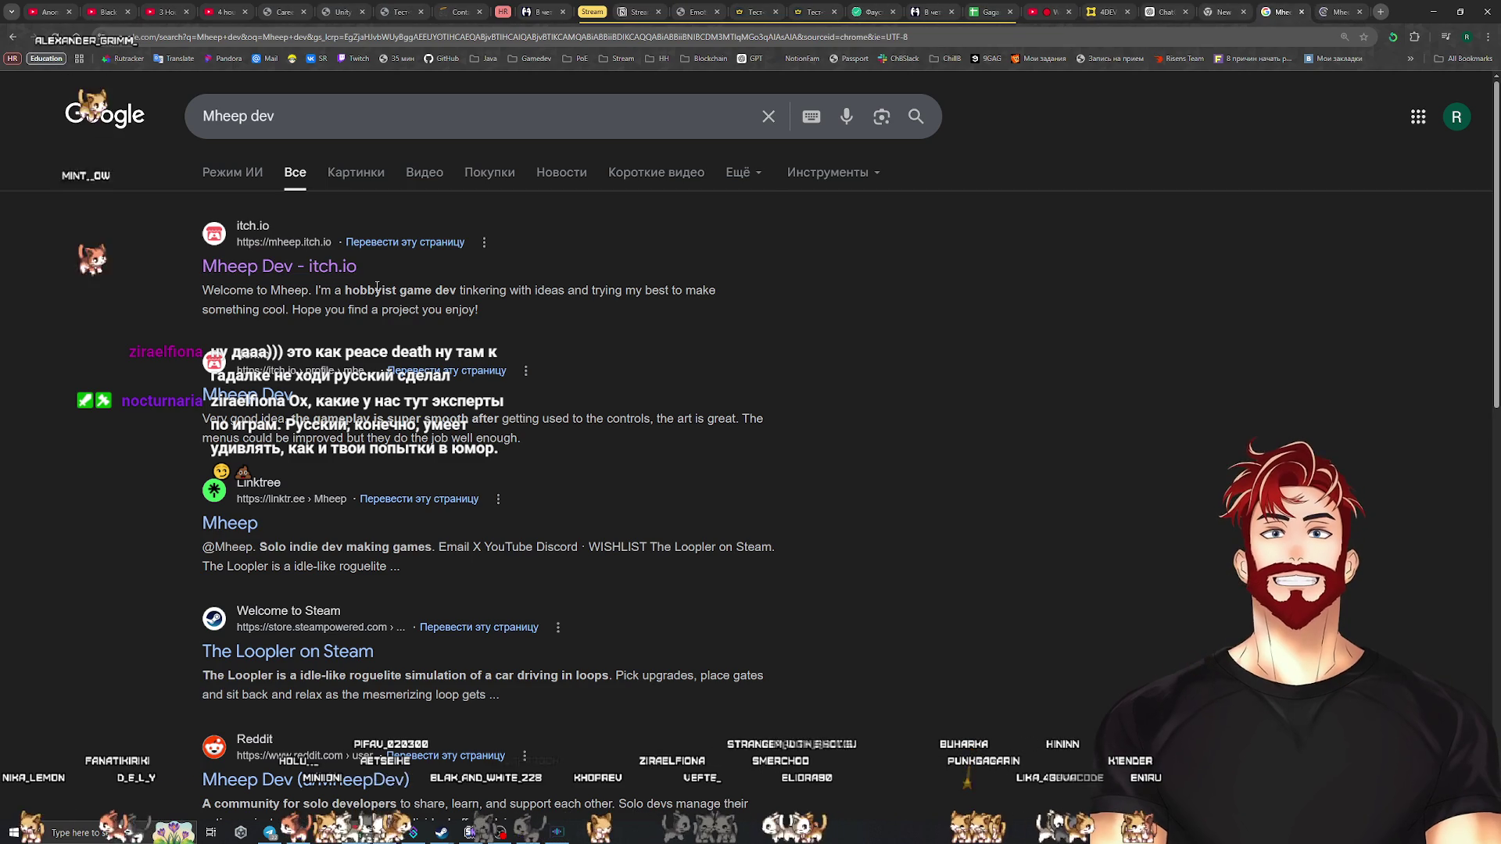
key(ctrl+Tab)
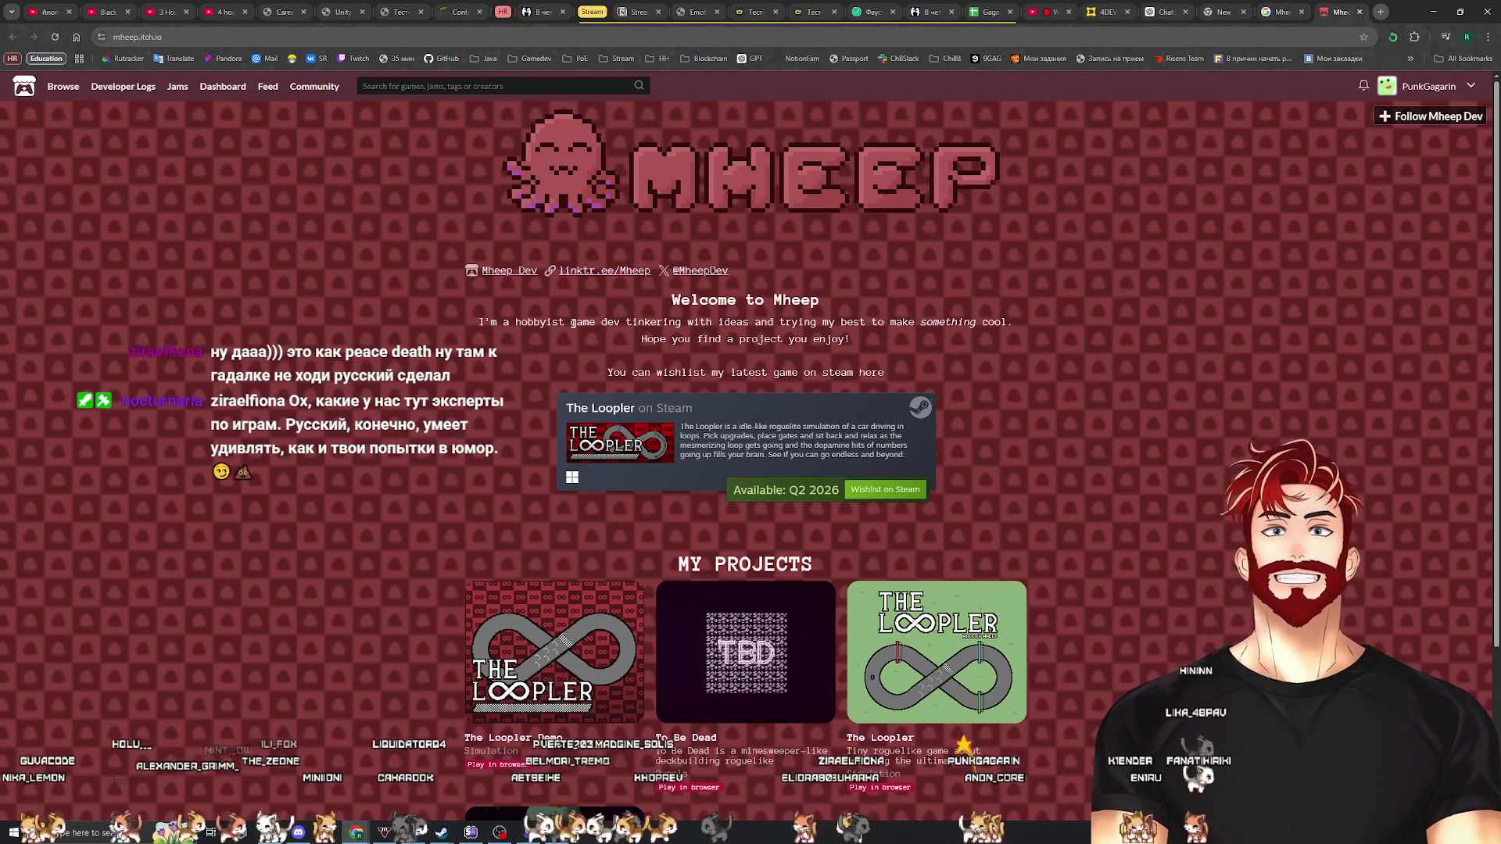
Try the developer's linktree link, then open their X profile and close it
click(604, 271)
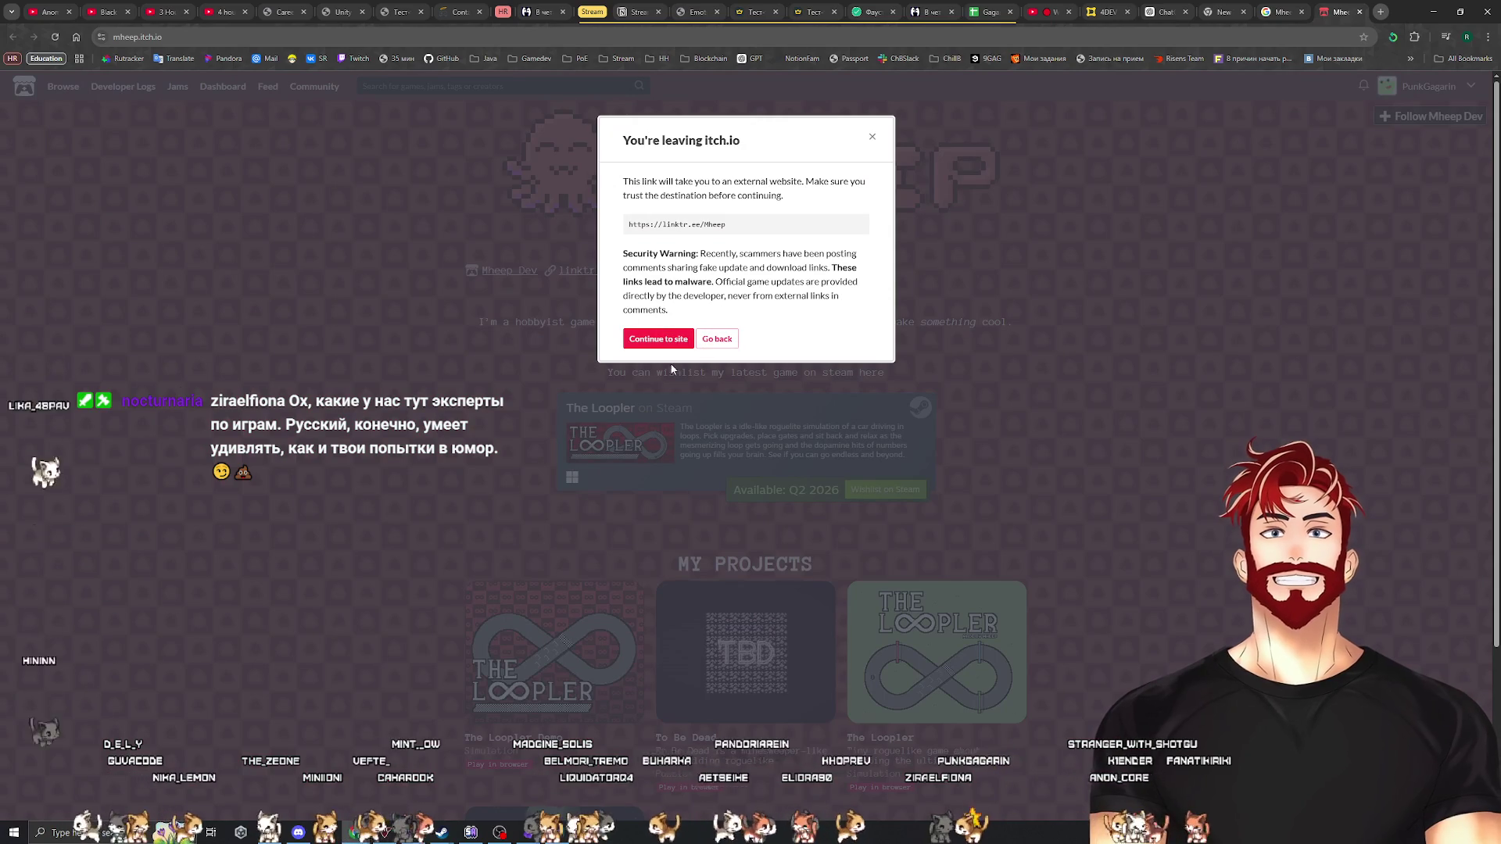
click(717, 338)
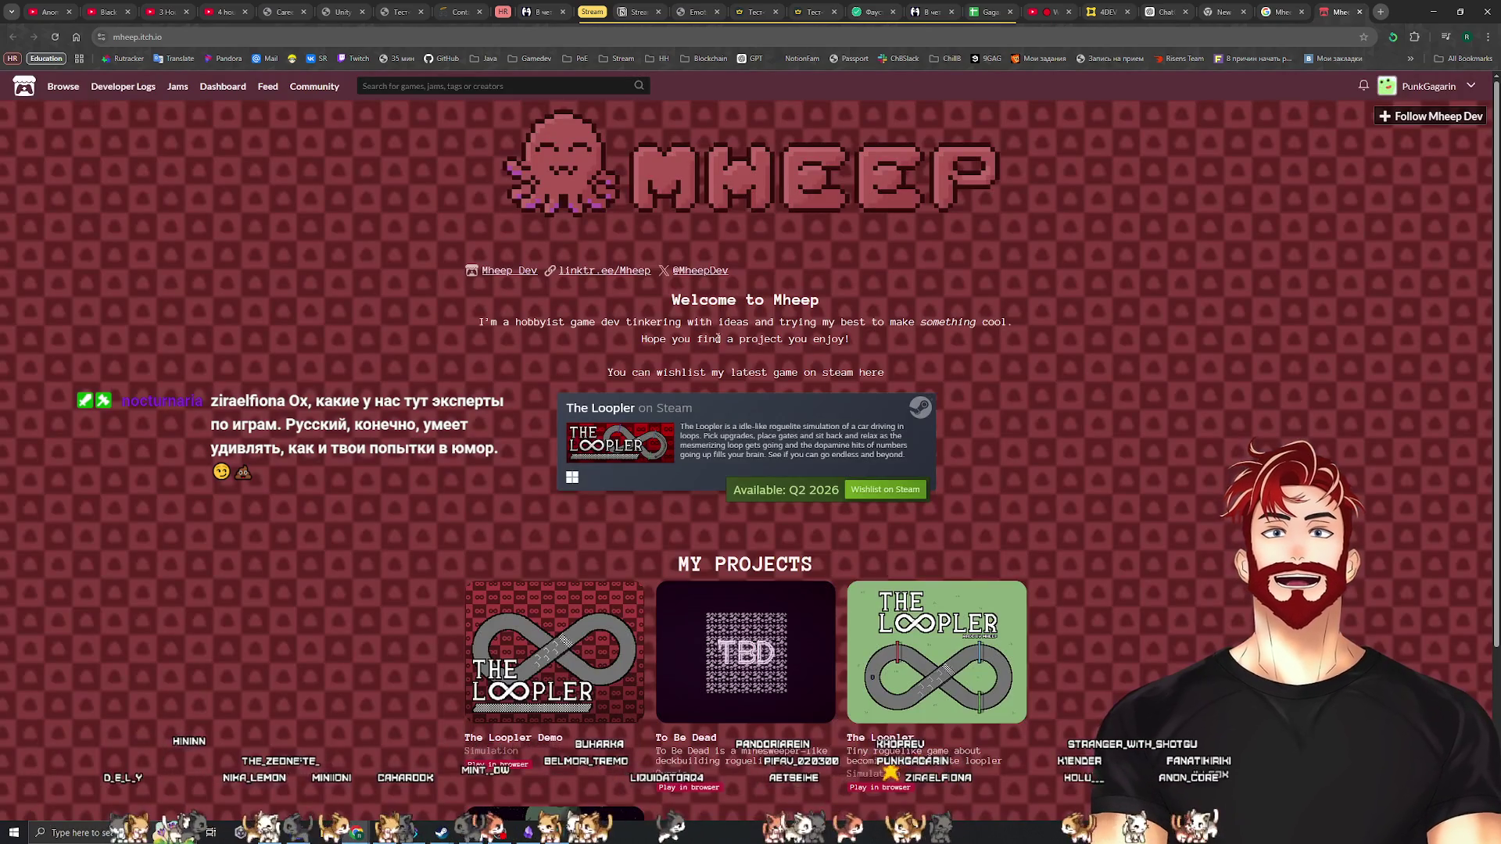
click(707, 272)
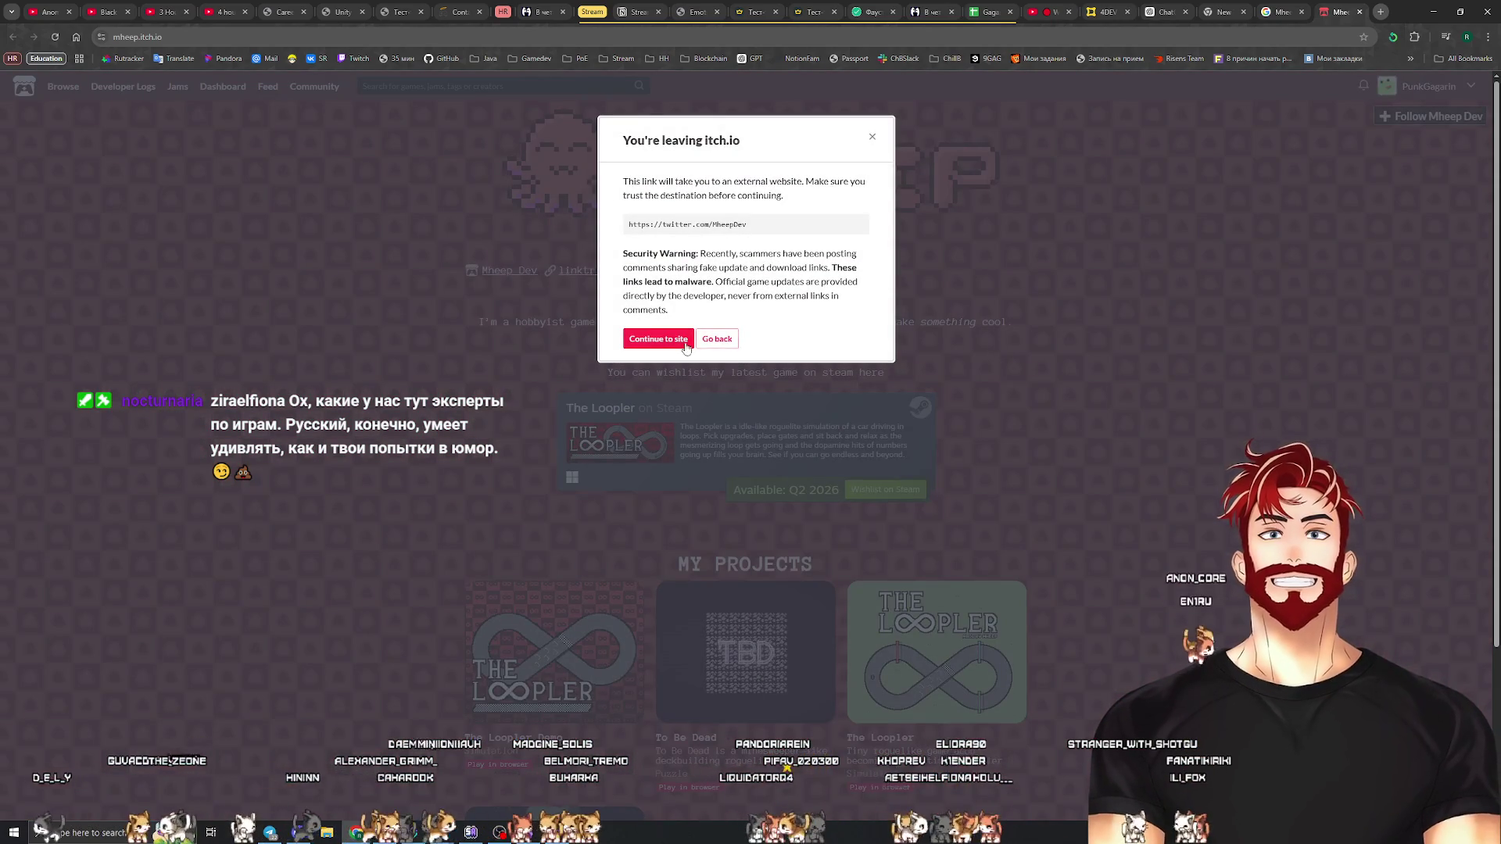
click(658, 341)
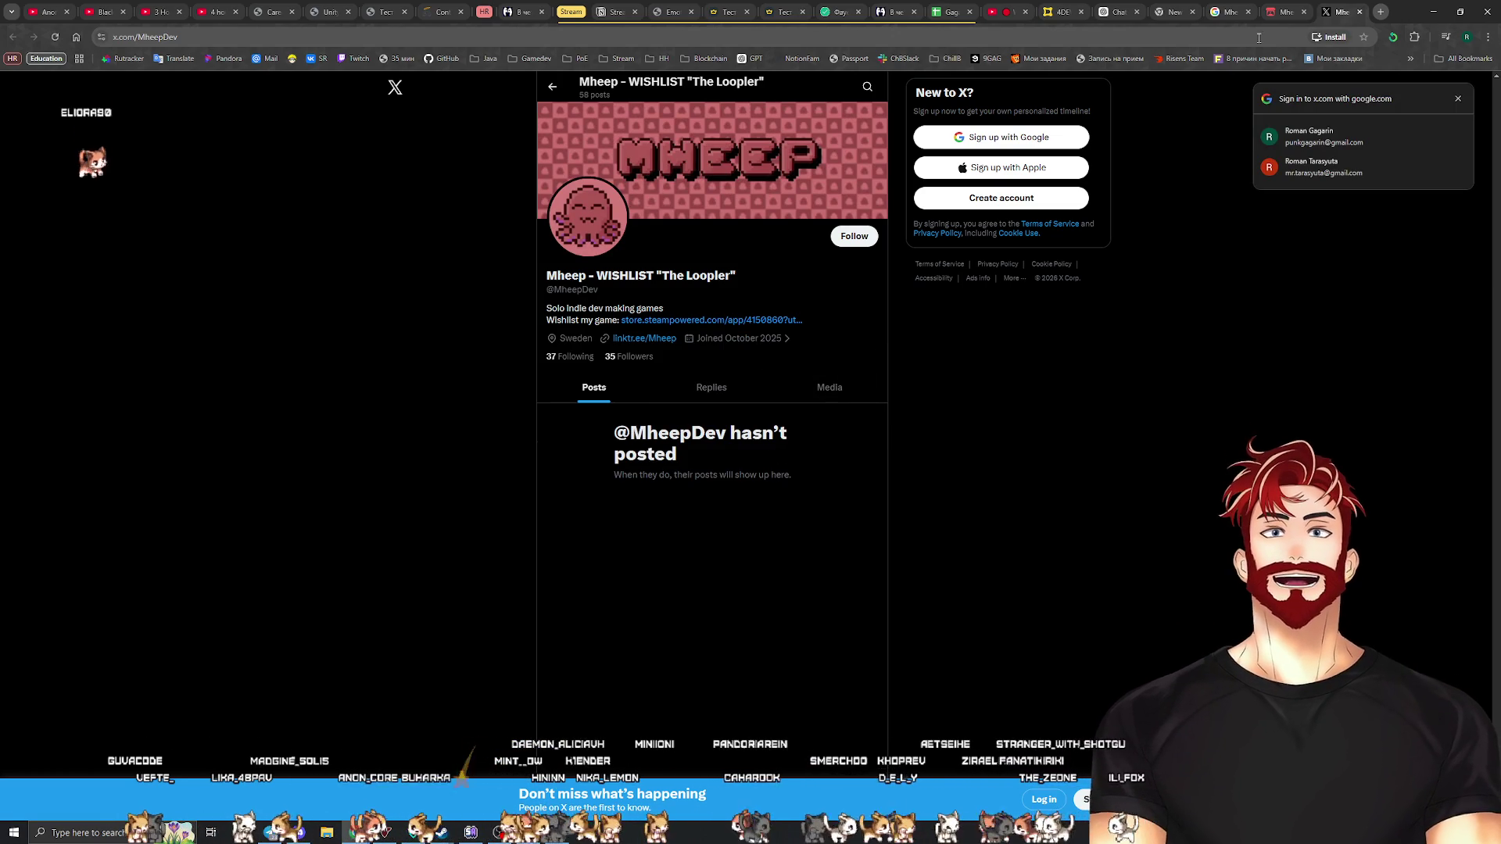
click(1360, 14)
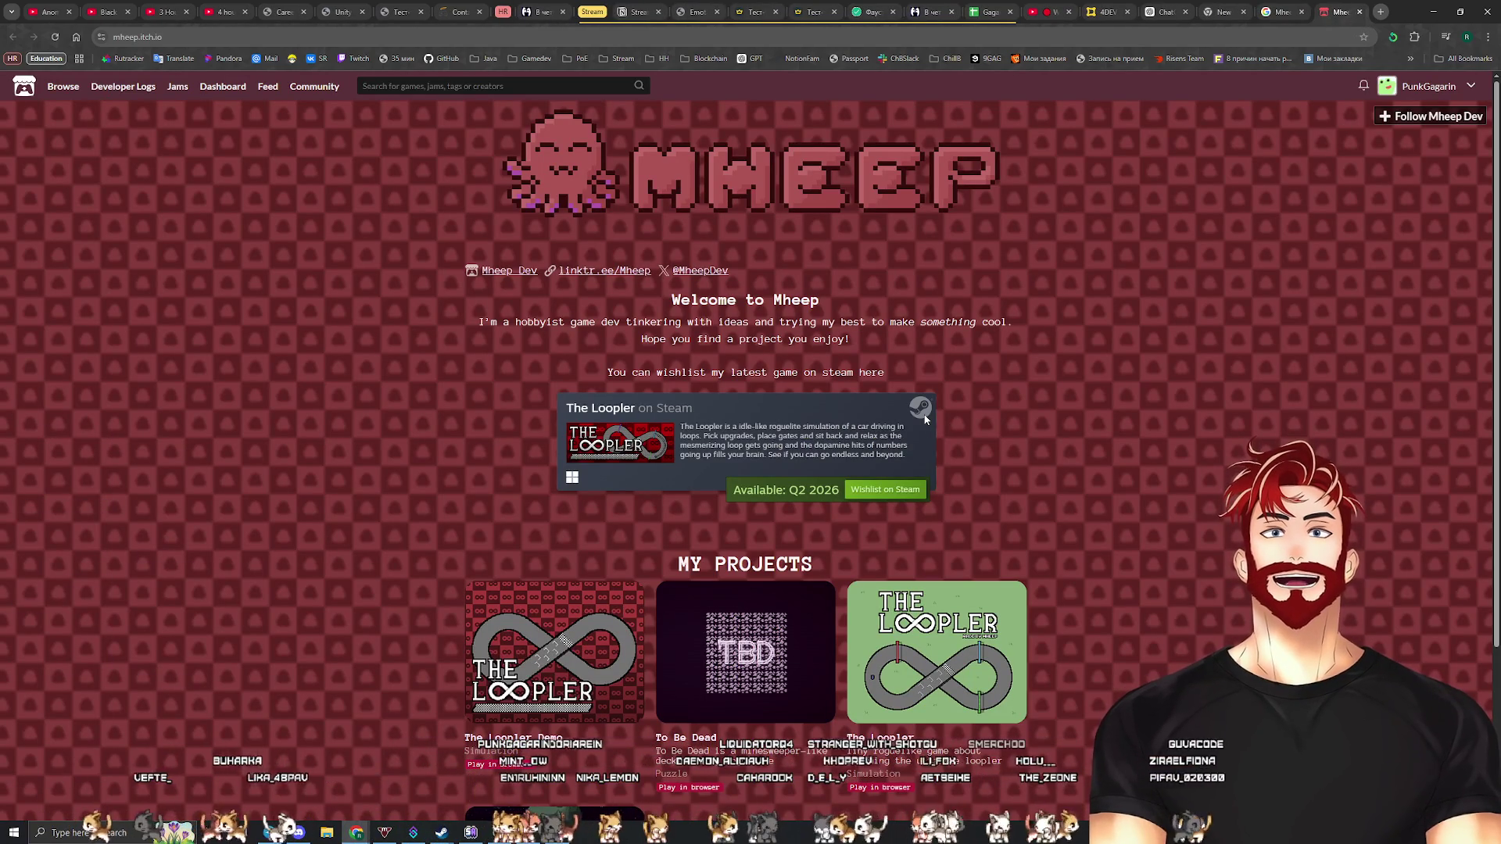
Copy the itch.io page's web address and close the itch.io and search tabs
scroll(925, 420, down, 3)
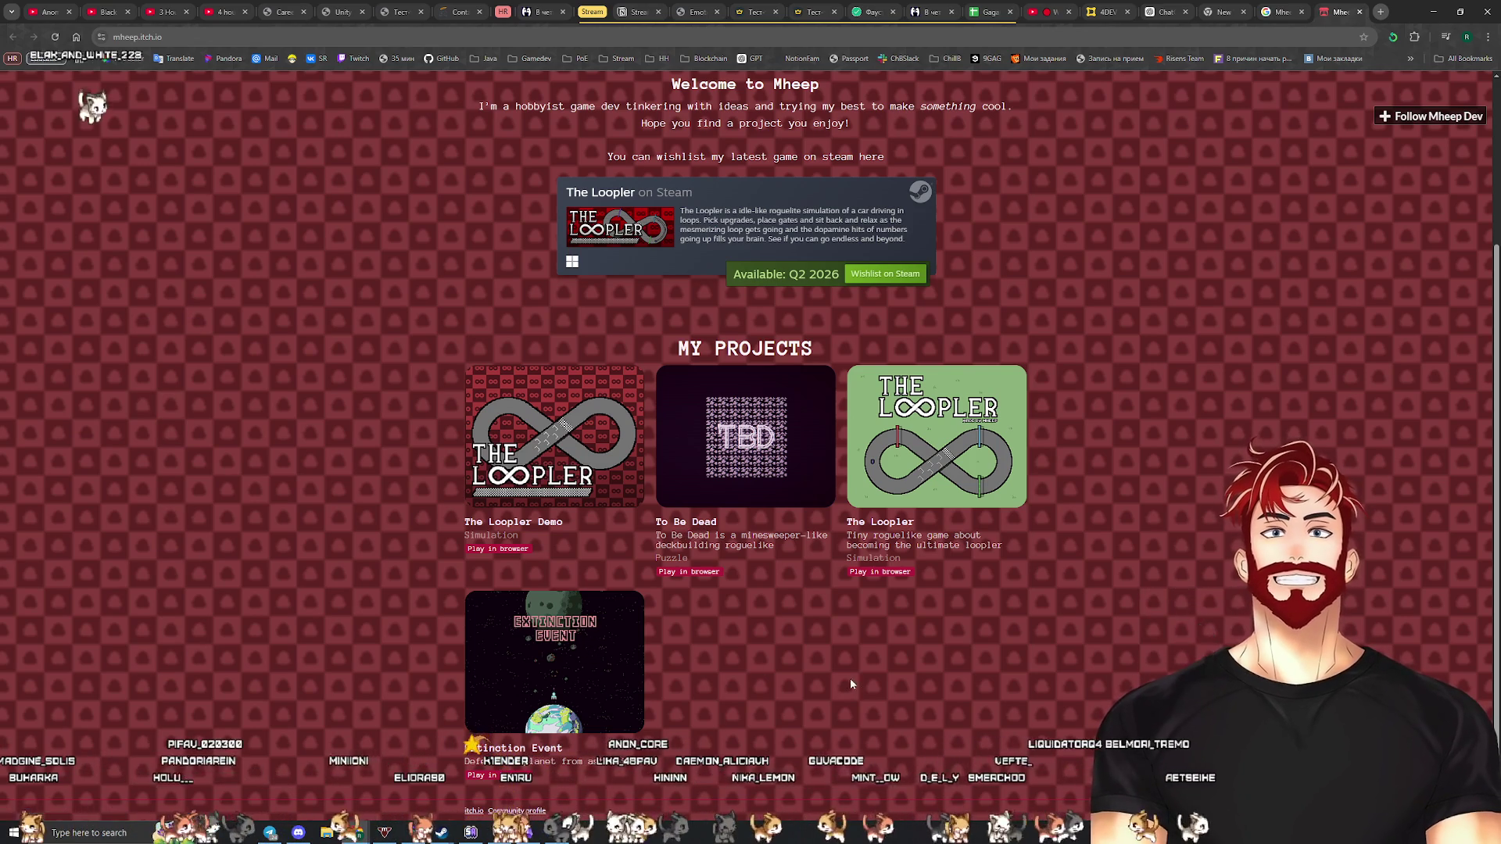
scroll(778, 672, up, 3)
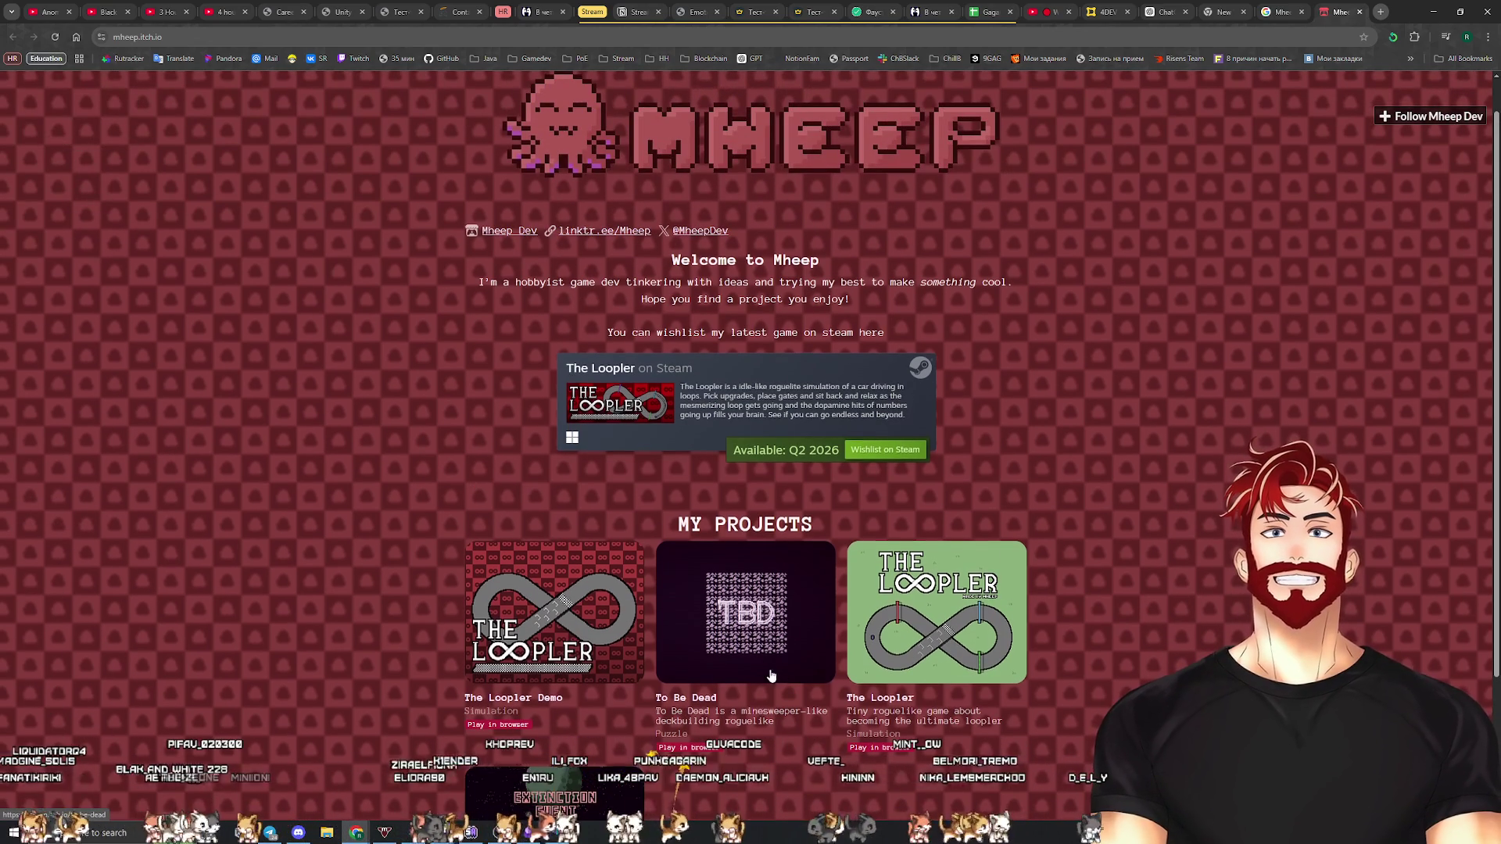
scroll(672, 683, down, 3)
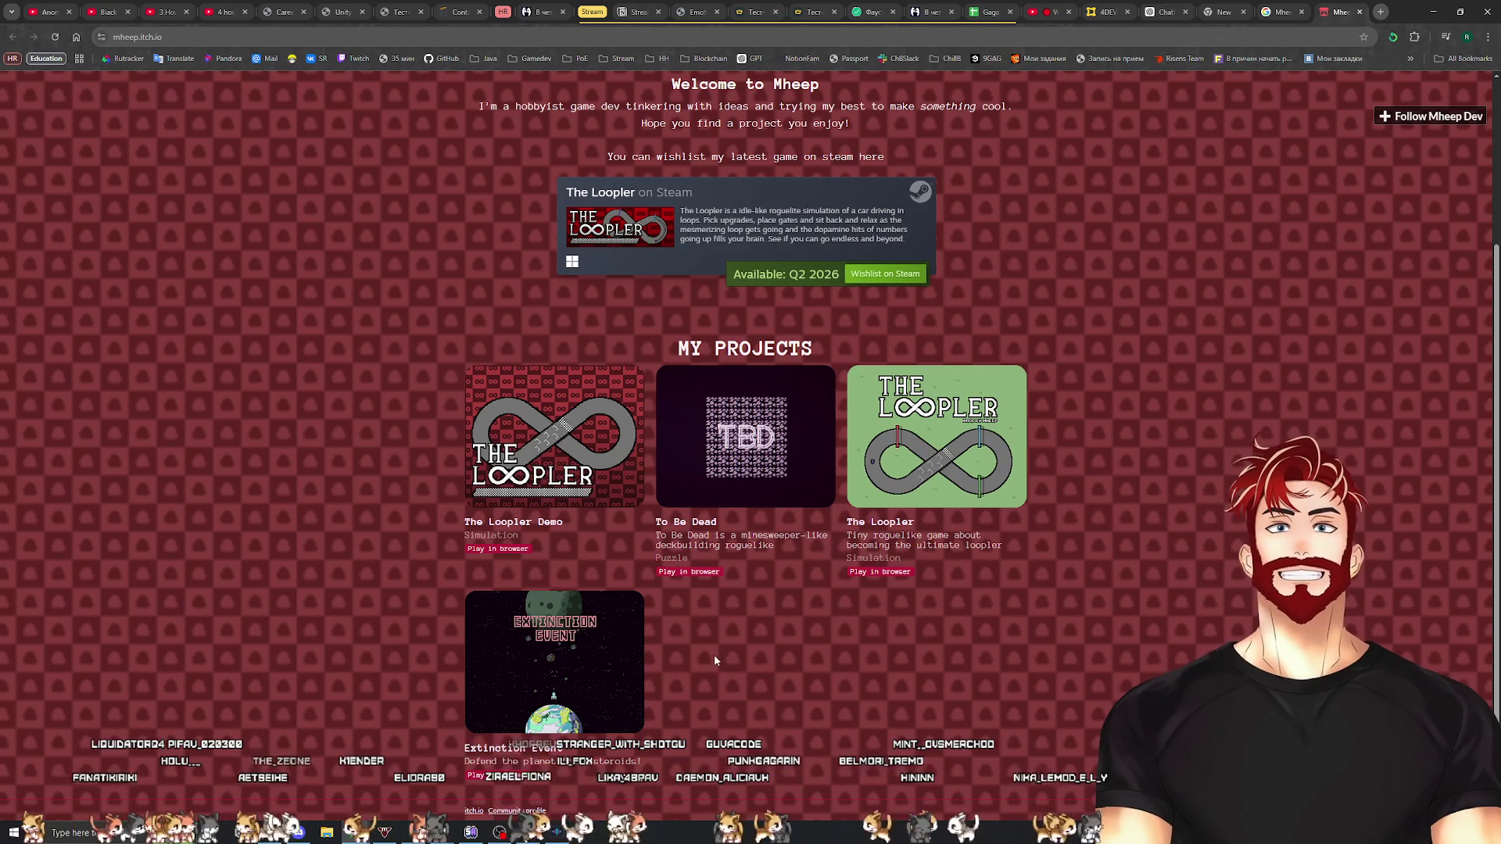
scroll(714, 654, up, 3)
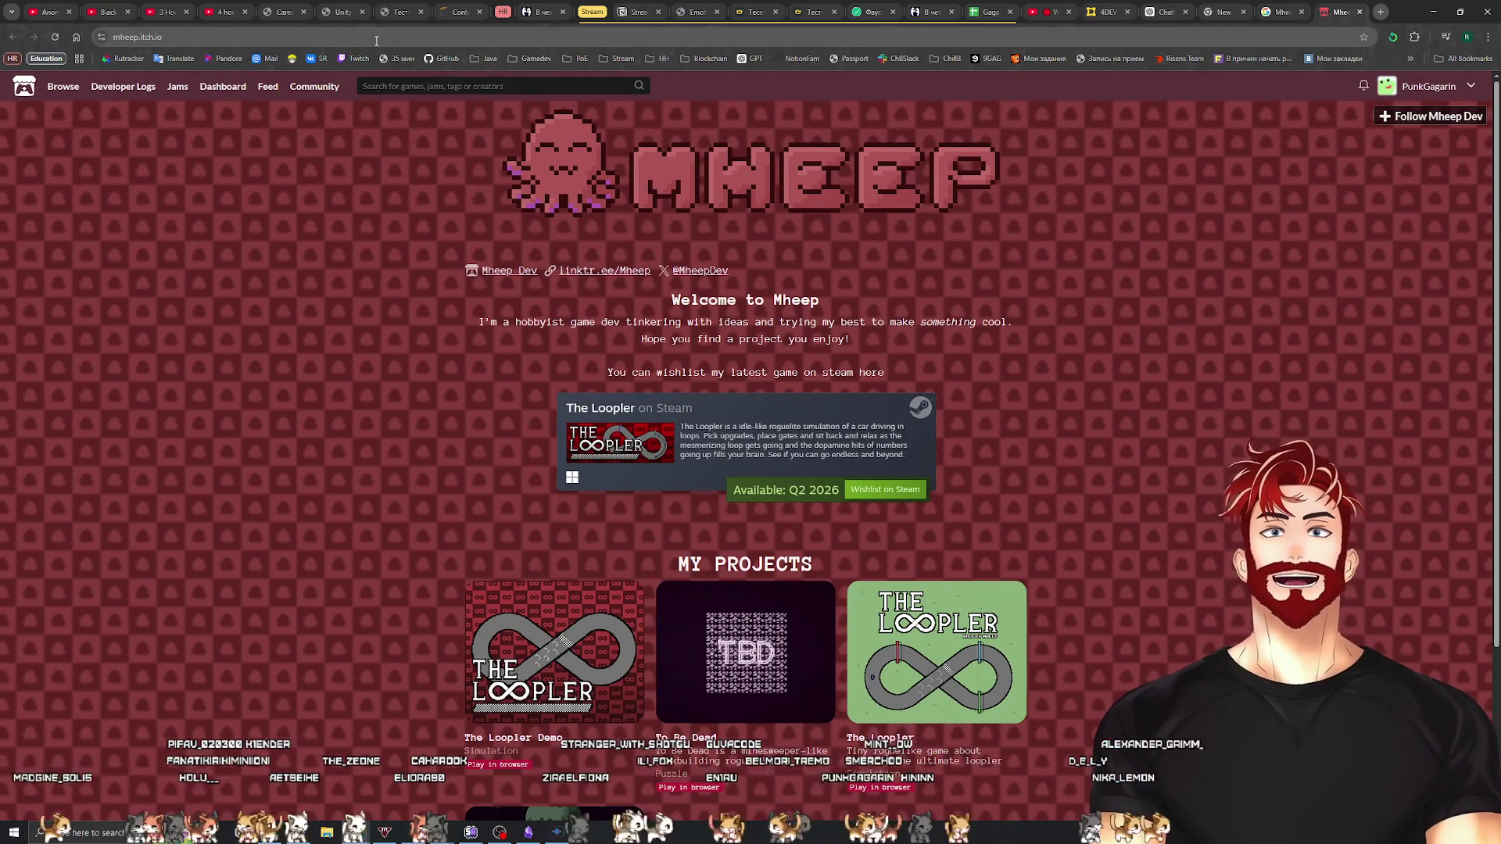
key(ctrl+l)
key(Escape)
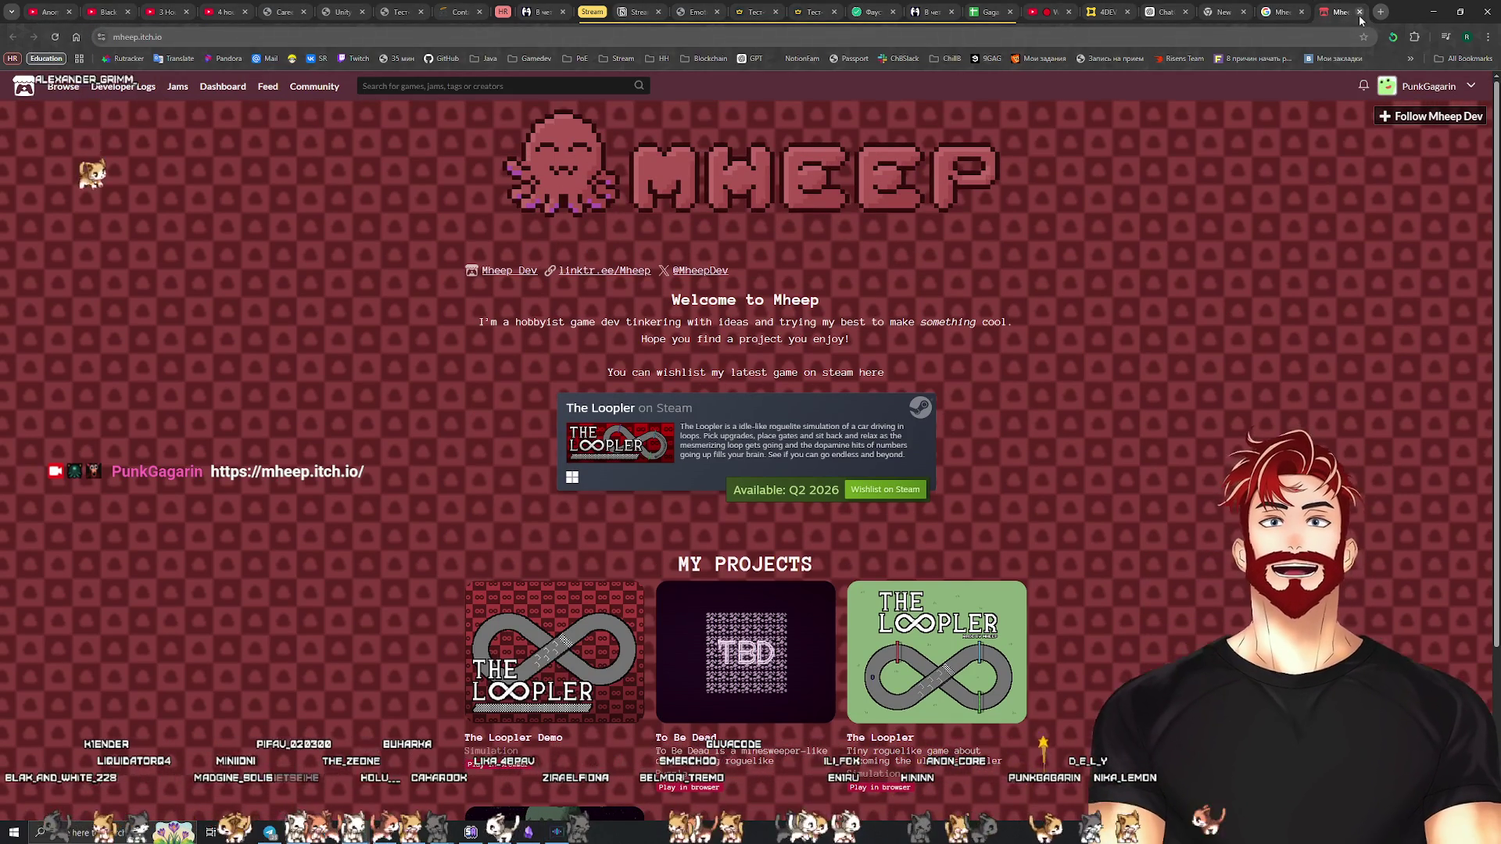
key(ctrl+w)
key(ctrl+w)
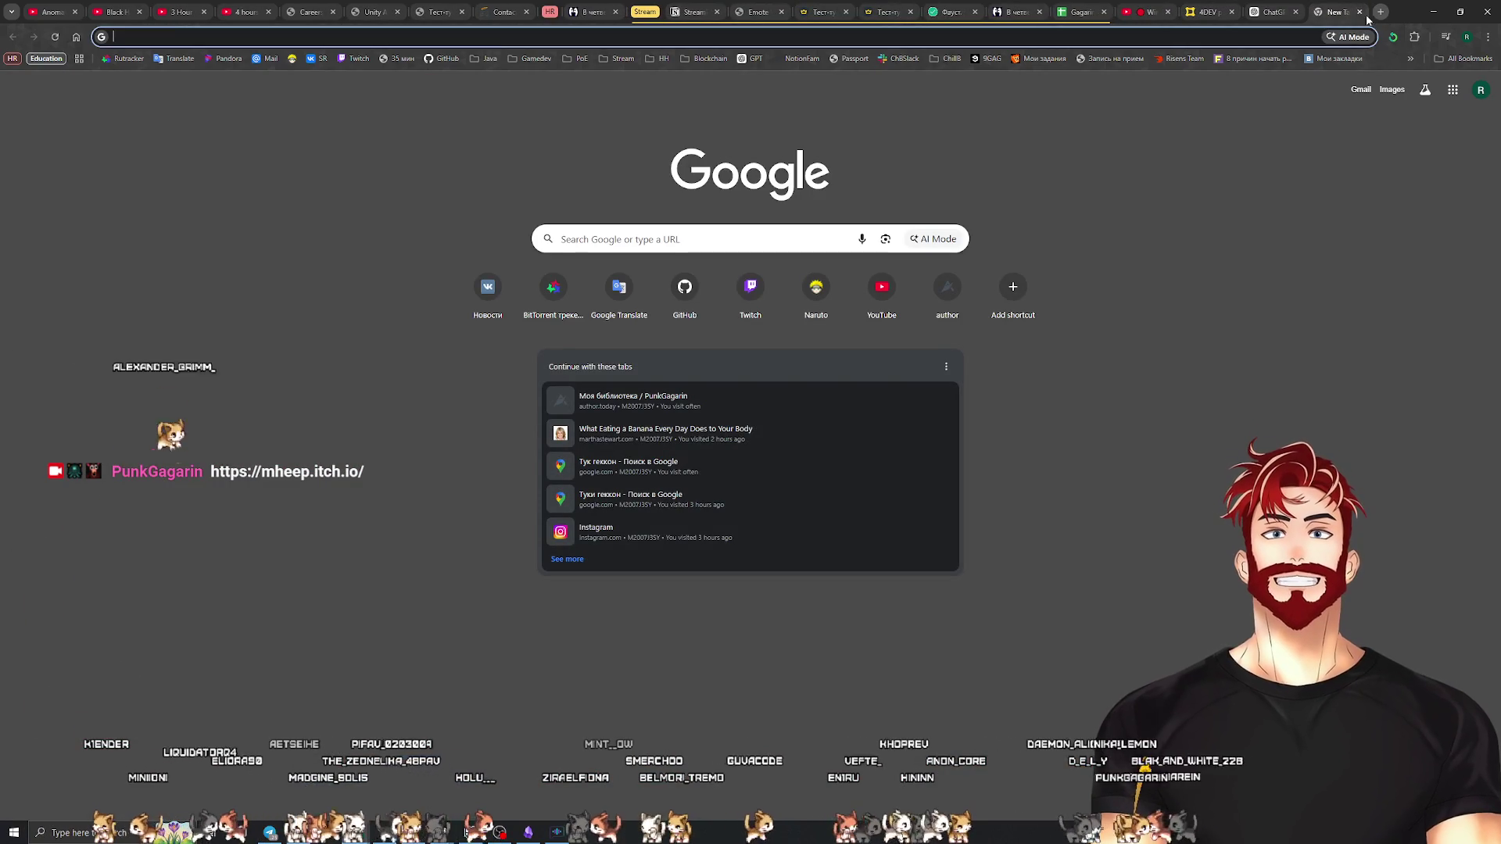
In ChatGPT, select the four numbered questions under «Как применять как геймдизайнеру?»
click(1433, 12)
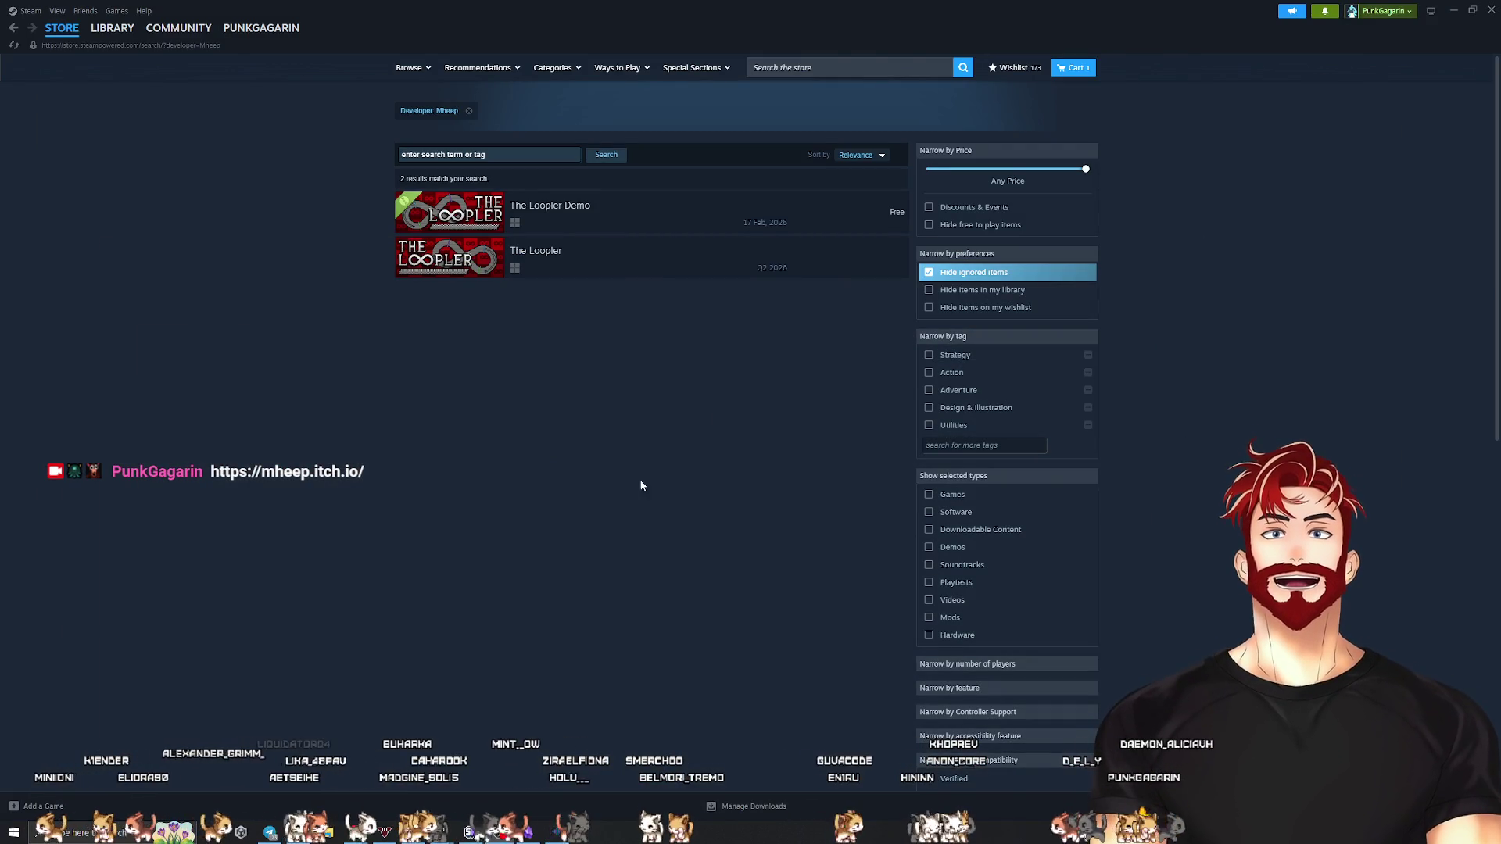
click(467, 784)
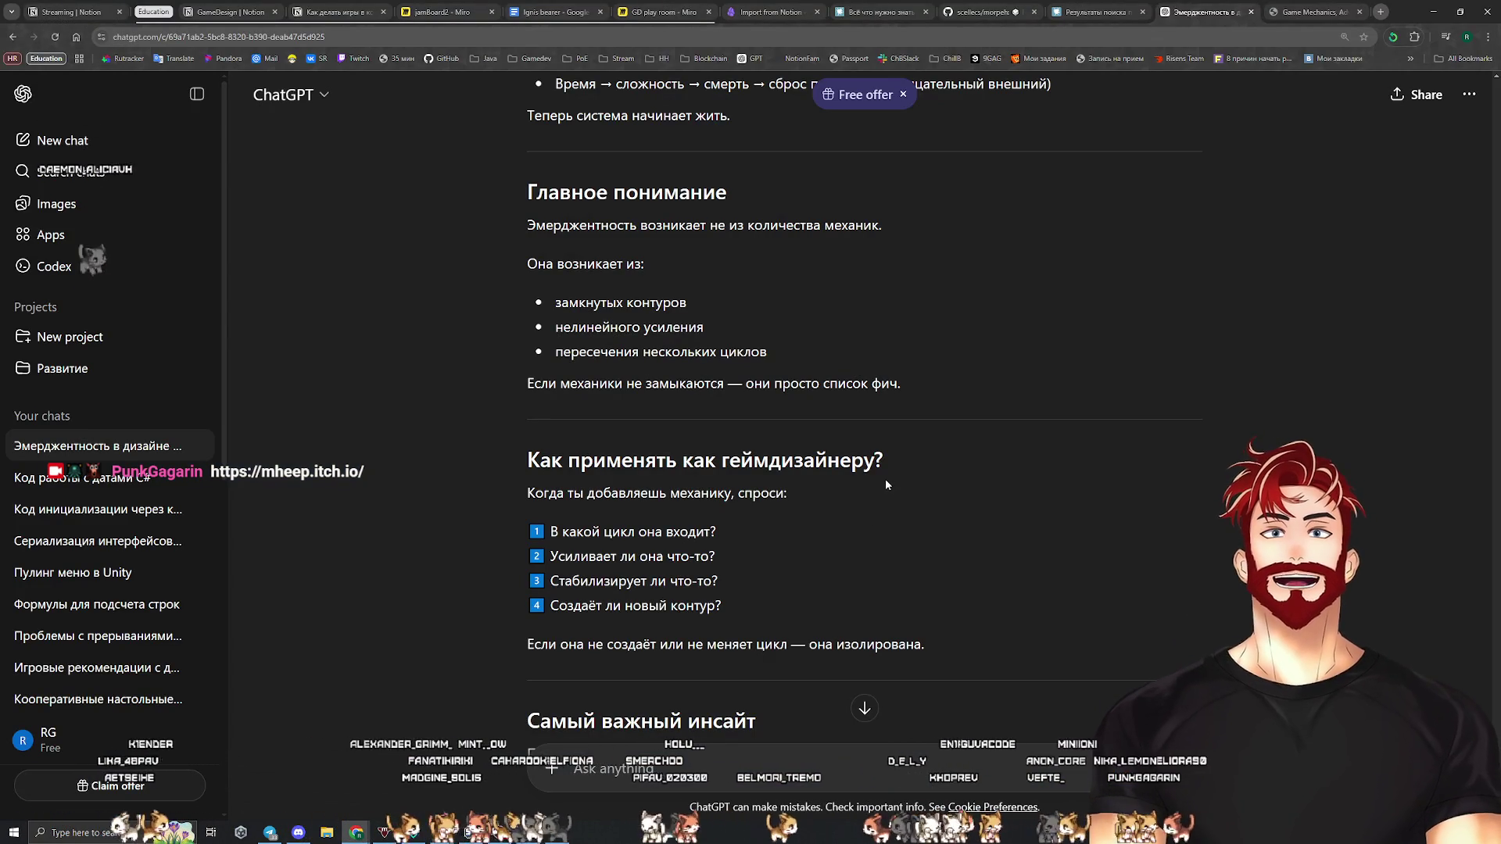
scroll(882, 482, up, 4)
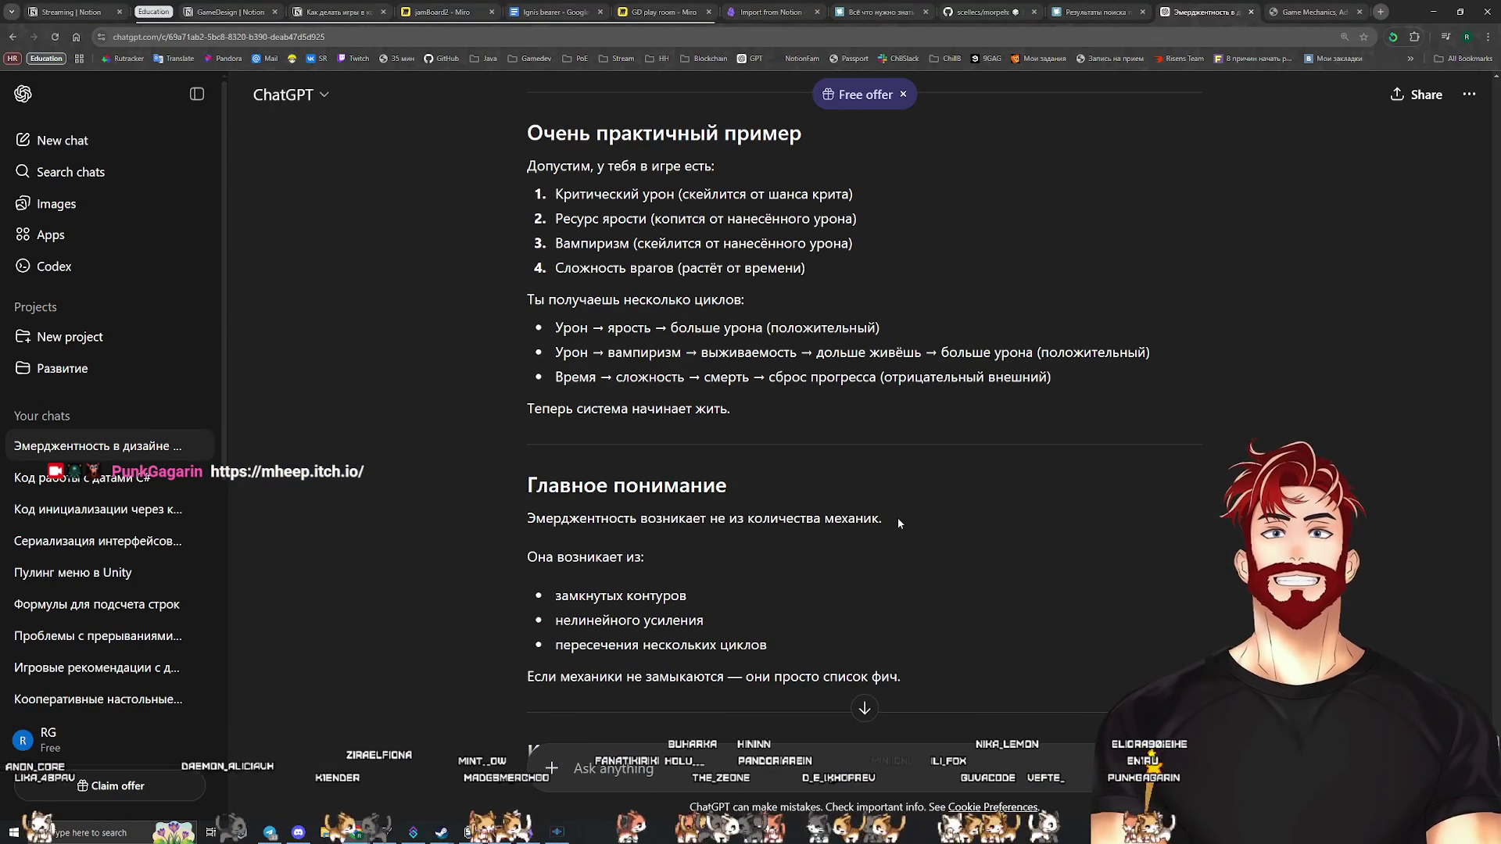
scroll(898, 519, down, 5)
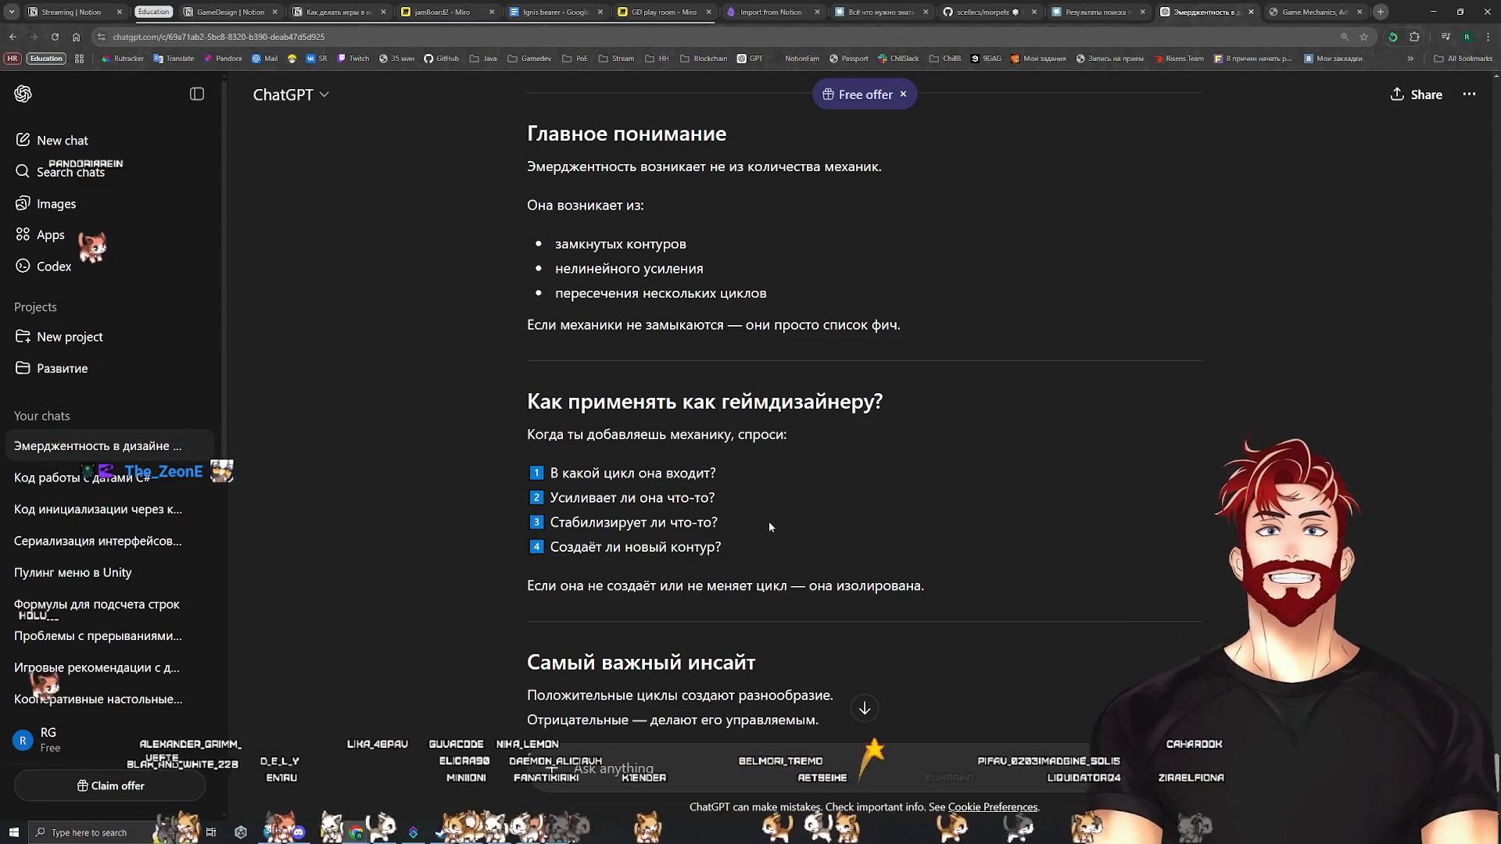
drag(722, 547, 484, 472)
key(ctrl+c)
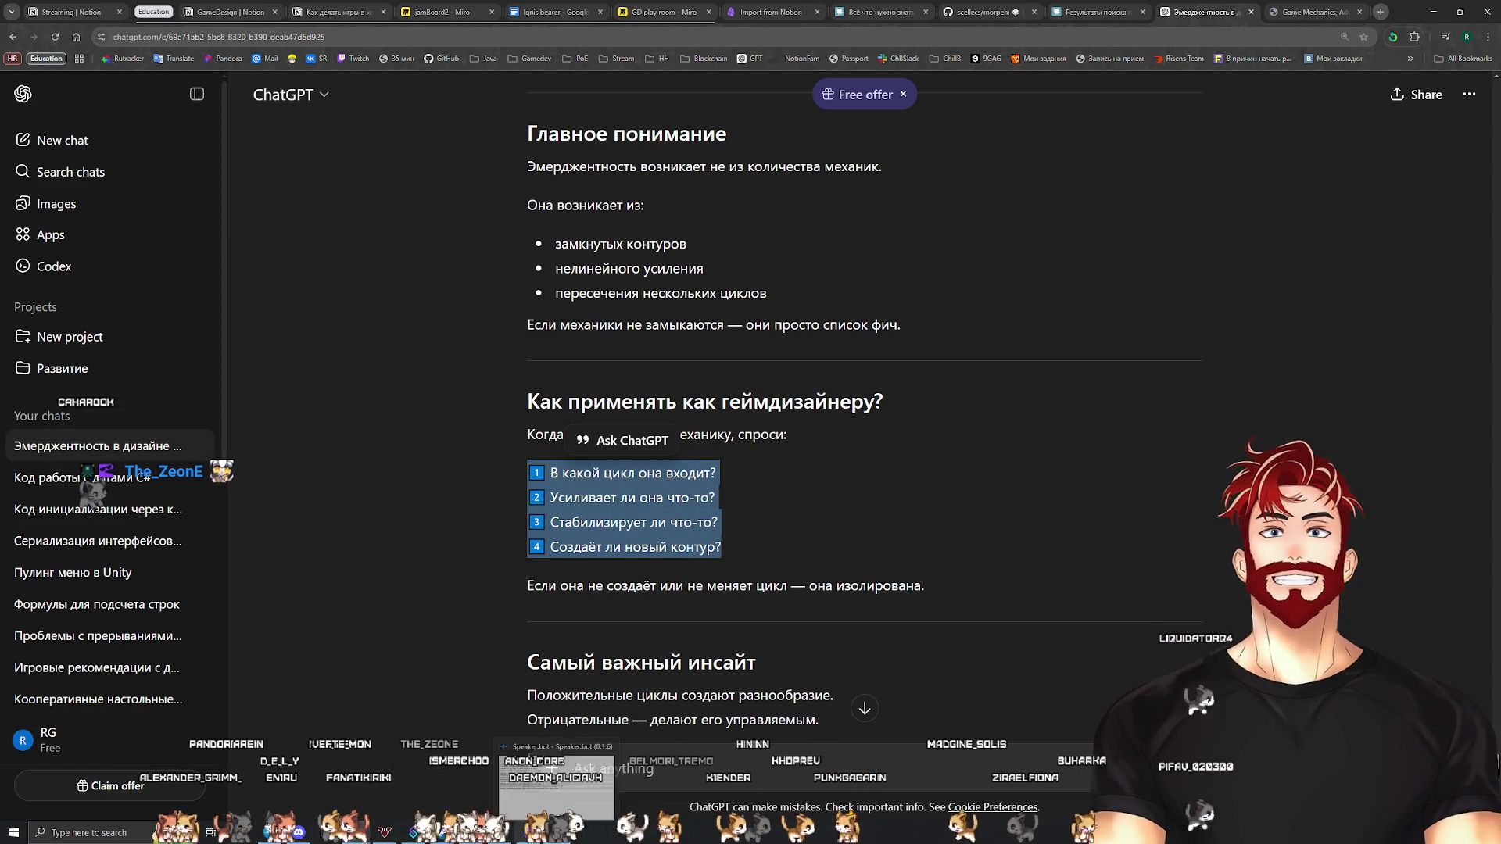
Return to the game mechanics note in Obsidian
mouse_move(498, 830)
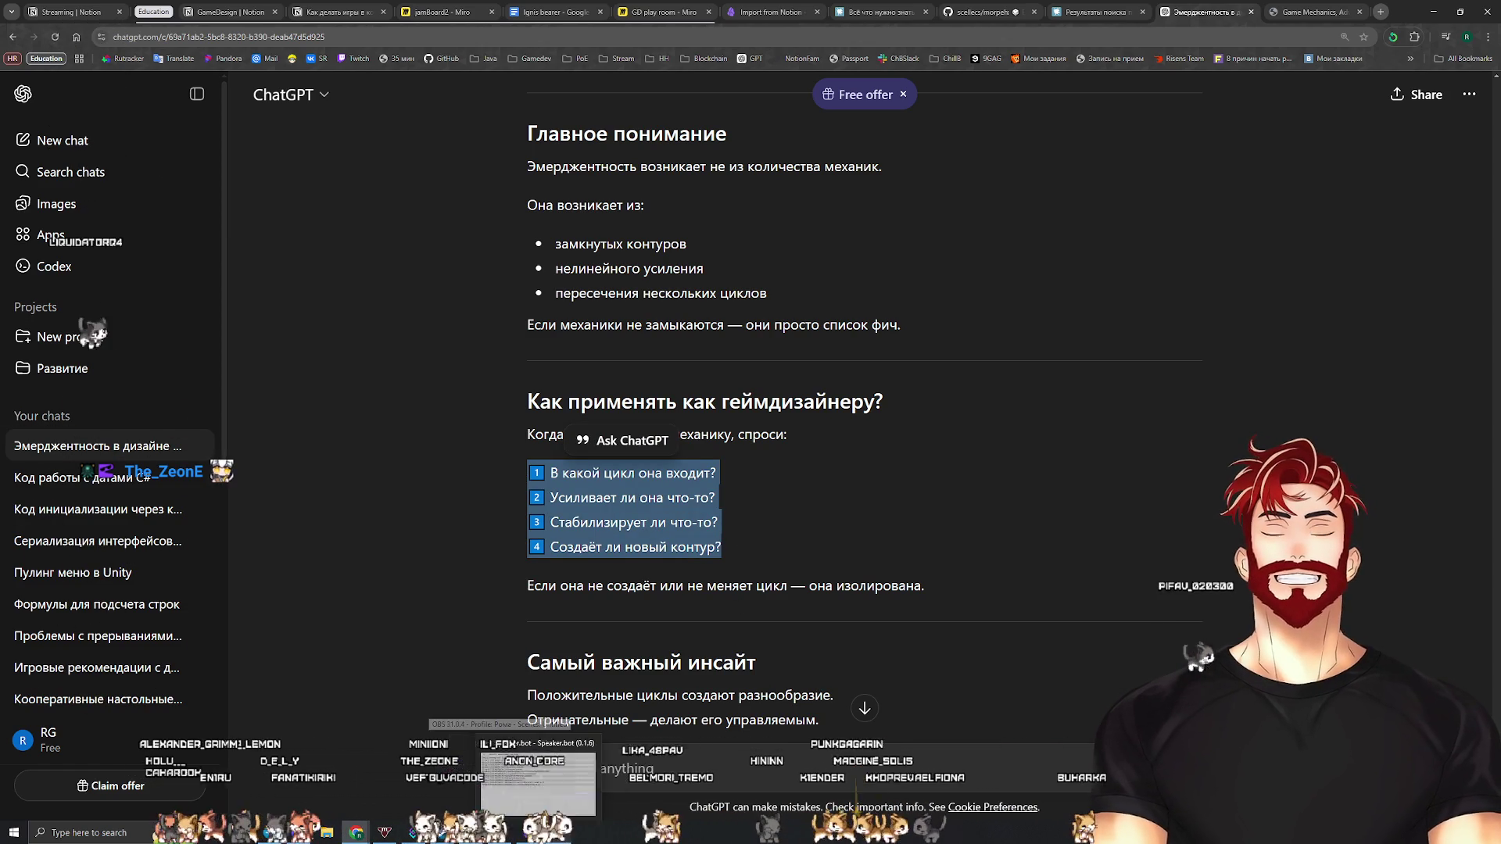
mouse_move(441, 830)
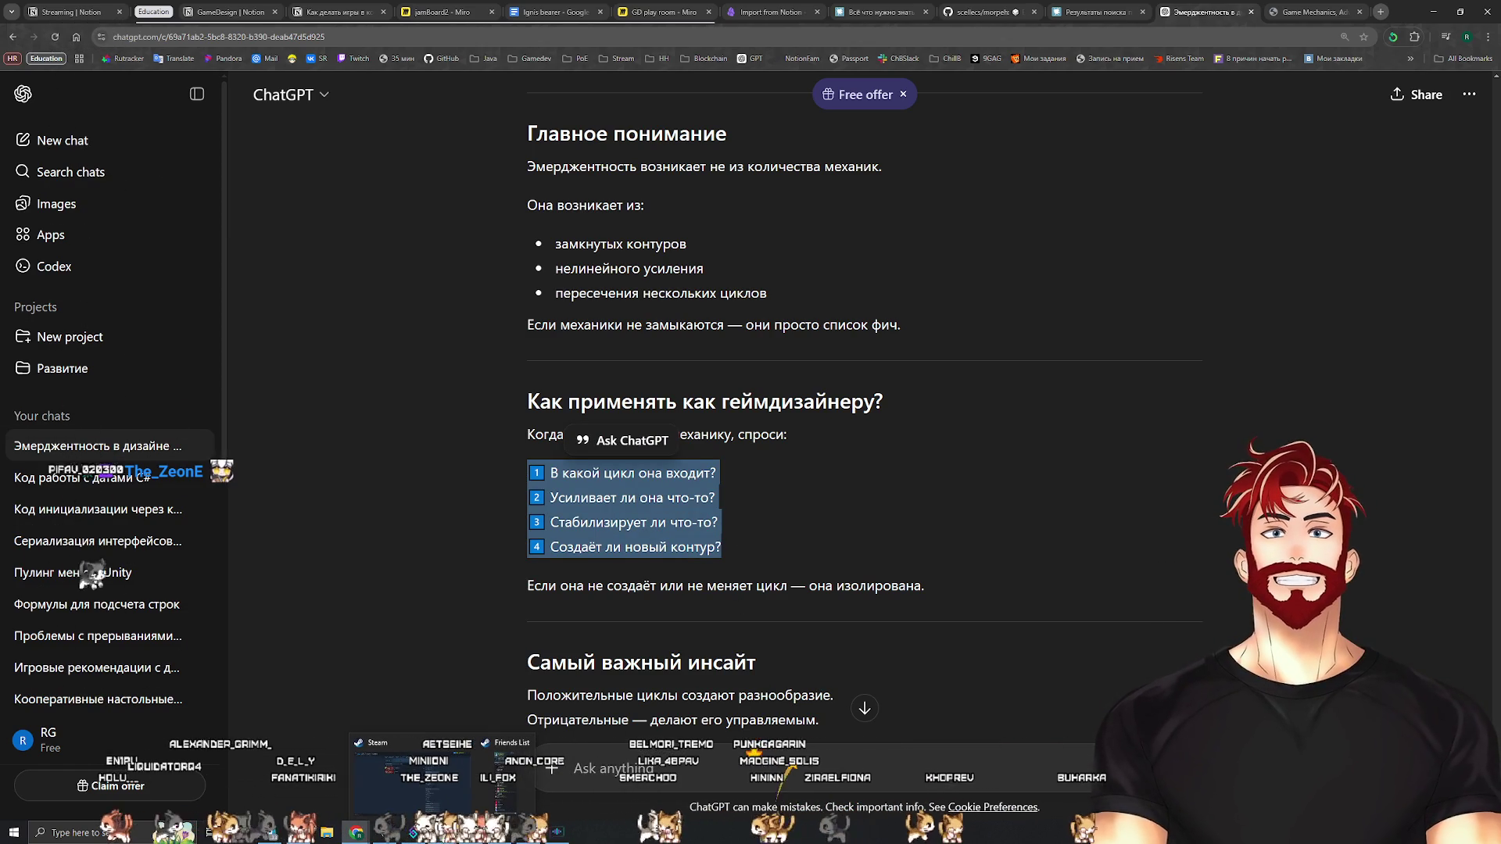
click(522, 835)
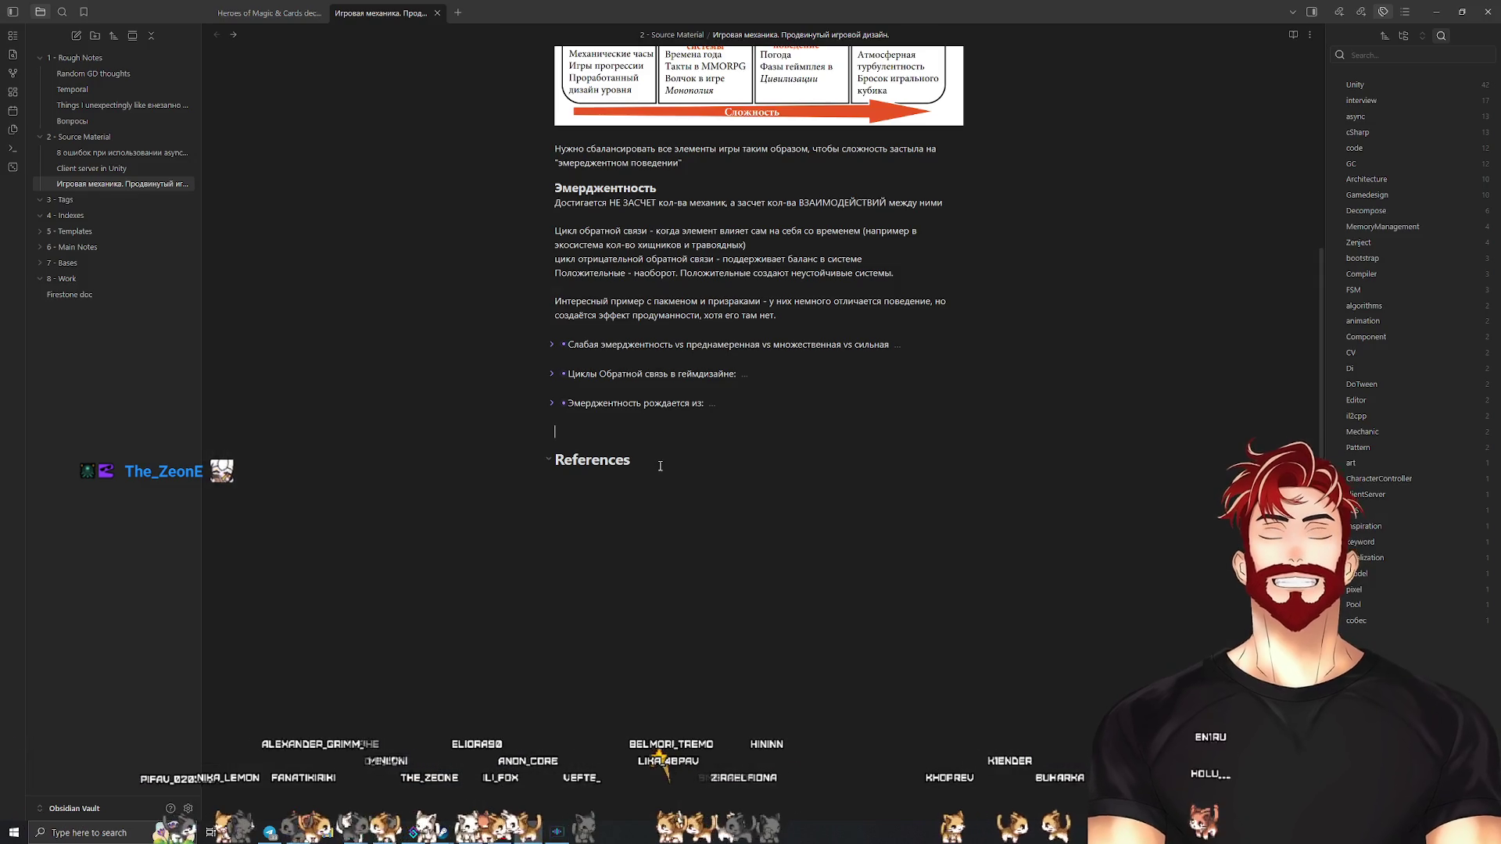
Add the bullet «Вопросы ГД к самому себе по эмерджентности:» and paste the four questions beneath it
text(Djg)
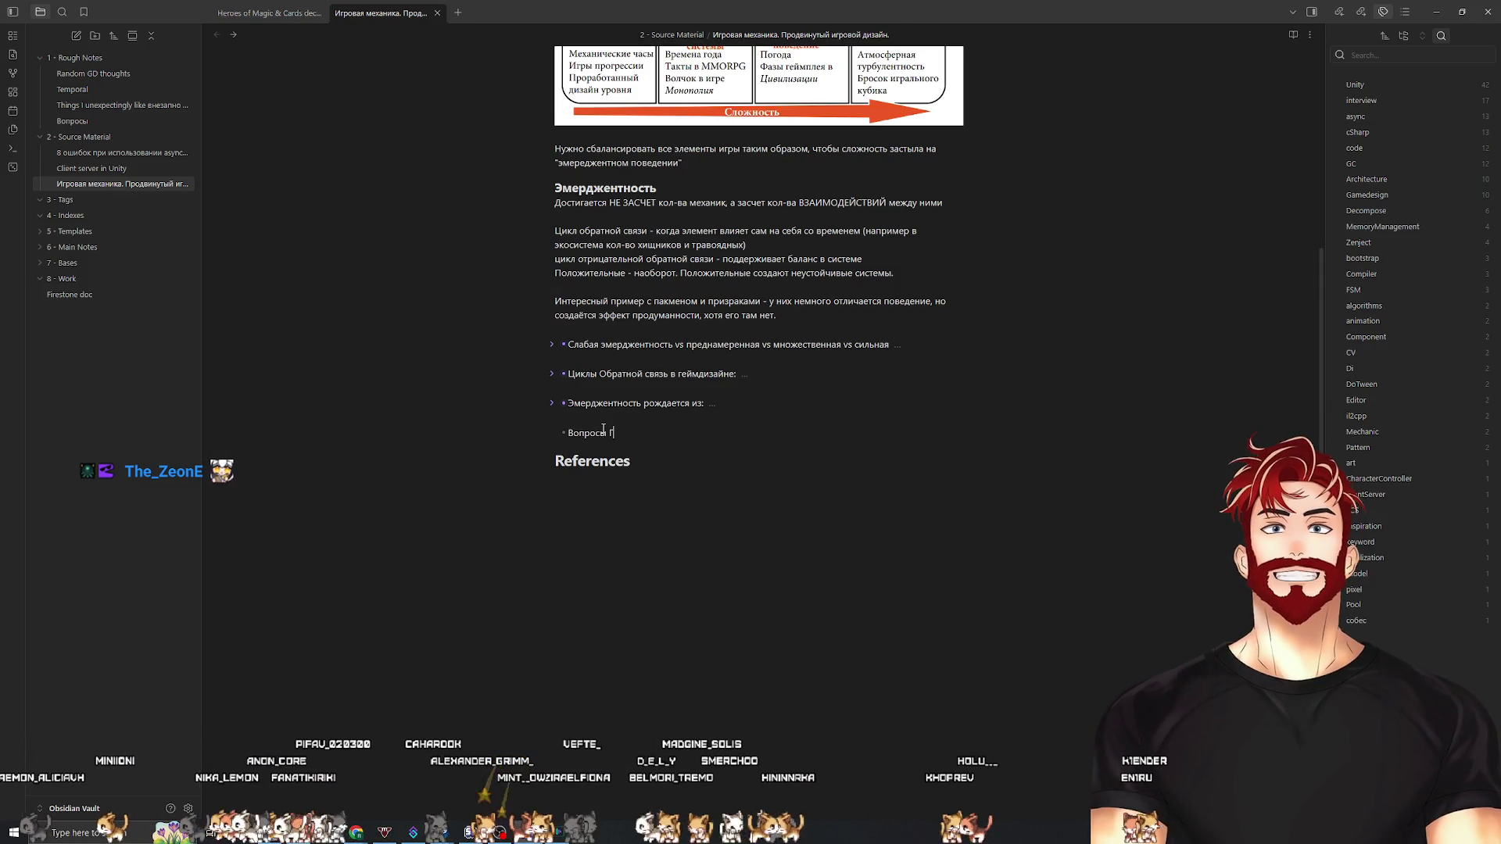
text(му себе)
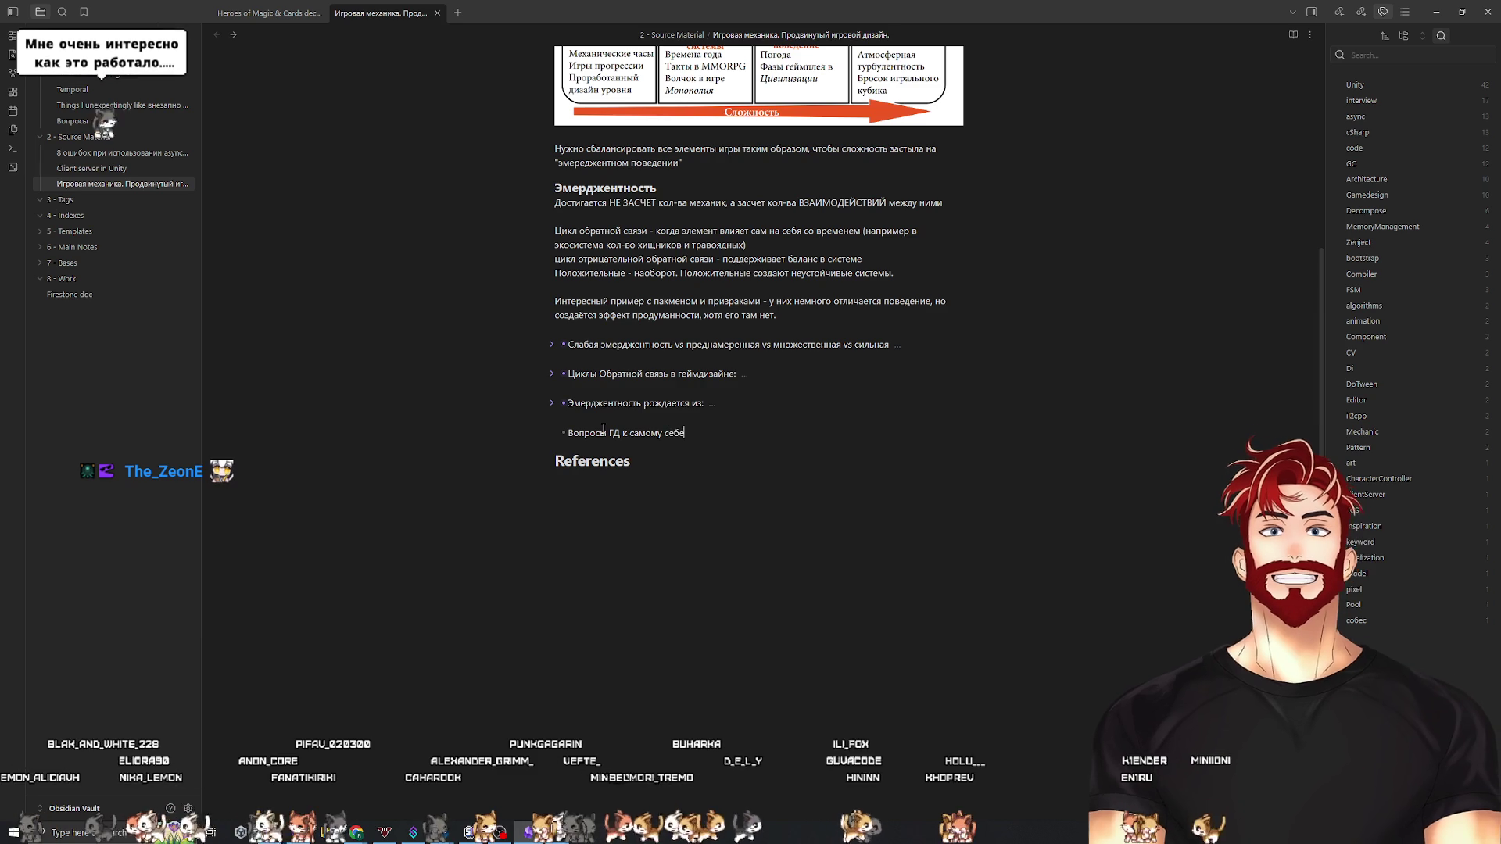
text( по эмерджентности:)
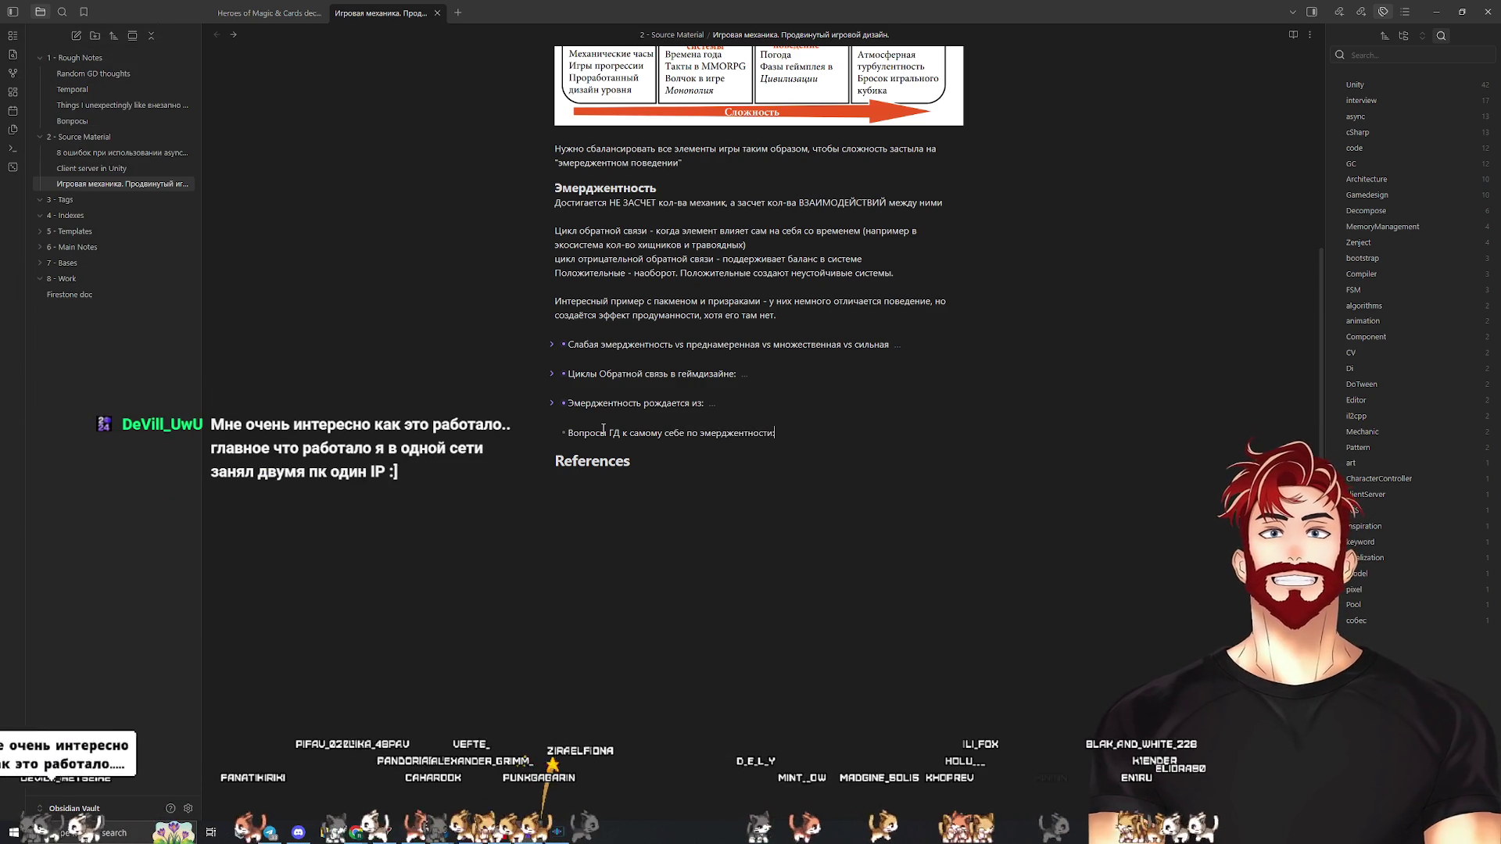
key(ctrl+v)
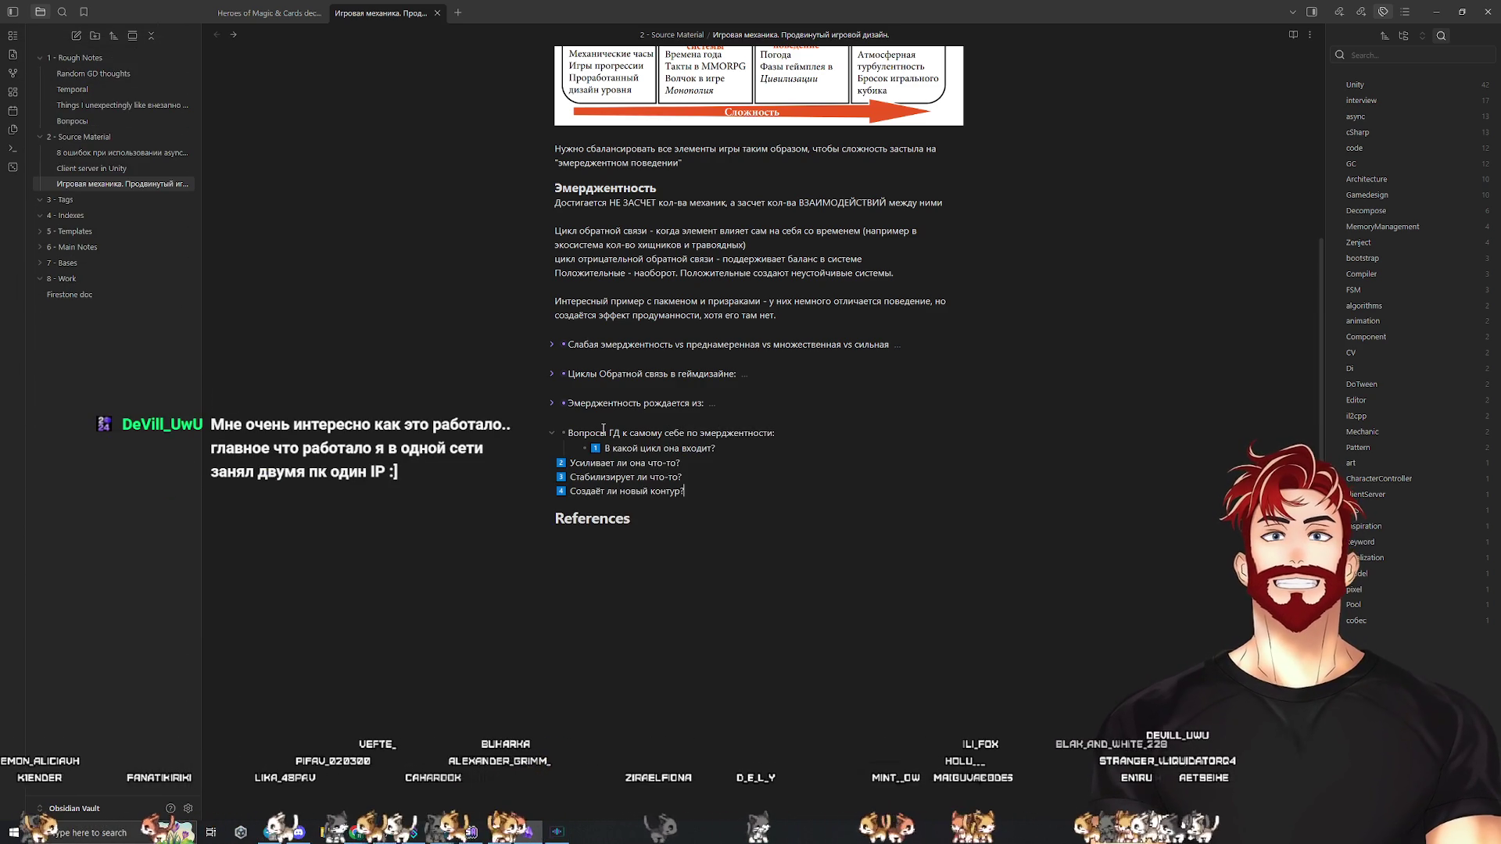
Split the pasted second, third and fourth questions onto their own nested bullets
key(Return)
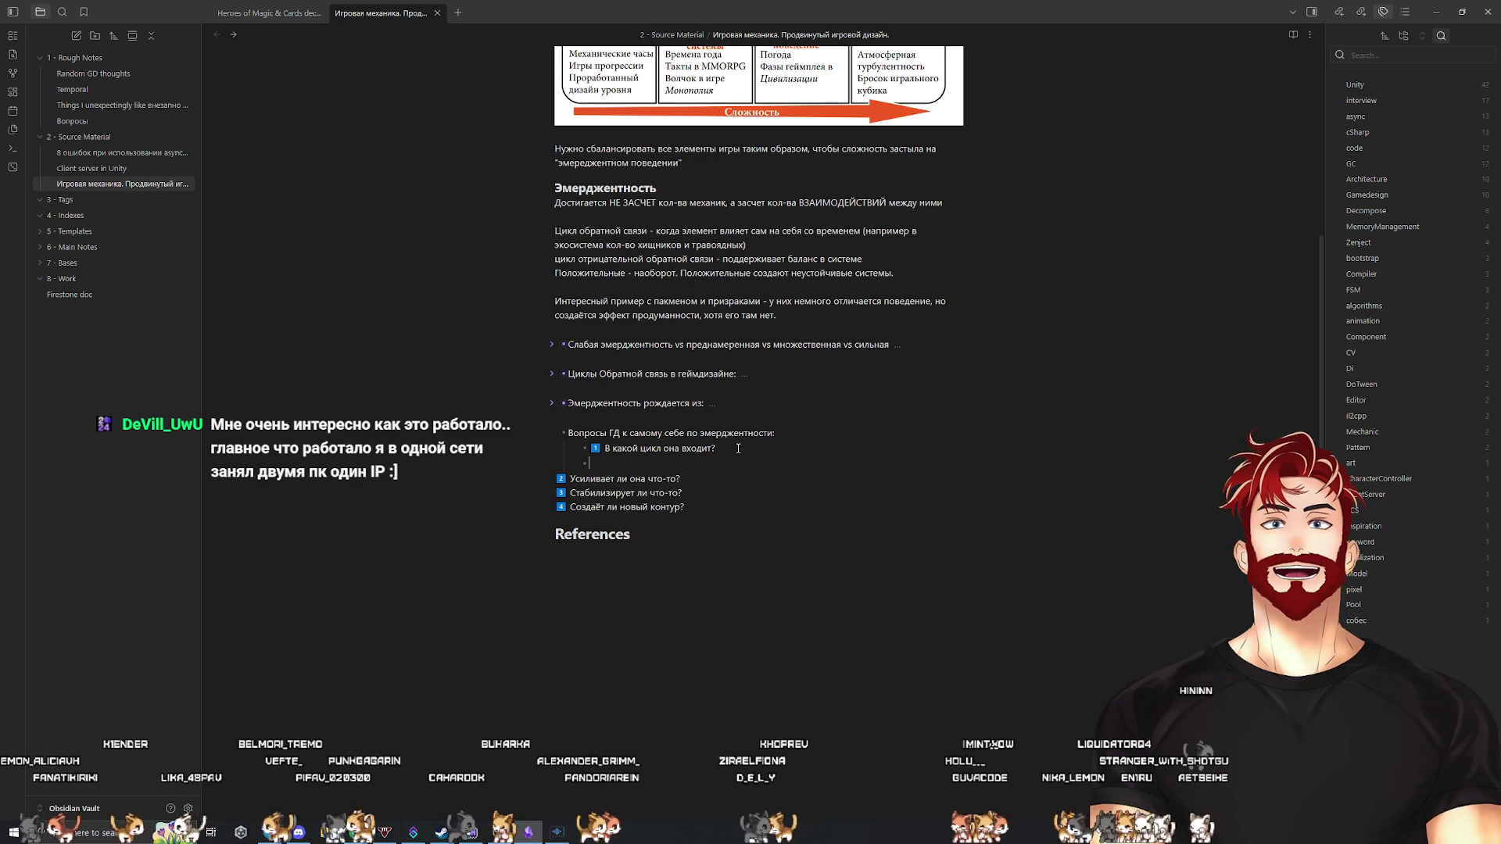
key(Delete)
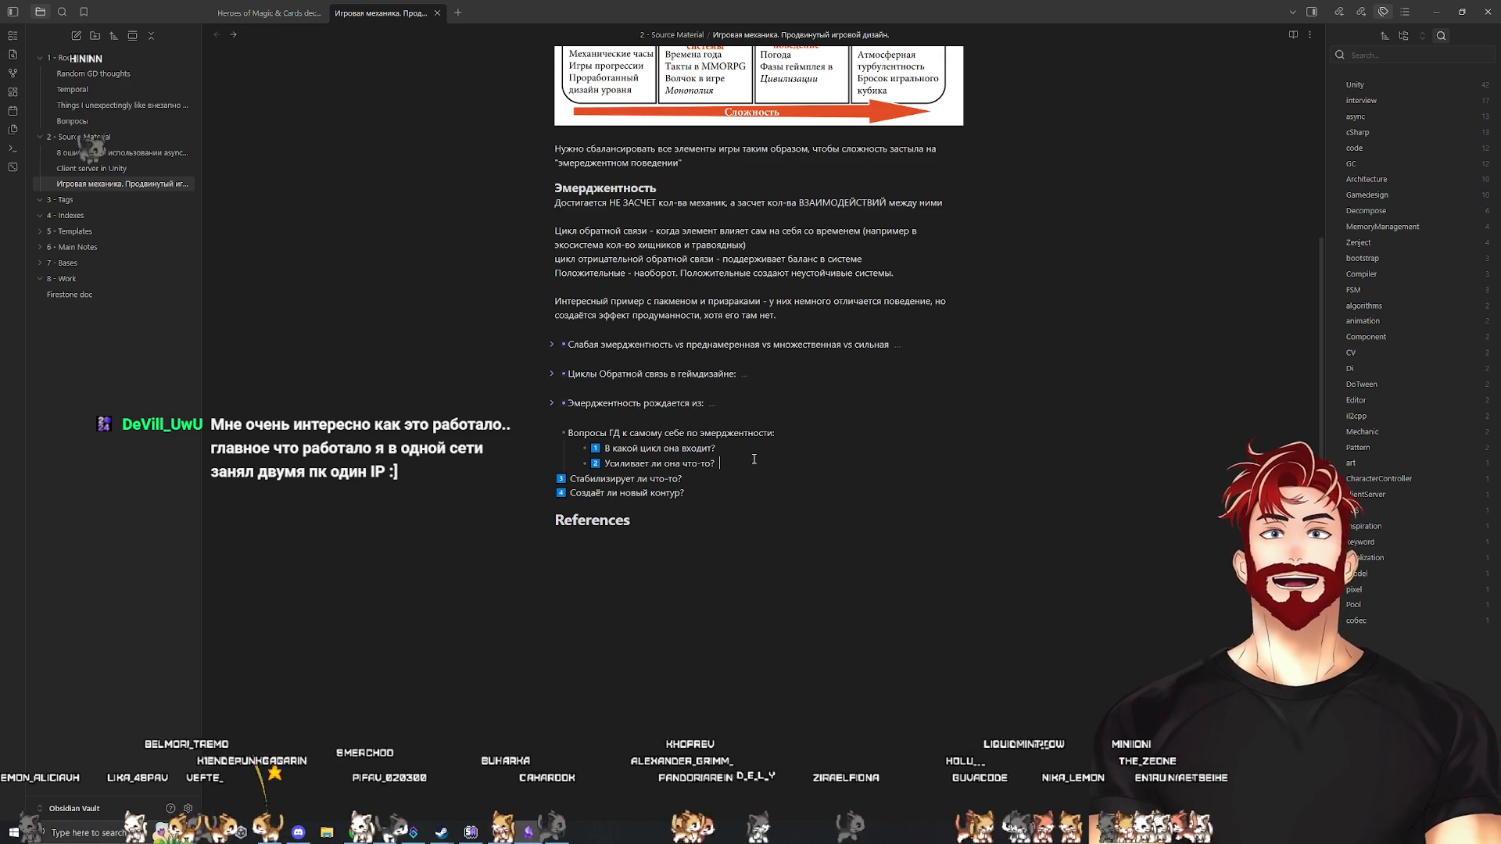
key(End)
key(Return)
key(Delete)
key(End)
key(Return)
key(Delete)
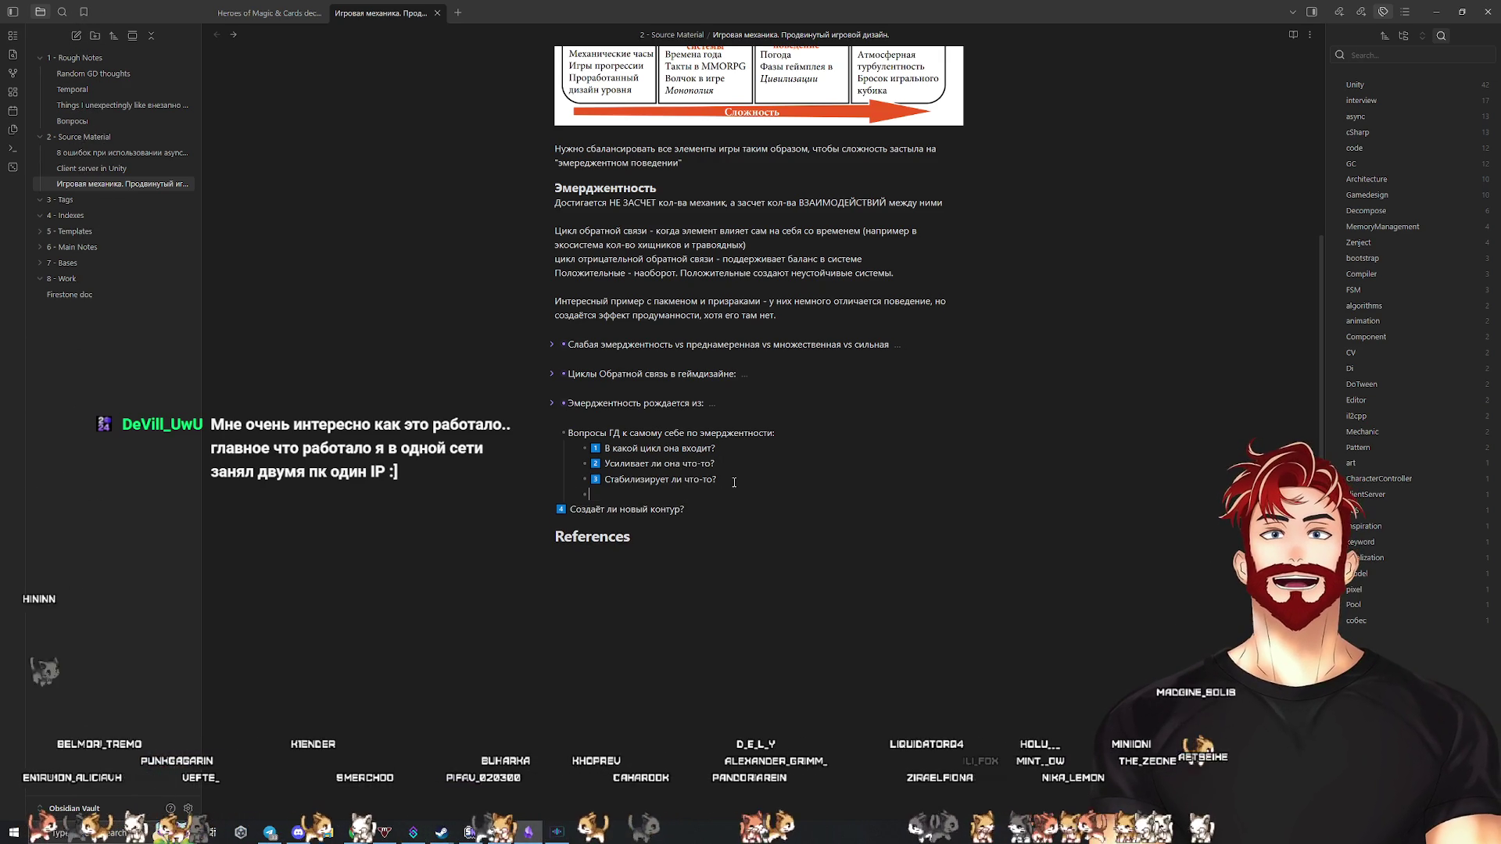
Remove the number emojis 1, 2 and 3 from the first three questions
key(BackSpace)
key(BackSpace)
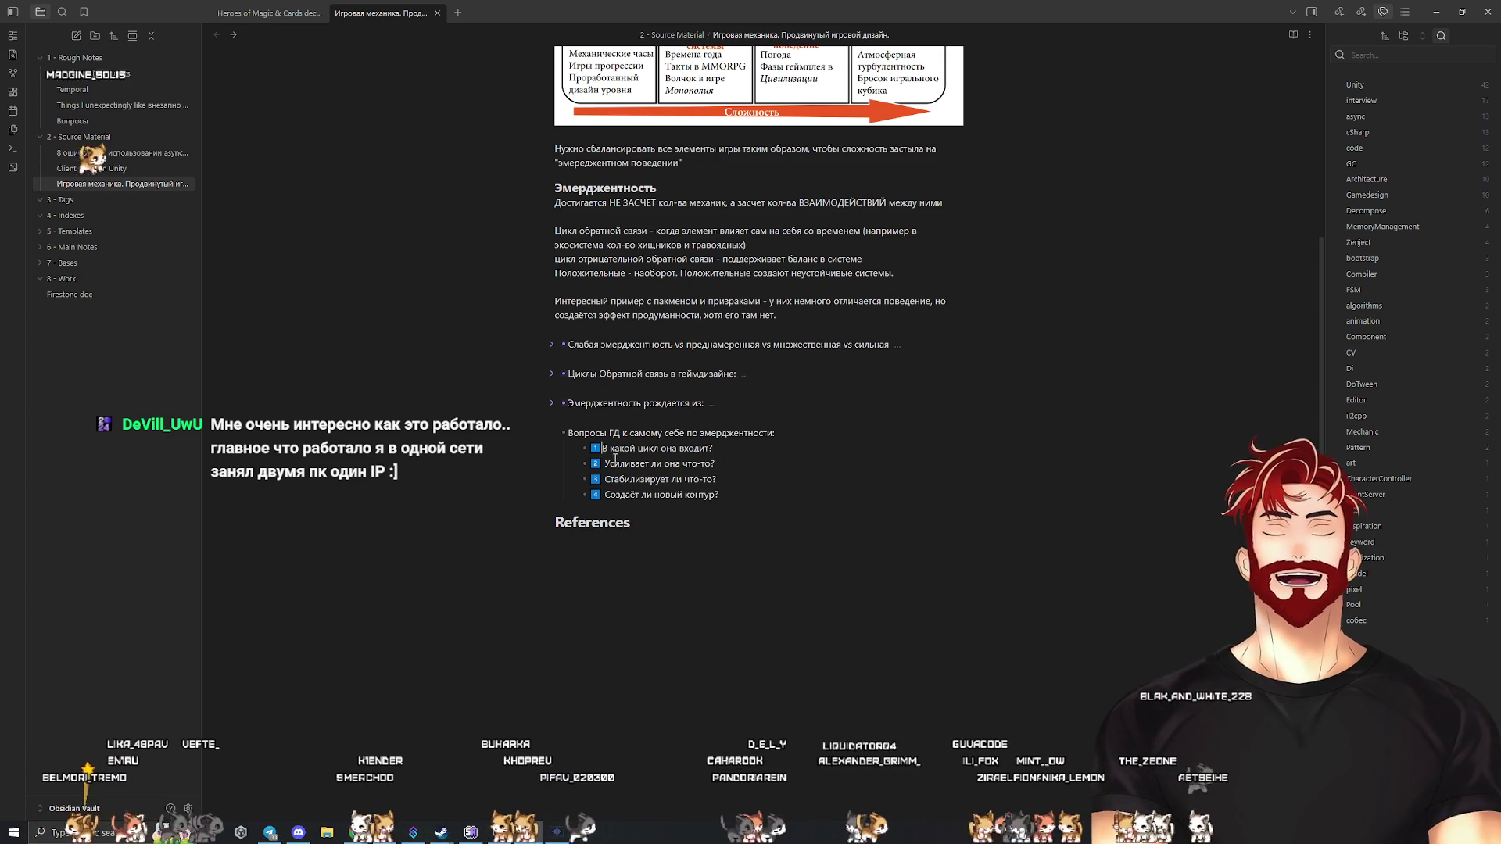
click(607, 463)
key(BackSpace)
key(BackSpace)
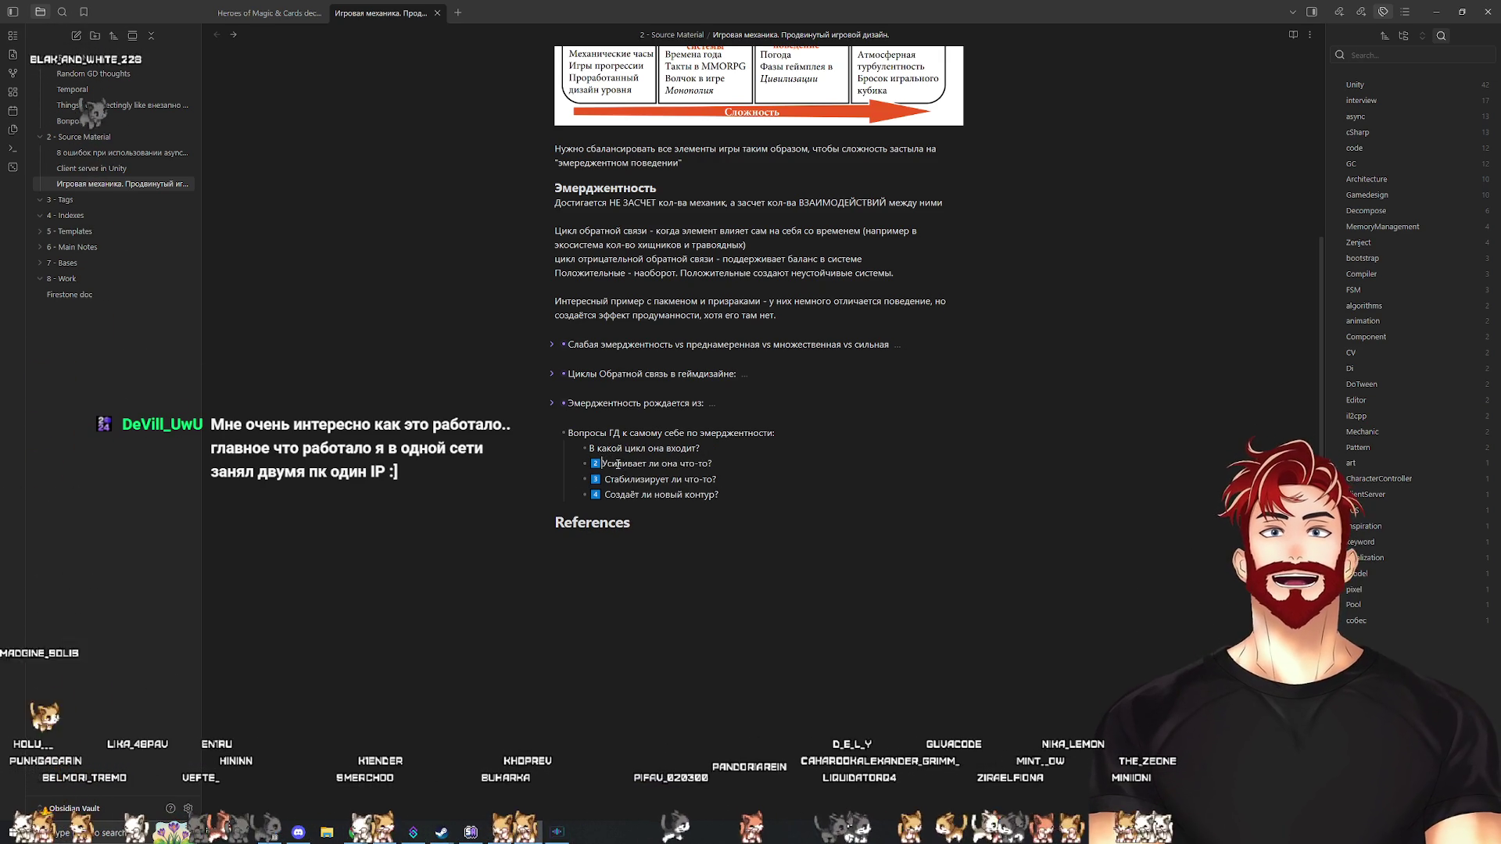
click(605, 479)
key(BackSpace)
key(BackSpace)
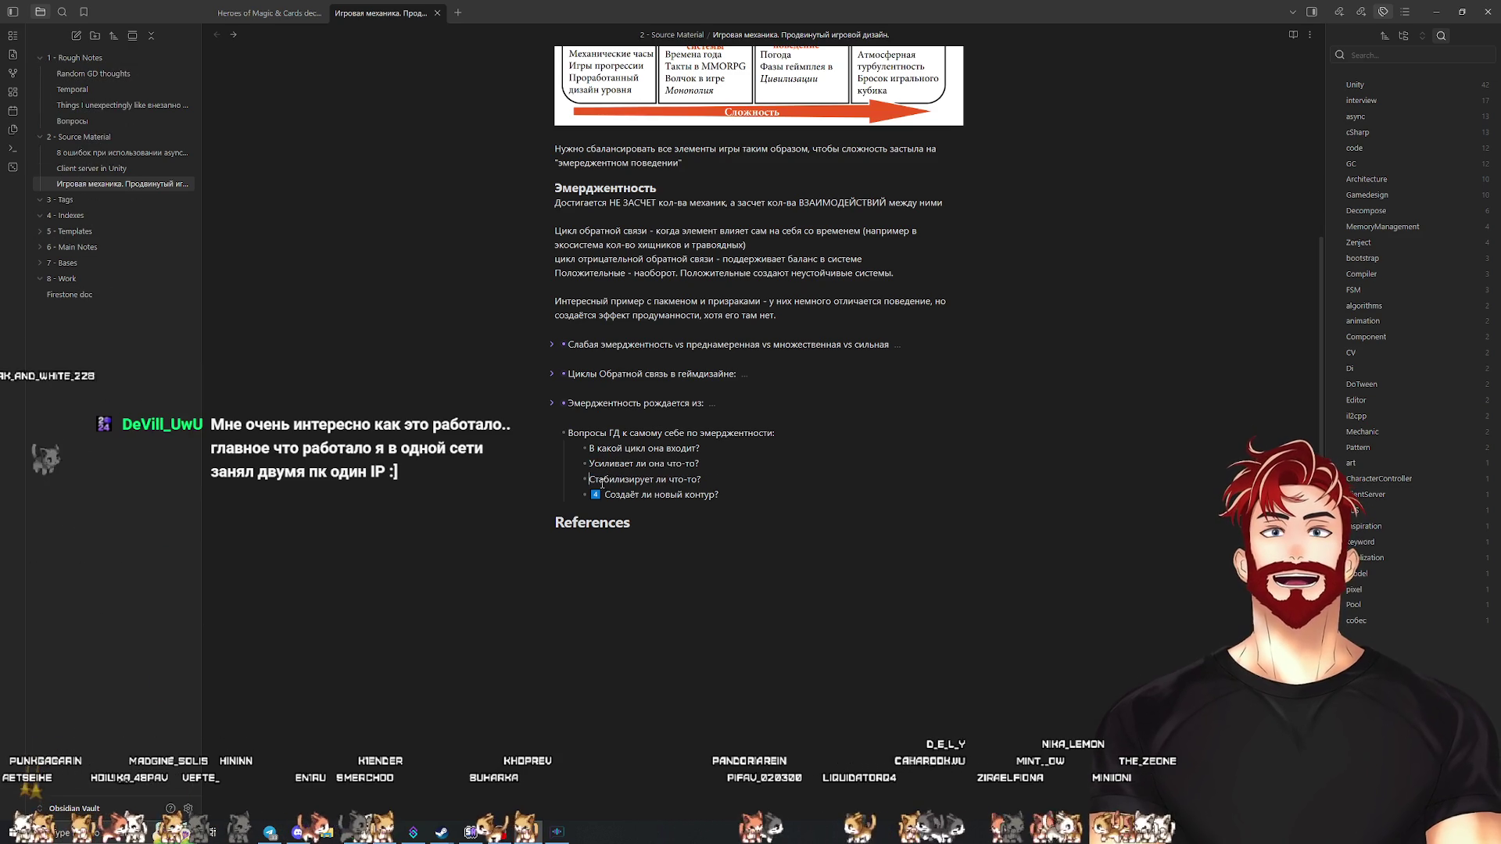
click(604, 494)
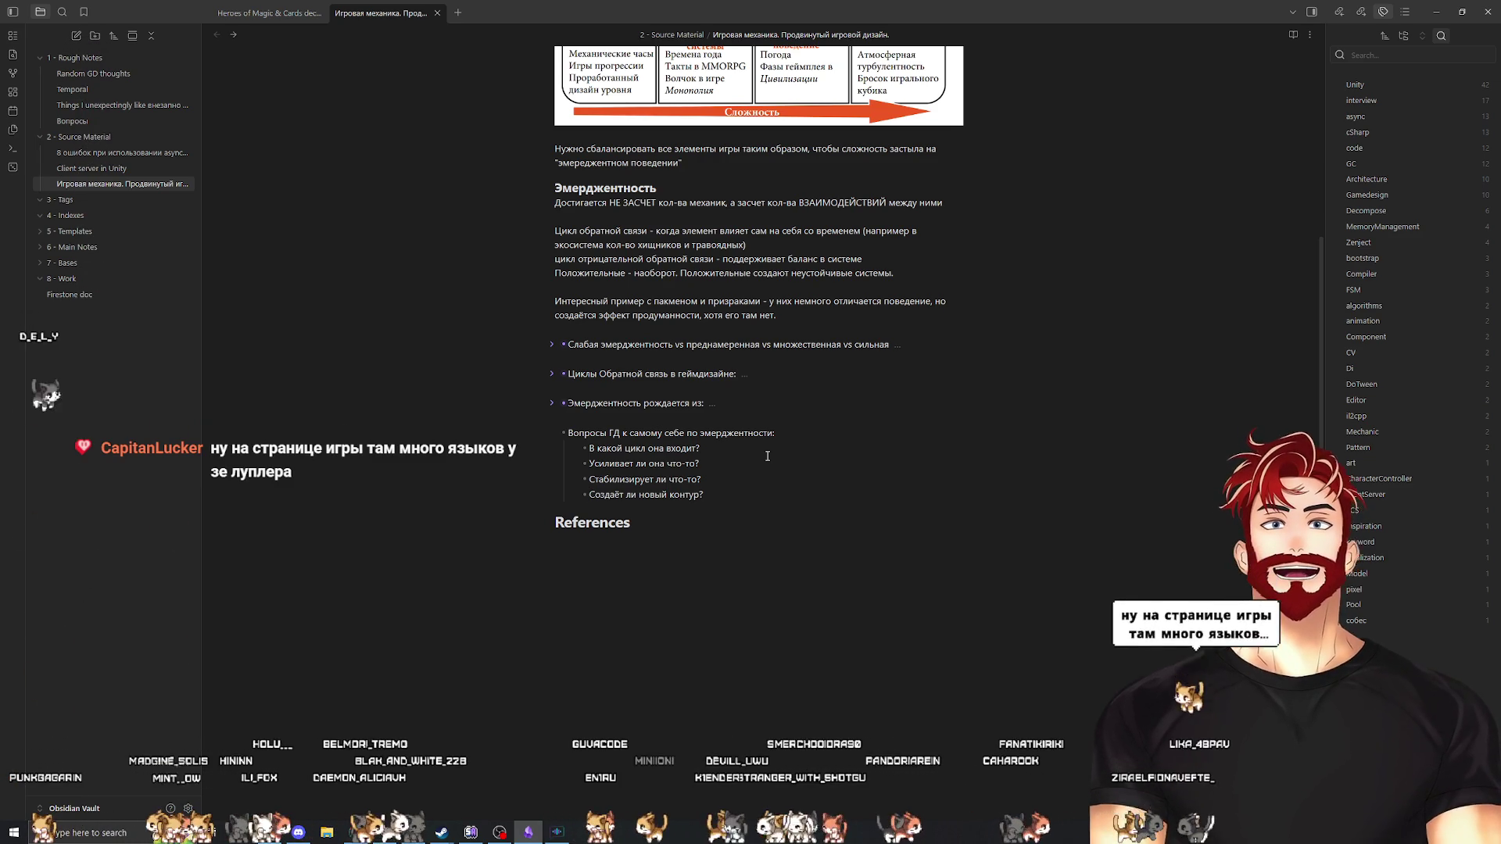
Collapse the questions bullet, then reread ChatGPT's lines on negative loops and controlled emergence
click(552, 433)
click(1440, 10)
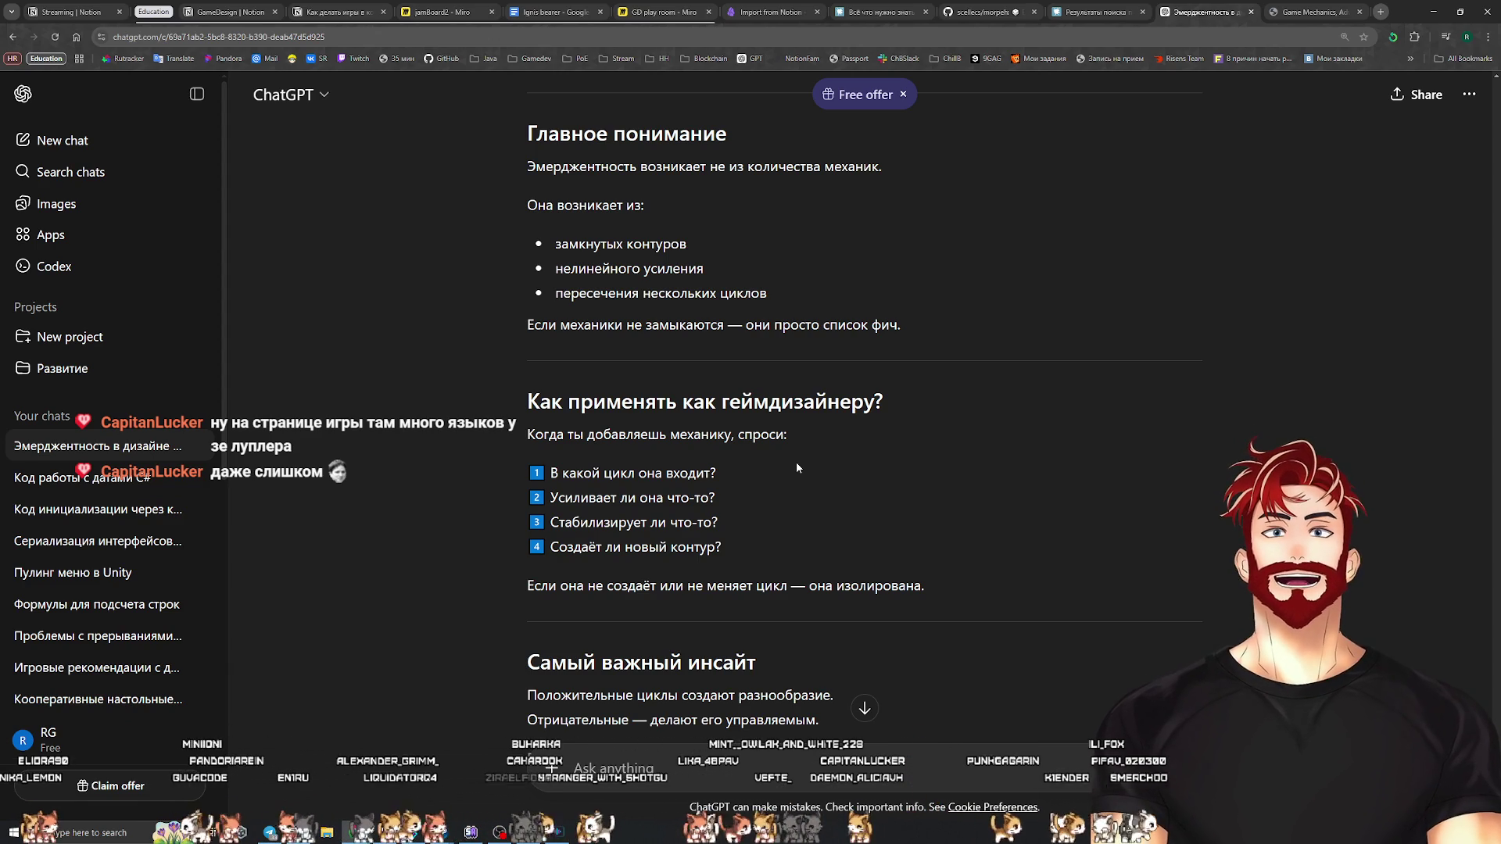
scroll(797, 466, up, 2)
scroll(789, 462, down, 5)
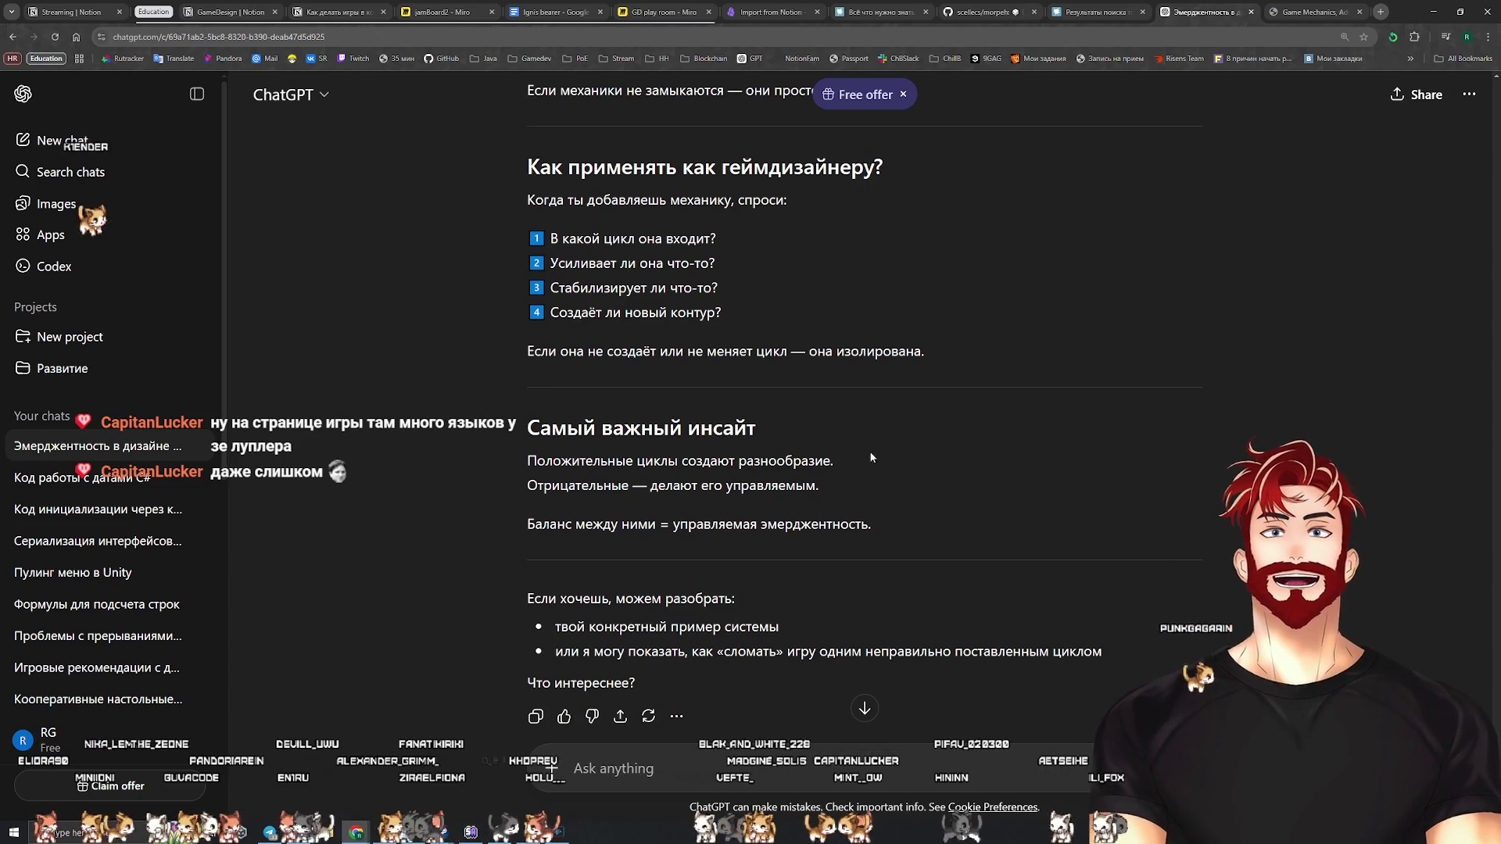
drag(819, 485, 527, 461)
click(908, 509)
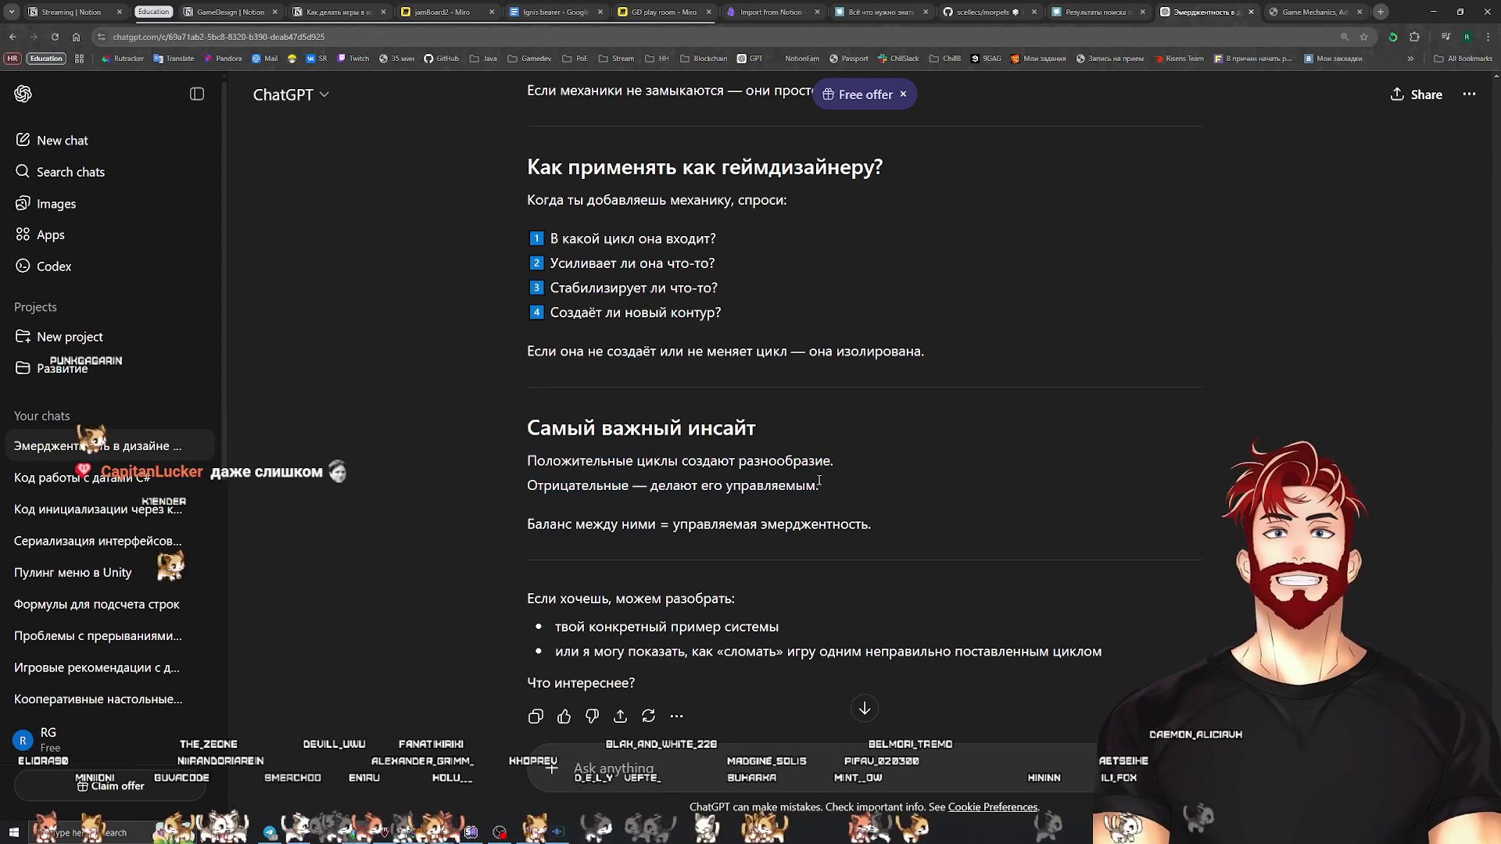
drag(908, 510, 544, 522)
click(907, 513)
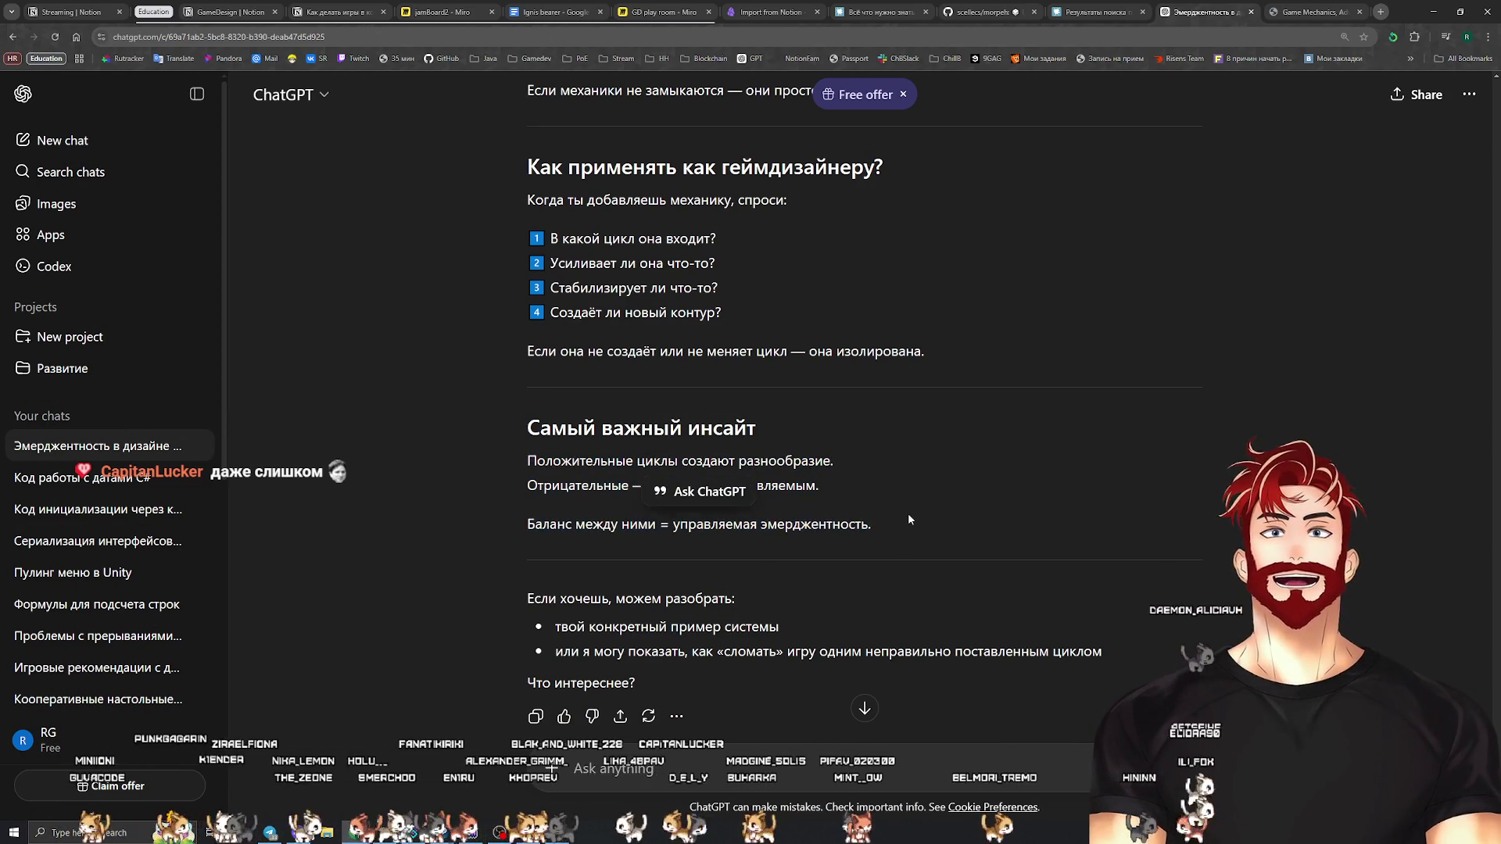
Scroll back up through the reply and return to the Game Mechanics PDF
scroll(882, 509, down, 1)
scroll(930, 470, up, 3)
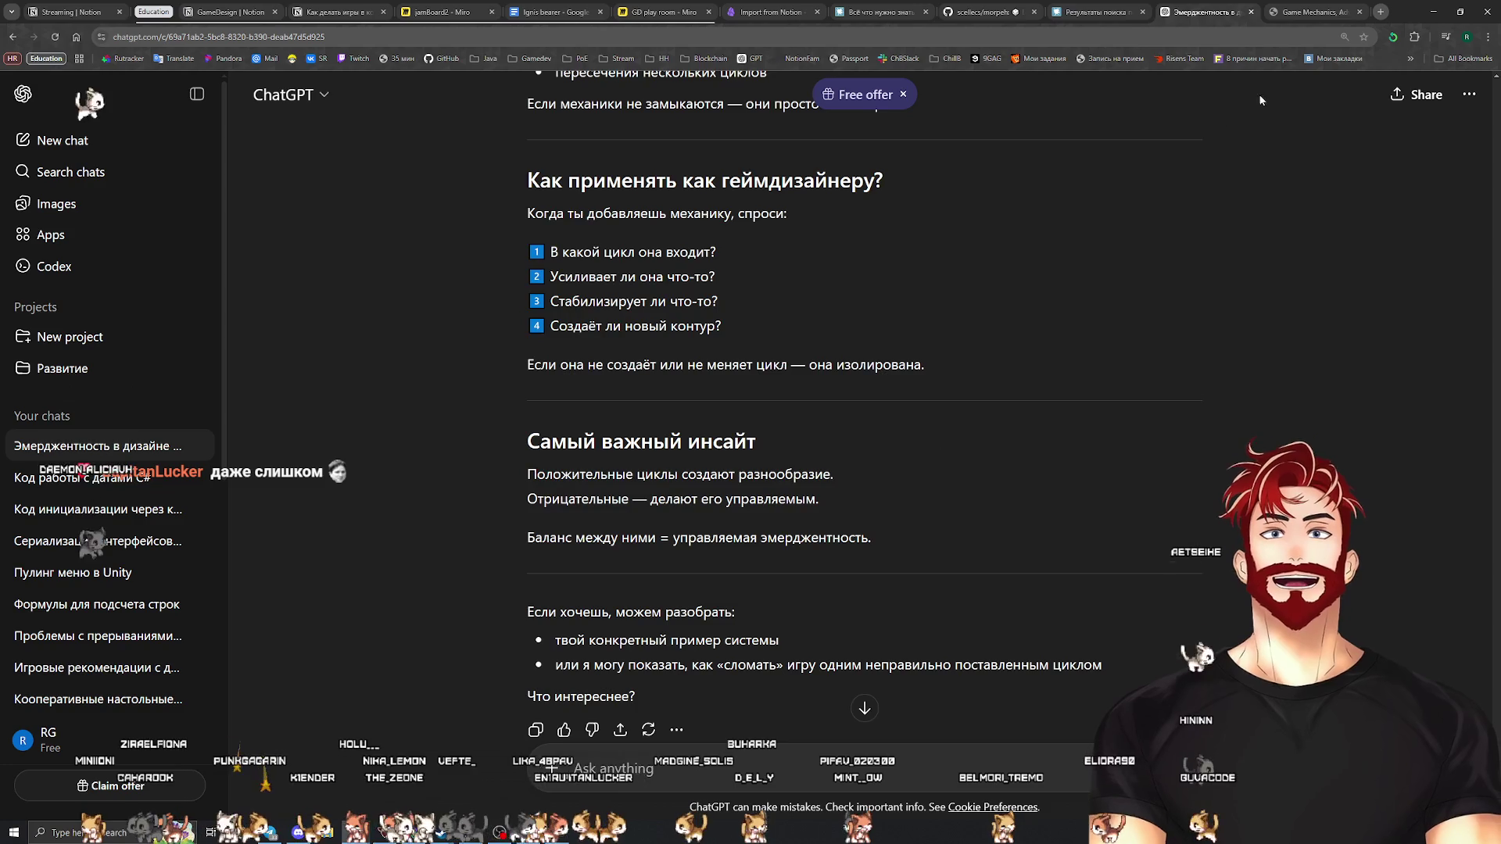
scroll(850, 361, up, 3)
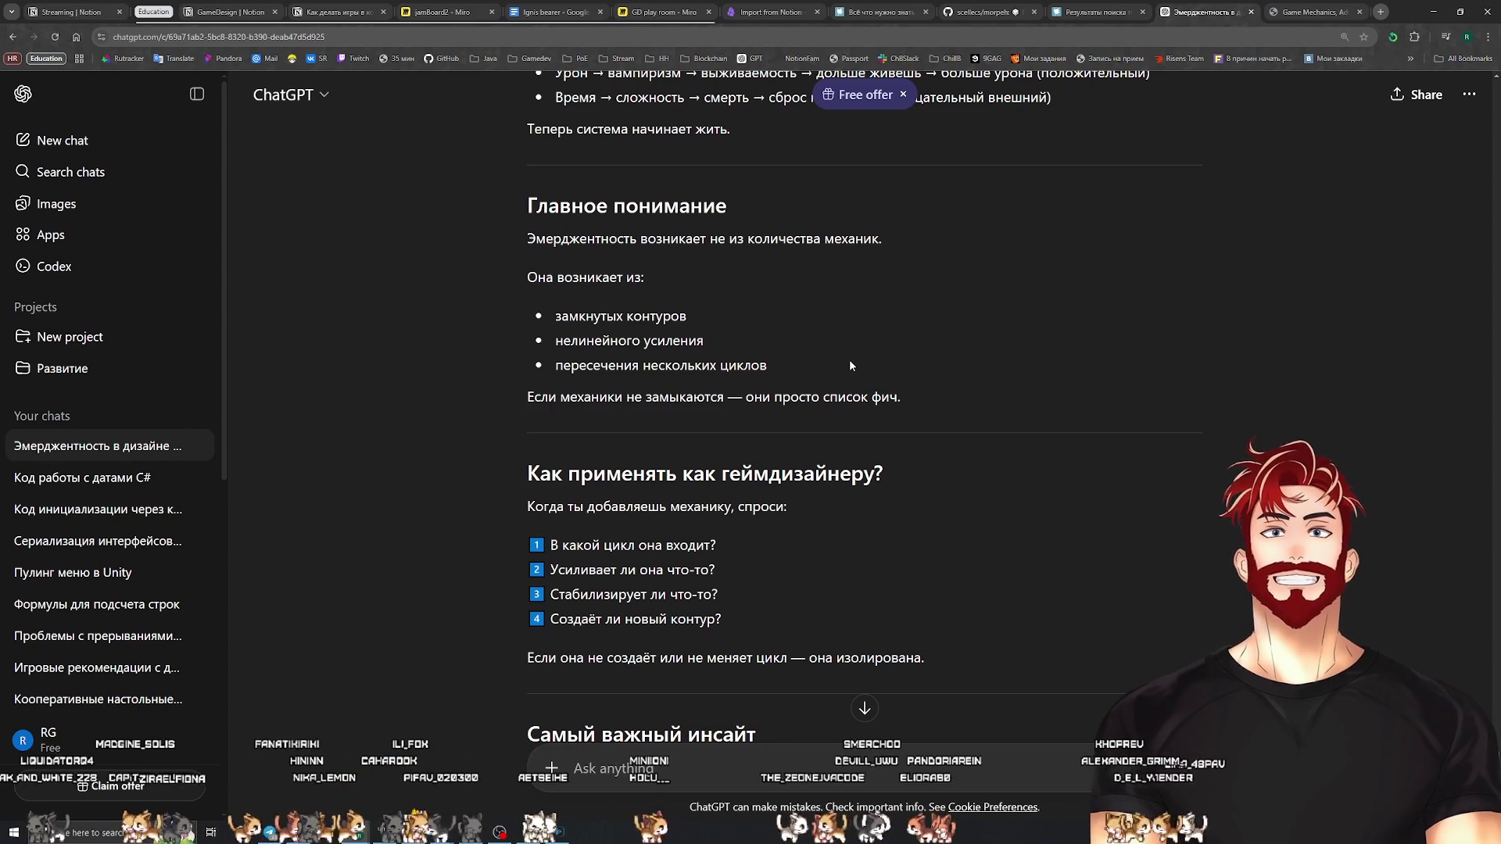
click(1272, 9)
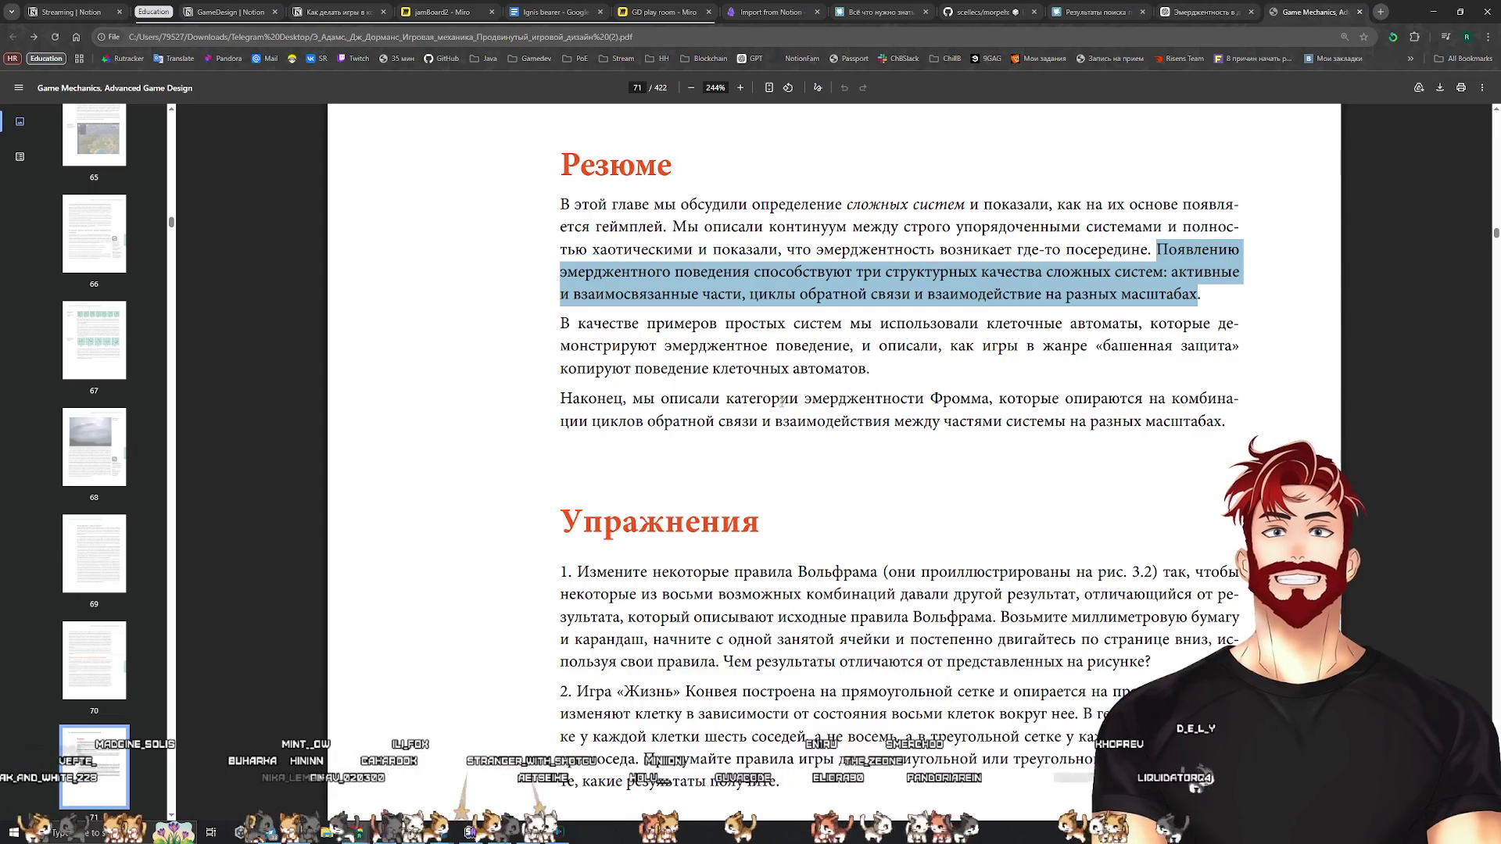
Scroll to the Упражнения section on page 71 and select the text of both exercises
scroll(782, 401, down, 2)
click(717, 354)
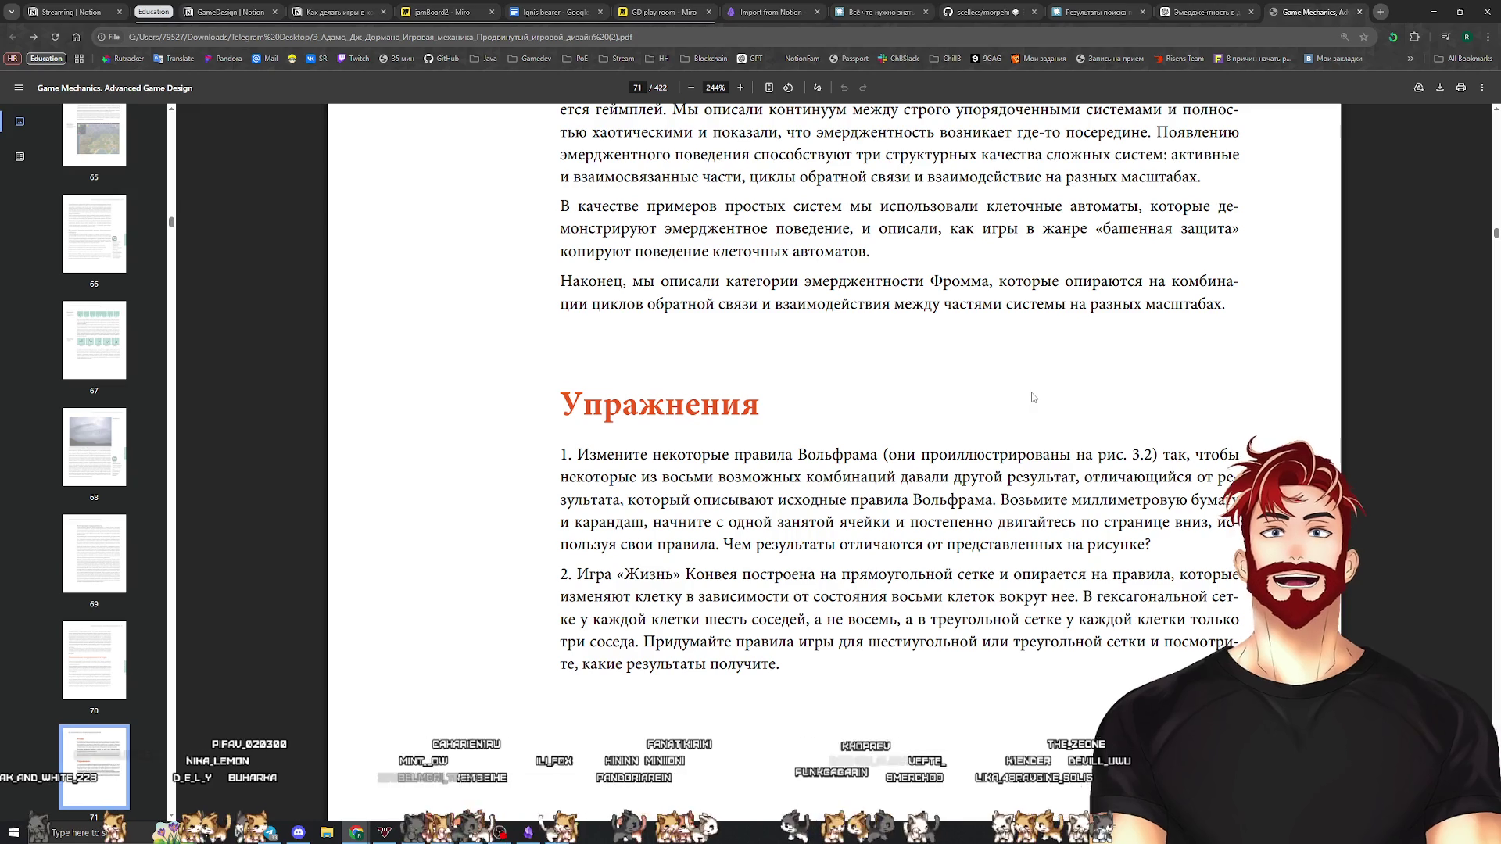
scroll(1031, 397, down, 1)
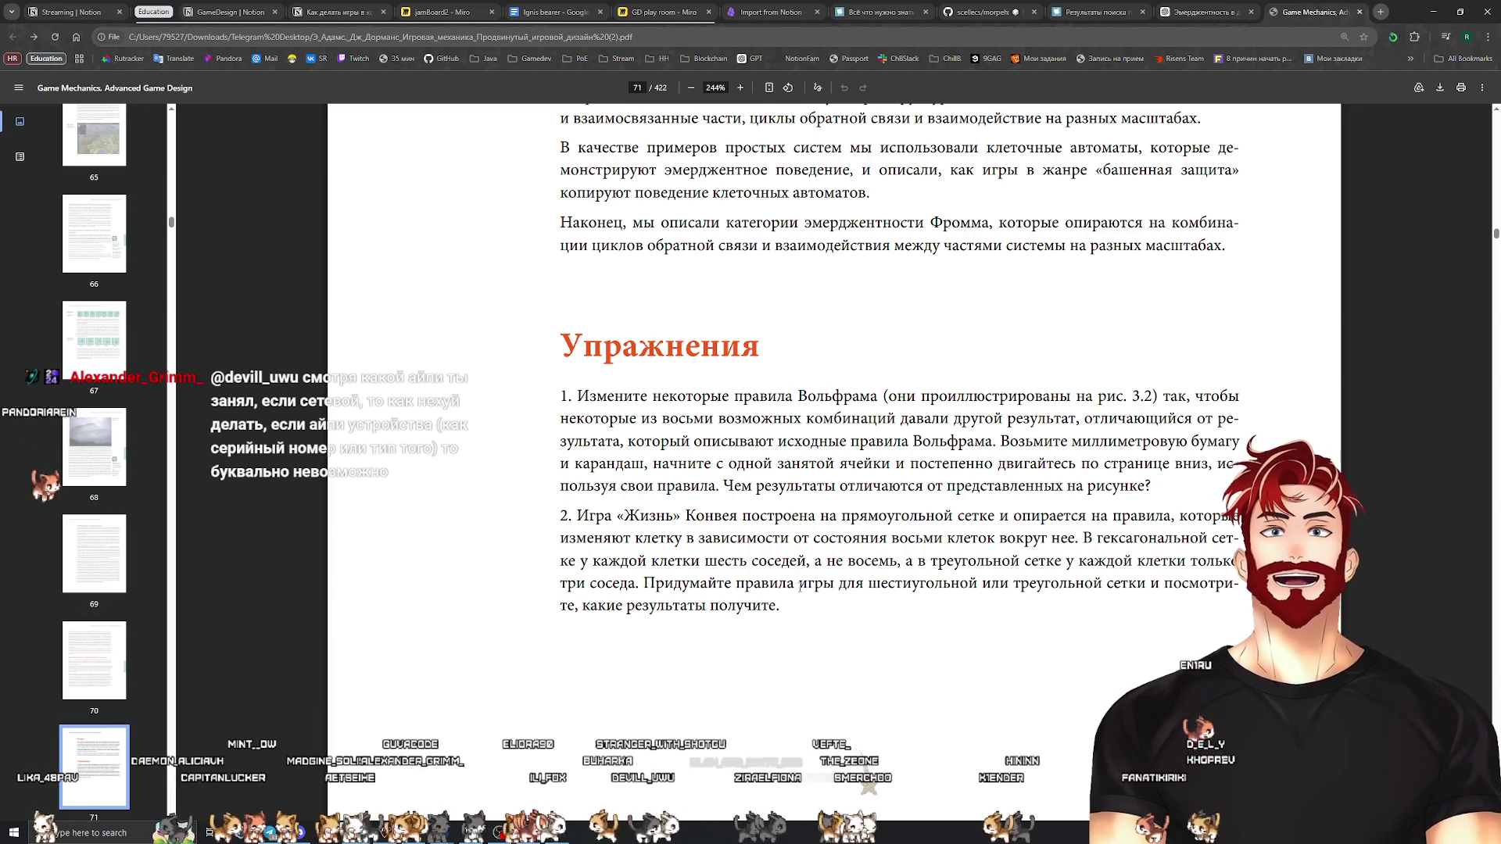
mouse_move(788, 585)
mouse_down()
mouse_move(1040, 563)
mouse_move(560, 394)
mouse_up()
mouse_move(780, 607)
mouse_down()
mouse_move(789, 584)
mouse_move(583, 420)
mouse_move(1170, 464)
mouse_up()
Clear the selection and scroll back through the chapter to the Wolfram figure on page 62
click(829, 606)
scroll(697, 469, down, 10)
scroll(697, 615, up, 8)
scroll(697, 615, up, 15)
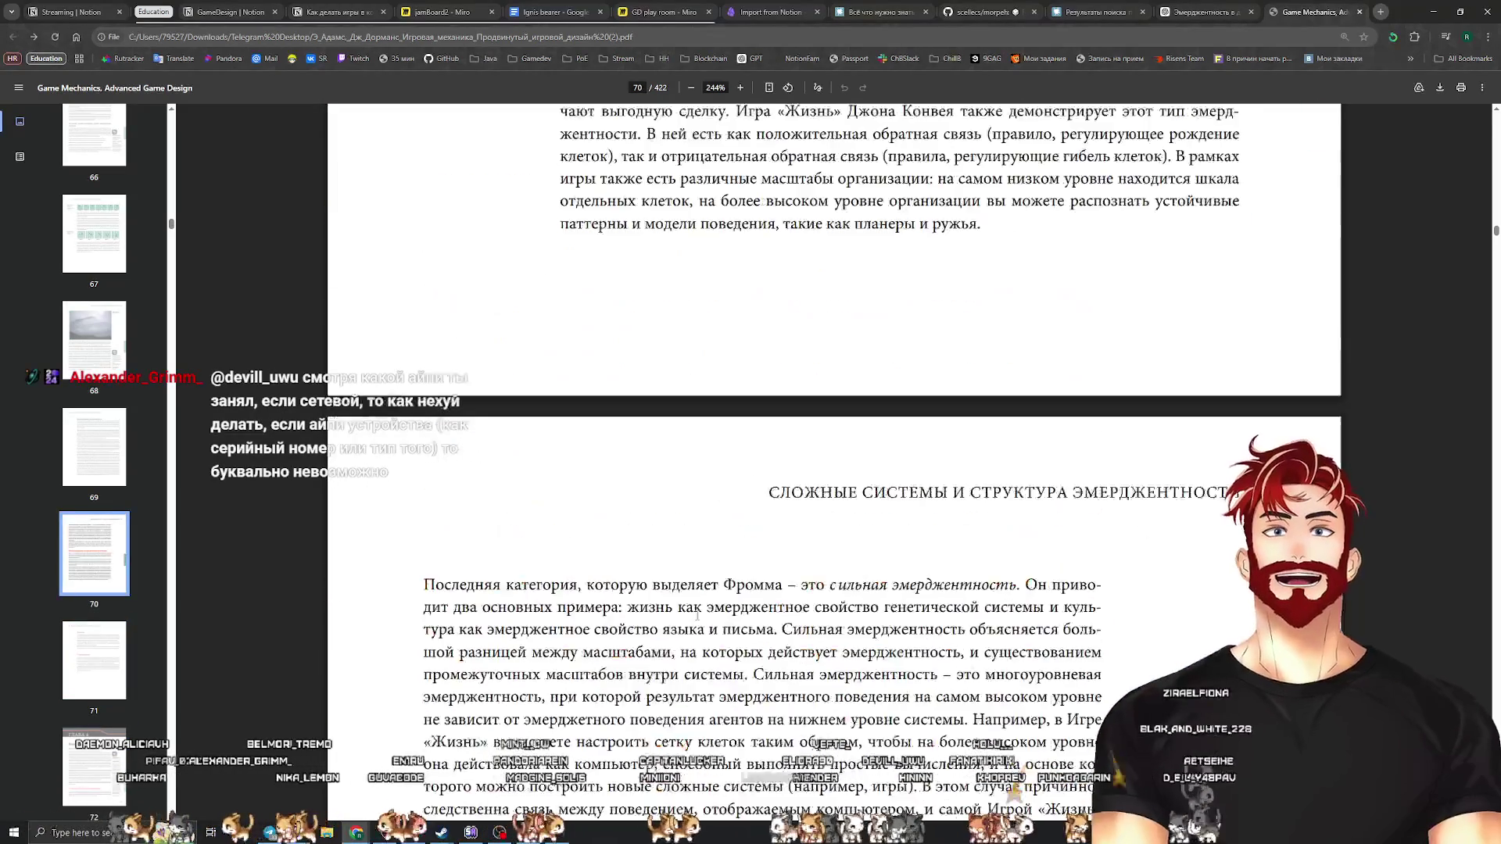
scroll(698, 615, up, 20)
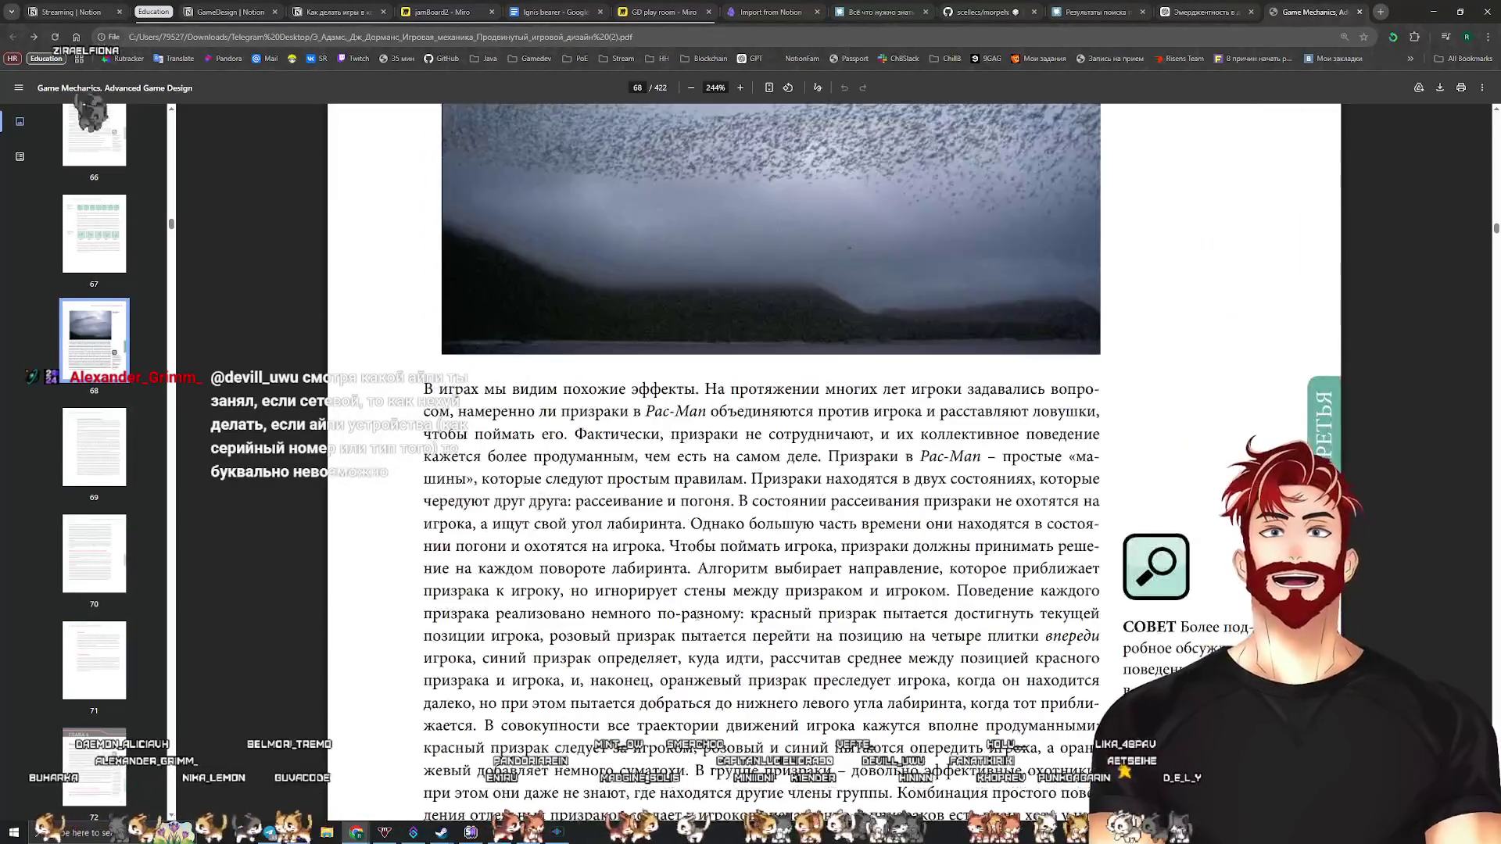
scroll(697, 616, up, 10)
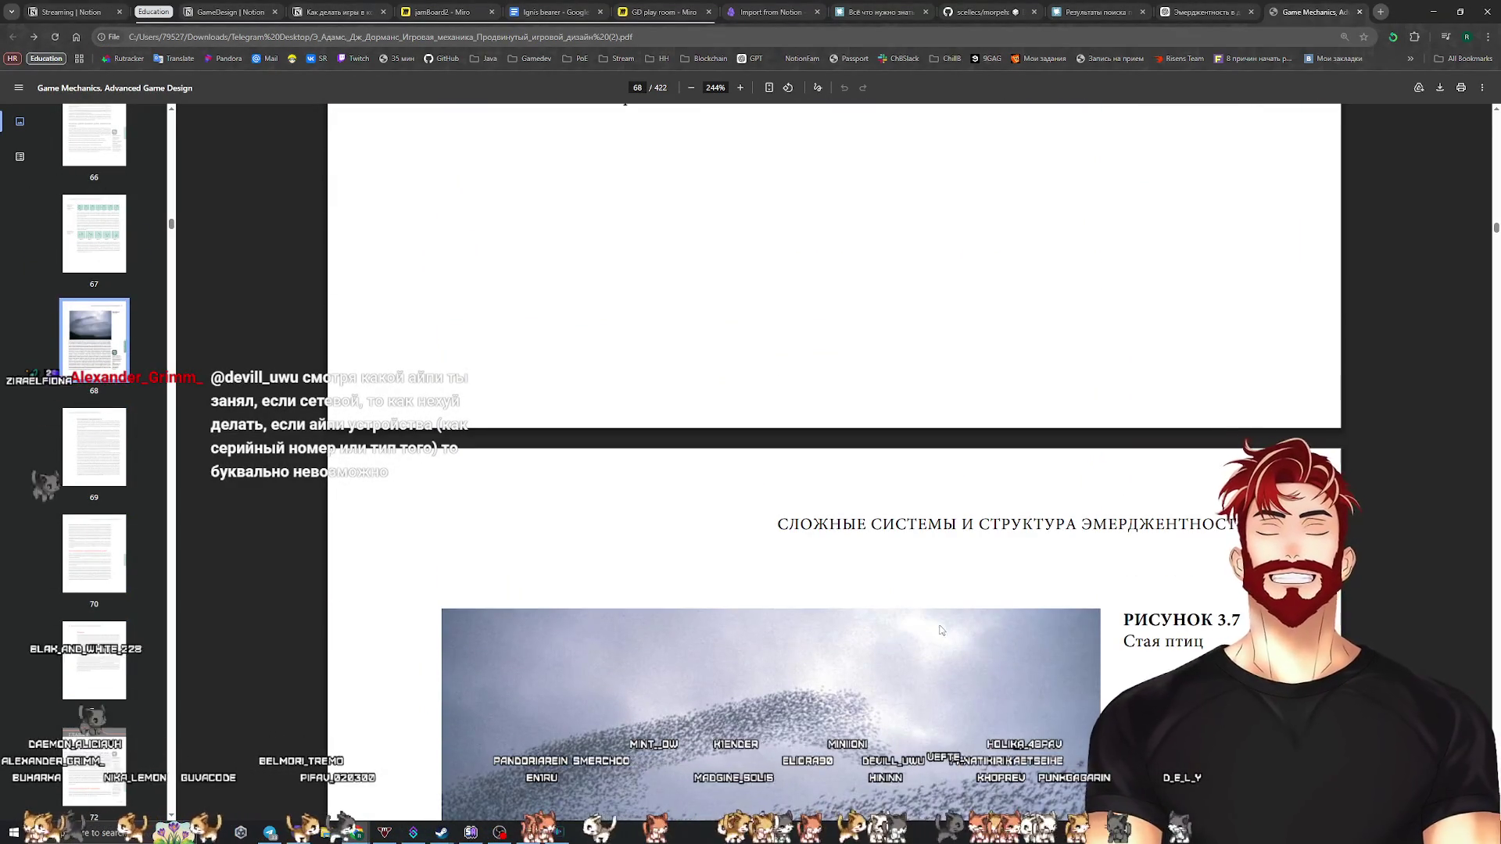
scroll(941, 630, up, 20)
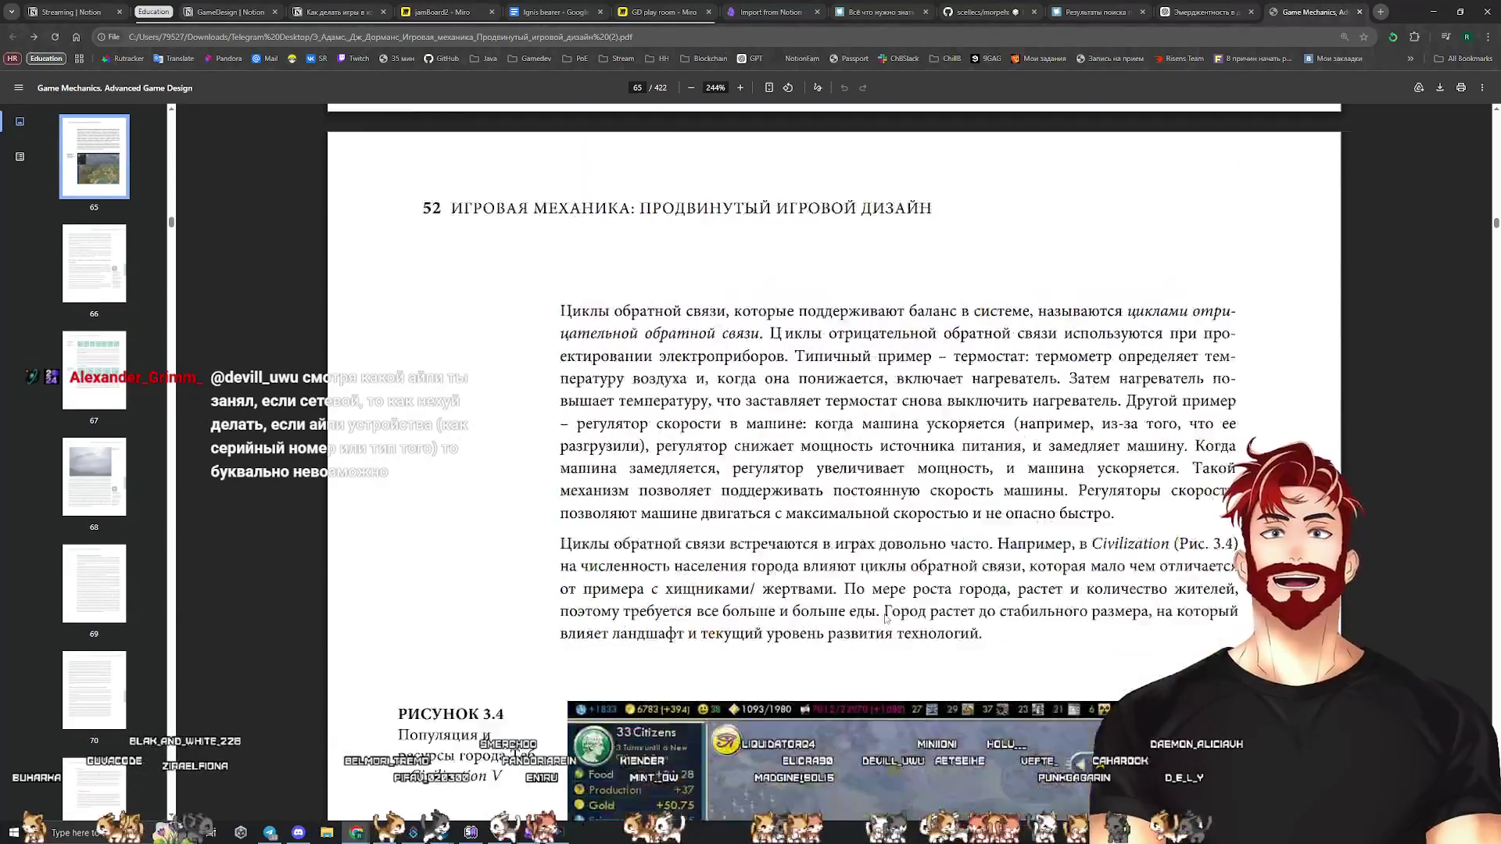
scroll(886, 617, up, 20)
scroll(885, 615, up, 3)
scroll(938, 547, down, 1)
scroll(1009, 439, up, 3)
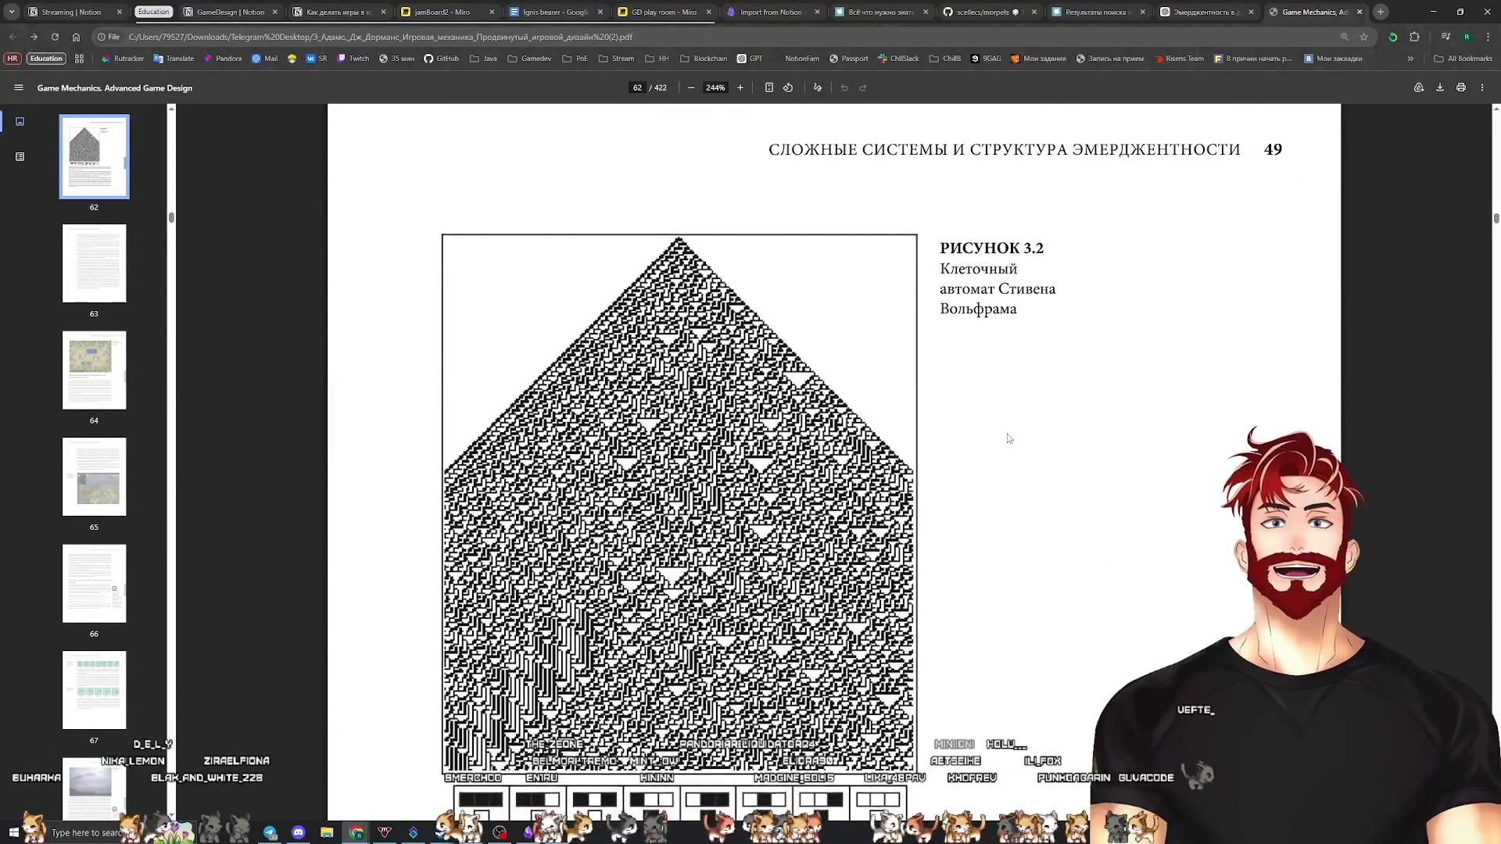
Scroll back down to the exercises on page 71 and clear the selection
scroll(993, 435, down, 3)
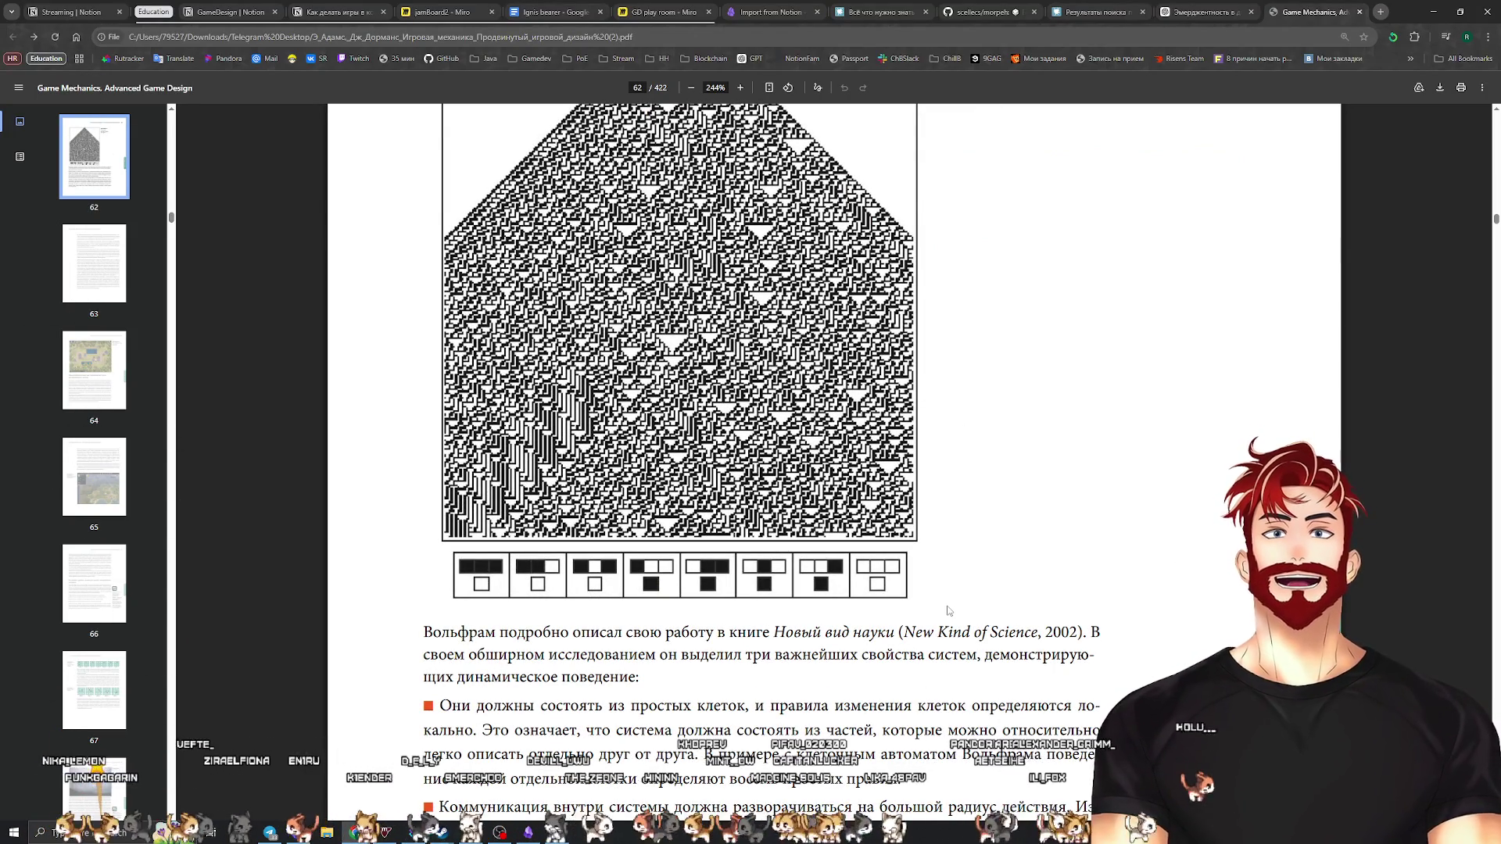
scroll(920, 587, down, 20)
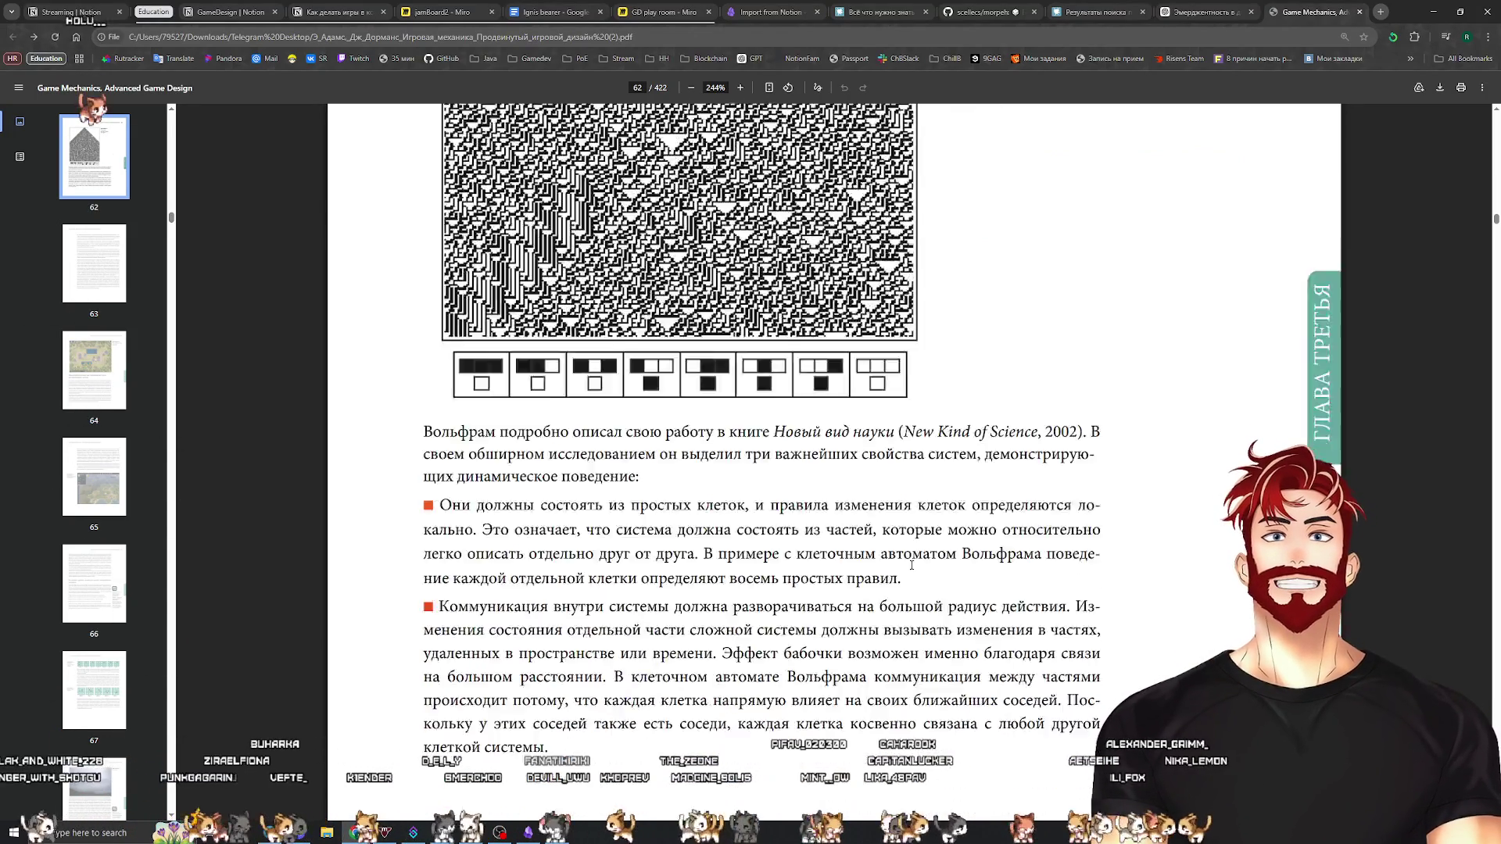
scroll(923, 574, down, 20)
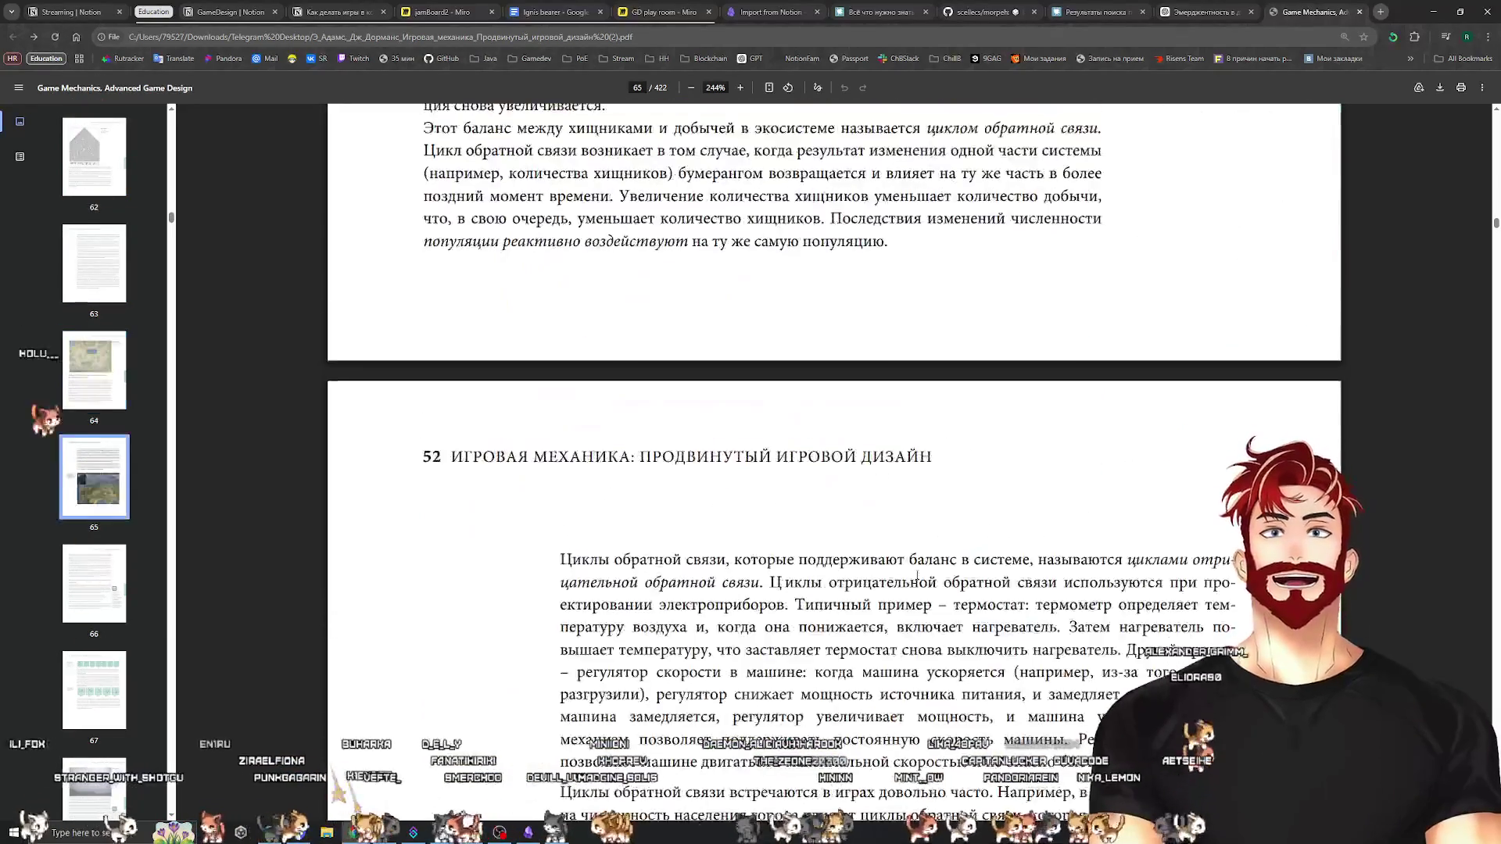
scroll(907, 585, down, 20)
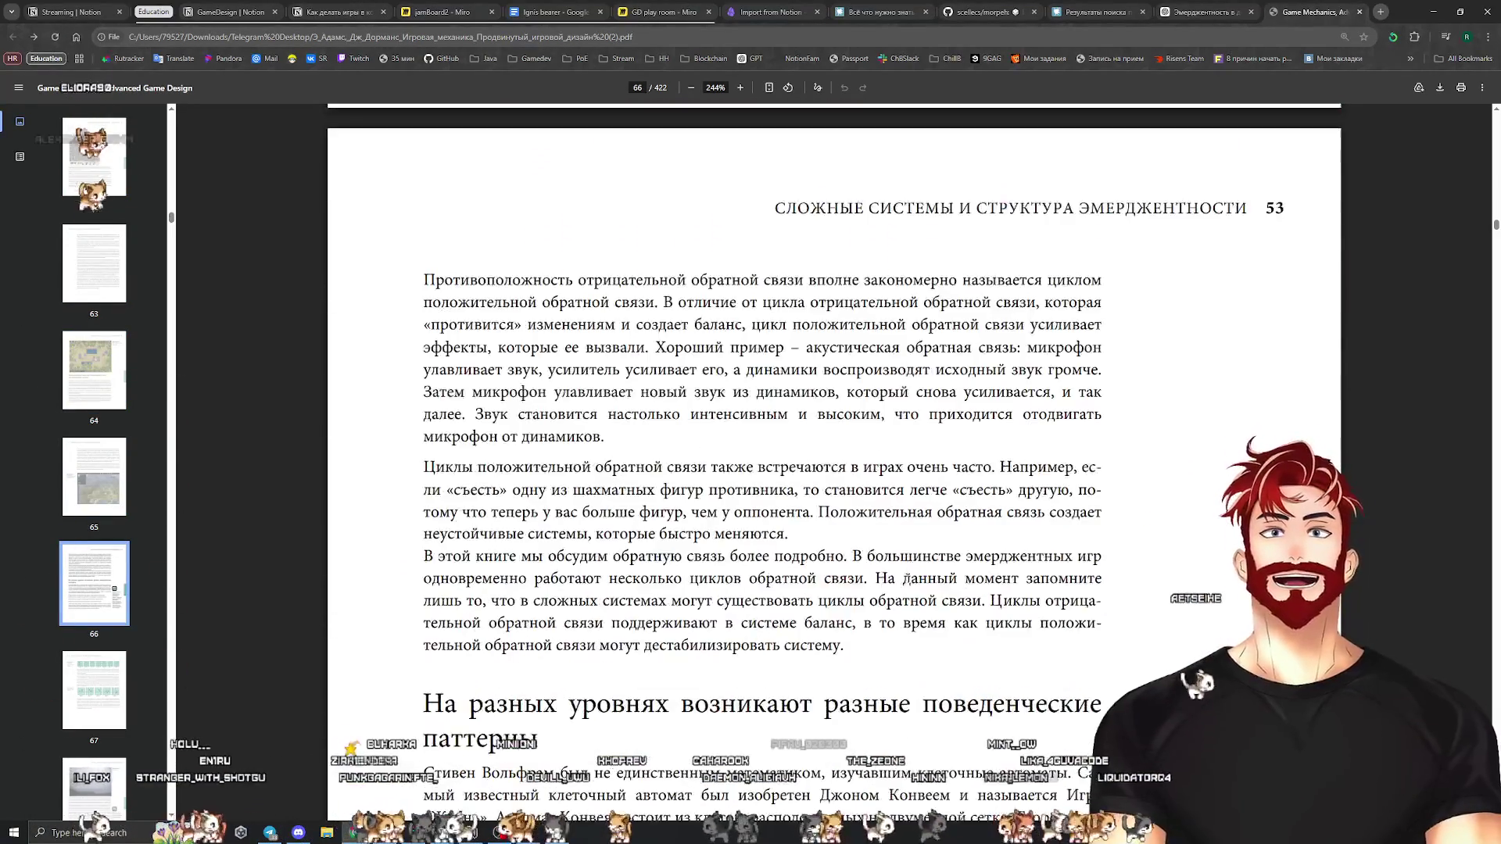
scroll(905, 590, down, 20)
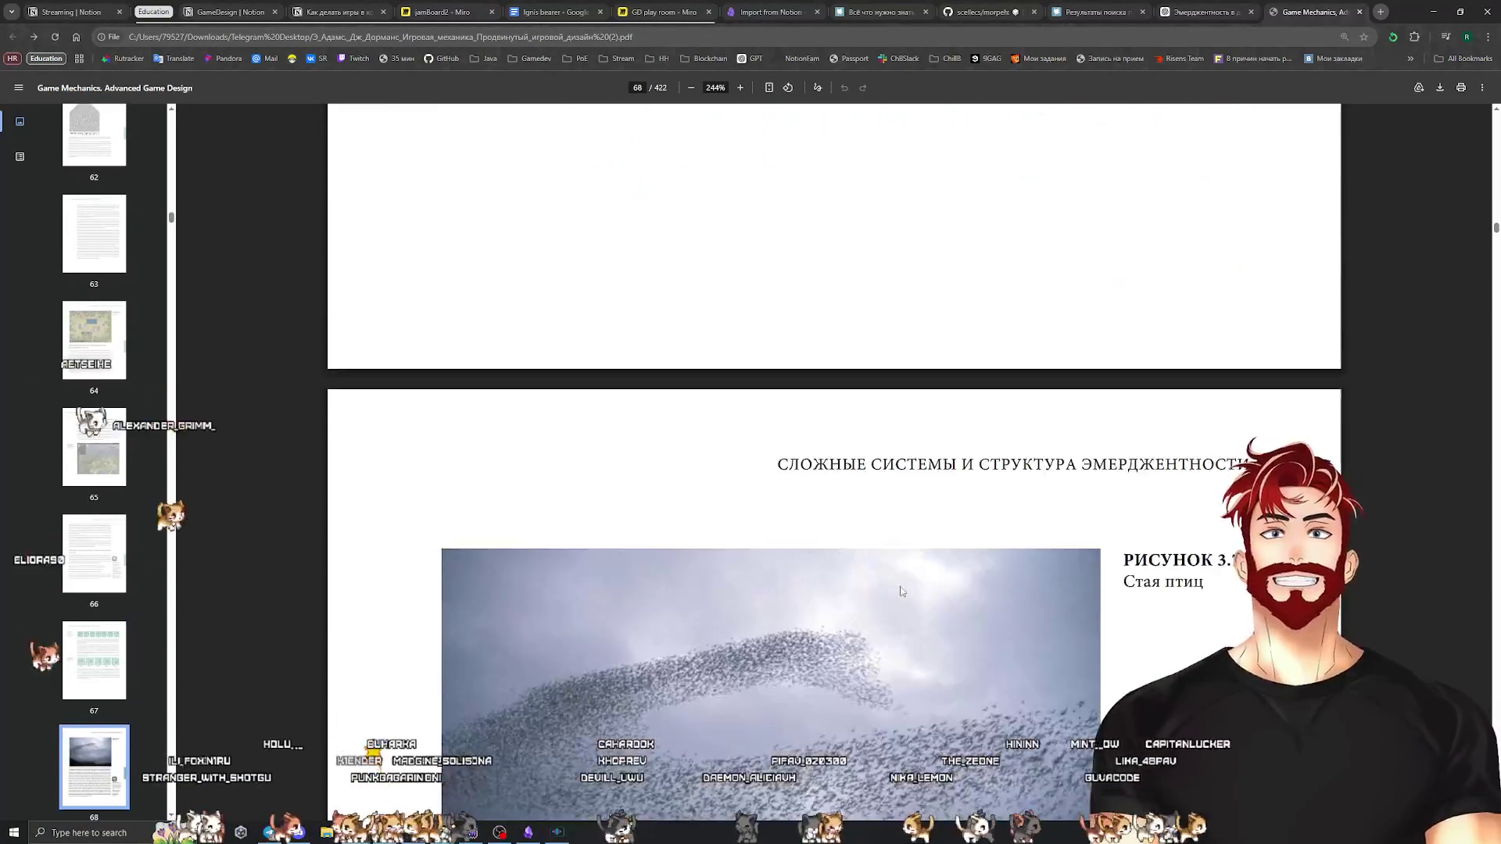
scroll(904, 584, down, 20)
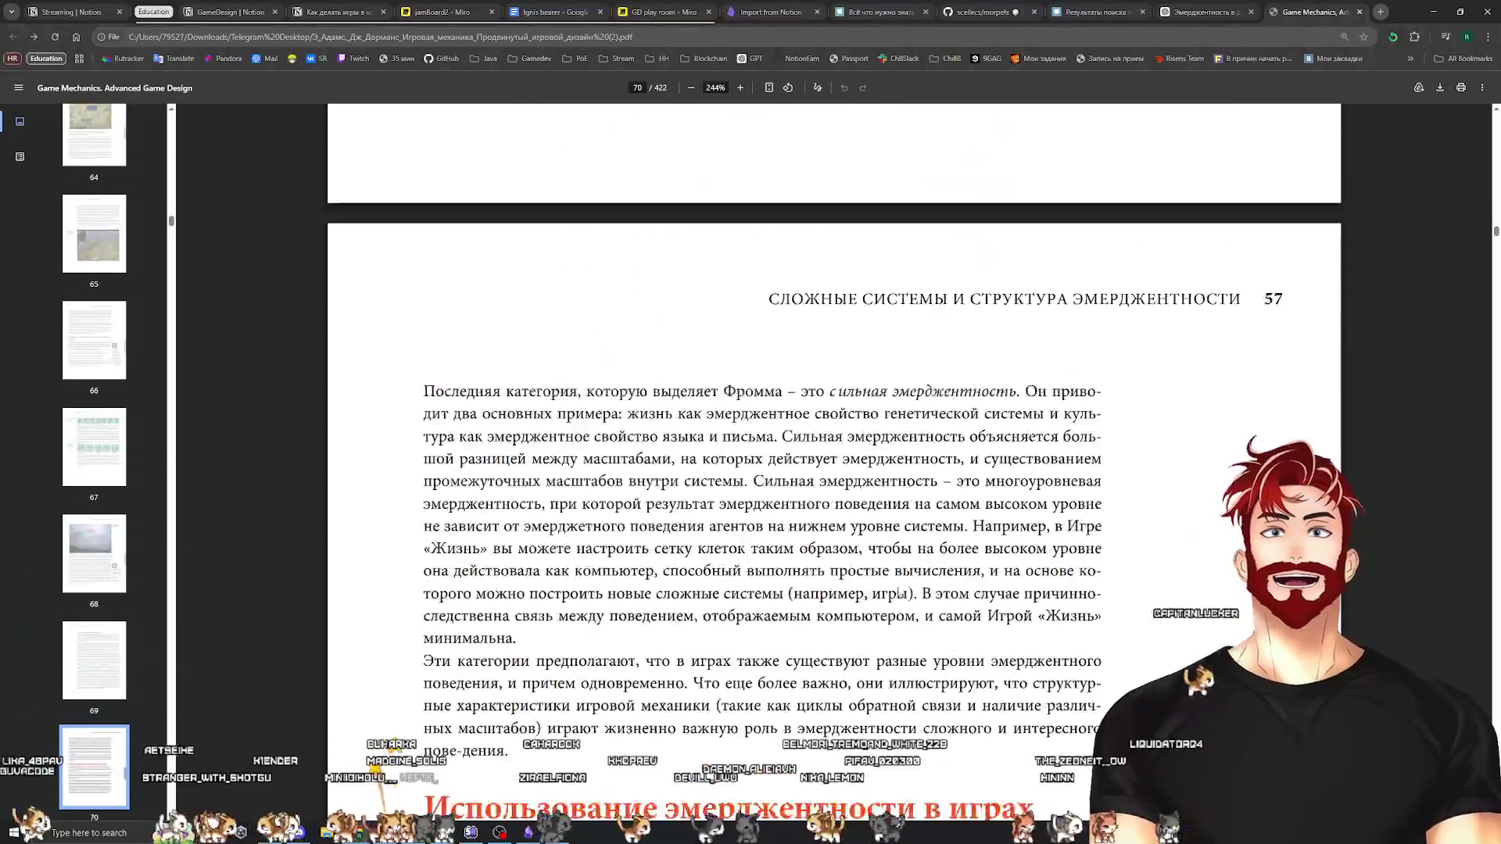
scroll(905, 590, down, 5)
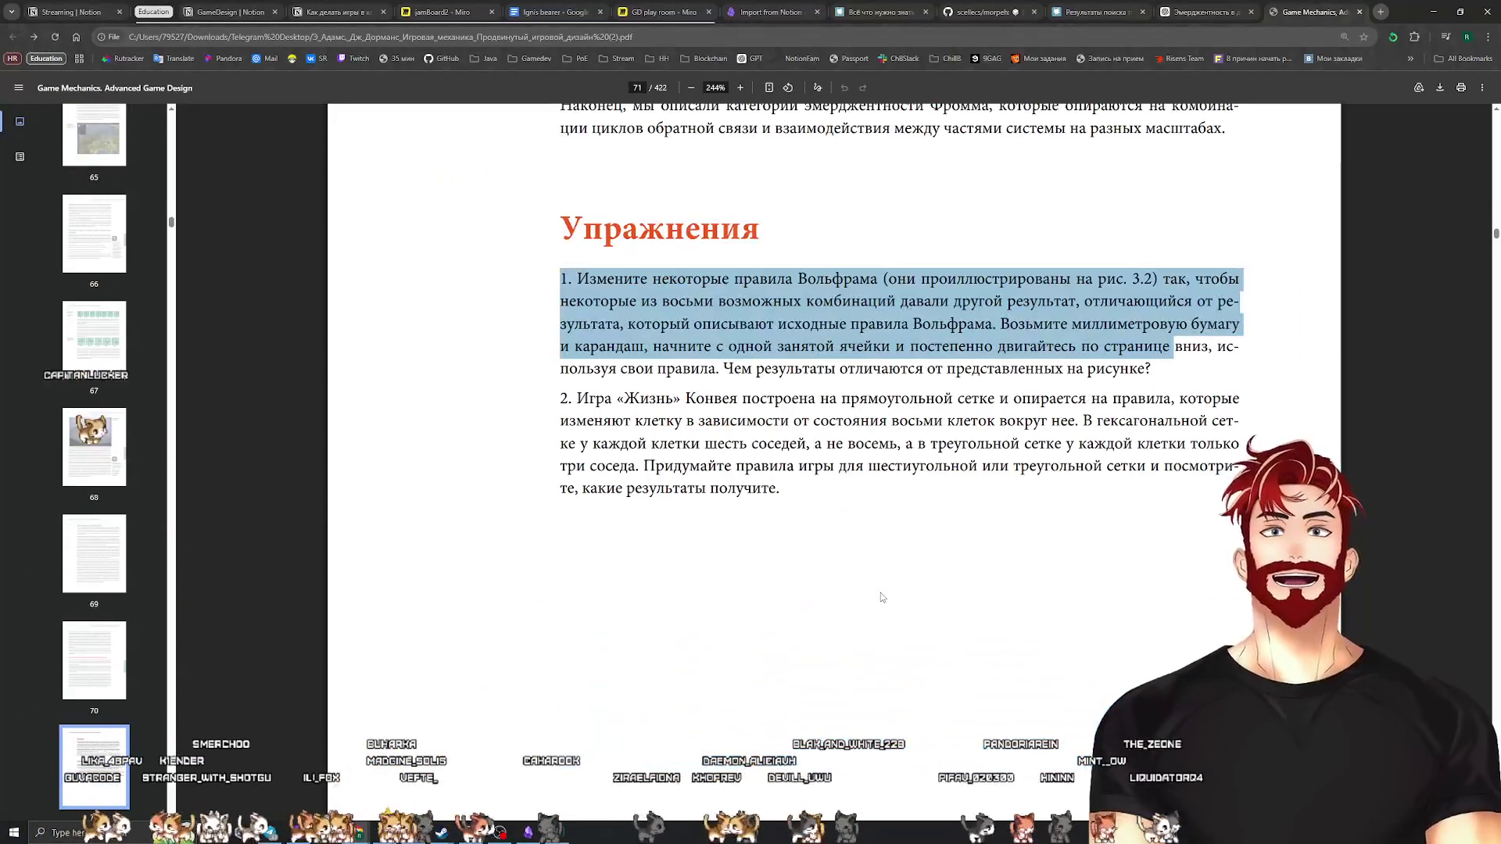
click(798, 489)
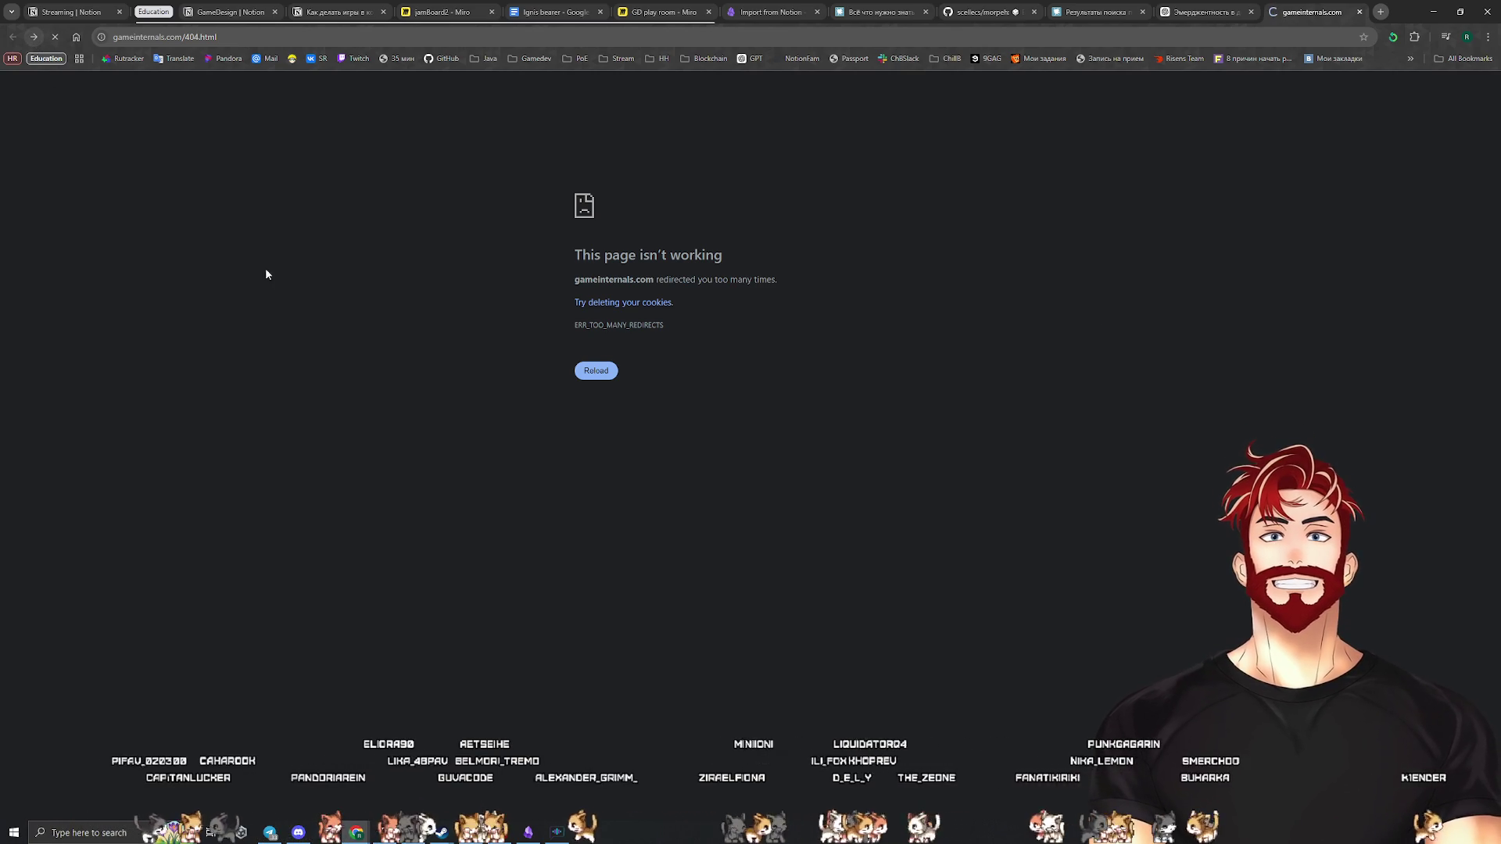
key(F5)
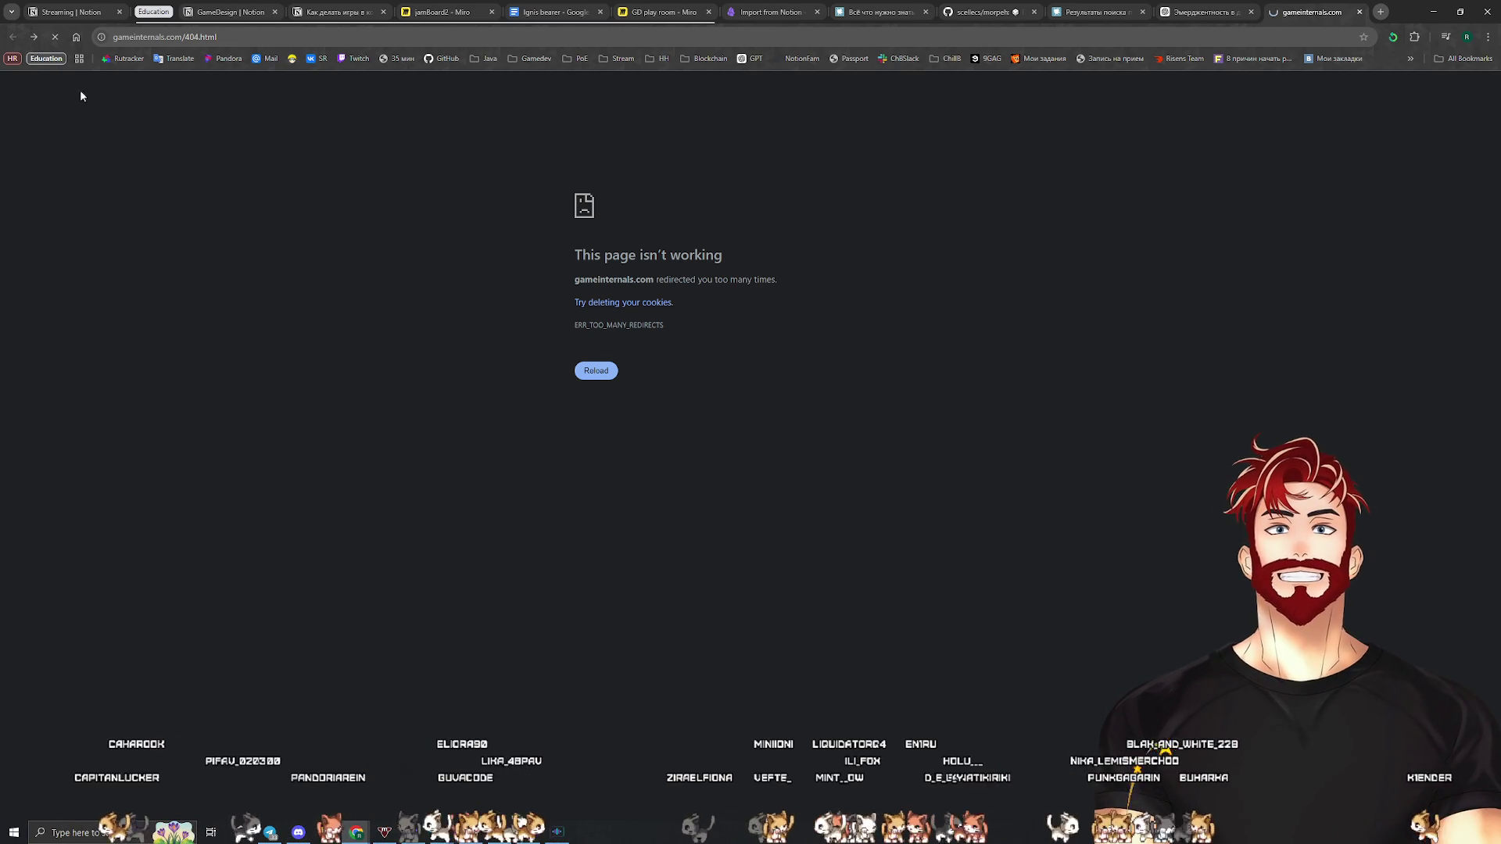
click(33, 37)
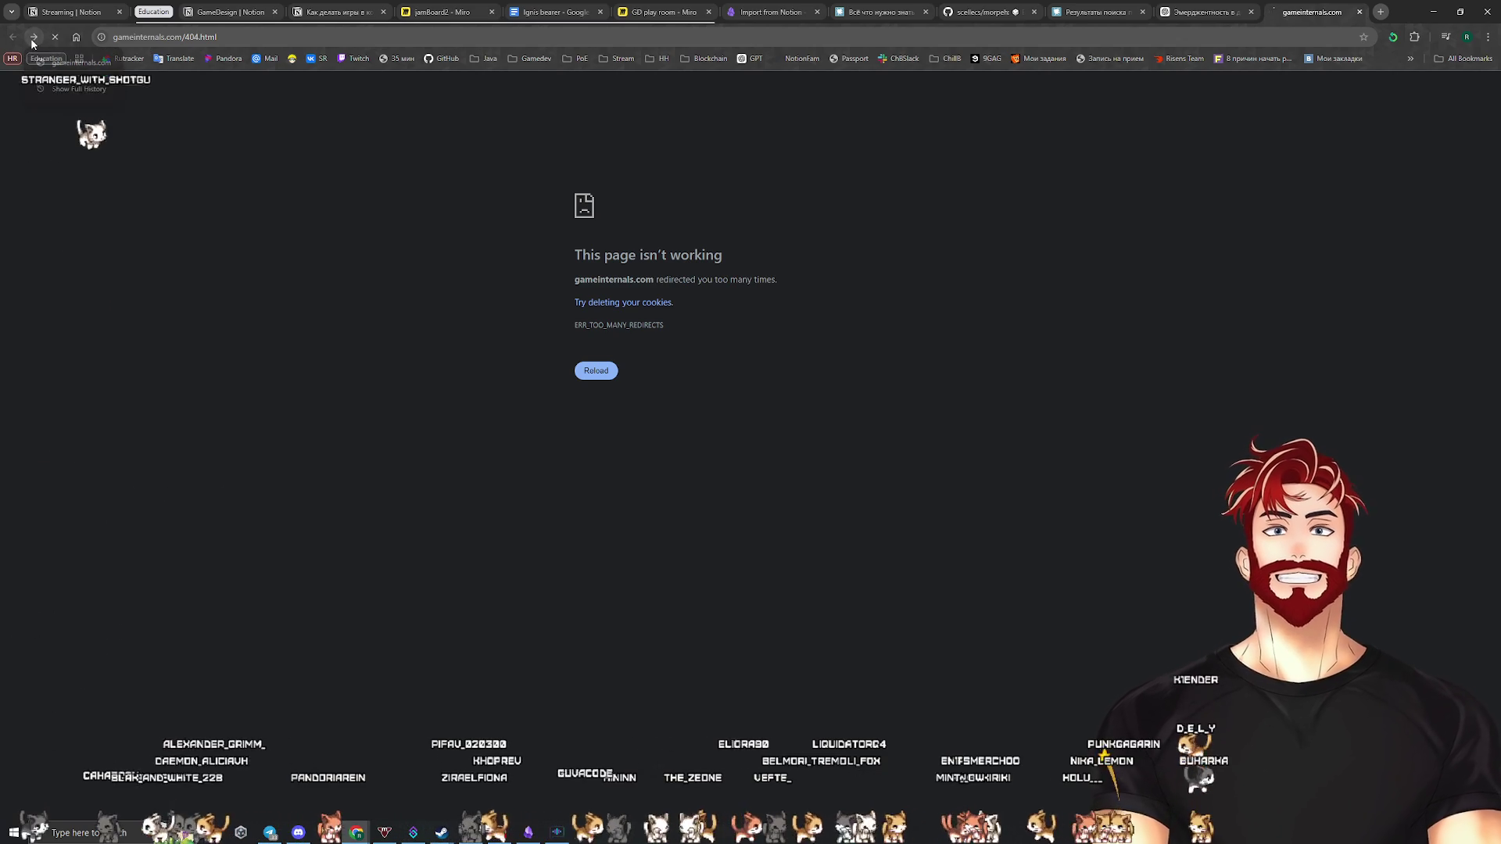
click(267, 284)
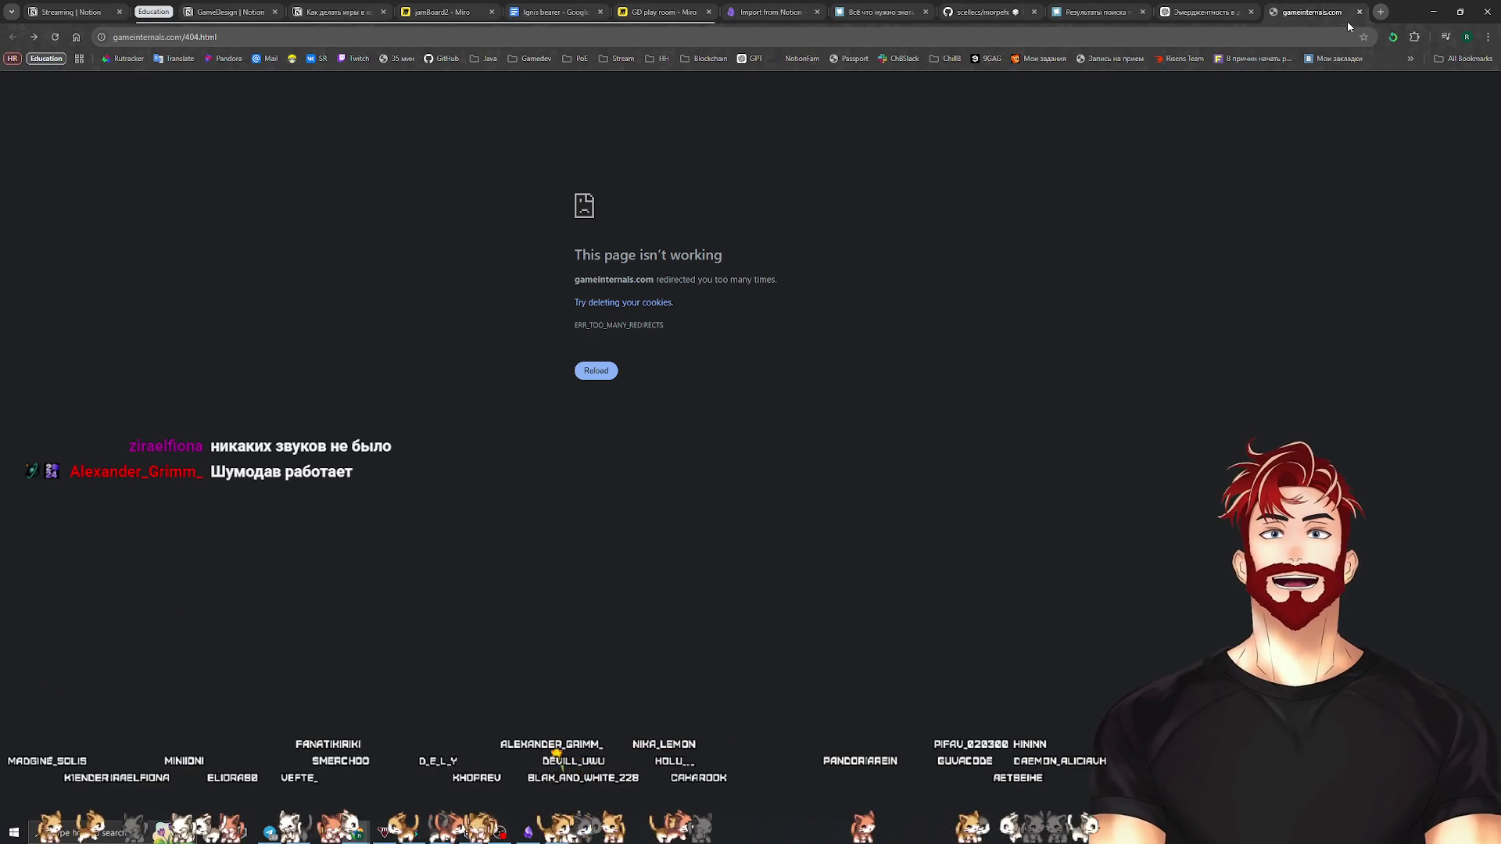
Close the broken gameinternals.com tab, then minimize Chrome and Steam to reveal the desktop
click(1381, 14)
click(1249, 7)
click(1259, 12)
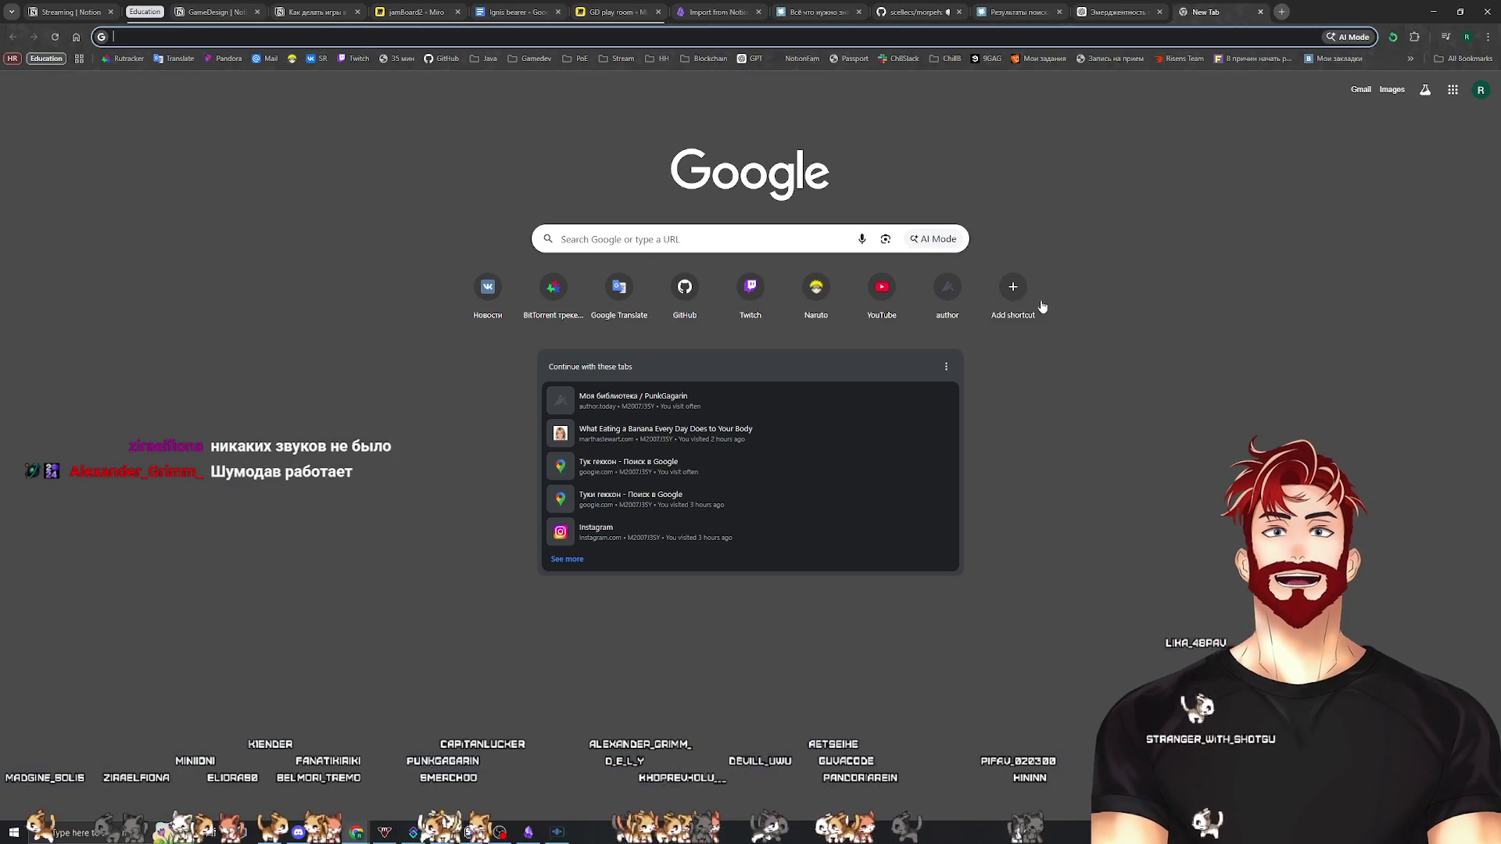
click(1317, 299)
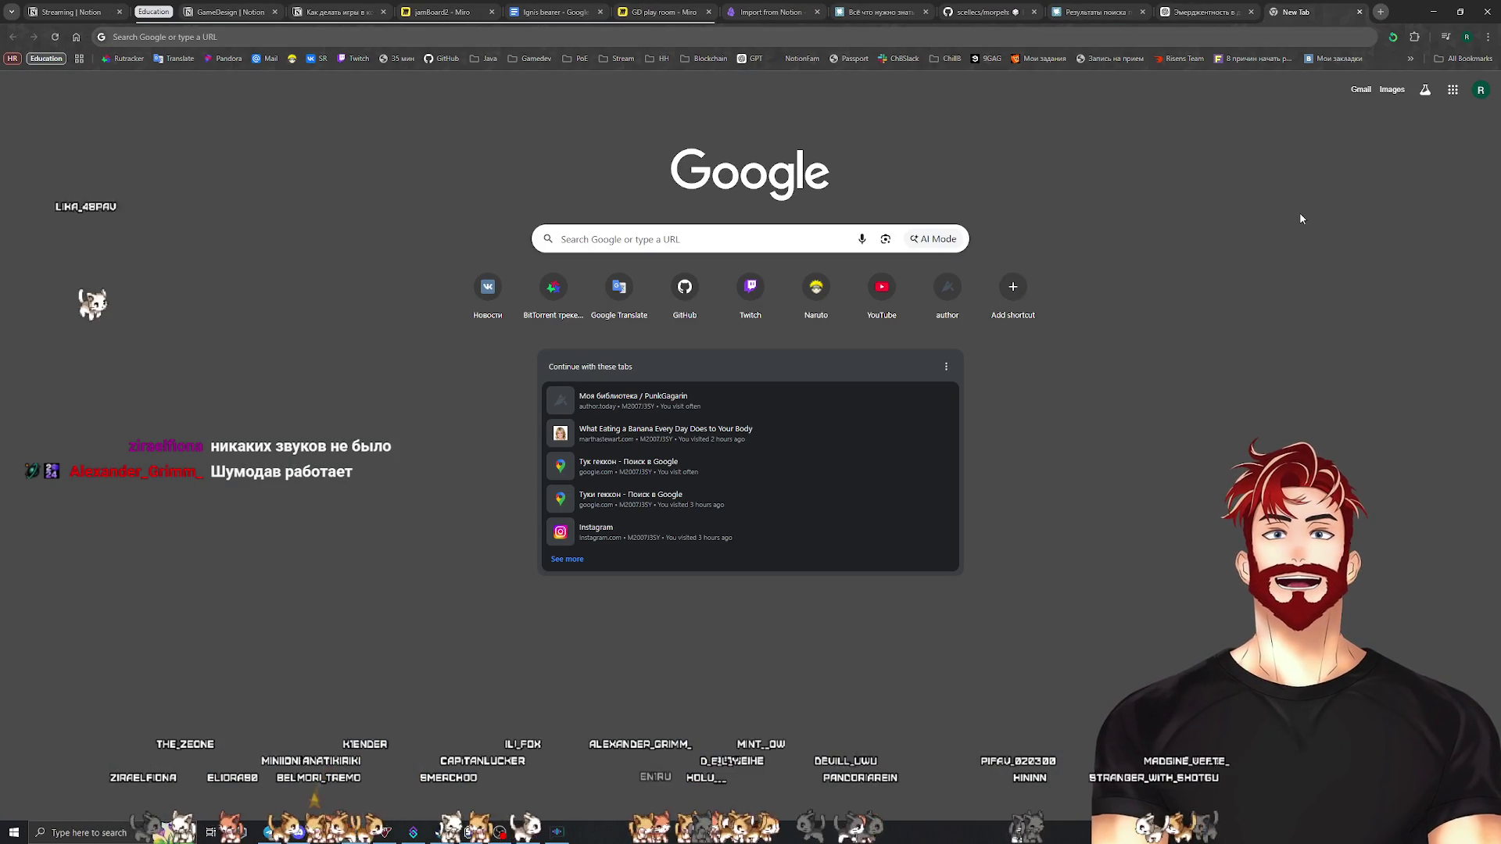
click(1434, 12)
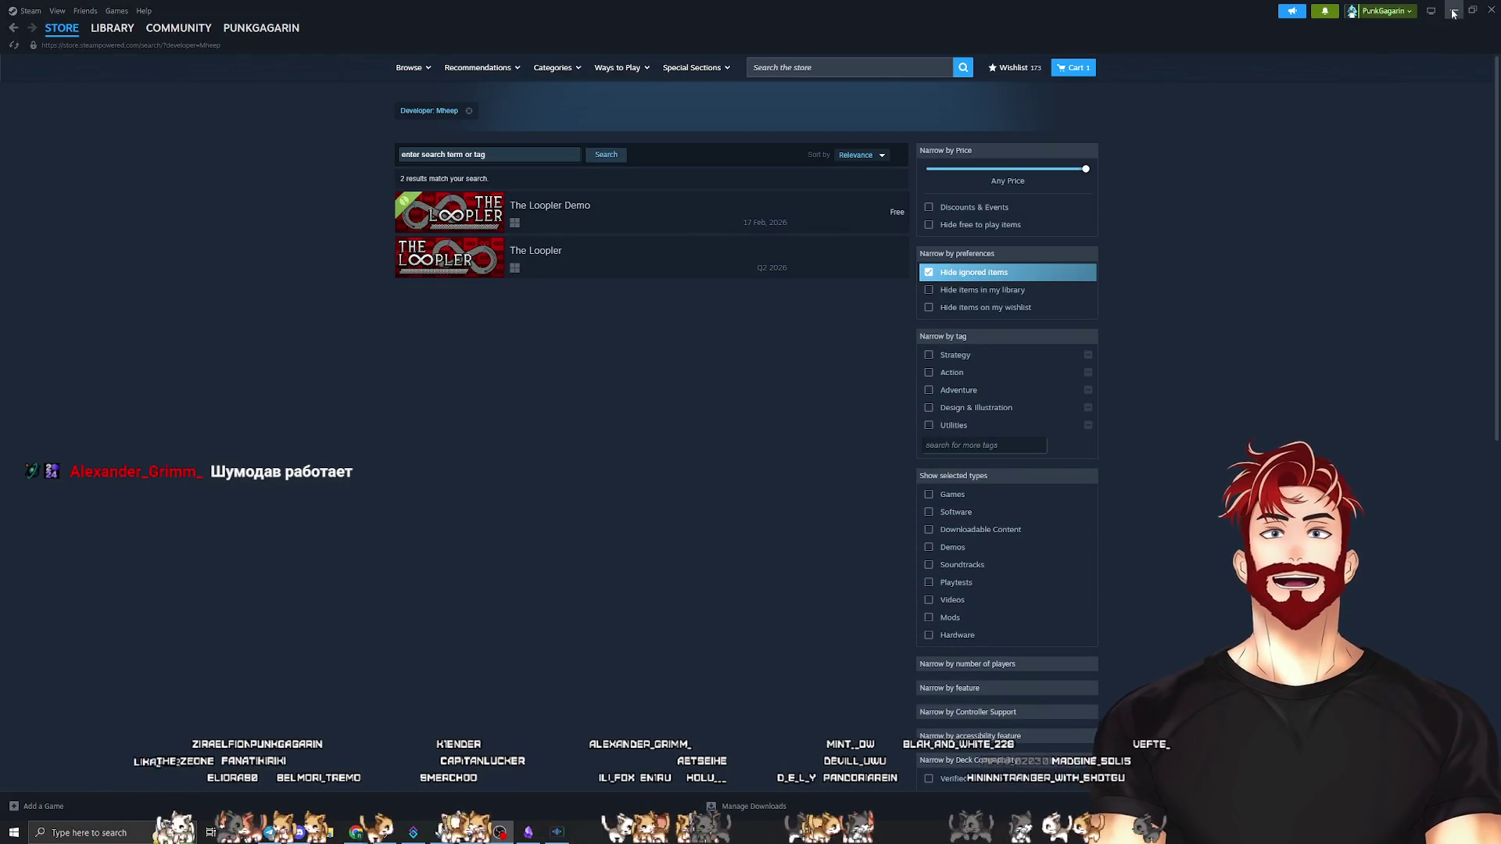
click(1453, 12)
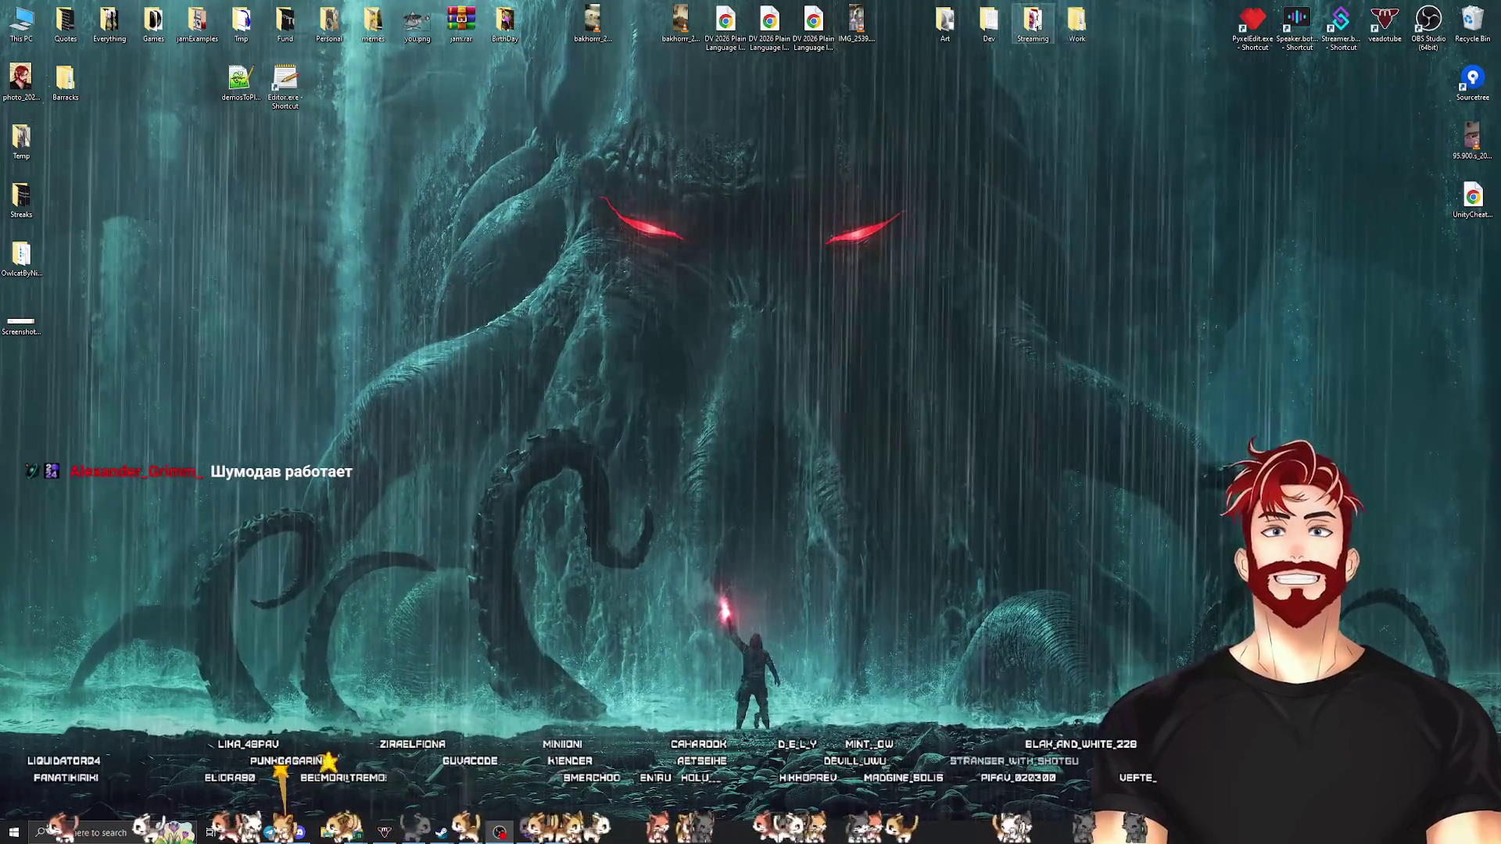
Open the Игровая механика PDF from Dev › Books › GameDesign so its cover shows in Chrome
click(1077, 22)
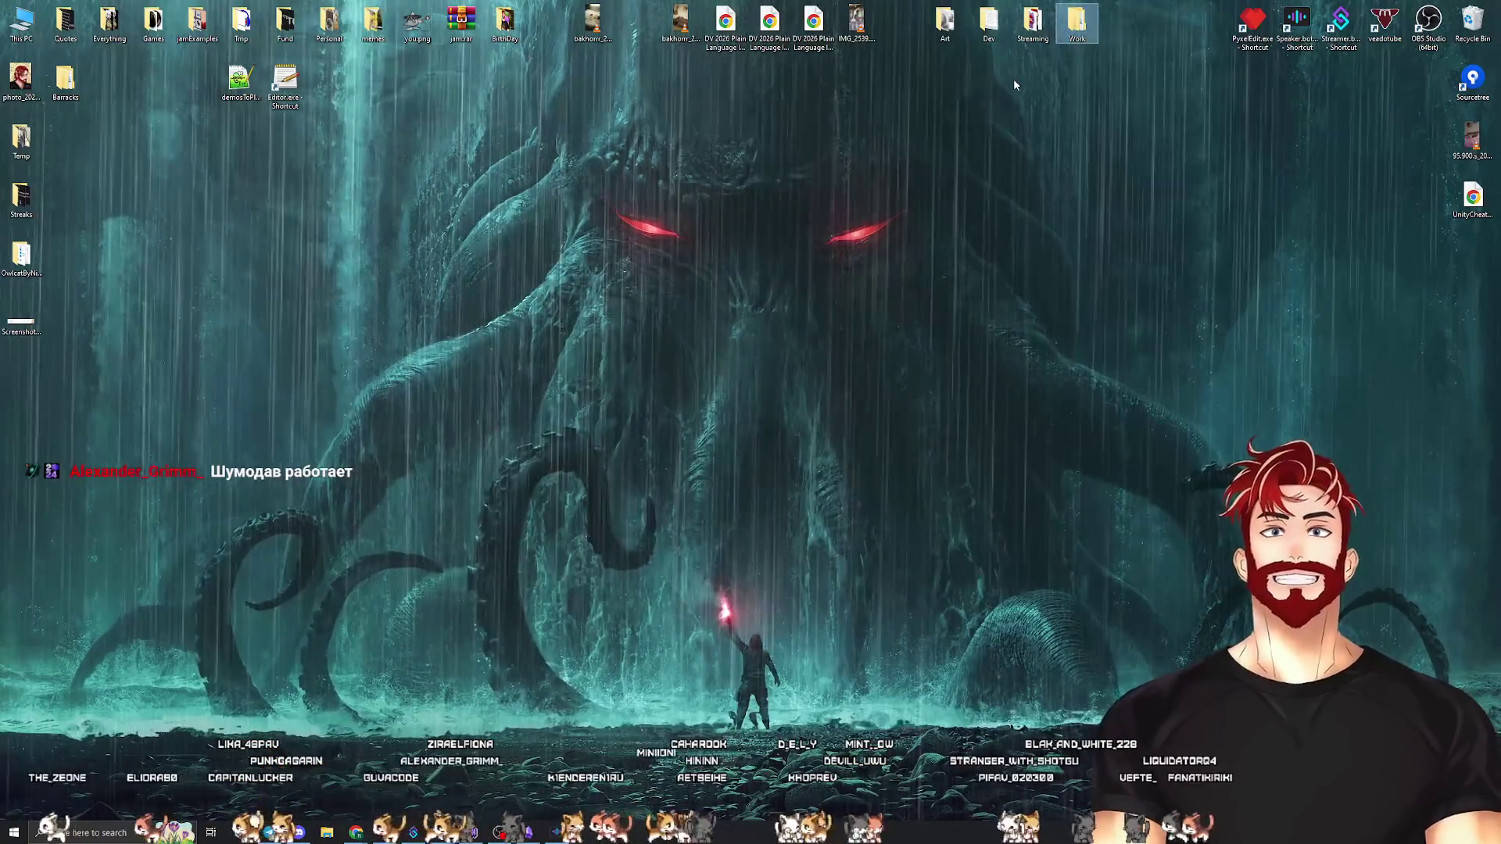
double_click(988, 22)
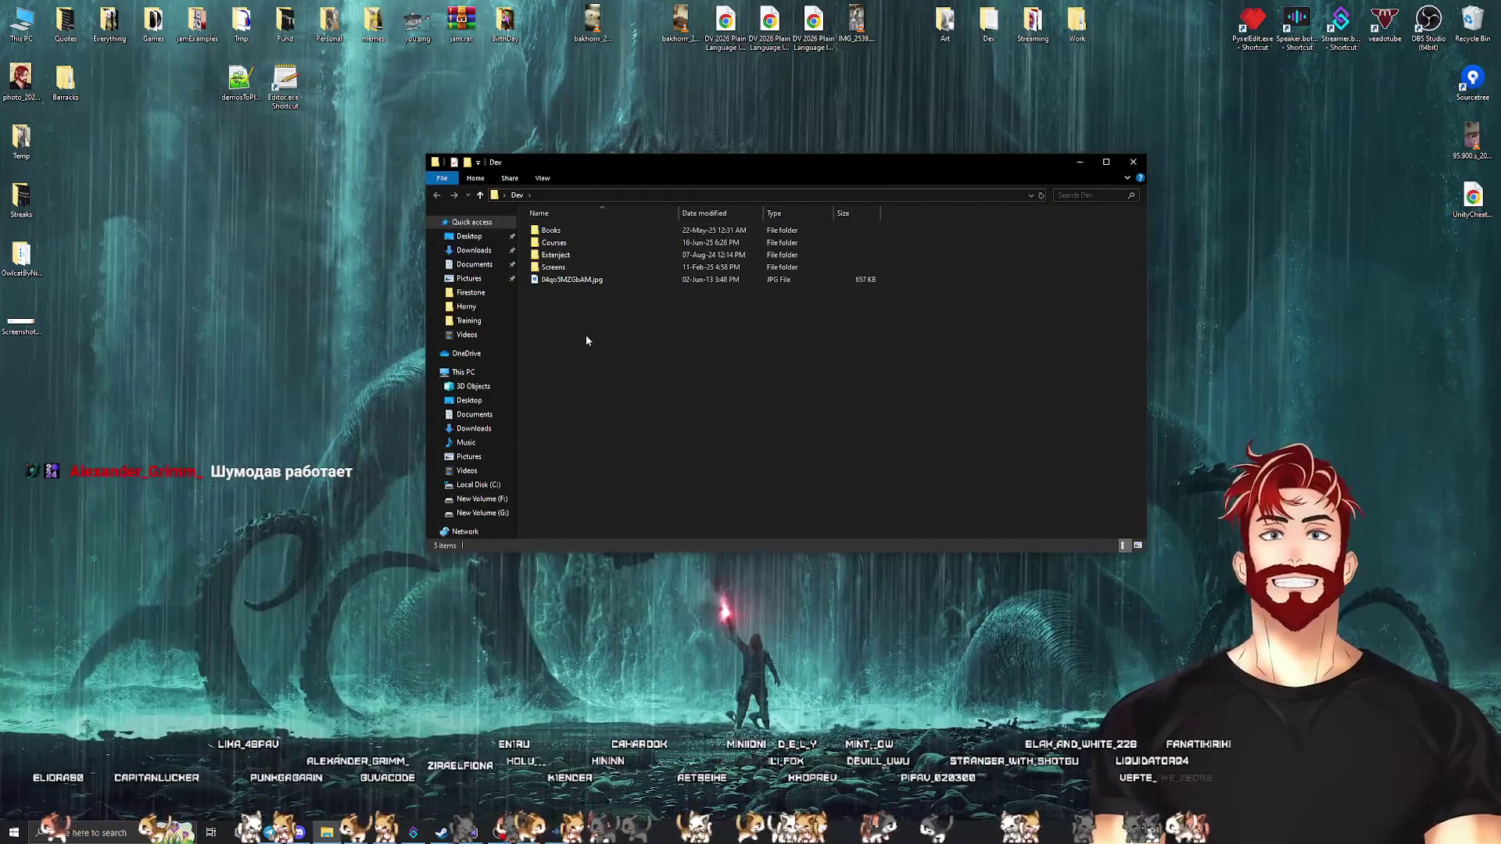
double_click(551, 230)
click(566, 259)
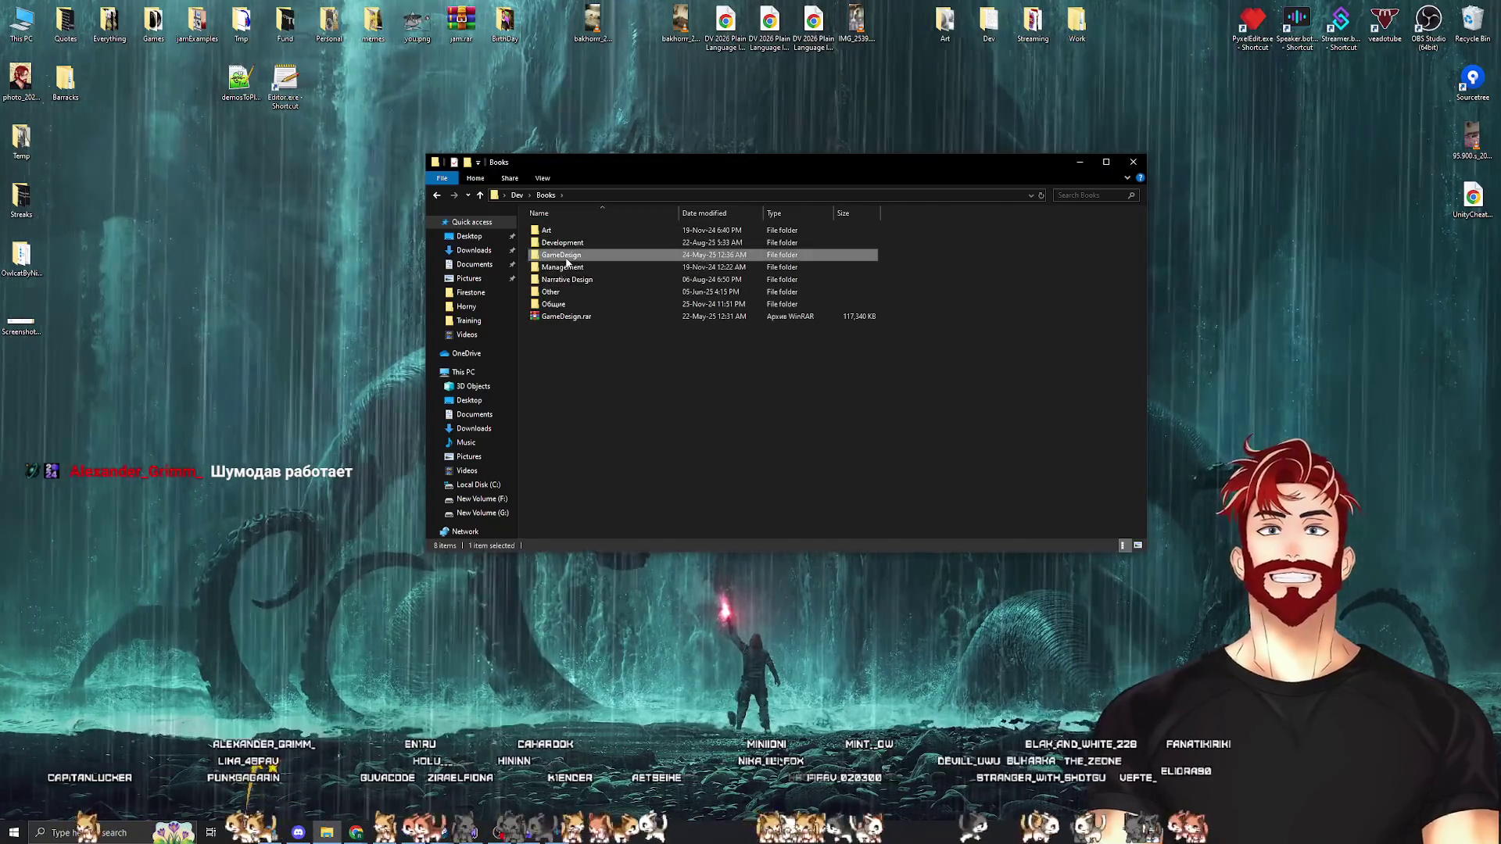
double_click(566, 260)
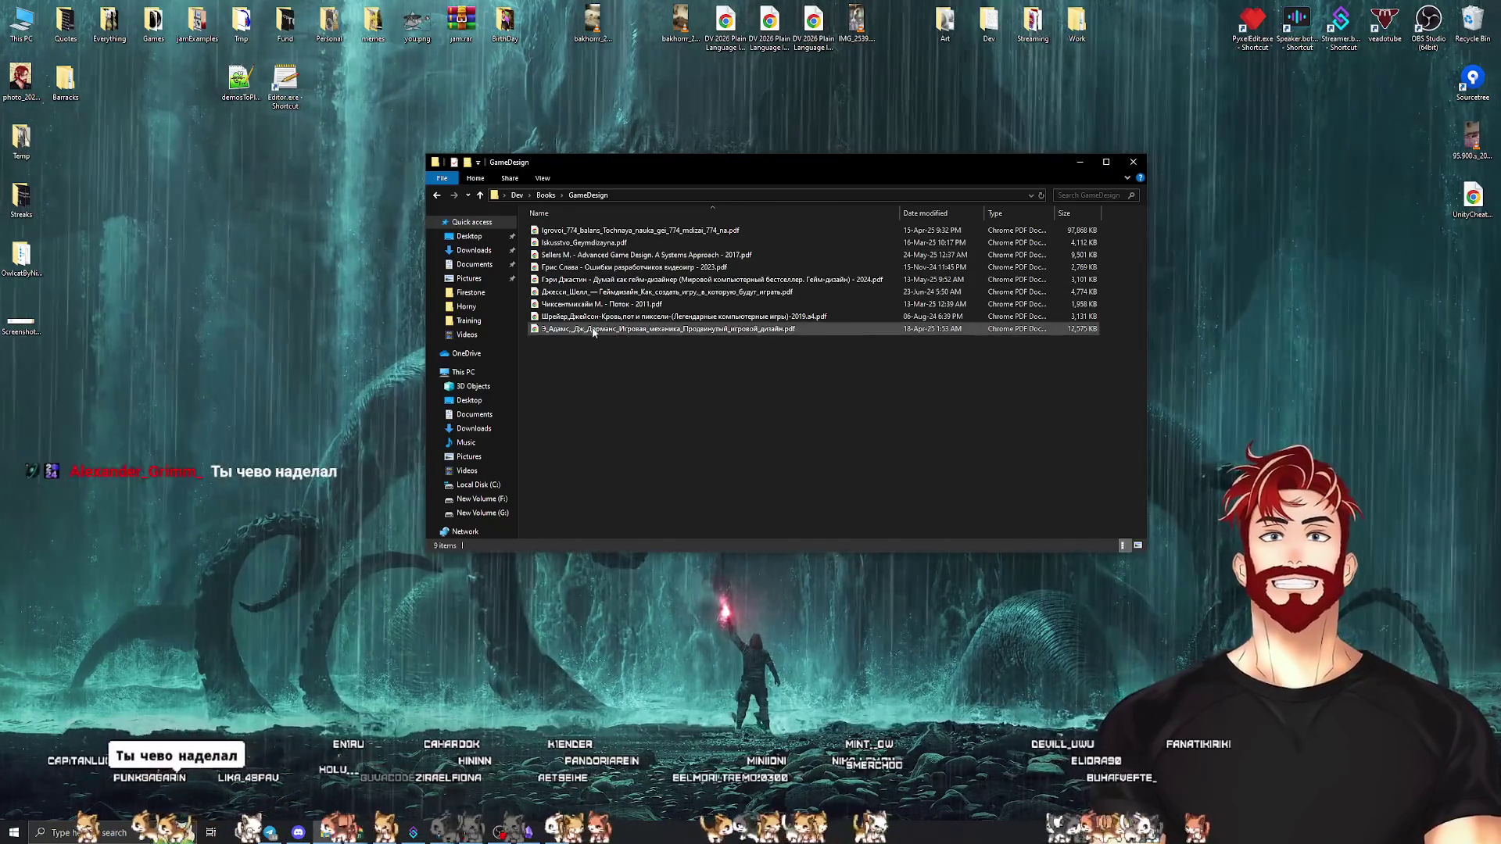
double_click(592, 329)
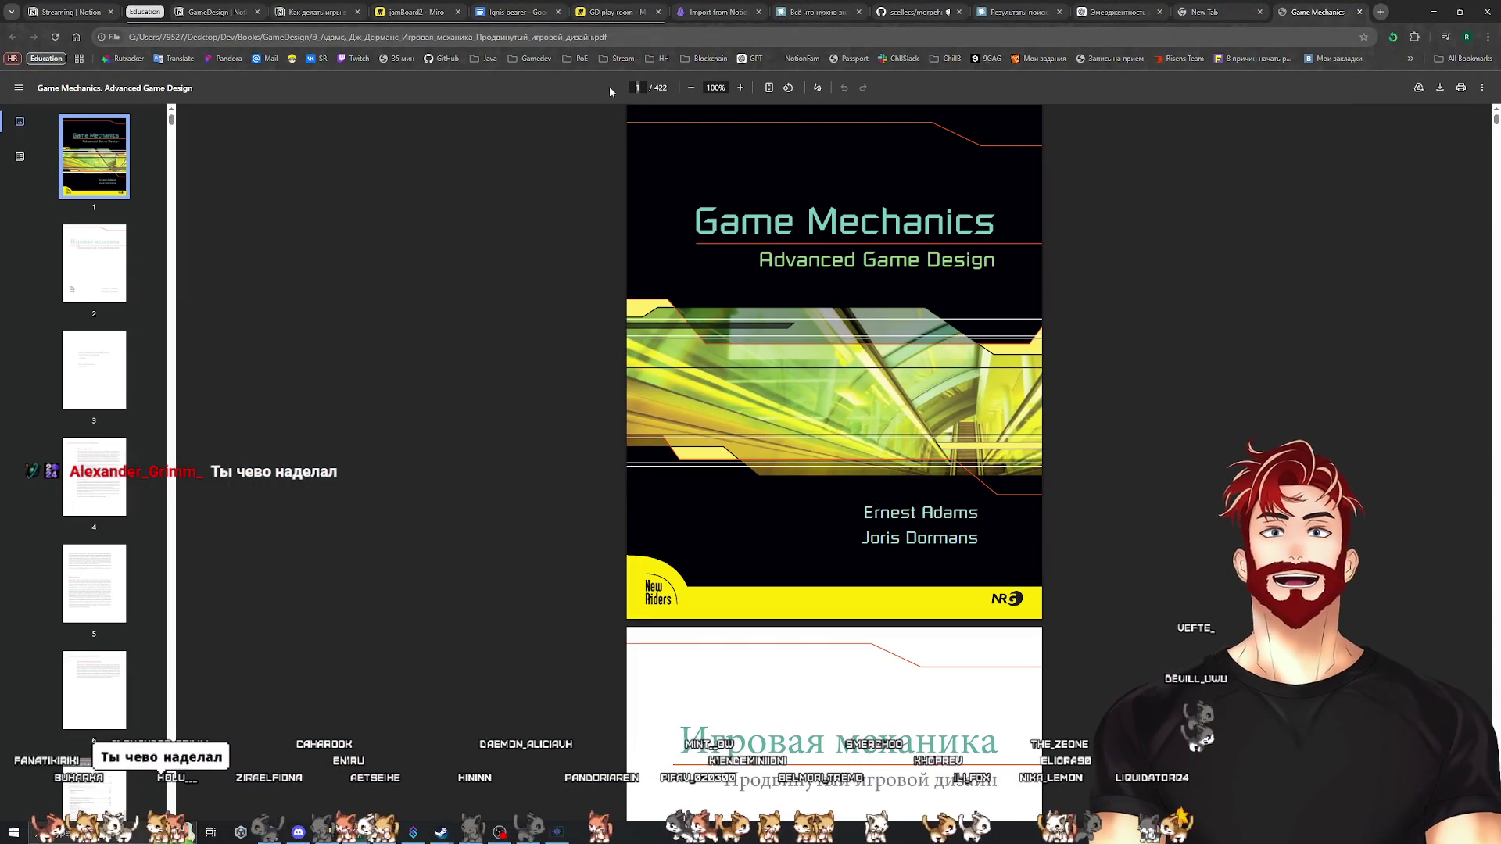
Jump to page 62 and scroll to the Упражнения exercises on page 71
text(62)
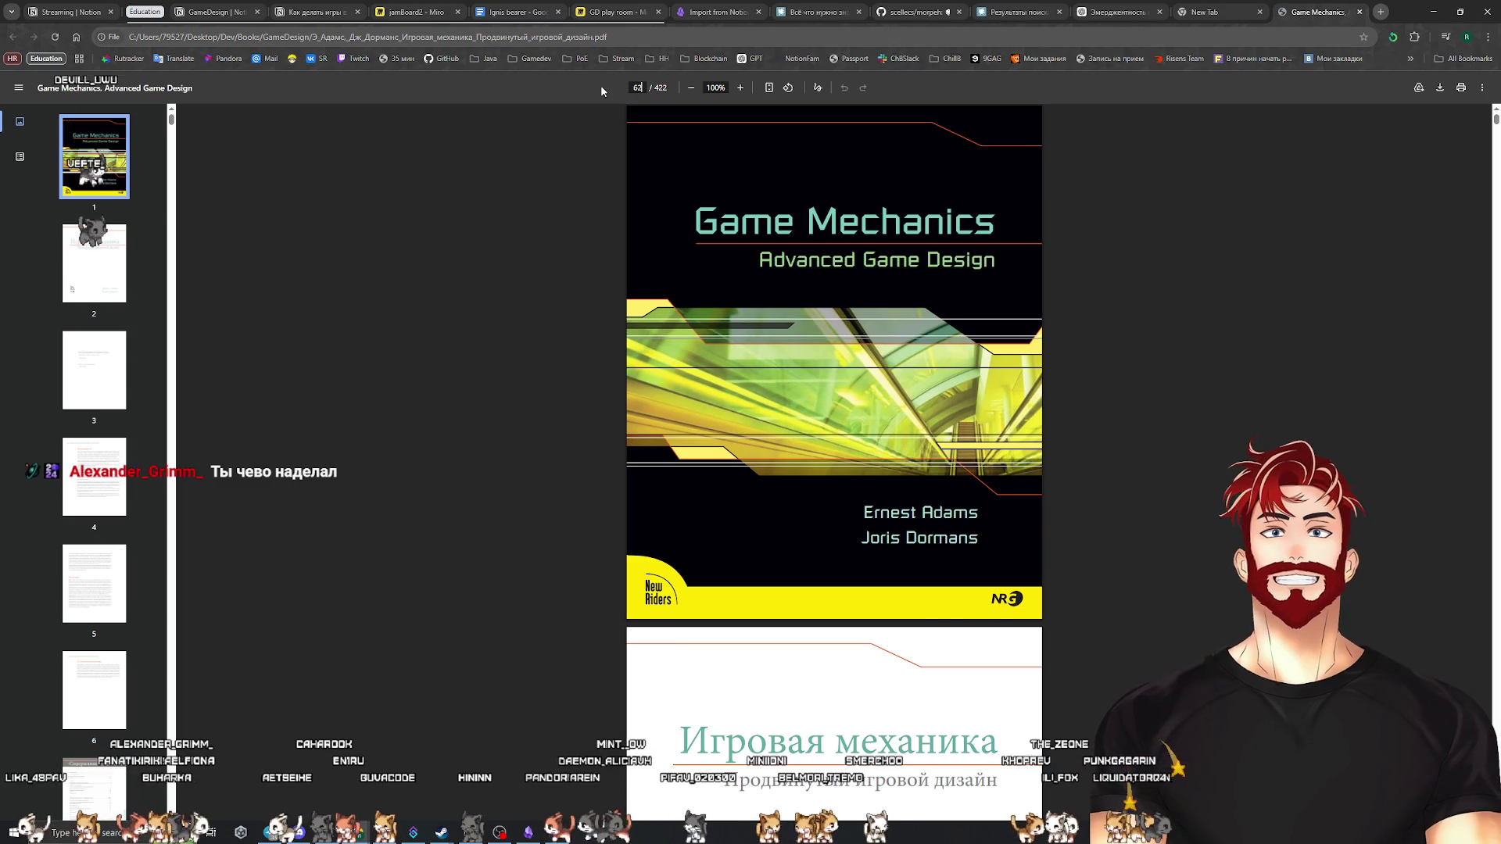
key(Return)
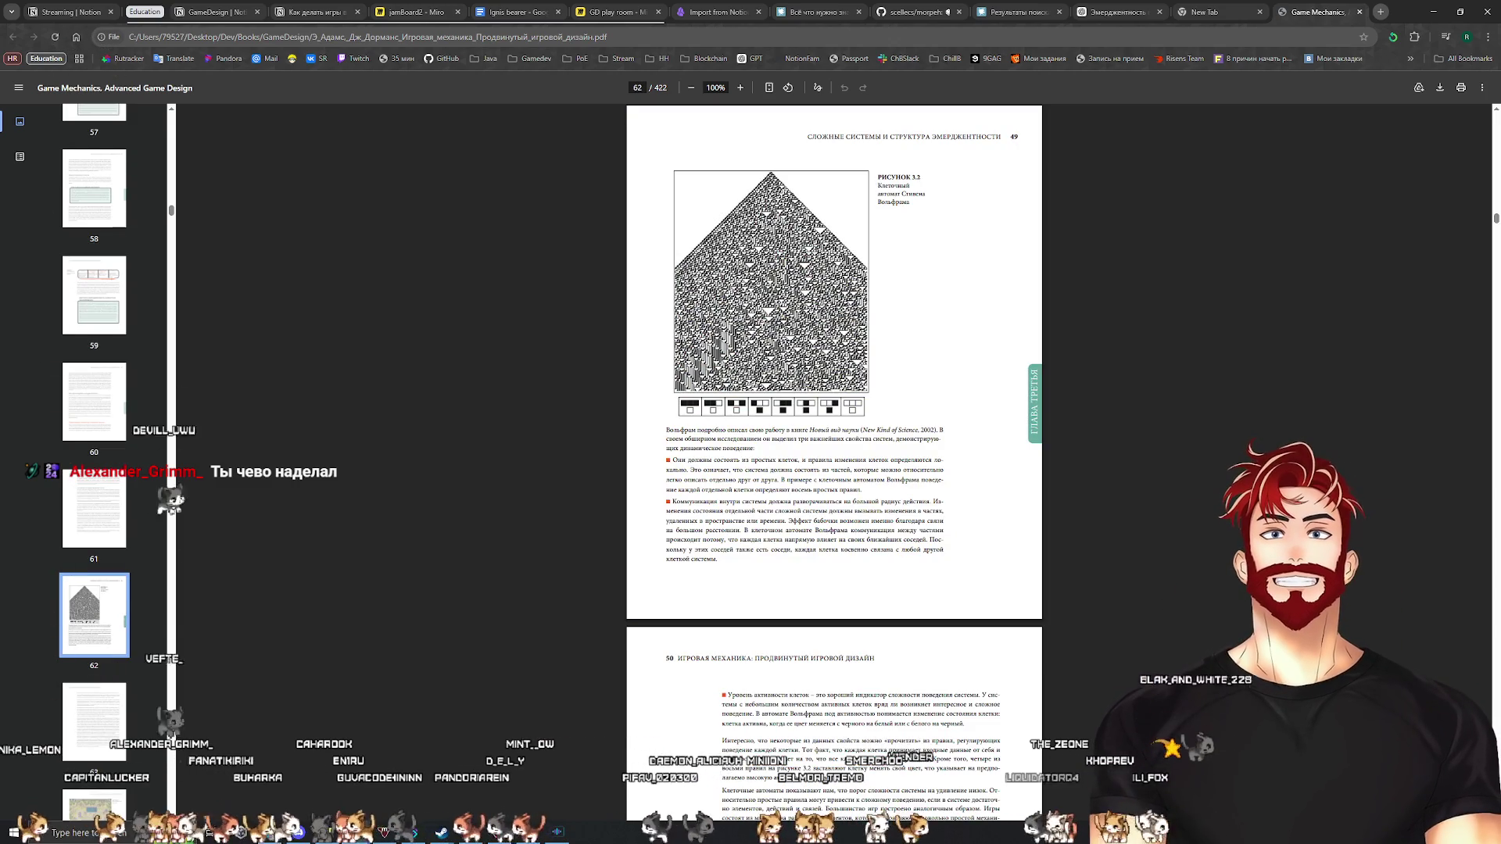
scroll(1022, 475, down, 20)
scroll(1021, 475, down, 20)
scroll(1044, 473, down, 5)
scroll(1044, 473, up, 12)
scroll(1047, 469, down, 6)
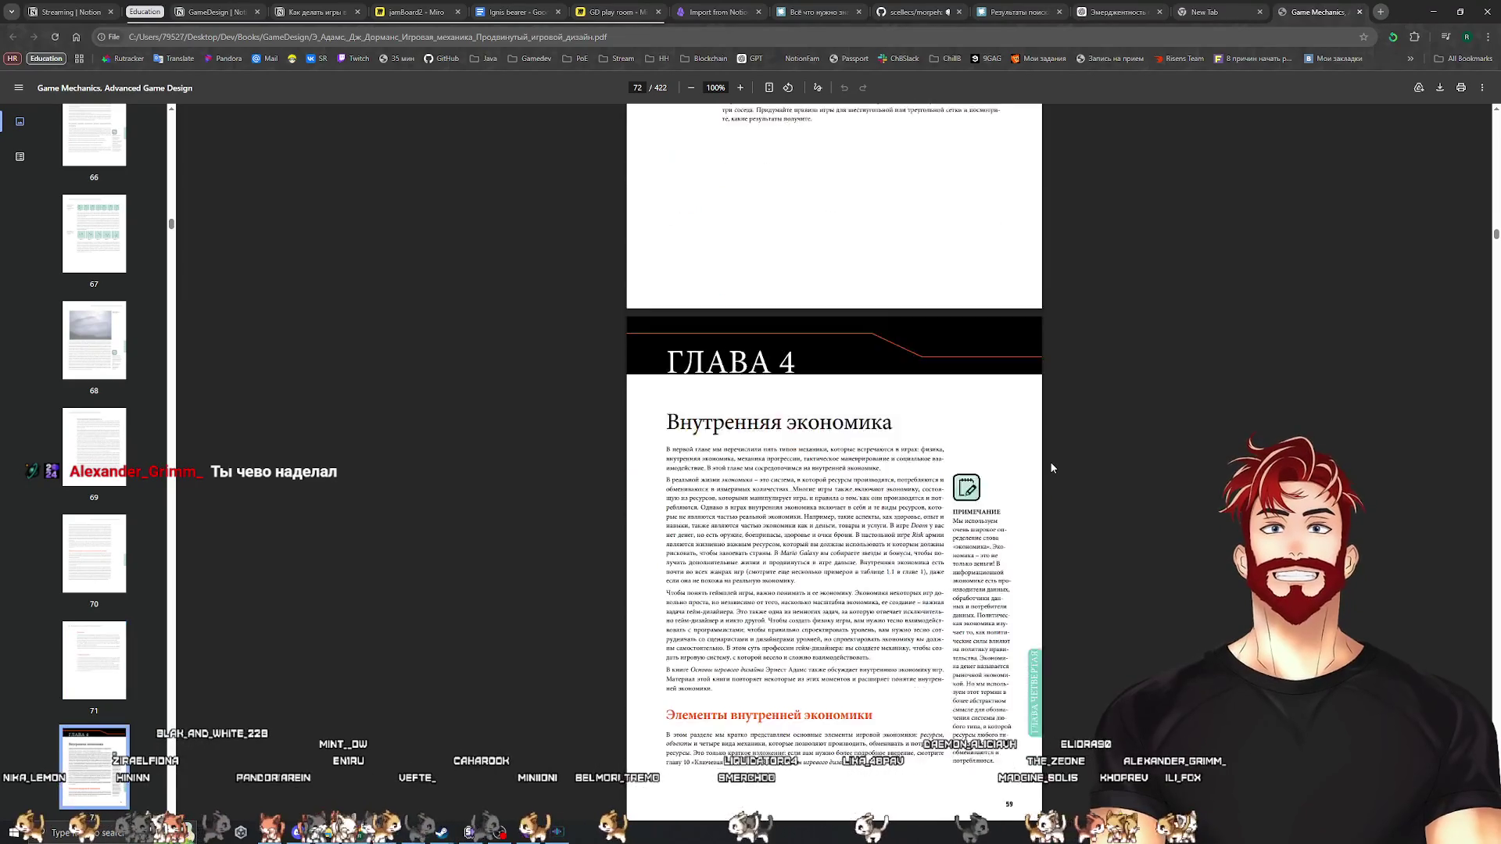
scroll(1050, 467, down, 3)
scroll(1052, 460, up, 7)
ctrl+scroll(1052, 458, up, 5)
scroll(1053, 465, up, 3)
ctrl+scroll(1053, 466, up, 1)
Select the exercise 2 text, including the hexagonal-grid passage, then minimize the book
mouse_move(714, 497)
mouse_down()
mouse_move(406, 295)
mouse_move(348, 193)
mouse_up()
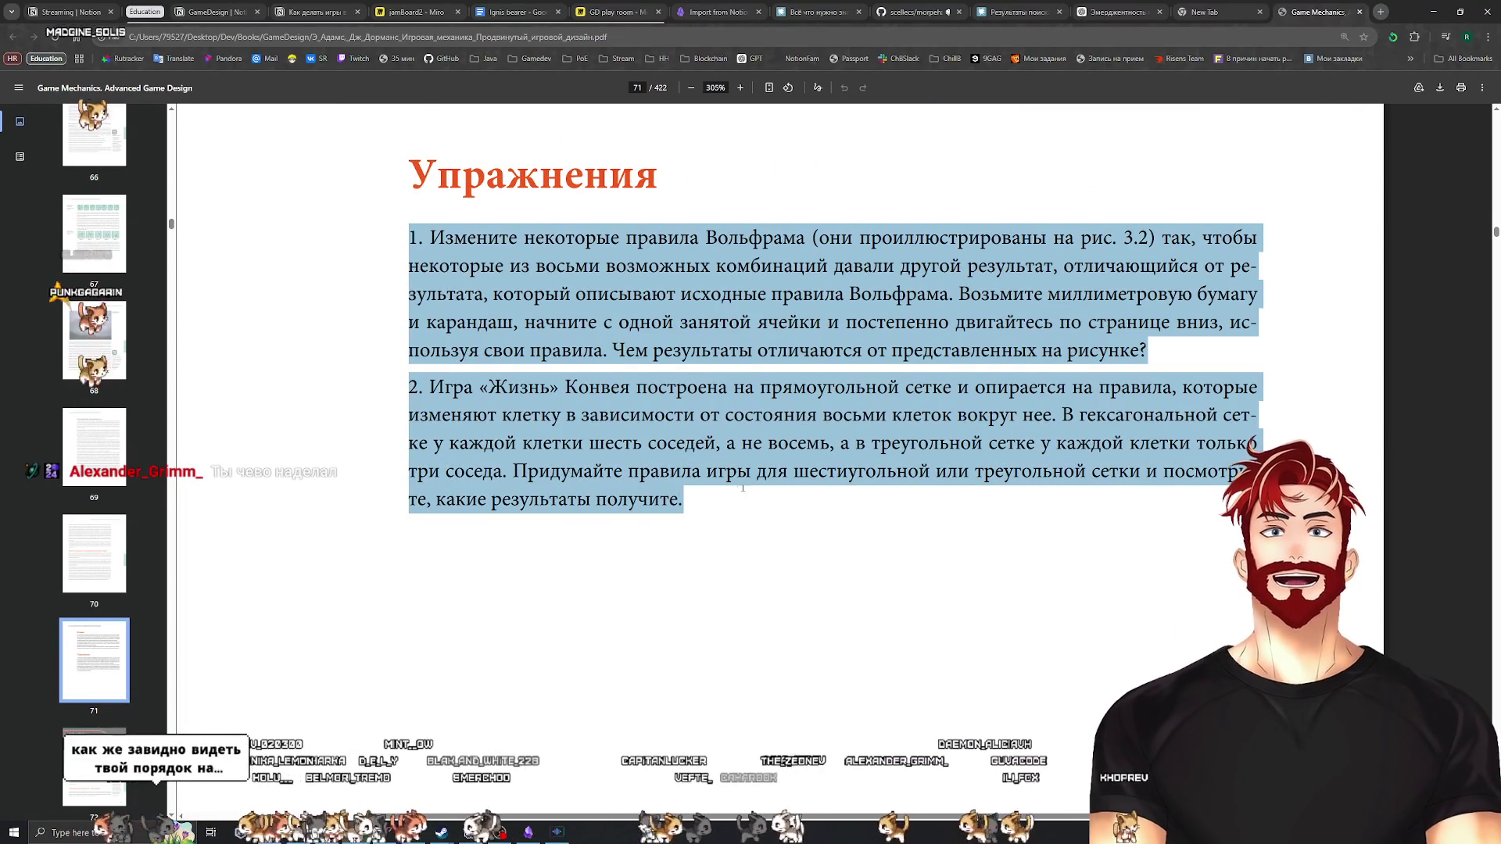
click(732, 505)
drag(737, 472, 1085, 414)
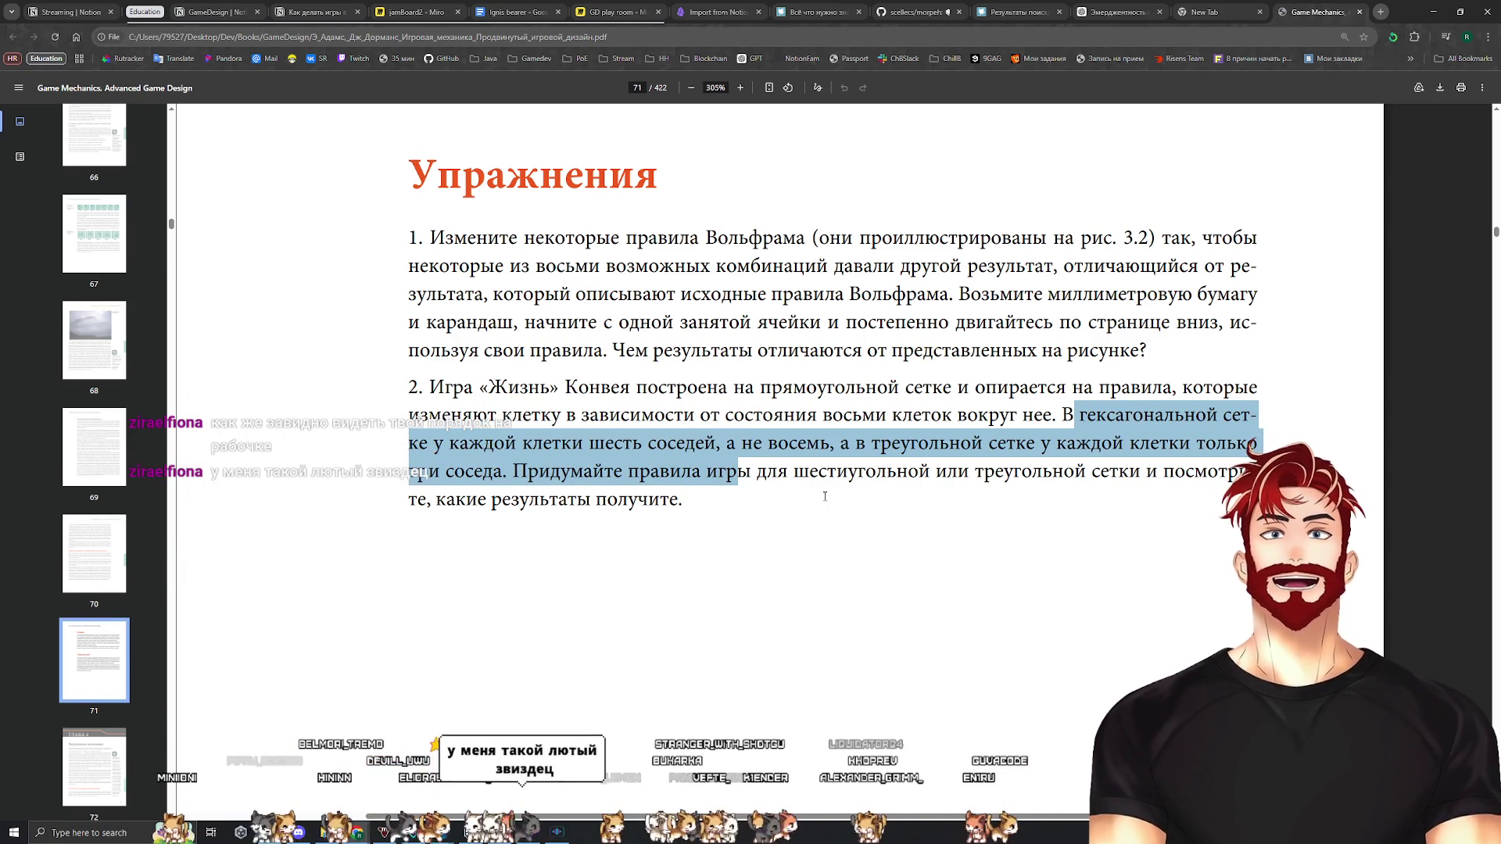
mouse_move(711, 503)
mouse_down()
mouse_move(981, 416)
mouse_move(465, 387)
mouse_up()
click(709, 489)
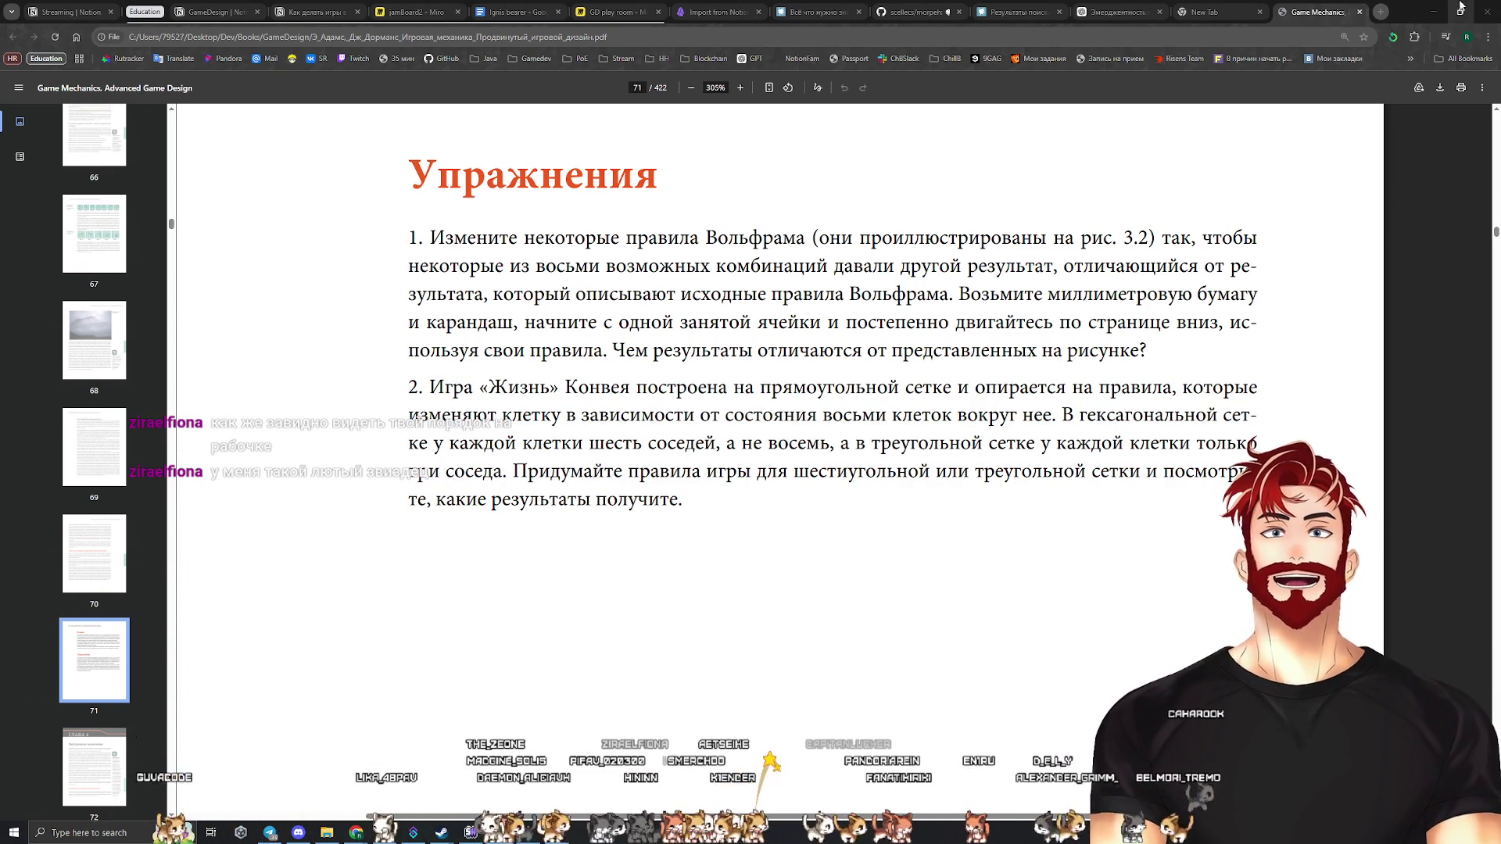
click(1433, 11)
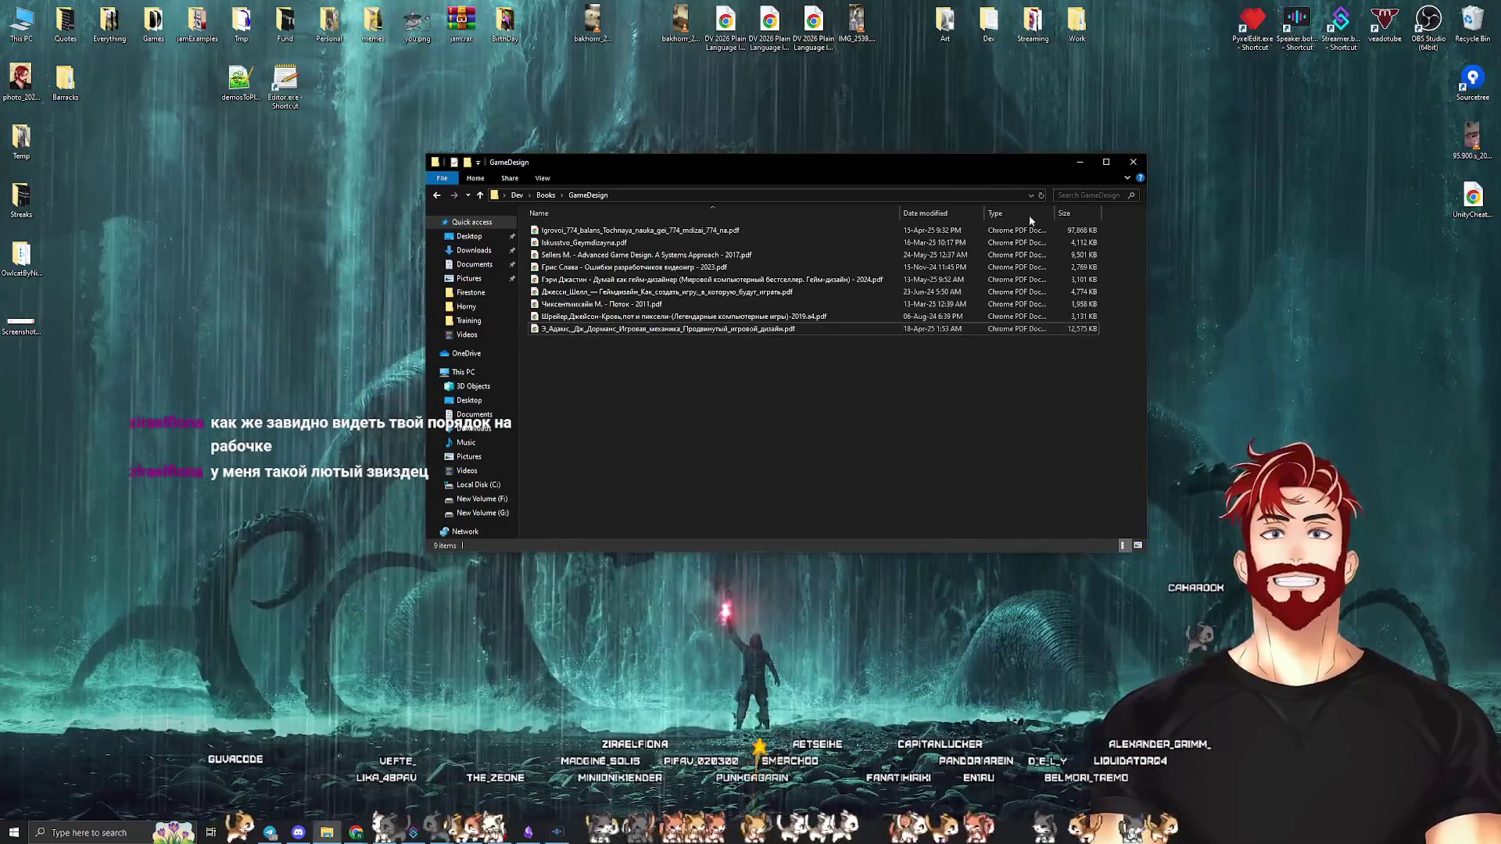
Close the GameDesign folder window and clear the desktop icon selection
click(1124, 161)
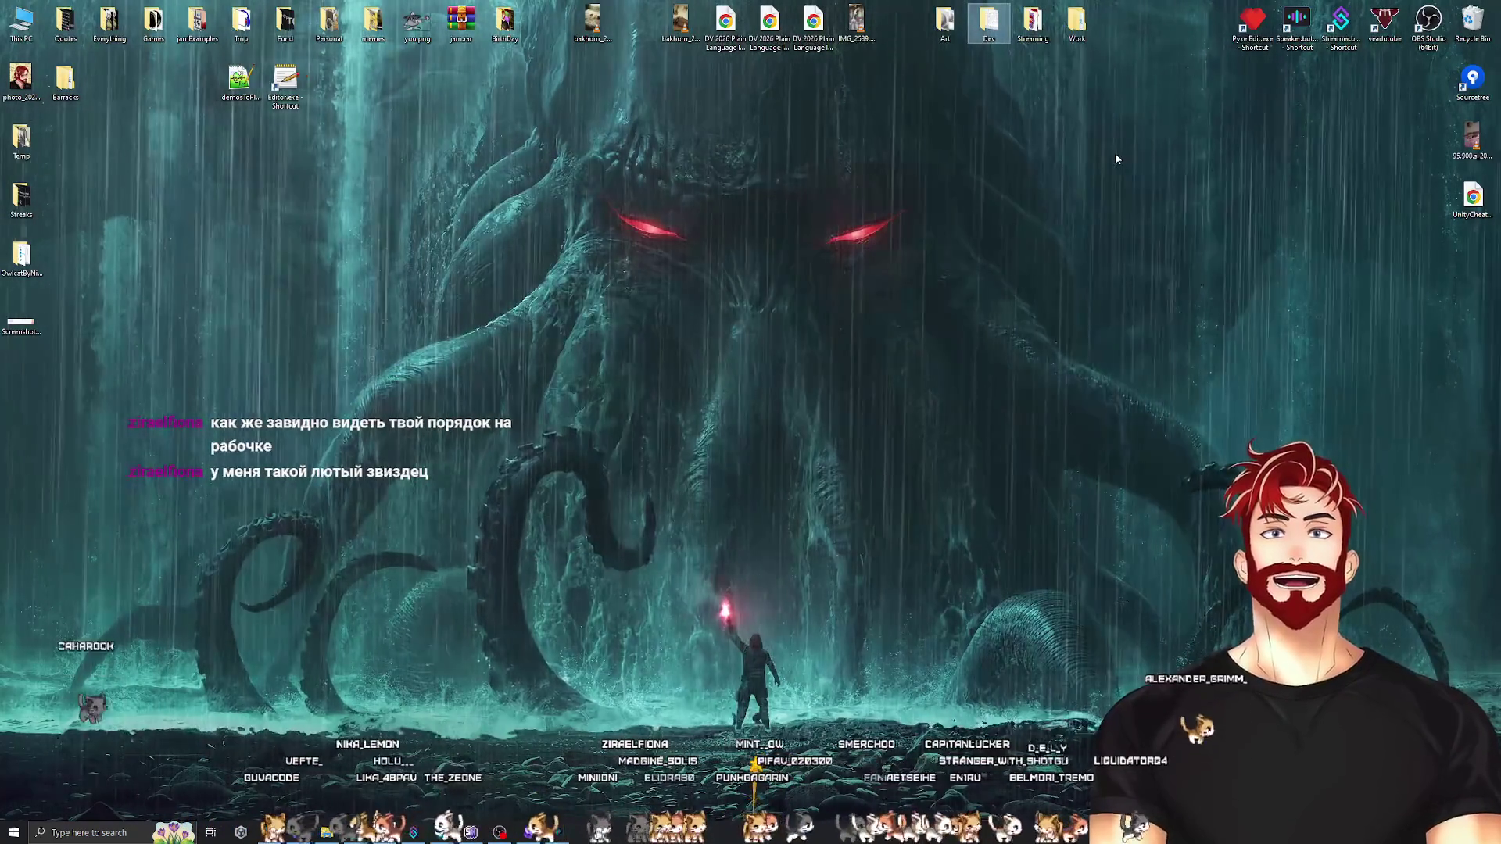
click(110, 23)
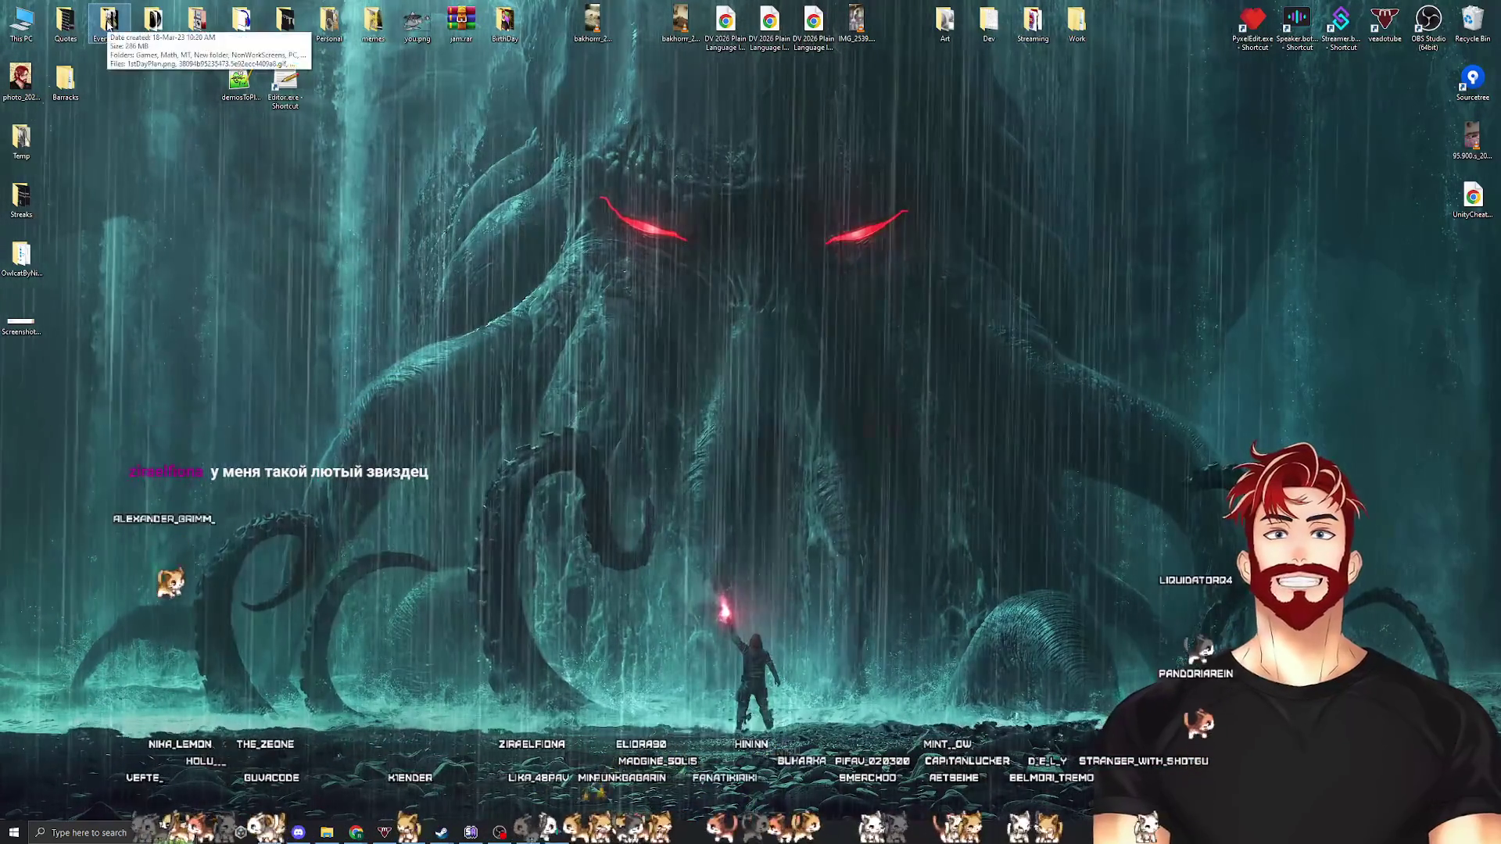
drag(1407, 79, 1171, 217)
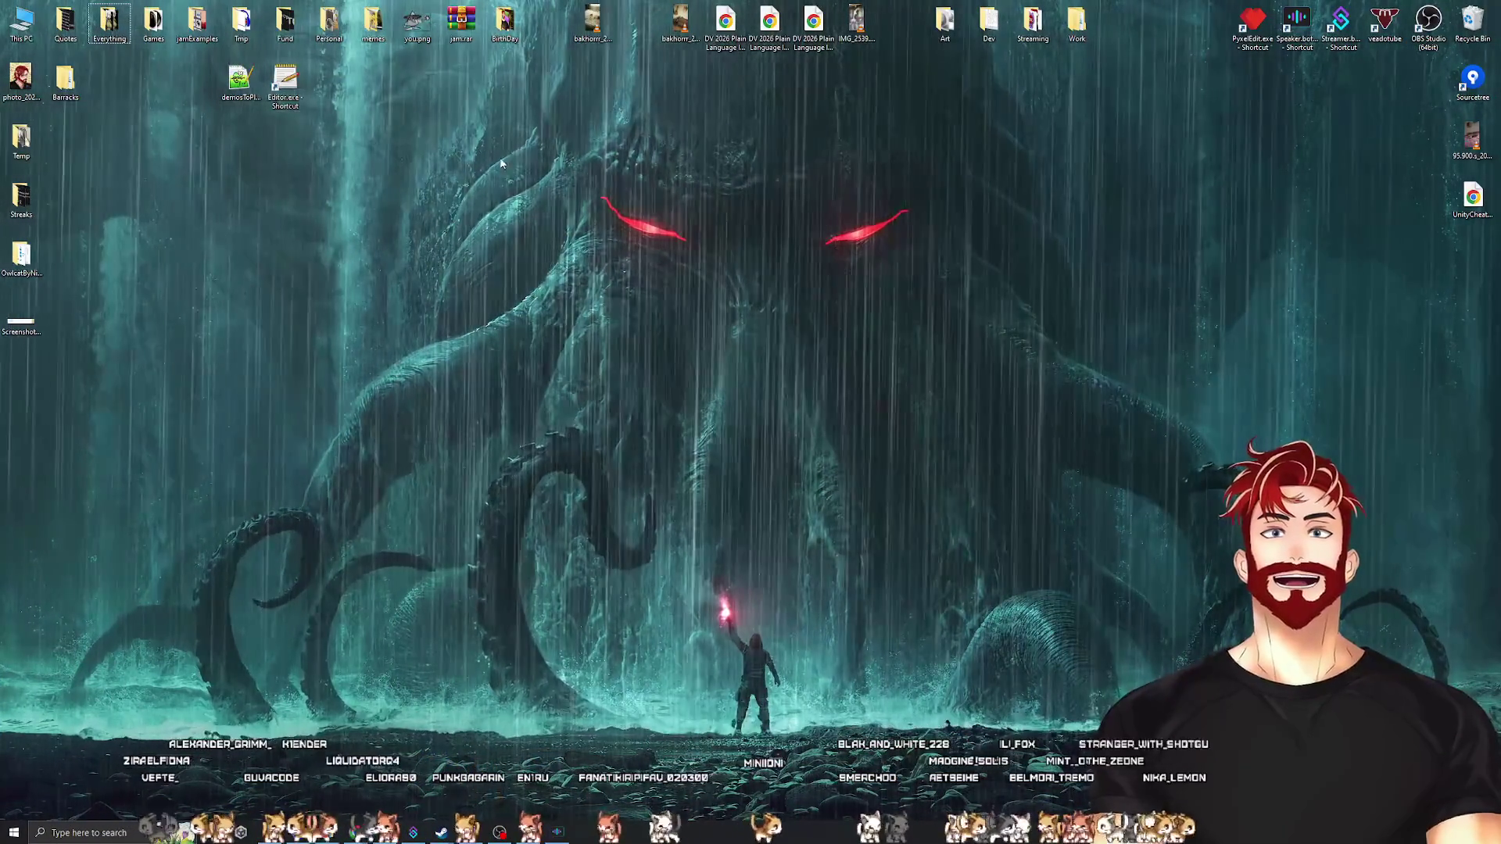
Open and close the Temp folder, then move Temp into the Everything folder
click(22, 139)
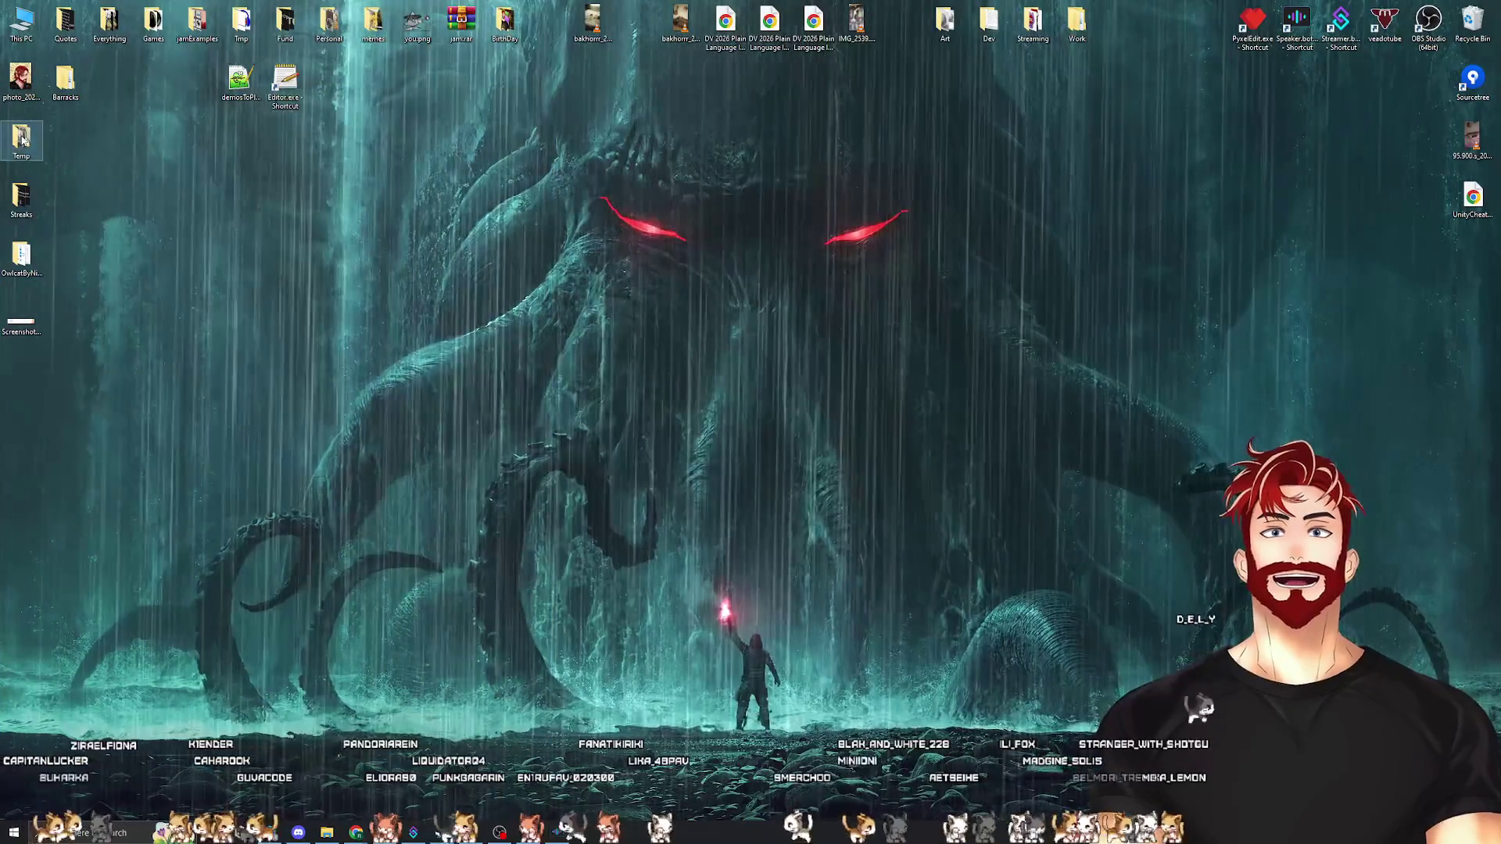
double_click(23, 140)
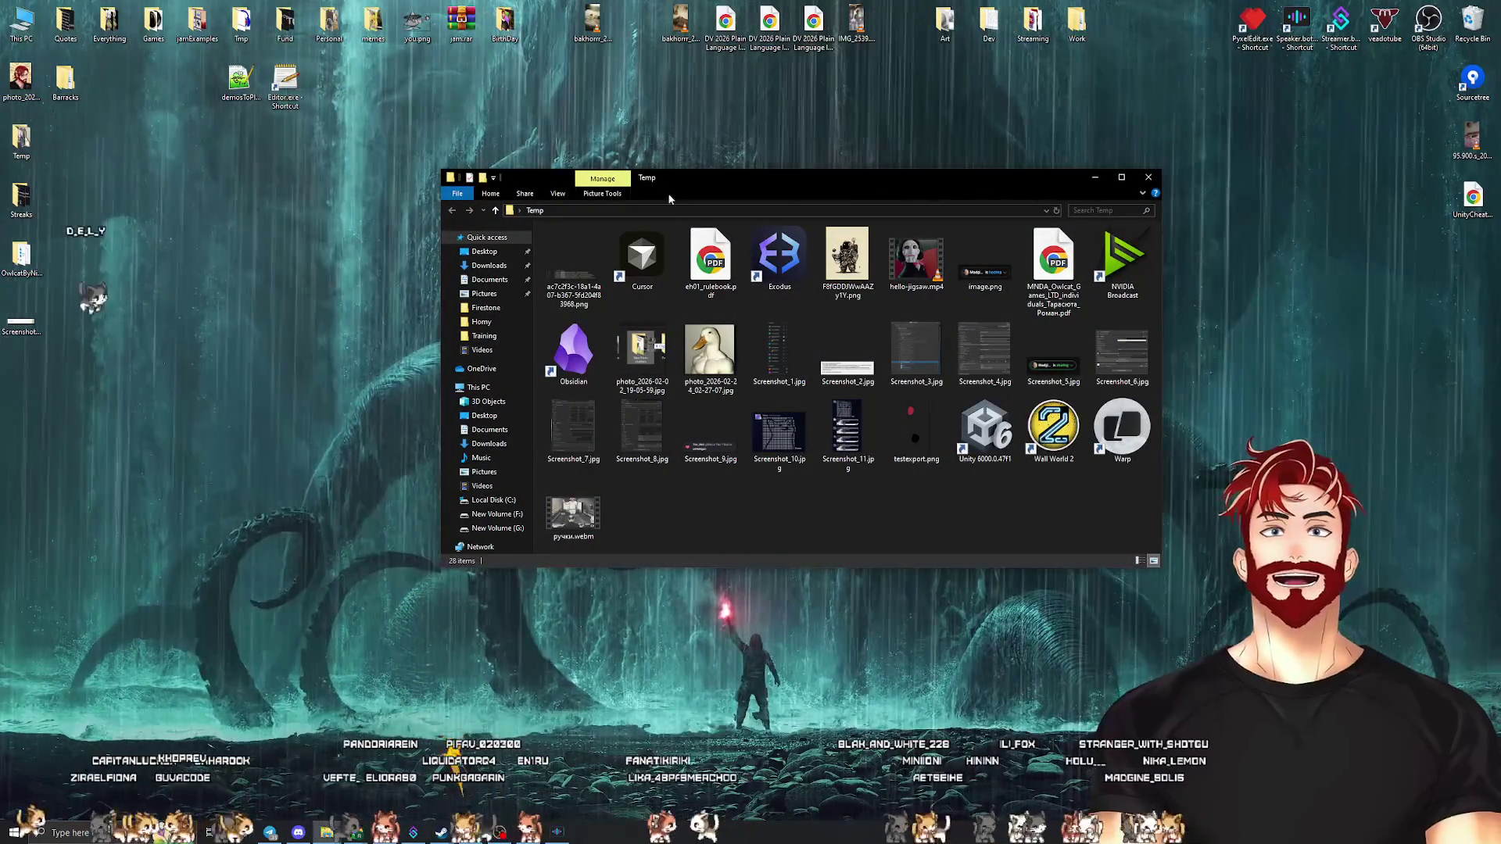
key(alt+F4)
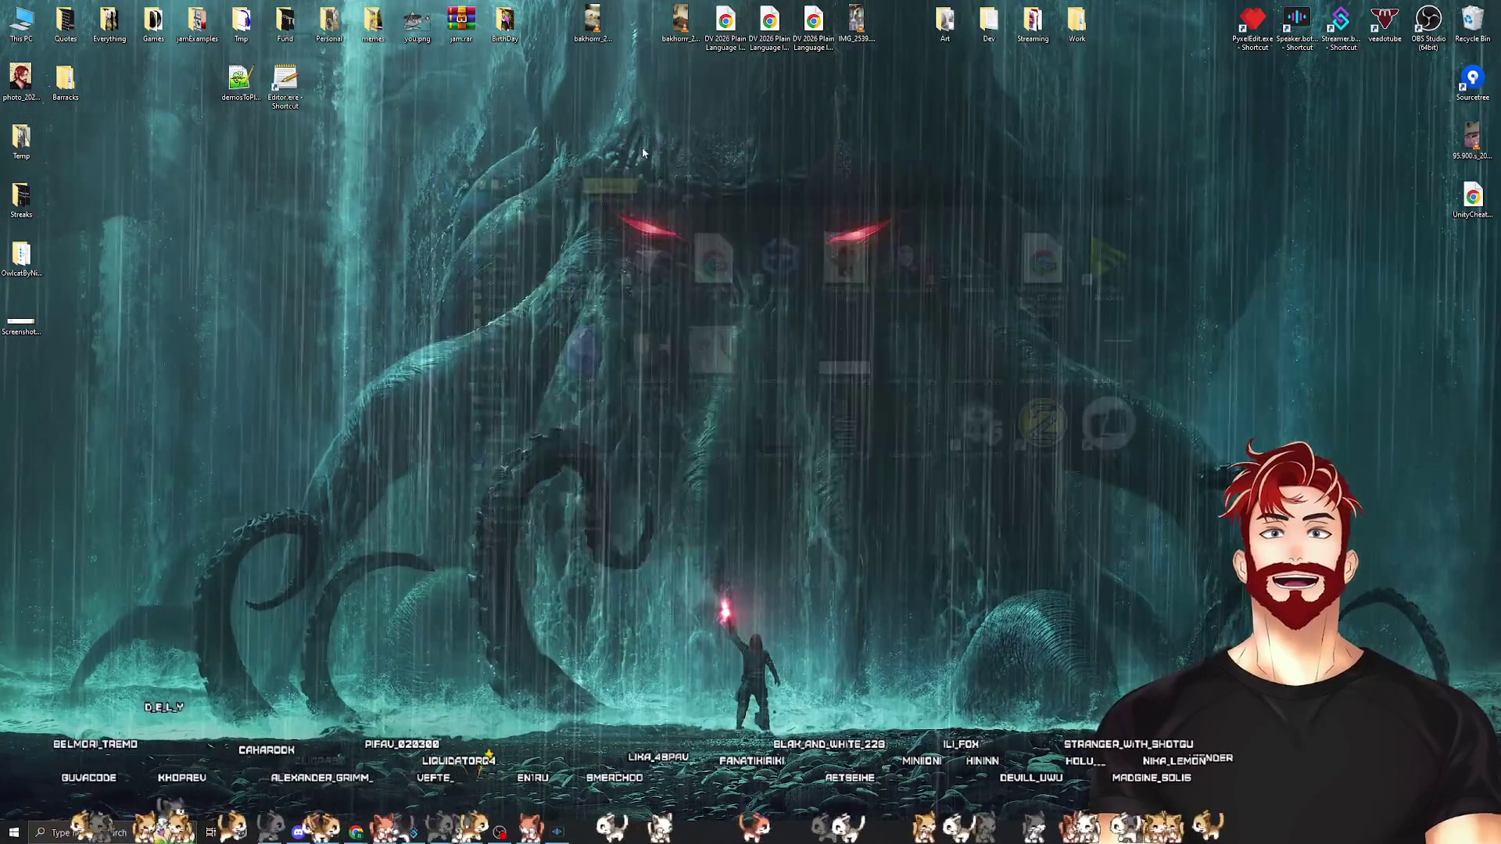
mouse_move(20, 144)
mouse_down()
mouse_move(35, 151)
mouse_move(106, 32)
mouse_up()
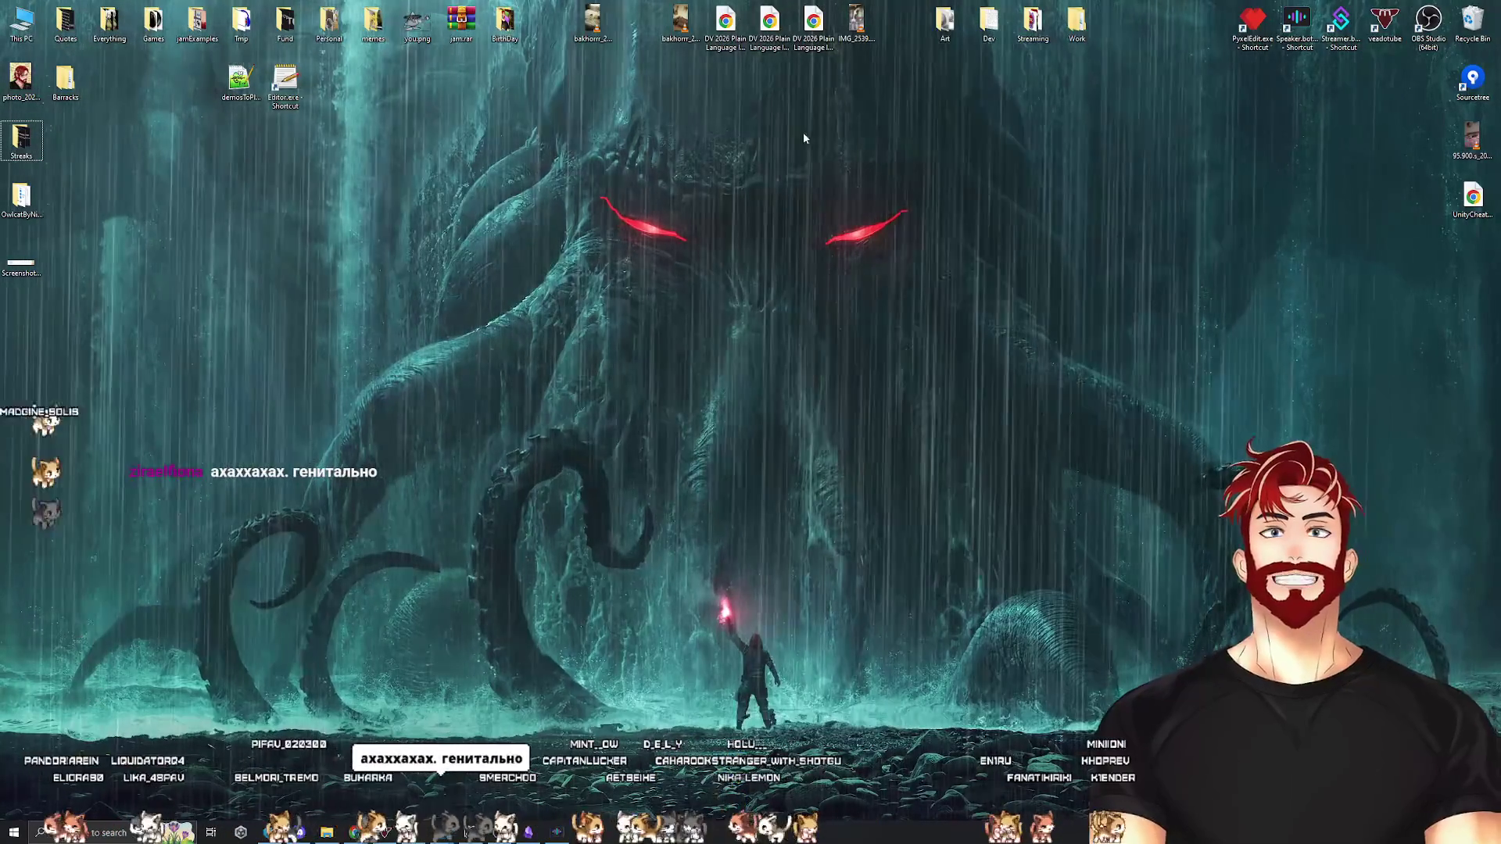
Preview the screenshot image on the desktop and delete it
mouse_move(1413, 87)
mouse_down()
mouse_move(1066, 285)
mouse_move(112, 688)
mouse_move(788, 380)
mouse_up()
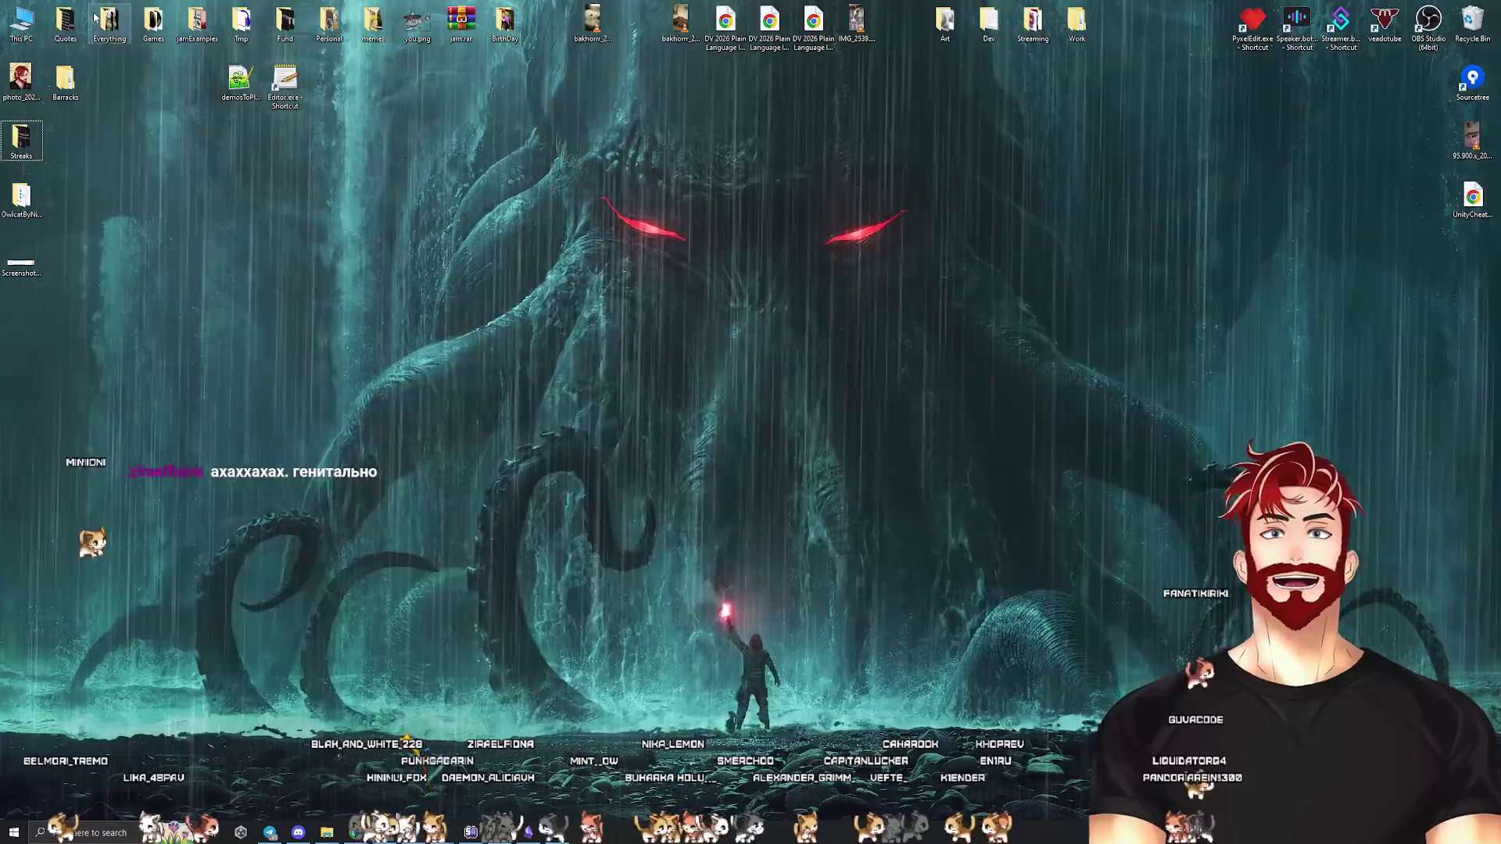
double_click(23, 262)
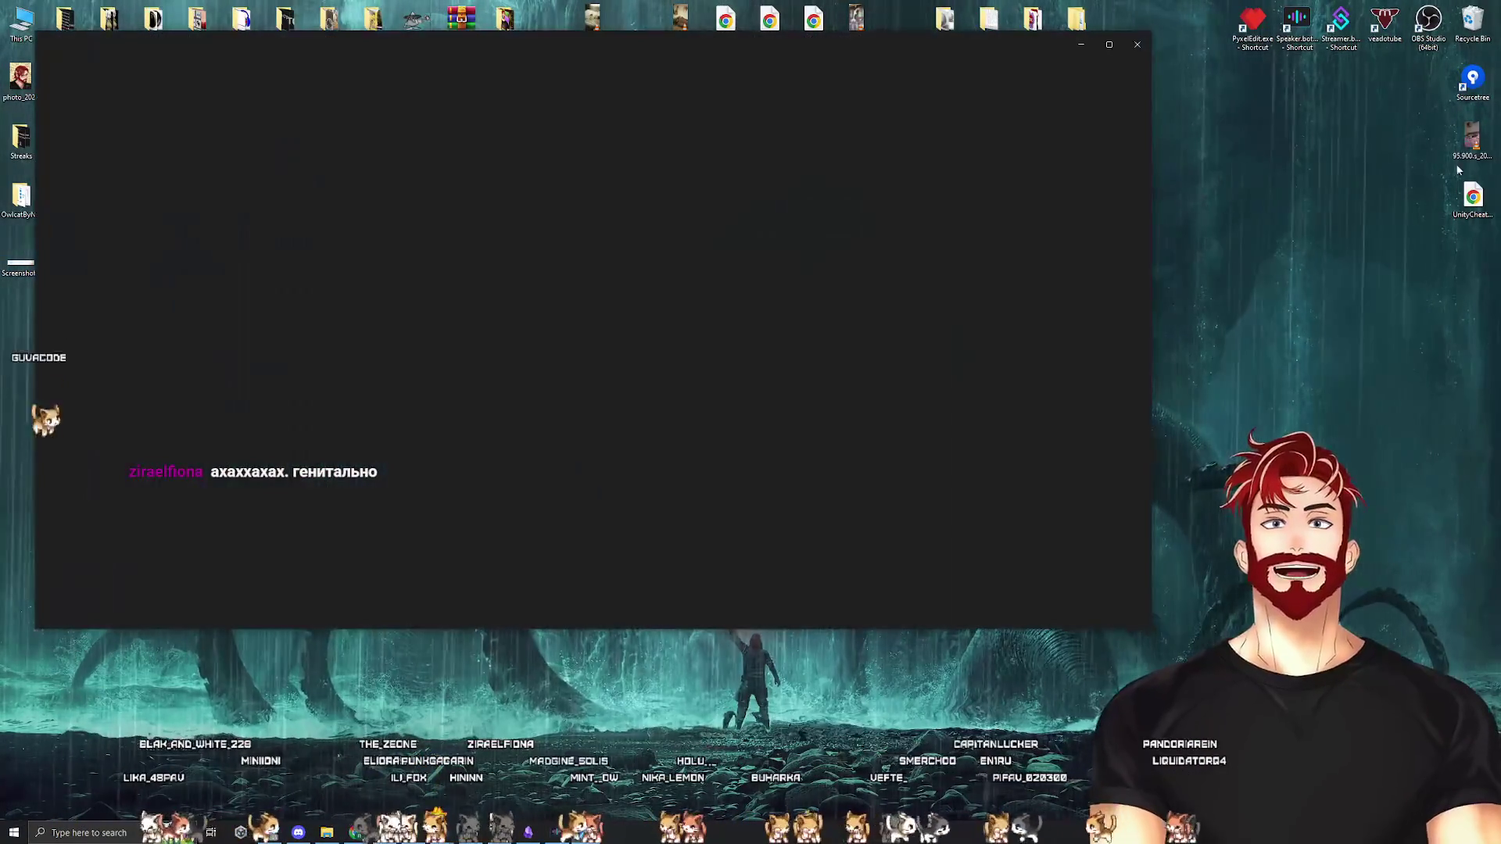
click(1140, 45)
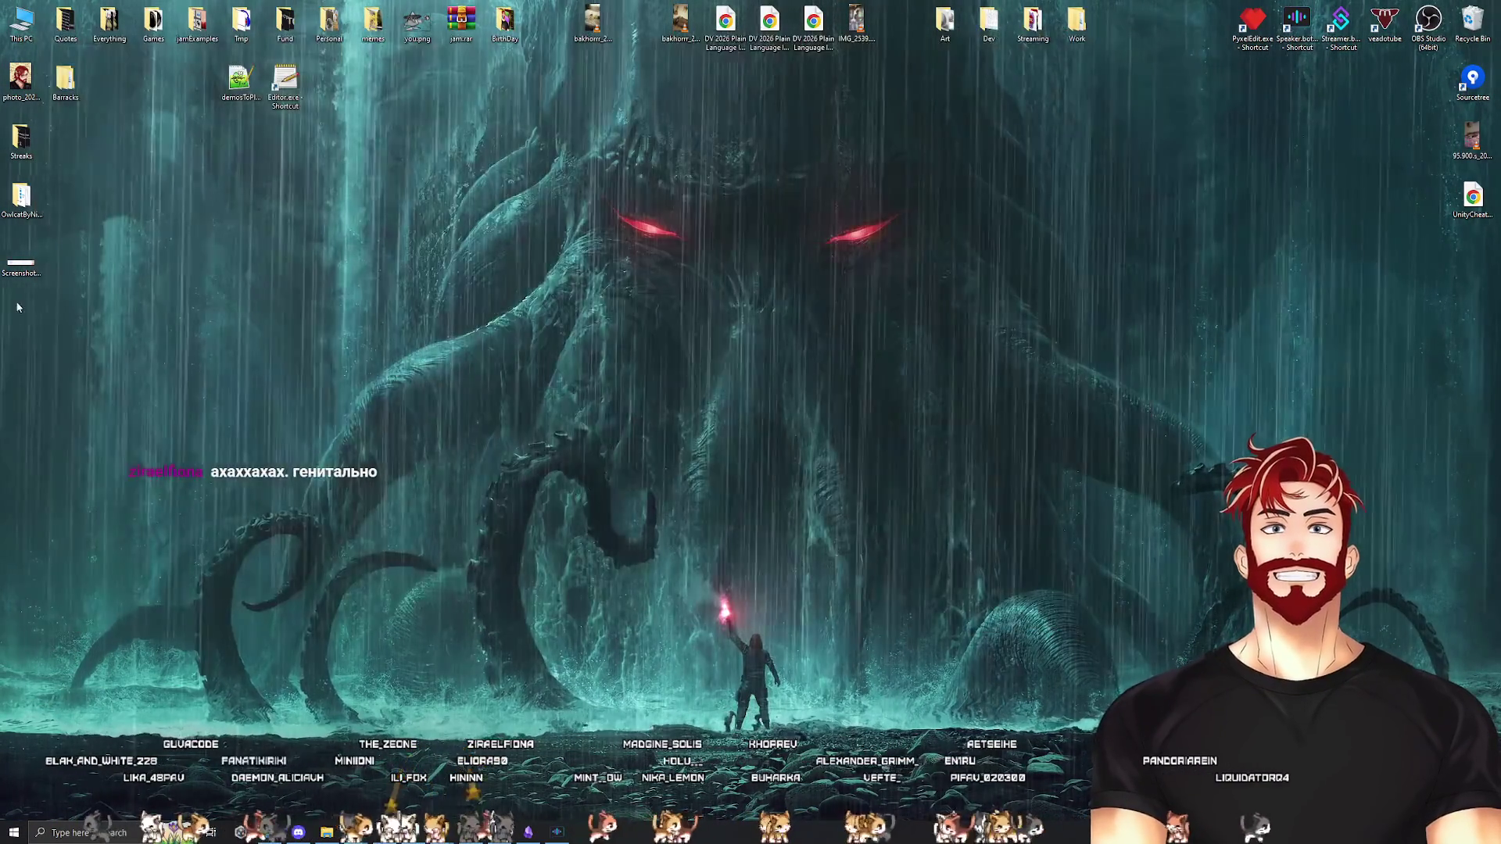
key(Delete)
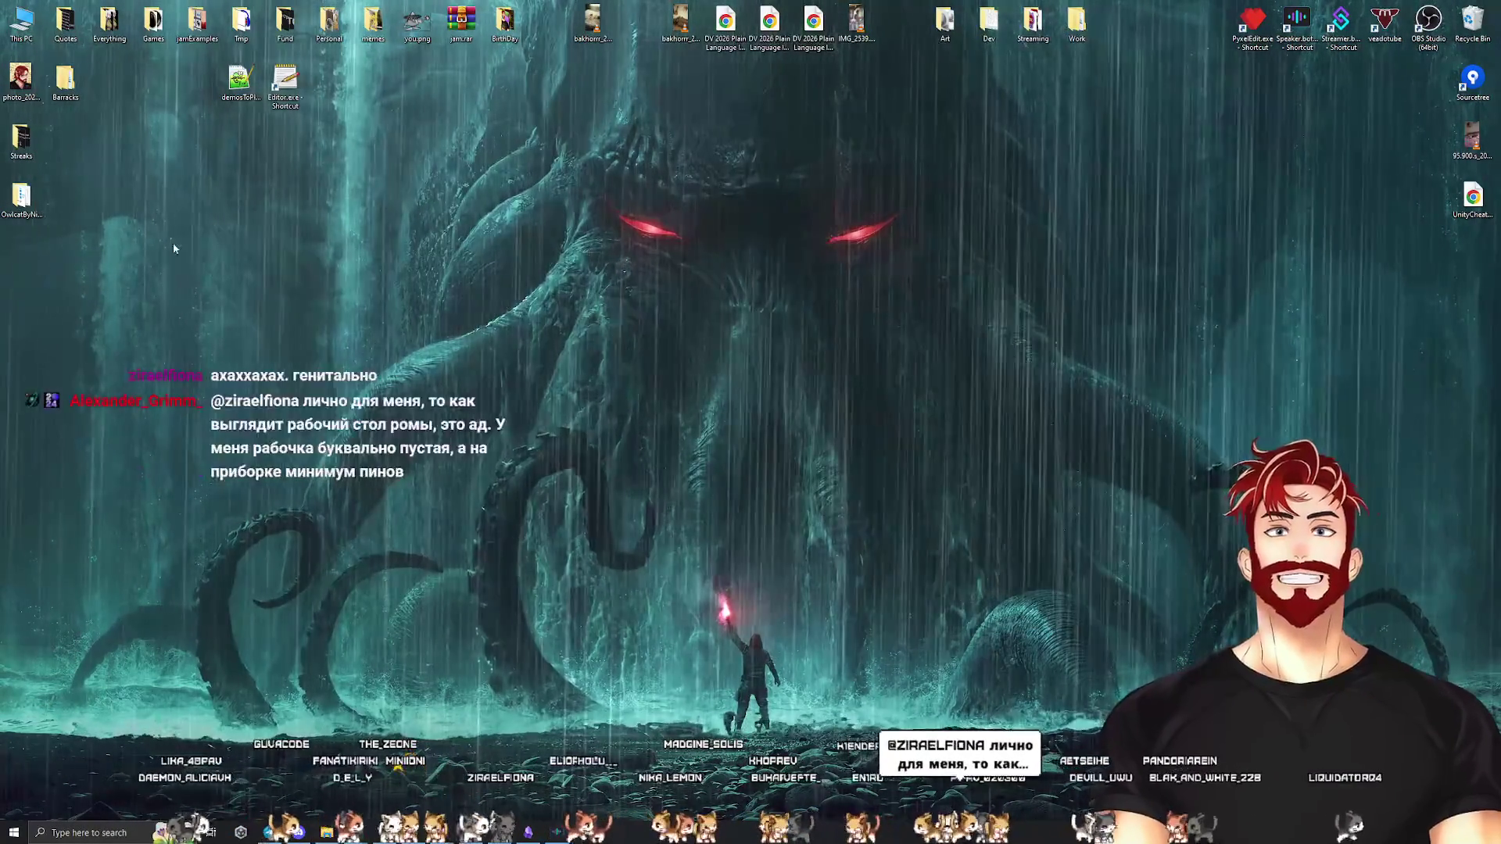
key(Up)
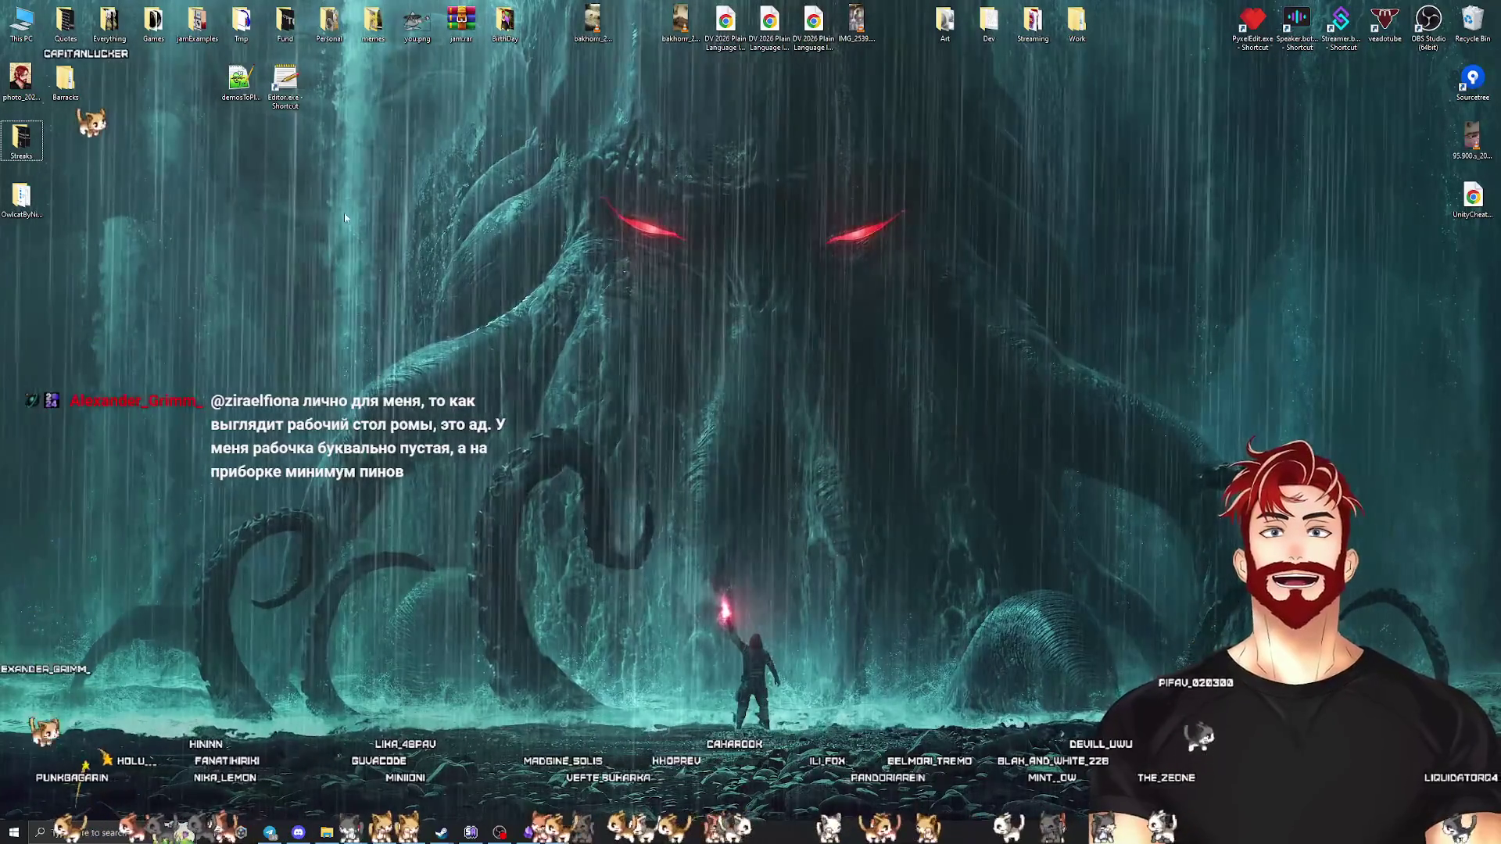
Select and deselect top-row icons, checking the Everything, Streaming, Dev and Art folders
drag(1141, 1, 2, 193)
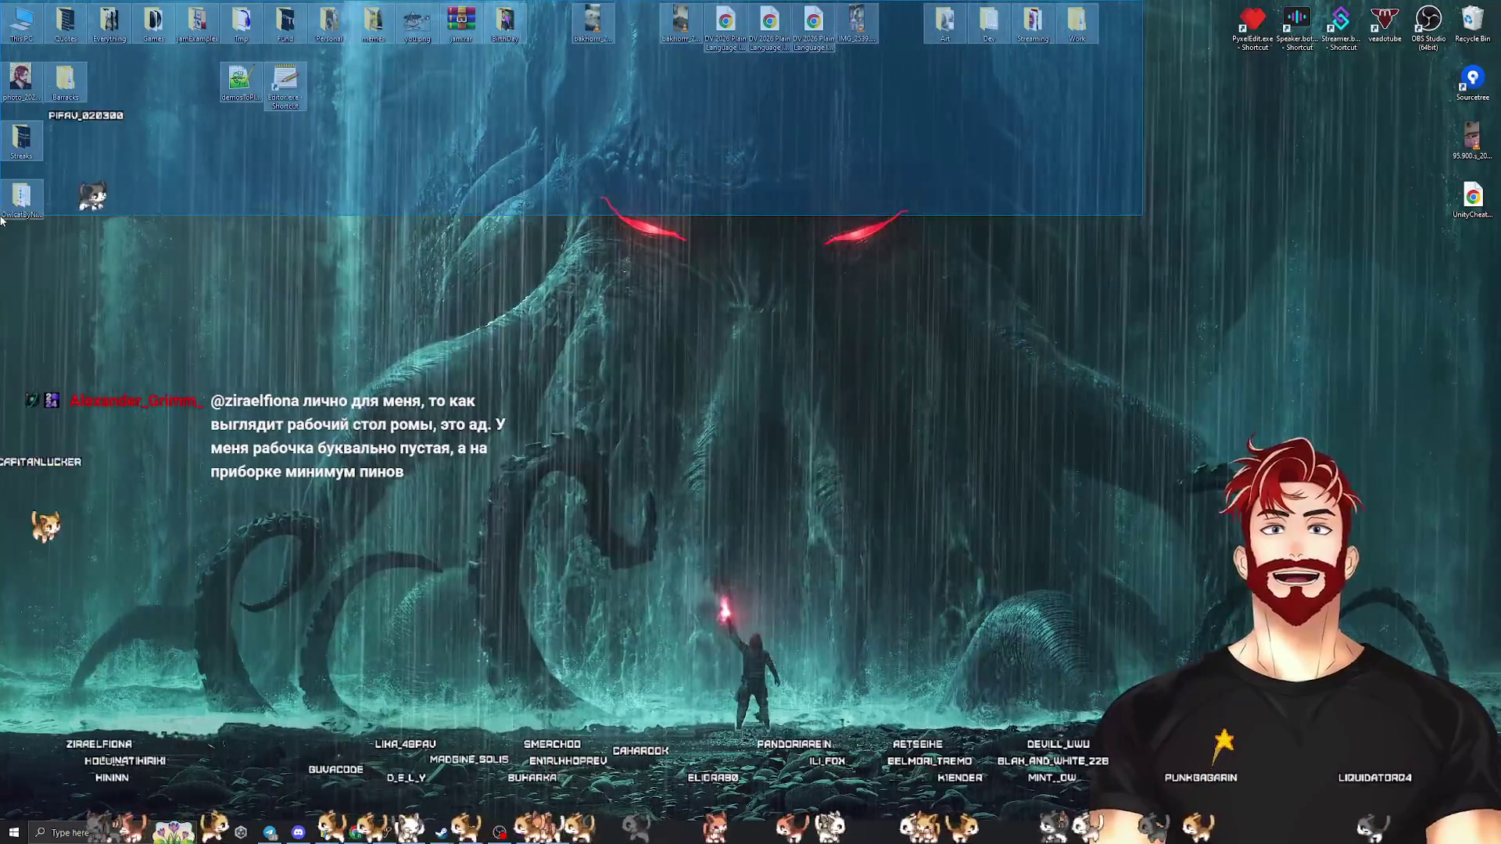
click(672, 233)
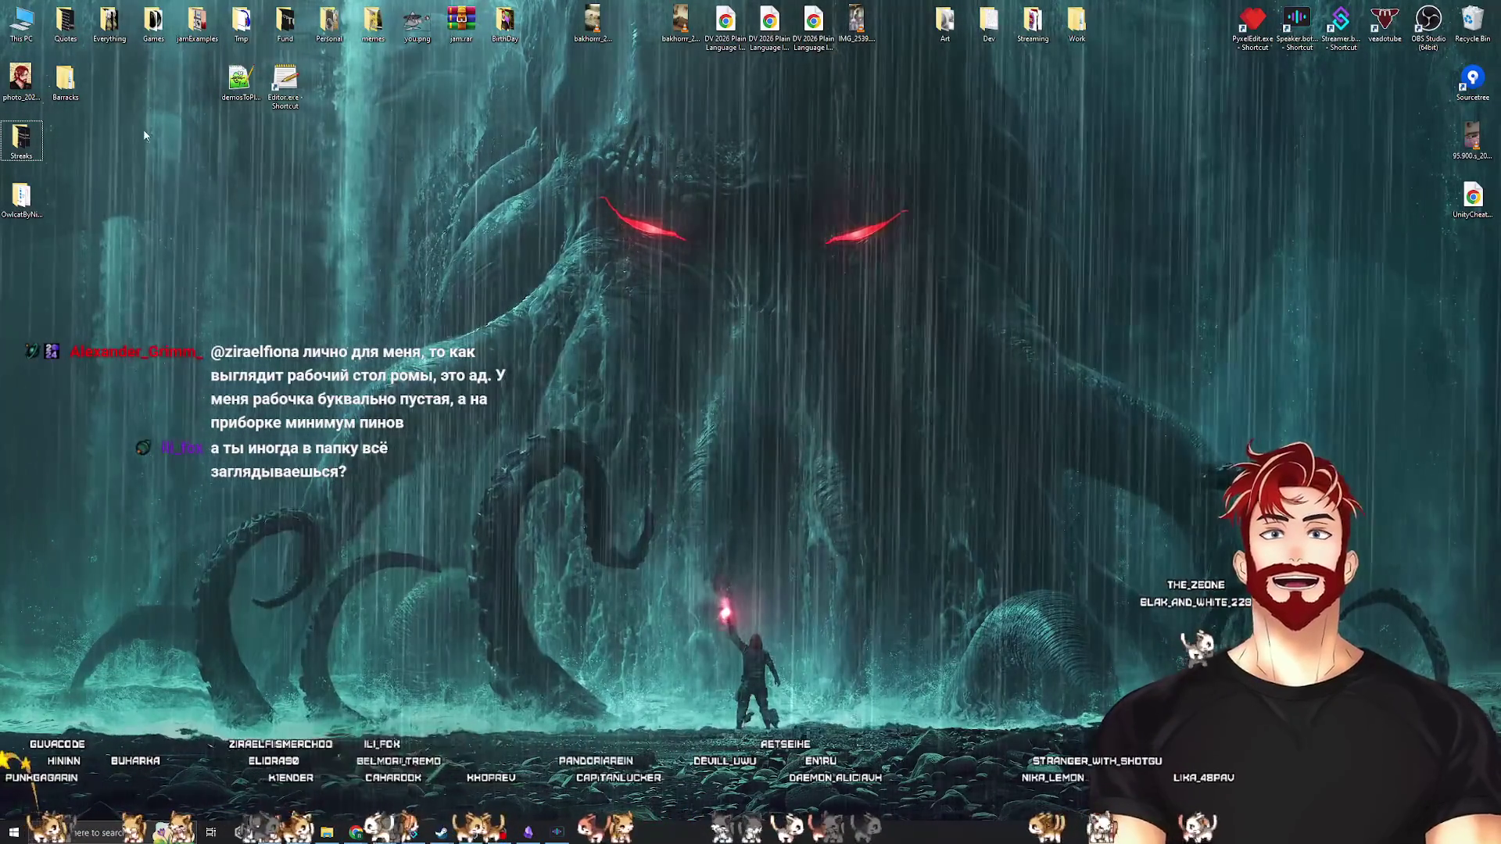
click(115, 32)
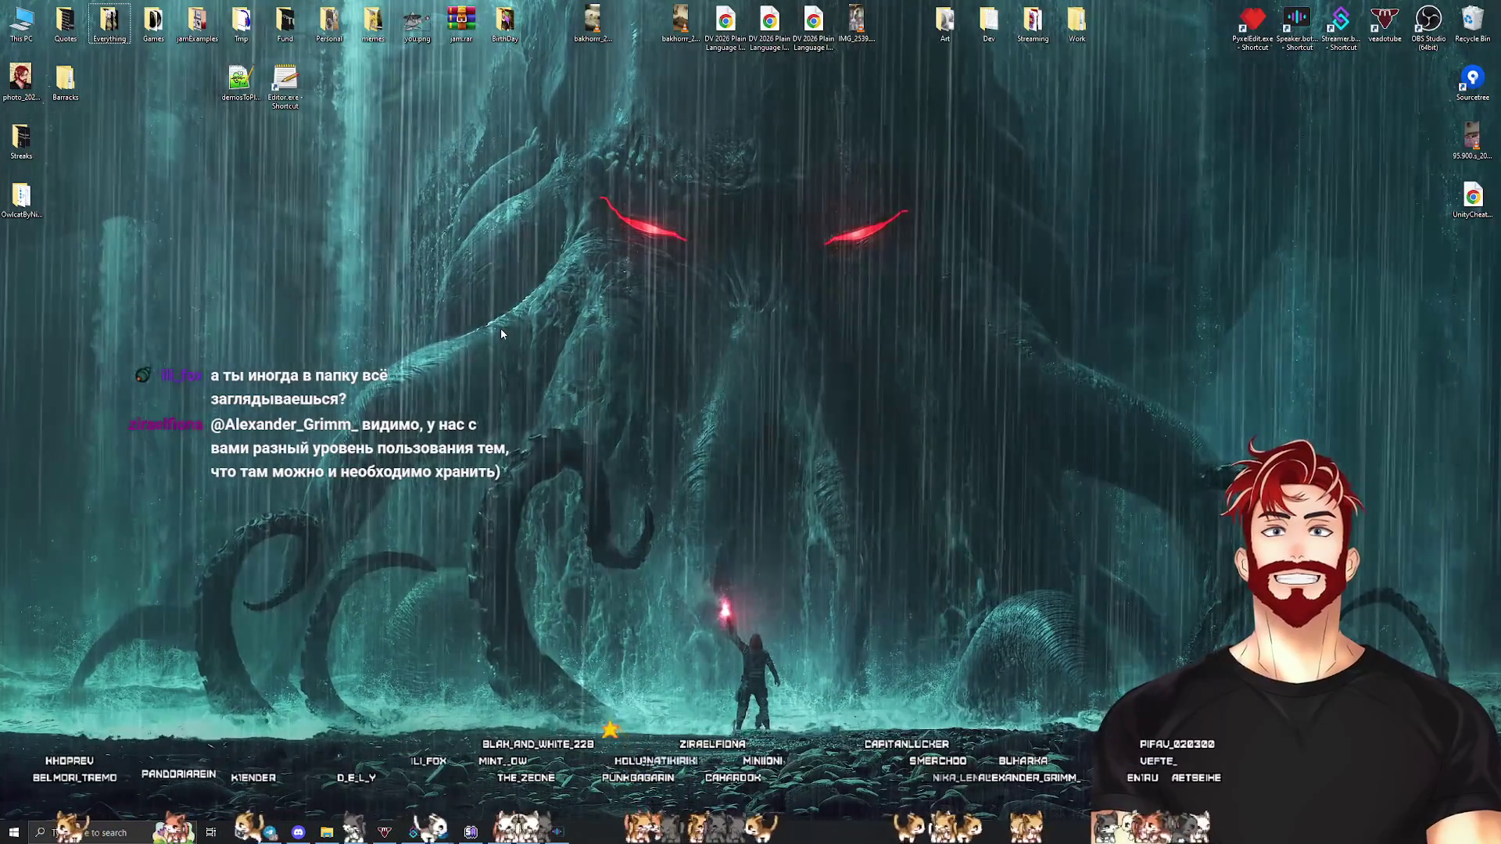
drag(1137, 0, 24, 242)
click(285, 298)
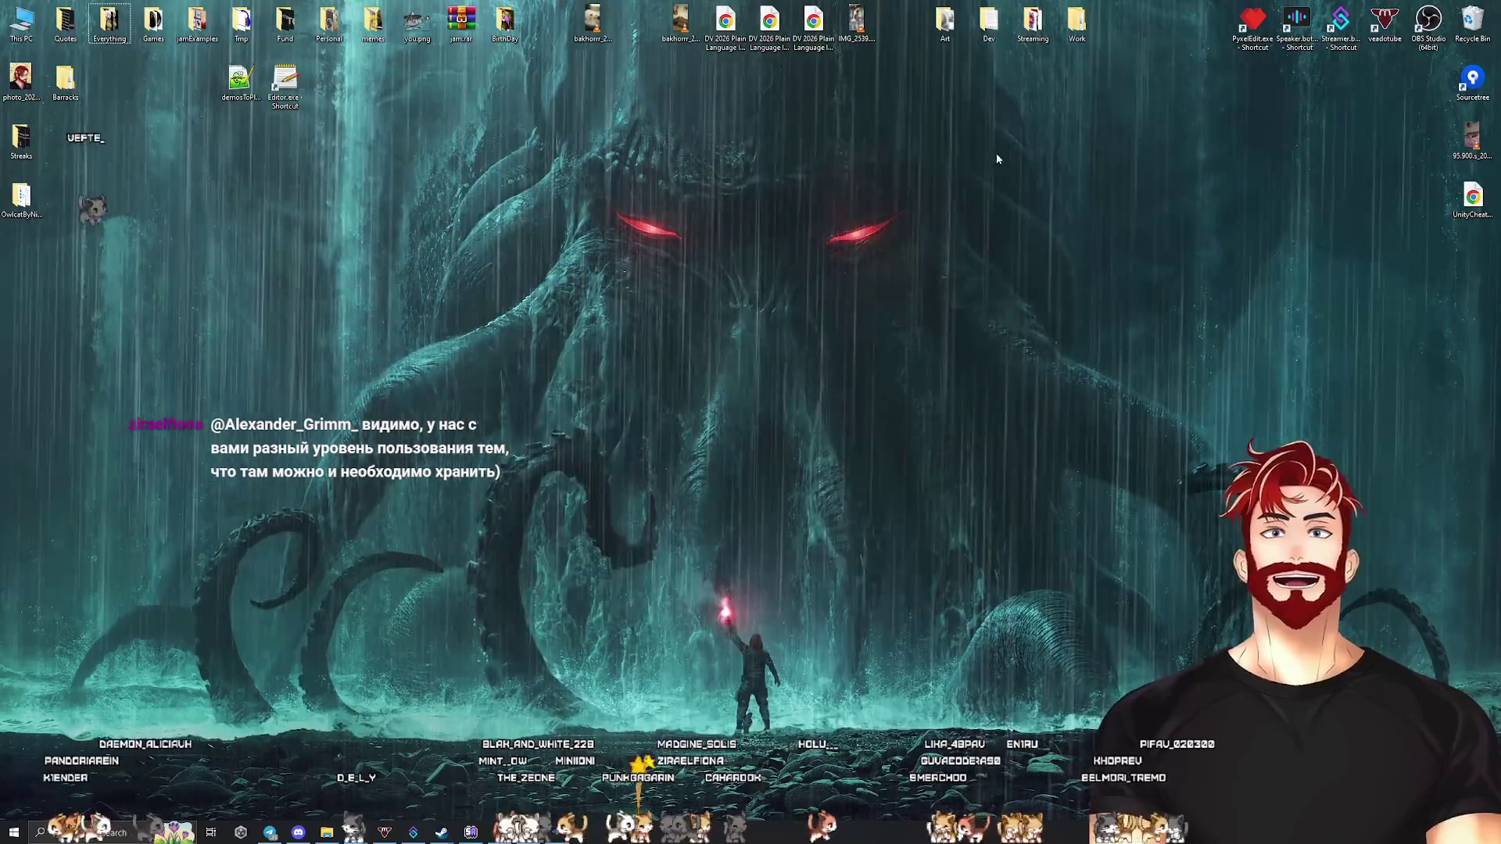
click(1032, 22)
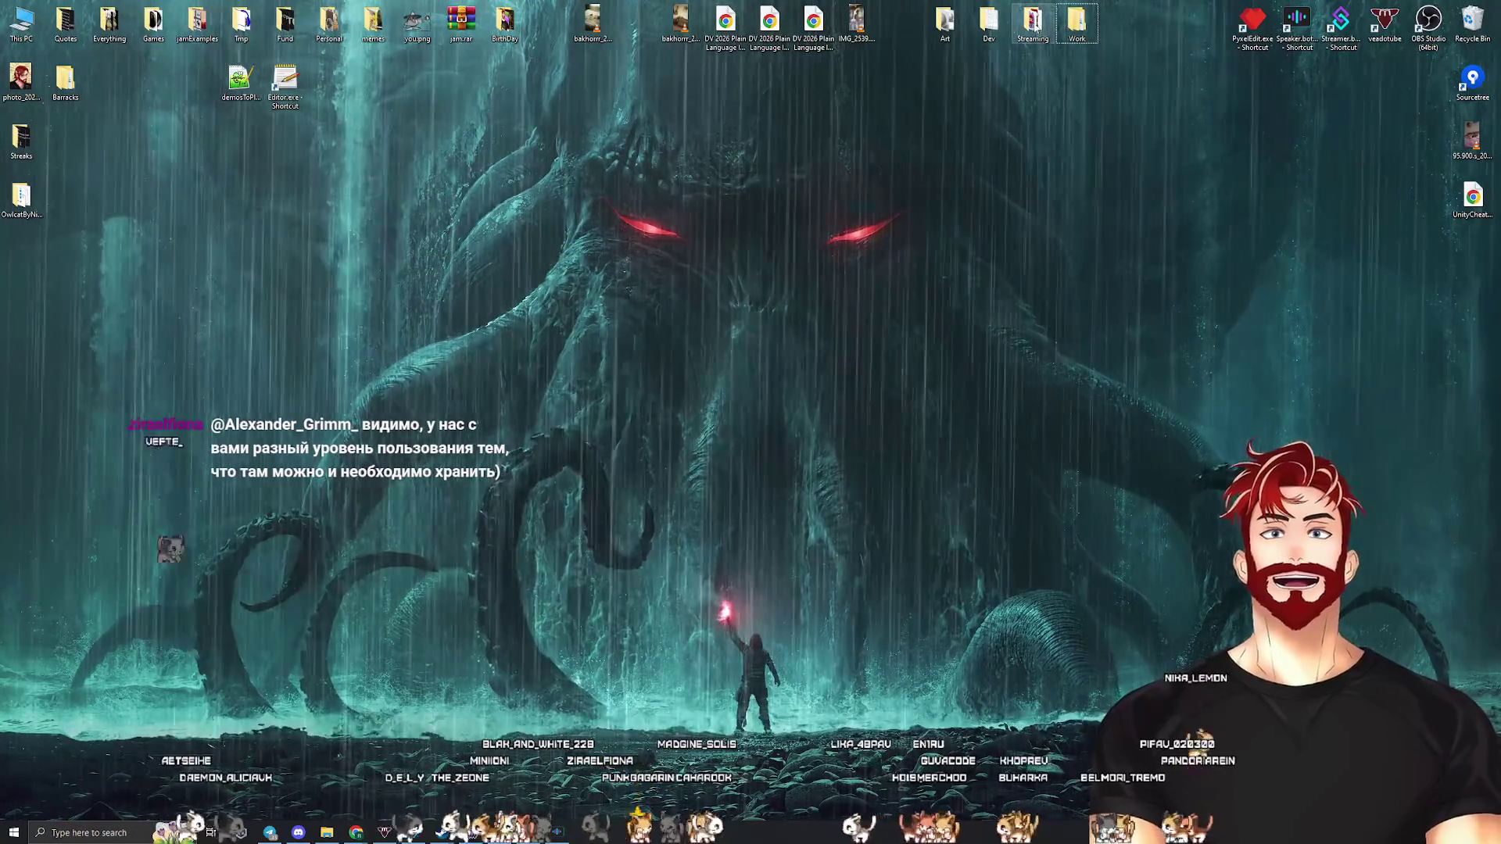
click(996, 22)
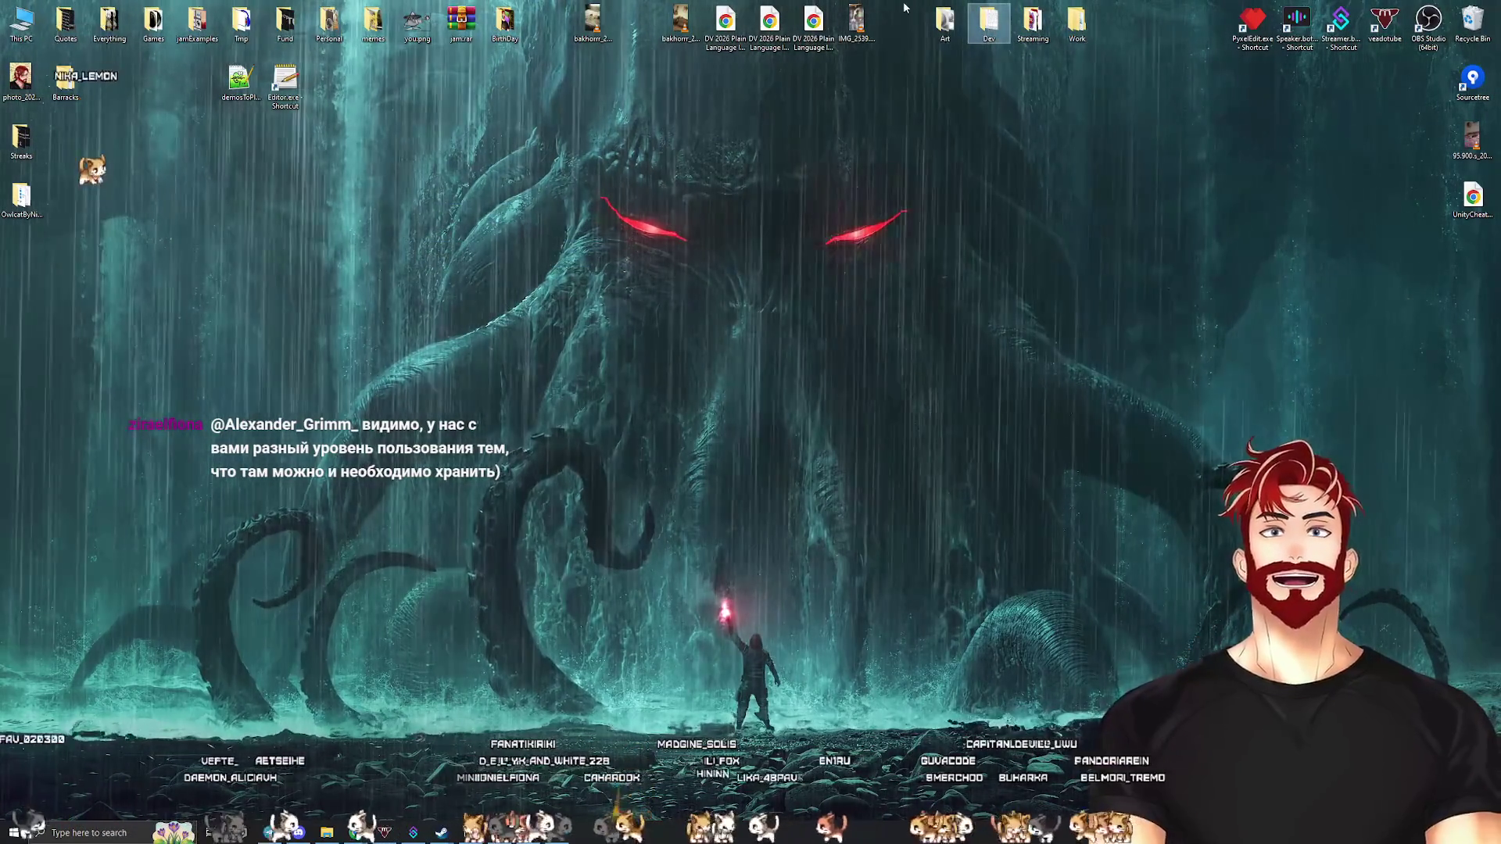
click(947, 24)
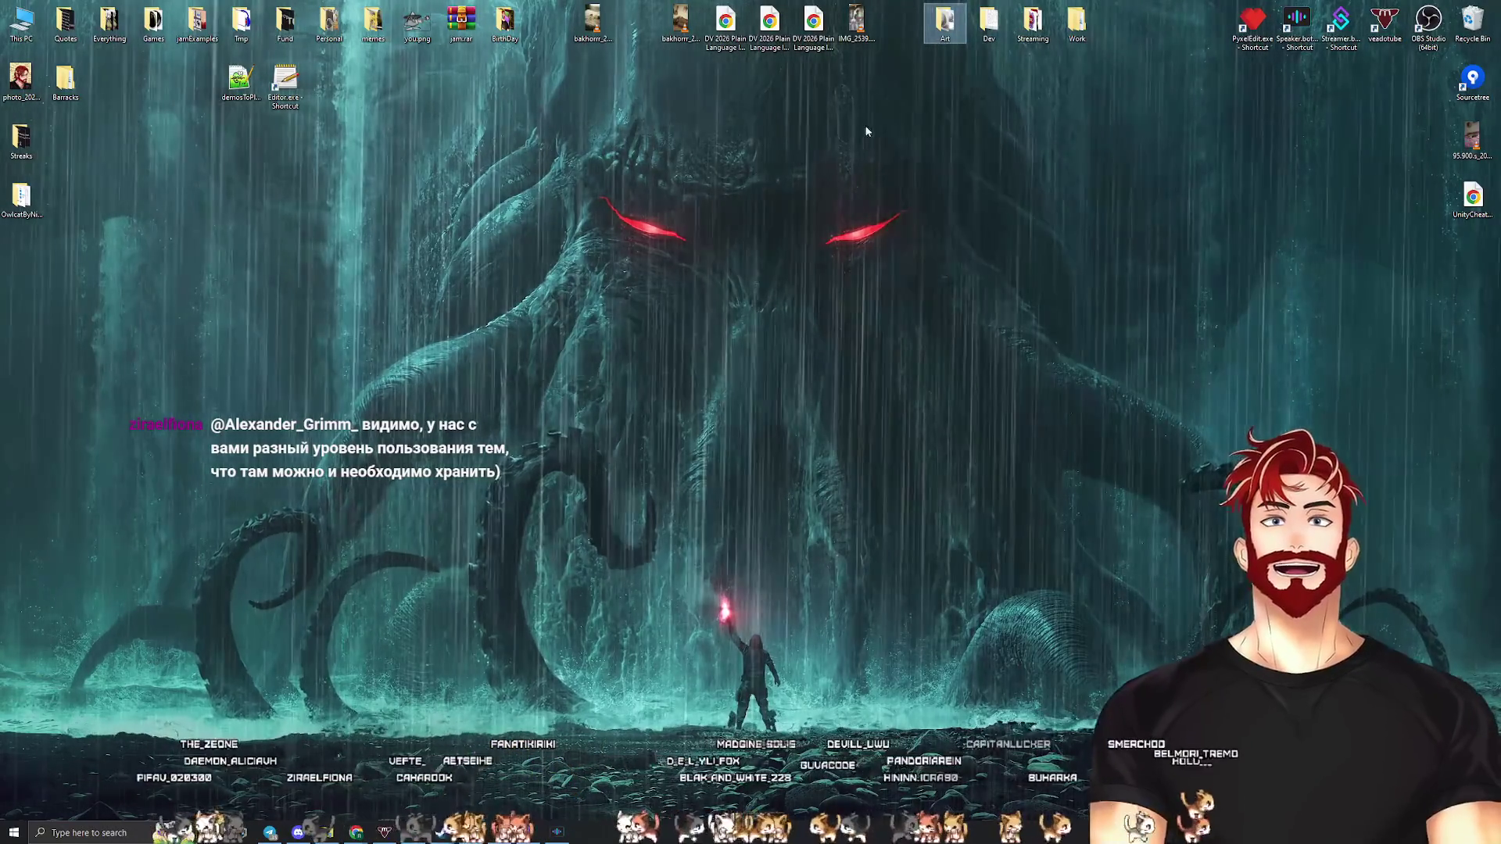
Gather the six video, PDF and image icons at the left; move BirthDay and an image off the top row
mouse_move(898, 118)
mouse_down()
mouse_move(578, 12)
mouse_move(620, 145)
mouse_up()
mouse_move(803, 47)
mouse_down()
mouse_move(782, 360)
mouse_move(797, 453)
mouse_up()
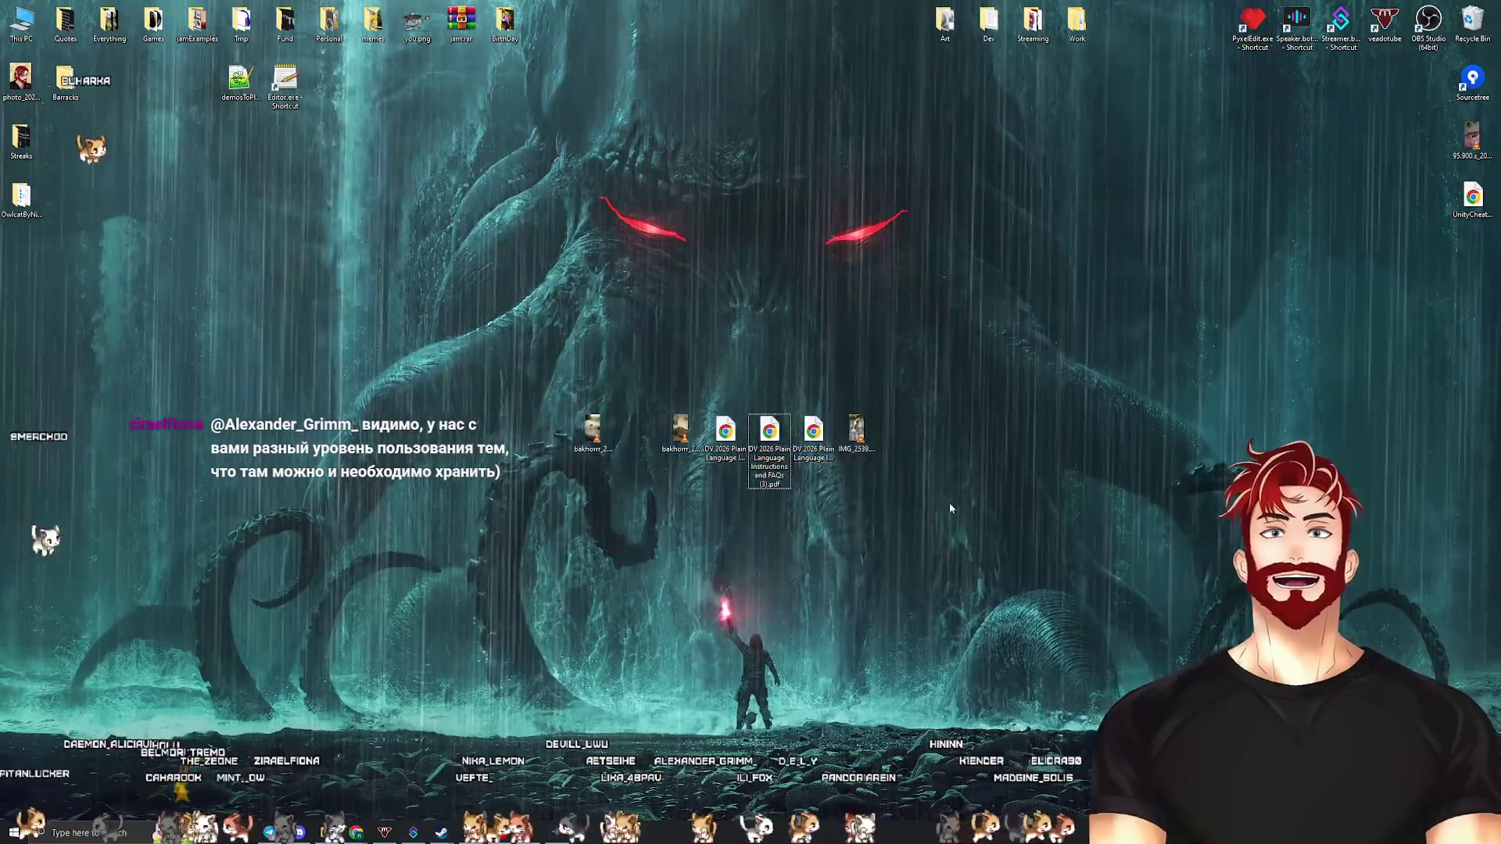
drag(593, 432, 637, 438)
mouse_move(879, 336)
mouse_down()
mouse_move(688, 453)
mouse_move(613, 469)
mouse_up()
mouse_move(680, 434)
mouse_down()
mouse_move(49, 778)
mouse_move(75, 480)
mouse_move(109, 375)
mouse_up()
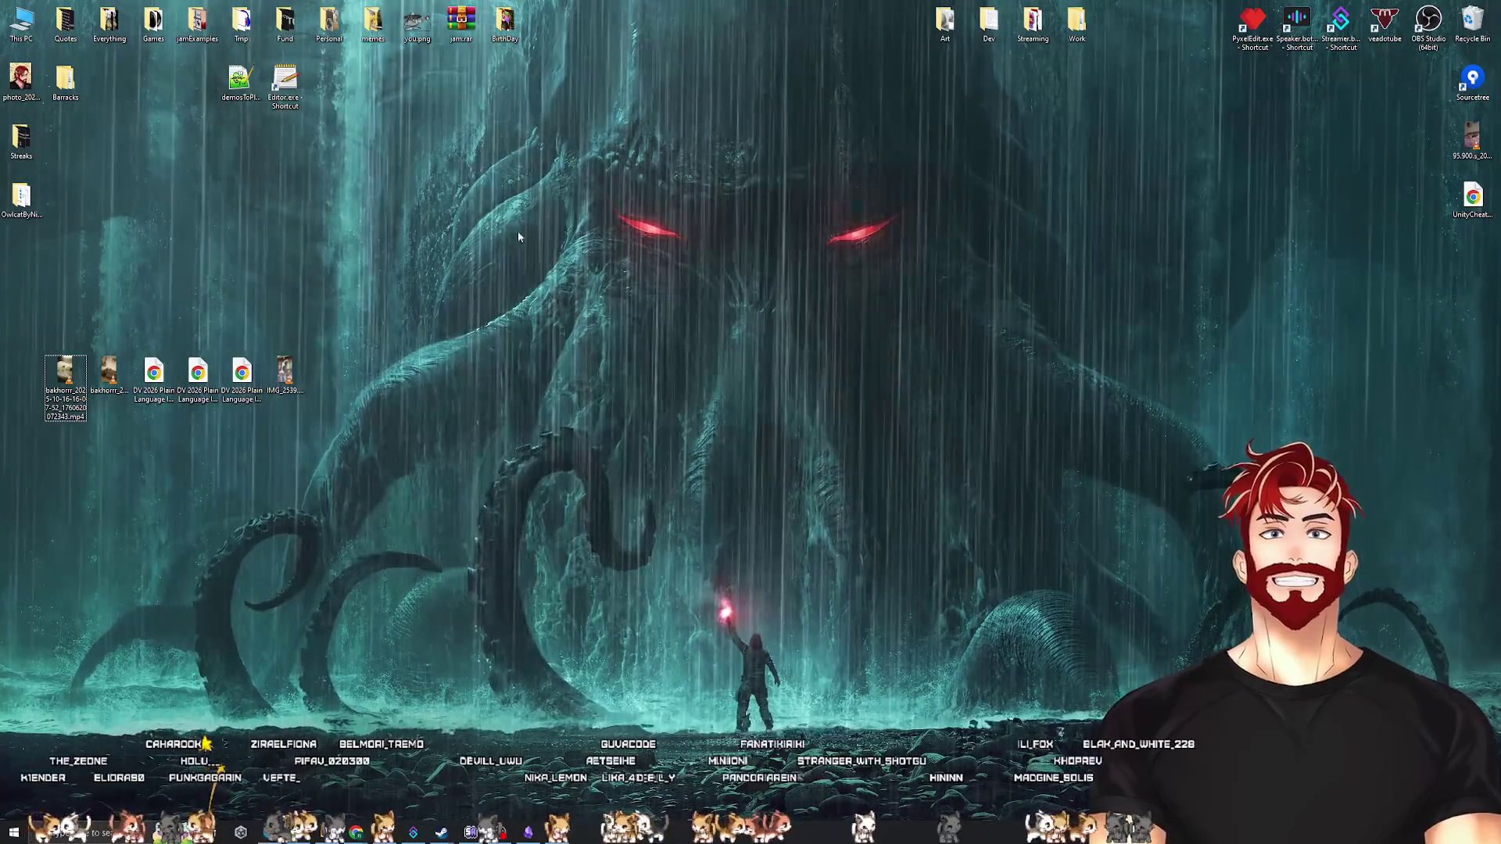
mouse_move(505, 23)
mouse_down()
mouse_move(24, 314)
mouse_move(1032, 36)
mouse_up()
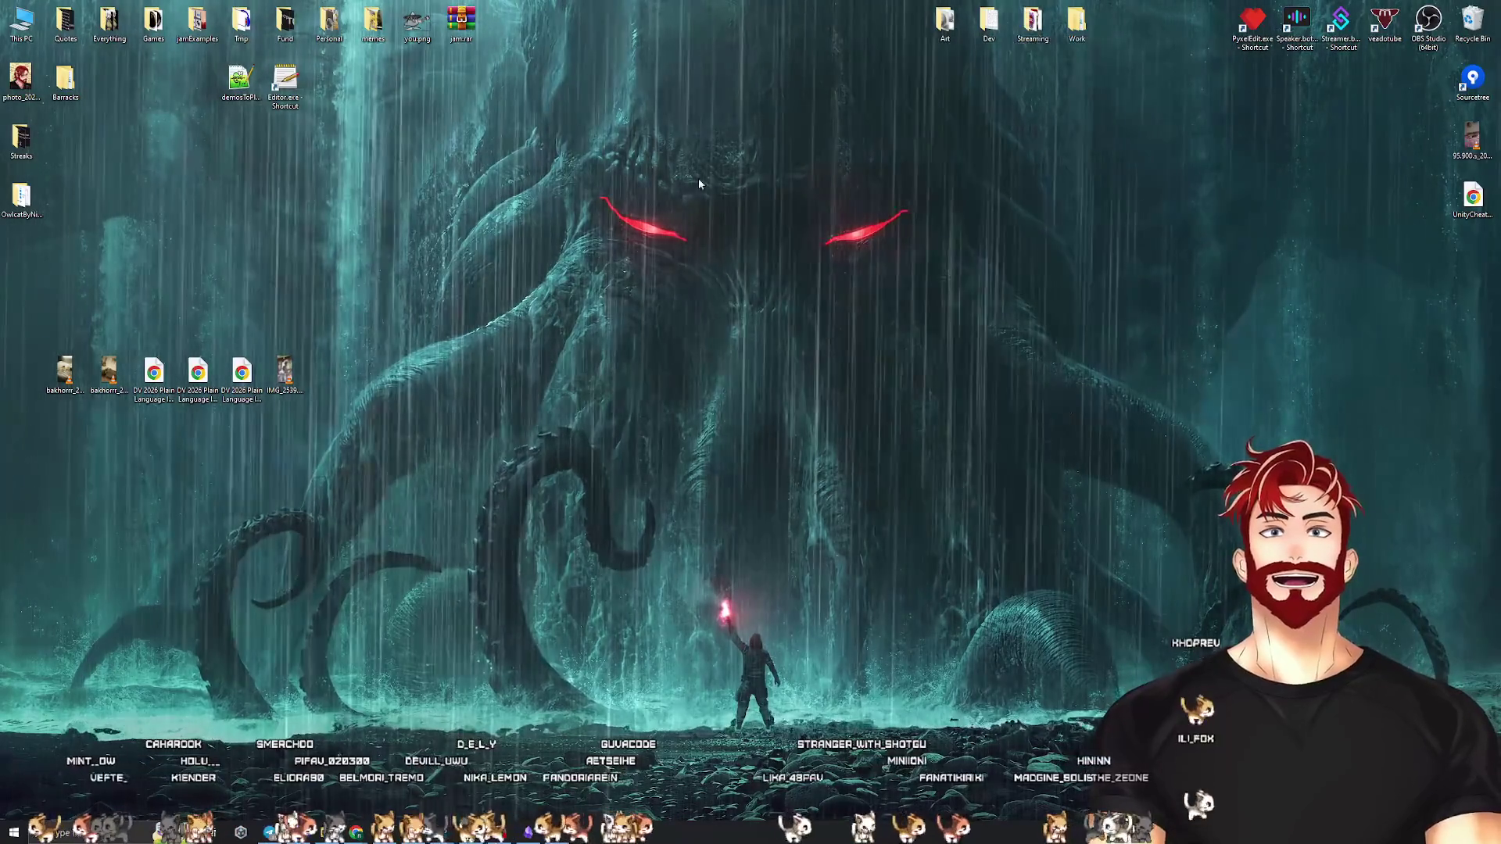
mouse_move(506, 143)
mouse_down()
mouse_move(403, 31)
mouse_move(1008, 102)
mouse_move(1047, 80)
mouse_move(1021, 40)
mouse_move(426, 30)
mouse_up()
Open and close the memes folder, then delete demosToPlay.txt from the desktop
key(Left)
key(Return)
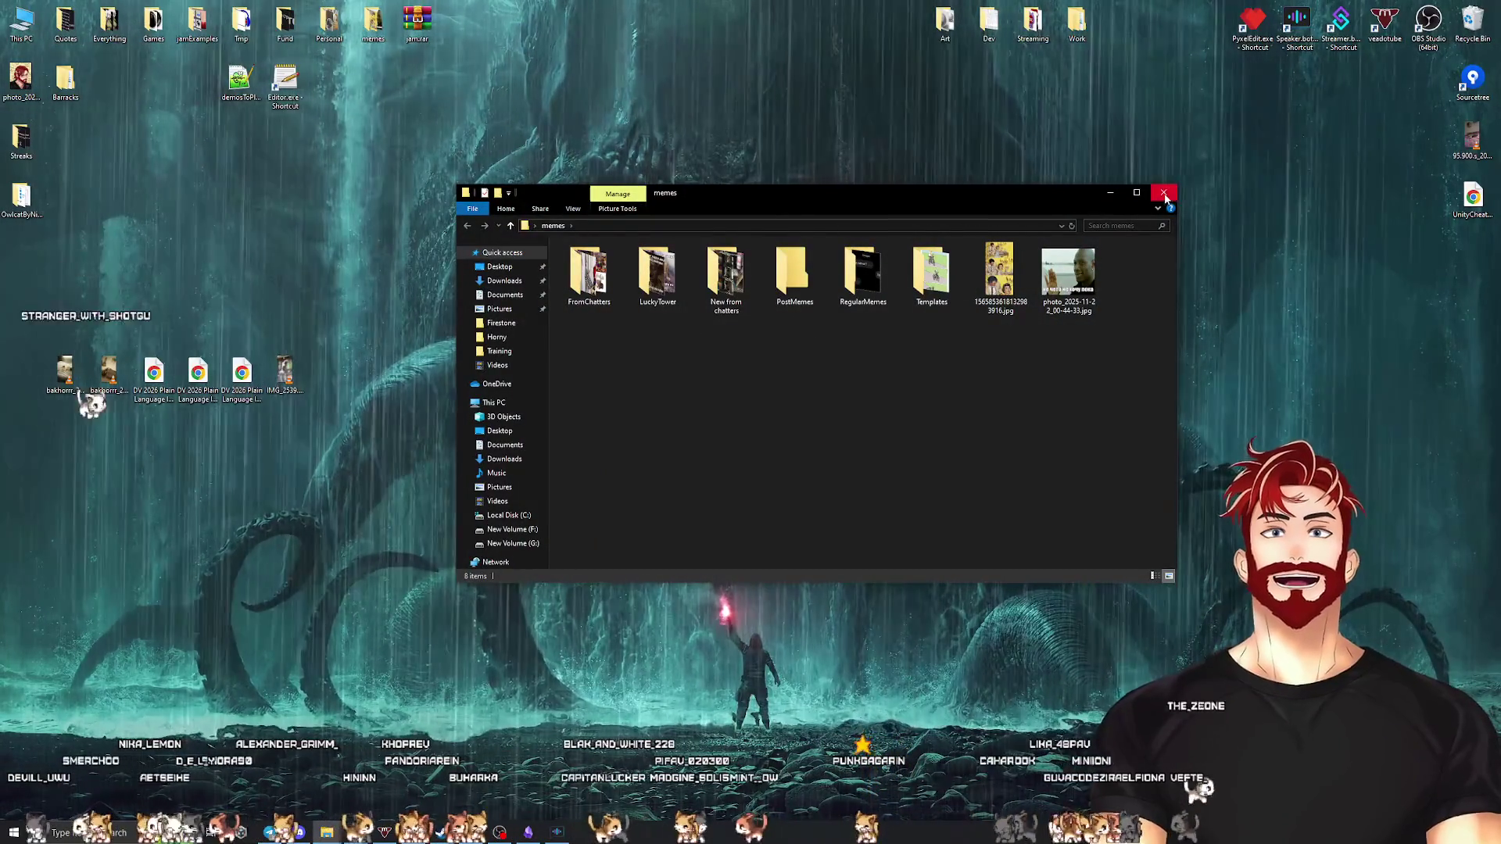
click(1165, 195)
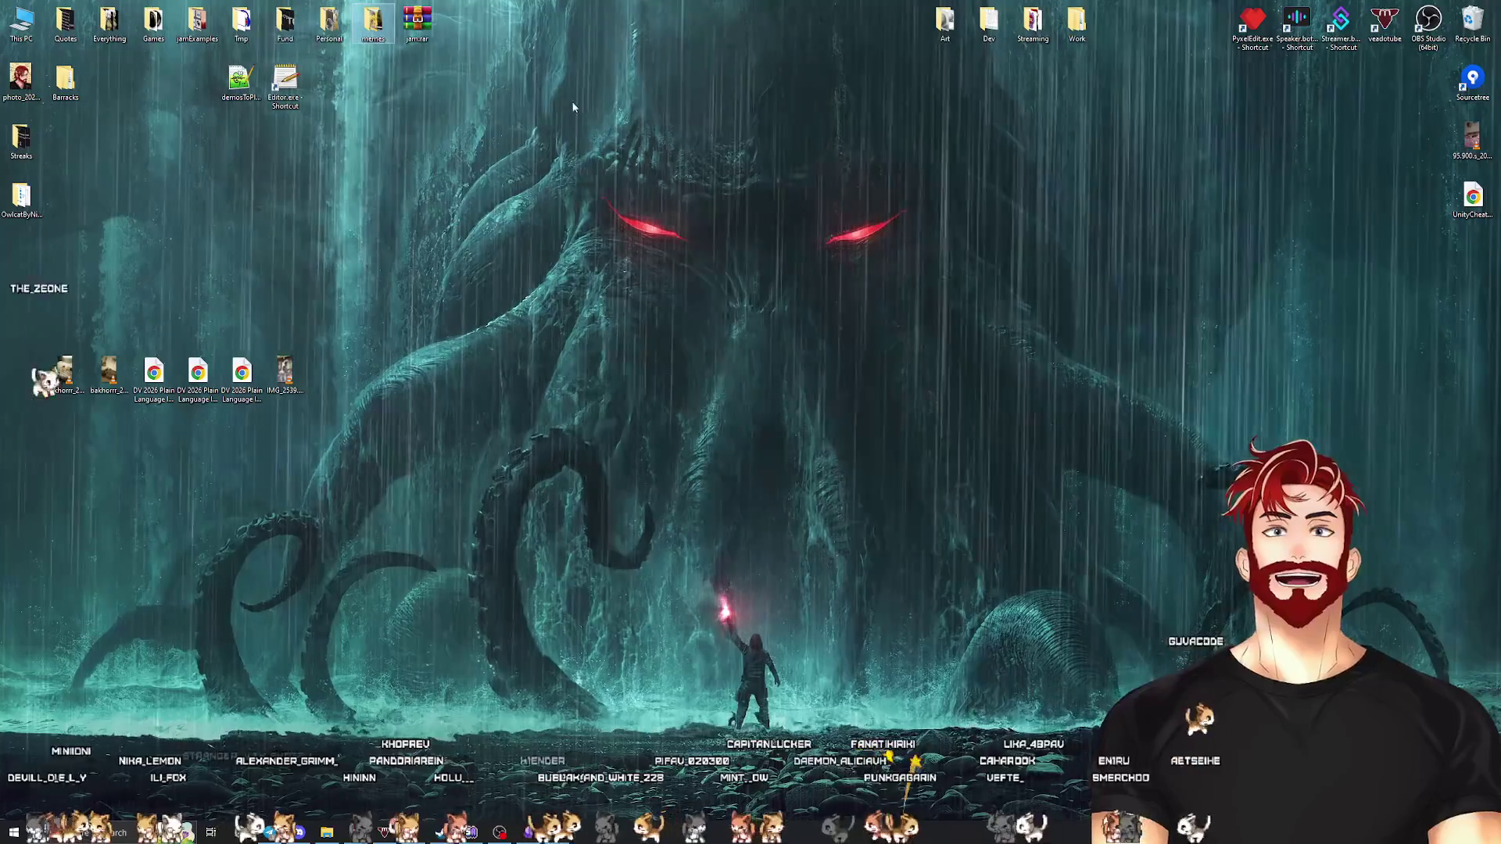
click(240, 80)
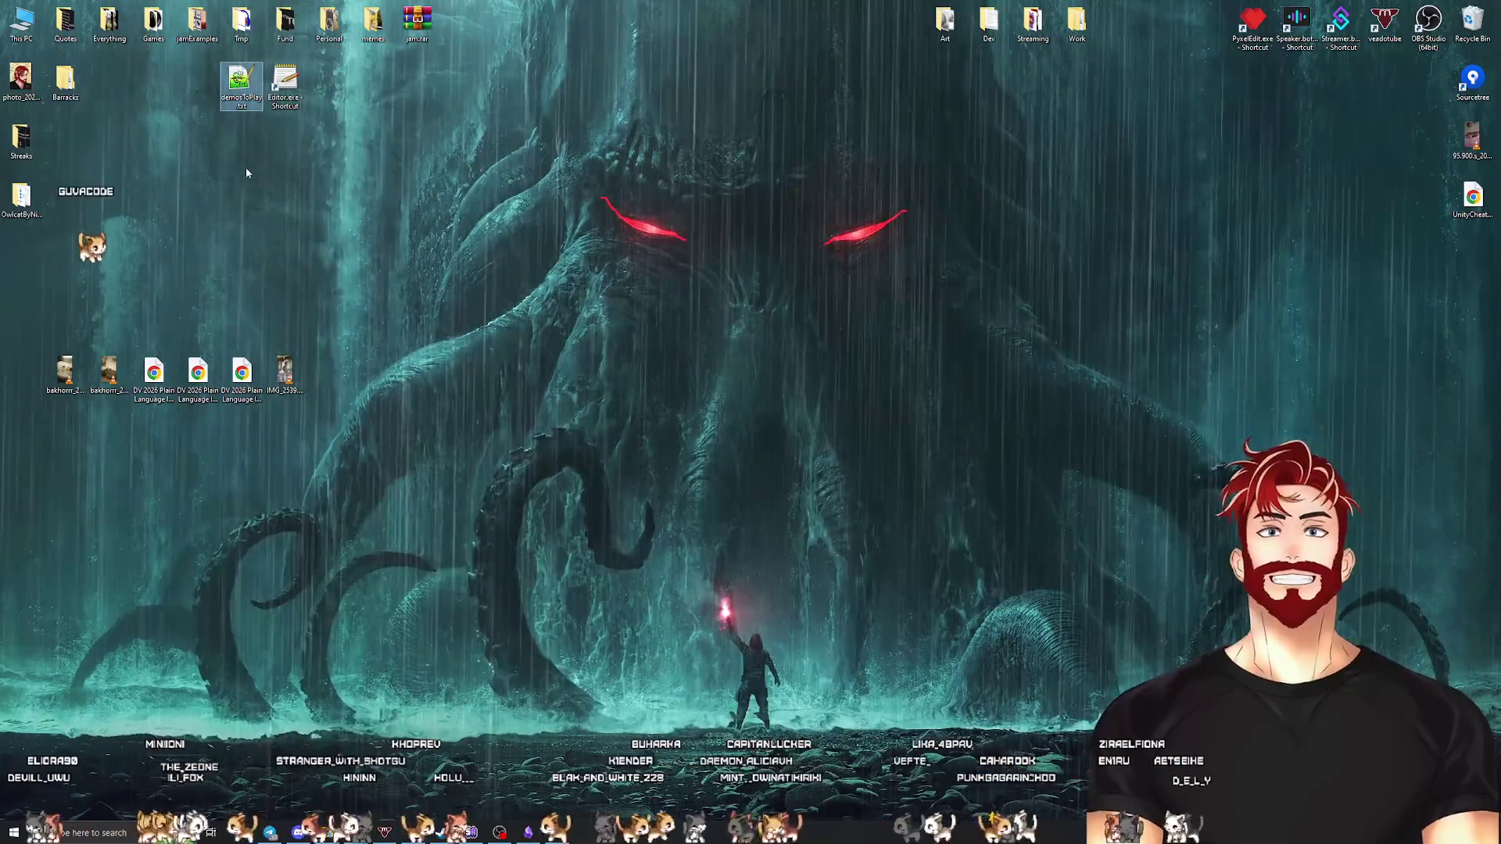
key(Delete)
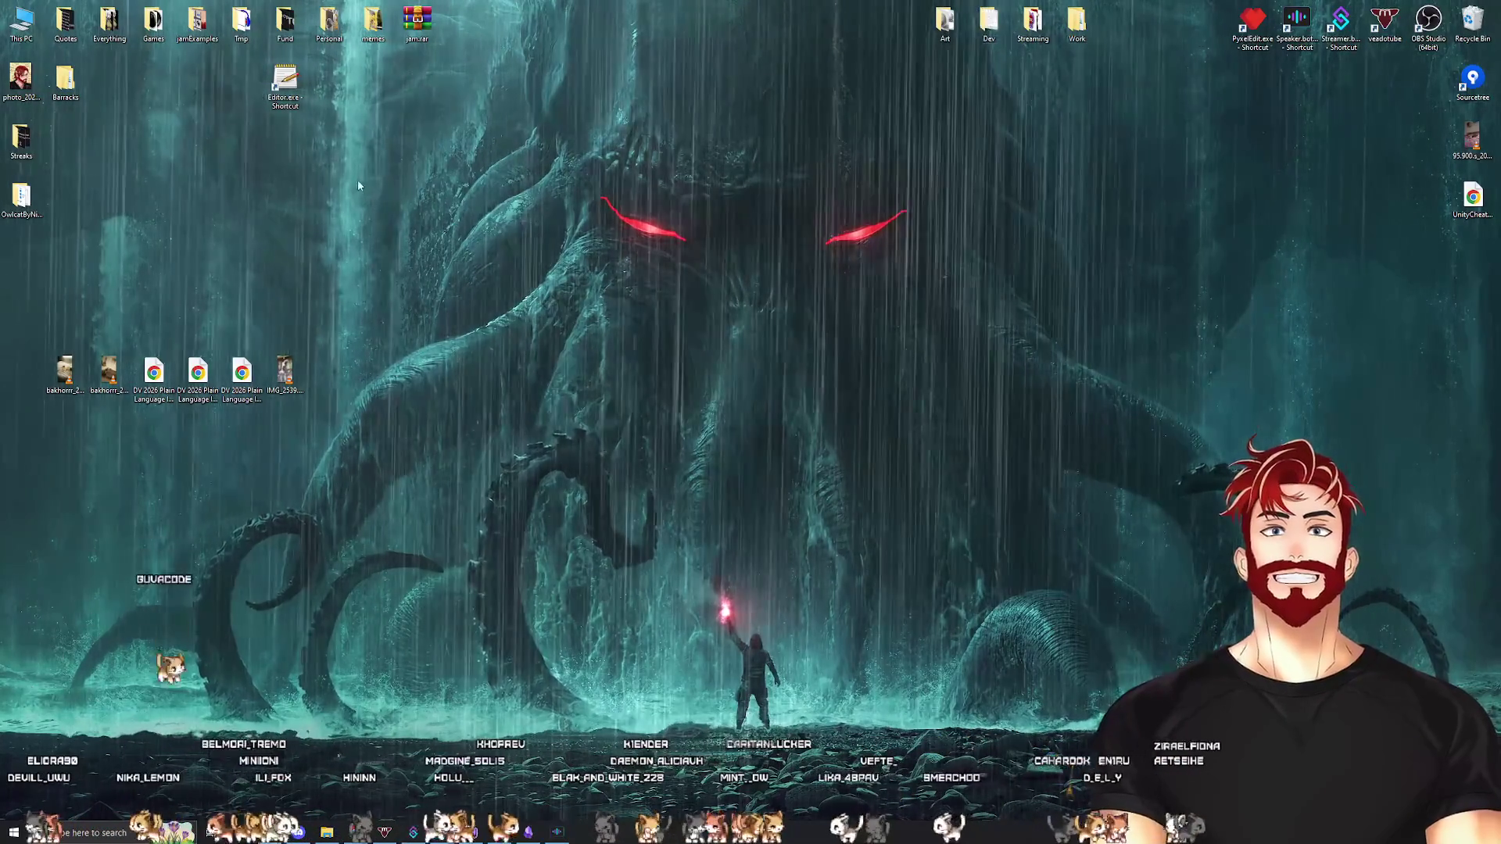
Delete Barracks, move the Editor shortcut to the top row, and drop Streaks and OwlcatByNikita into Dev
drag(285, 84, 109, 84)
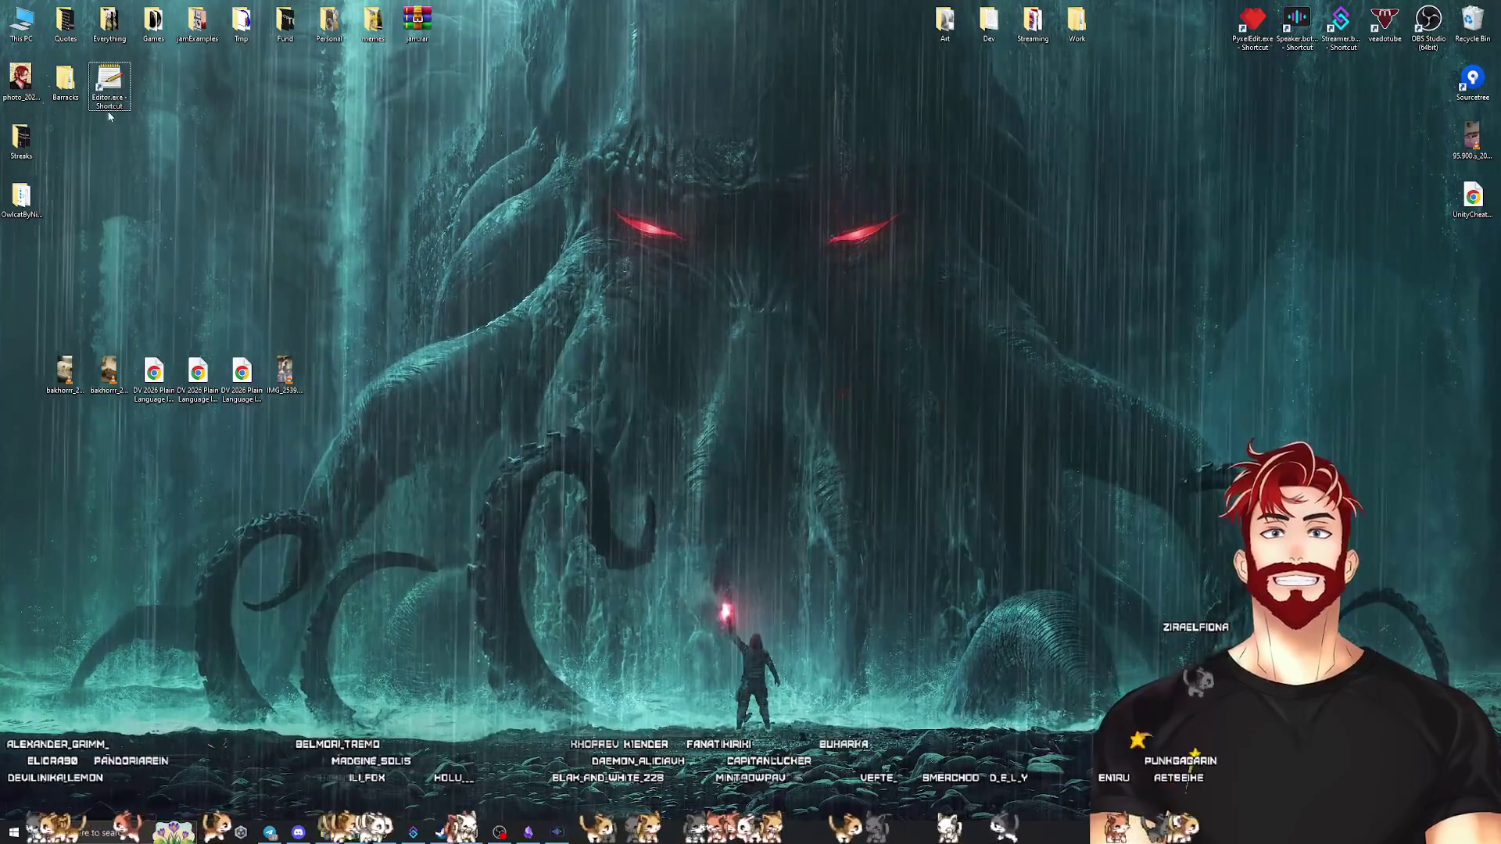
click(66, 80)
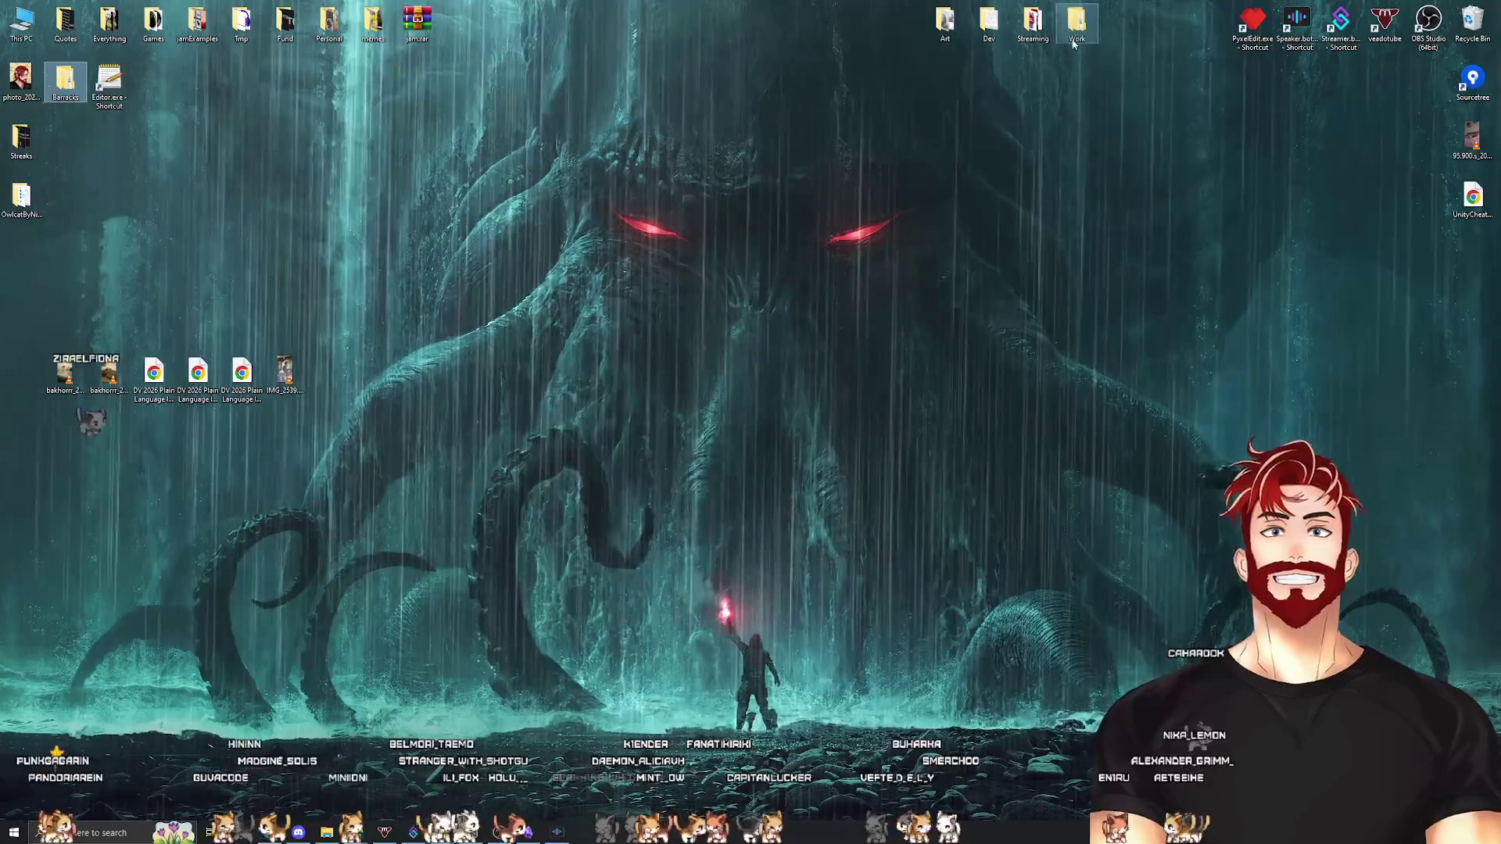
key(Delete)
mouse_move(110, 82)
mouse_down()
mouse_move(66, 82)
mouse_move(461, 27)
mouse_up()
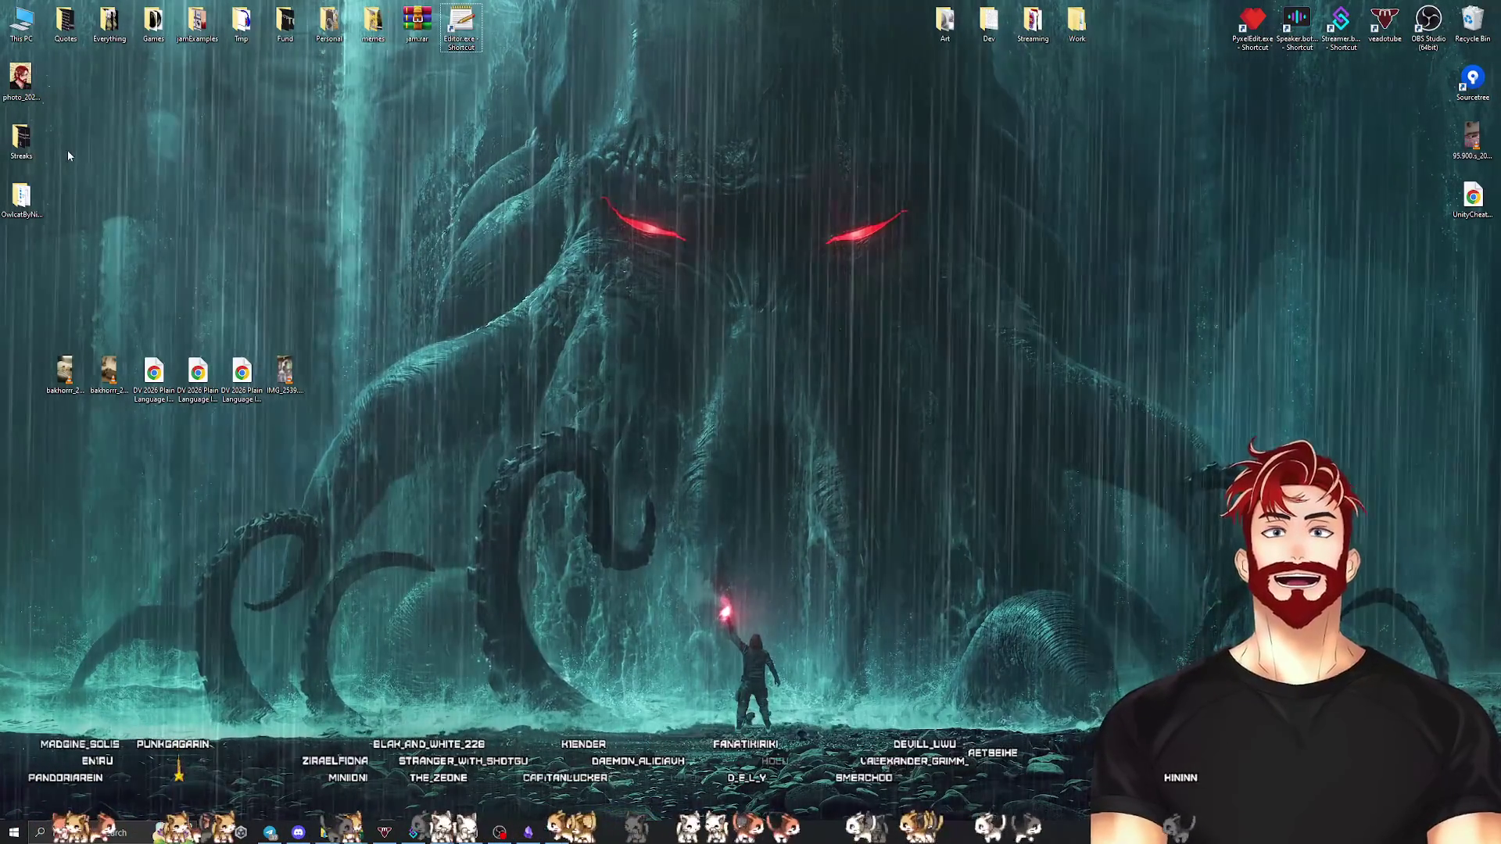
drag(13, 157, 989, 27)
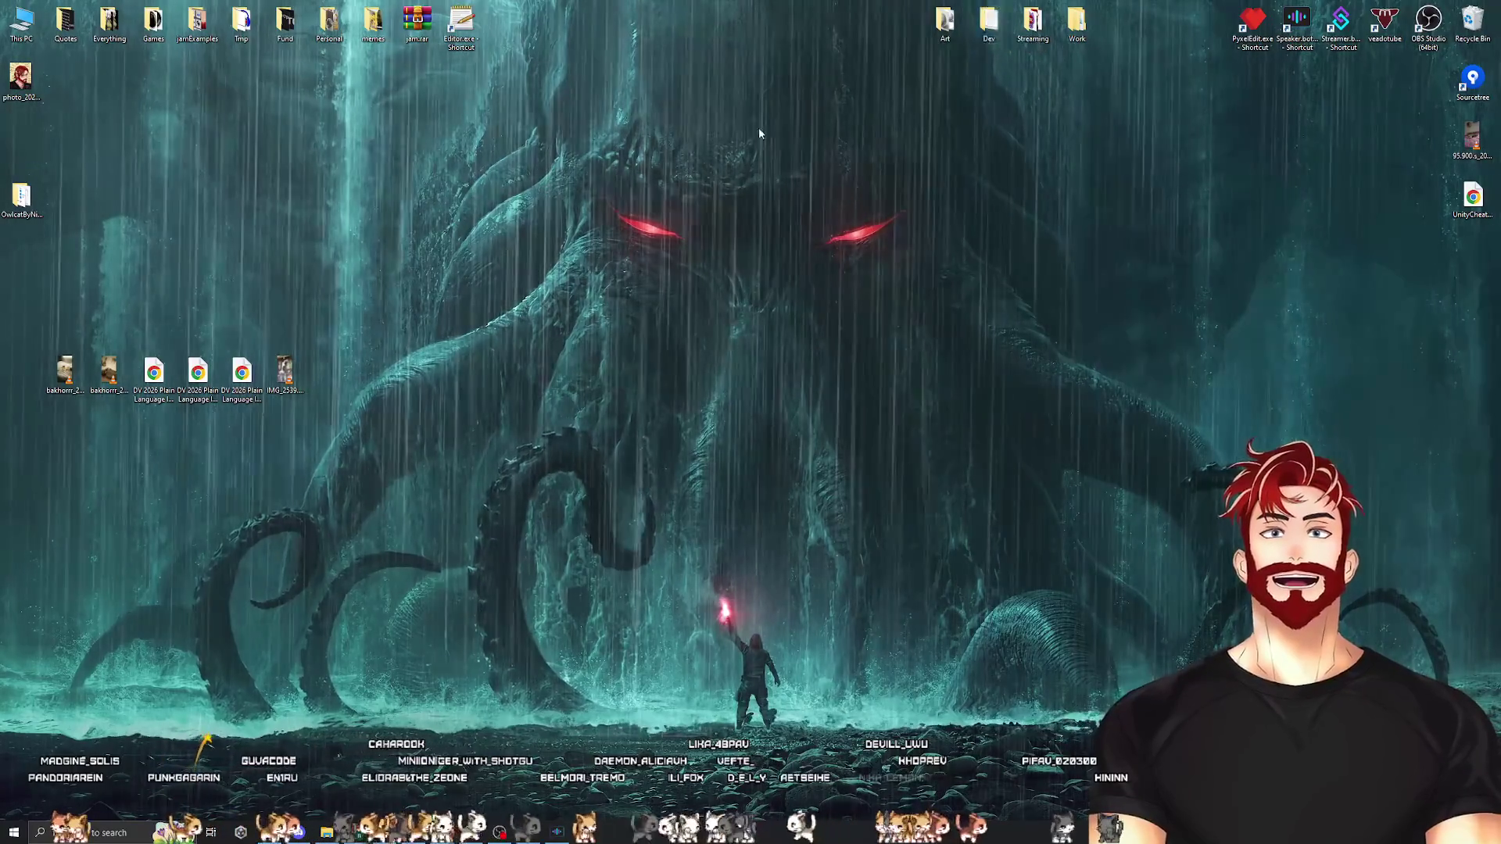
mouse_move(21, 139)
mouse_down()
mouse_move(37, 200)
mouse_move(1038, 112)
mouse_move(998, 91)
mouse_move(989, 27)
mouse_up()
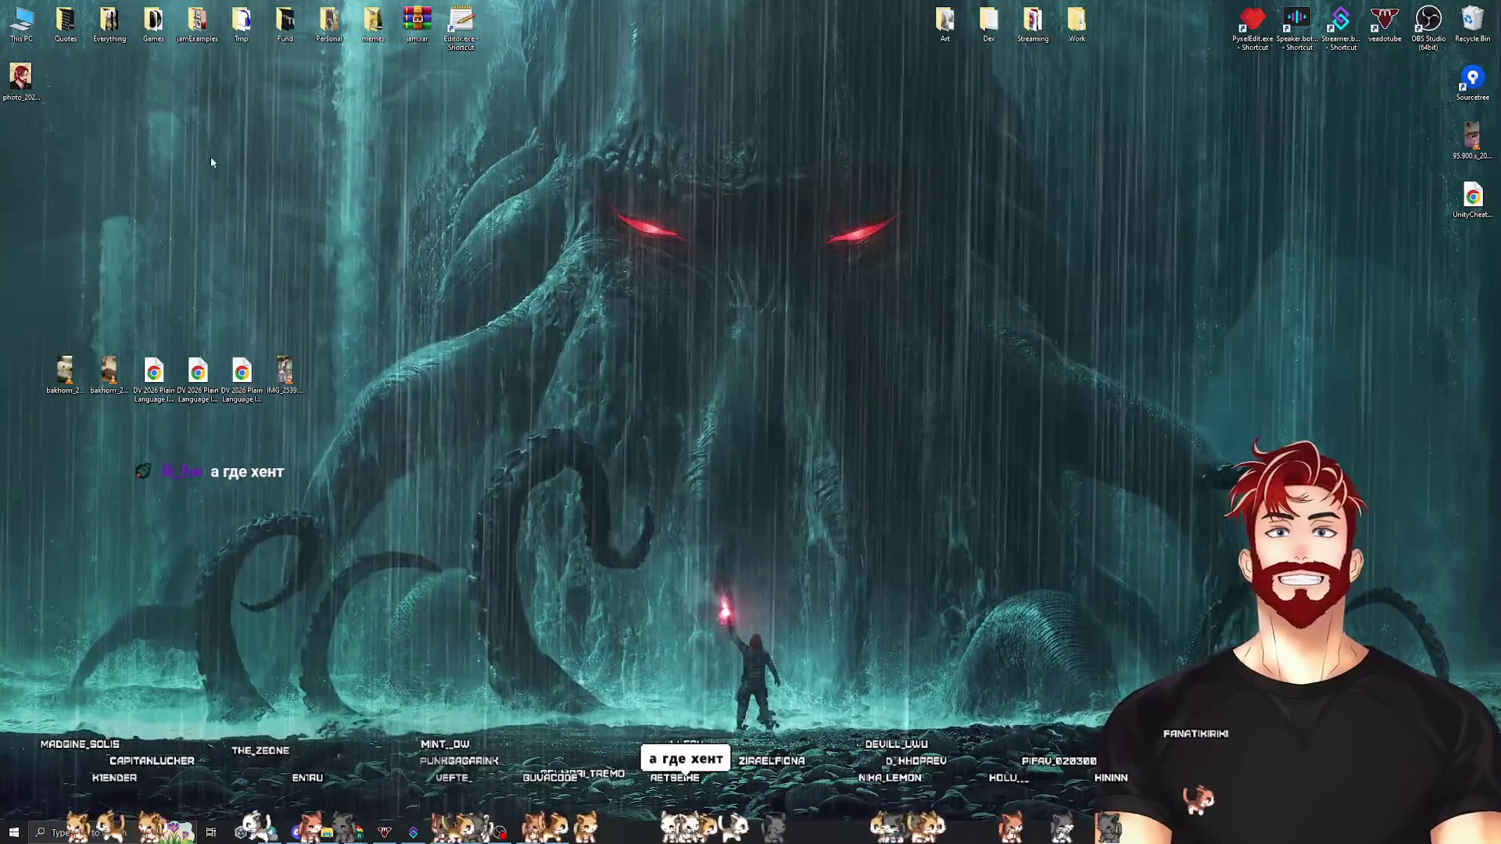
In the Dev window, move demosToPlay.txt into Streaming, drag Streaks out, then close Dev
double_click(989, 23)
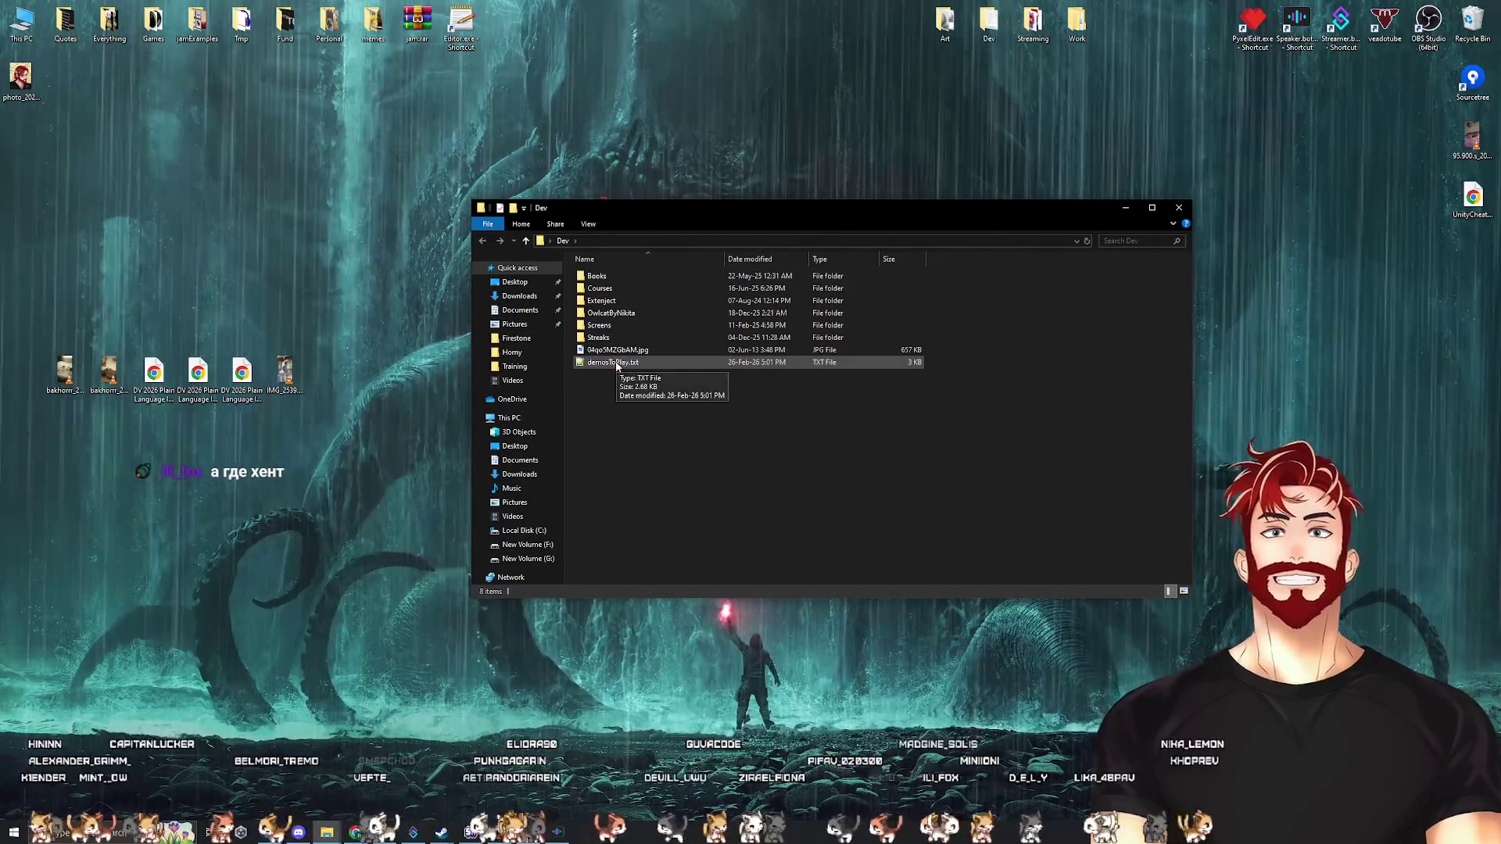
click(616, 364)
click(1036, 31)
drag(1036, 31, 1035, 33)
click(621, 381)
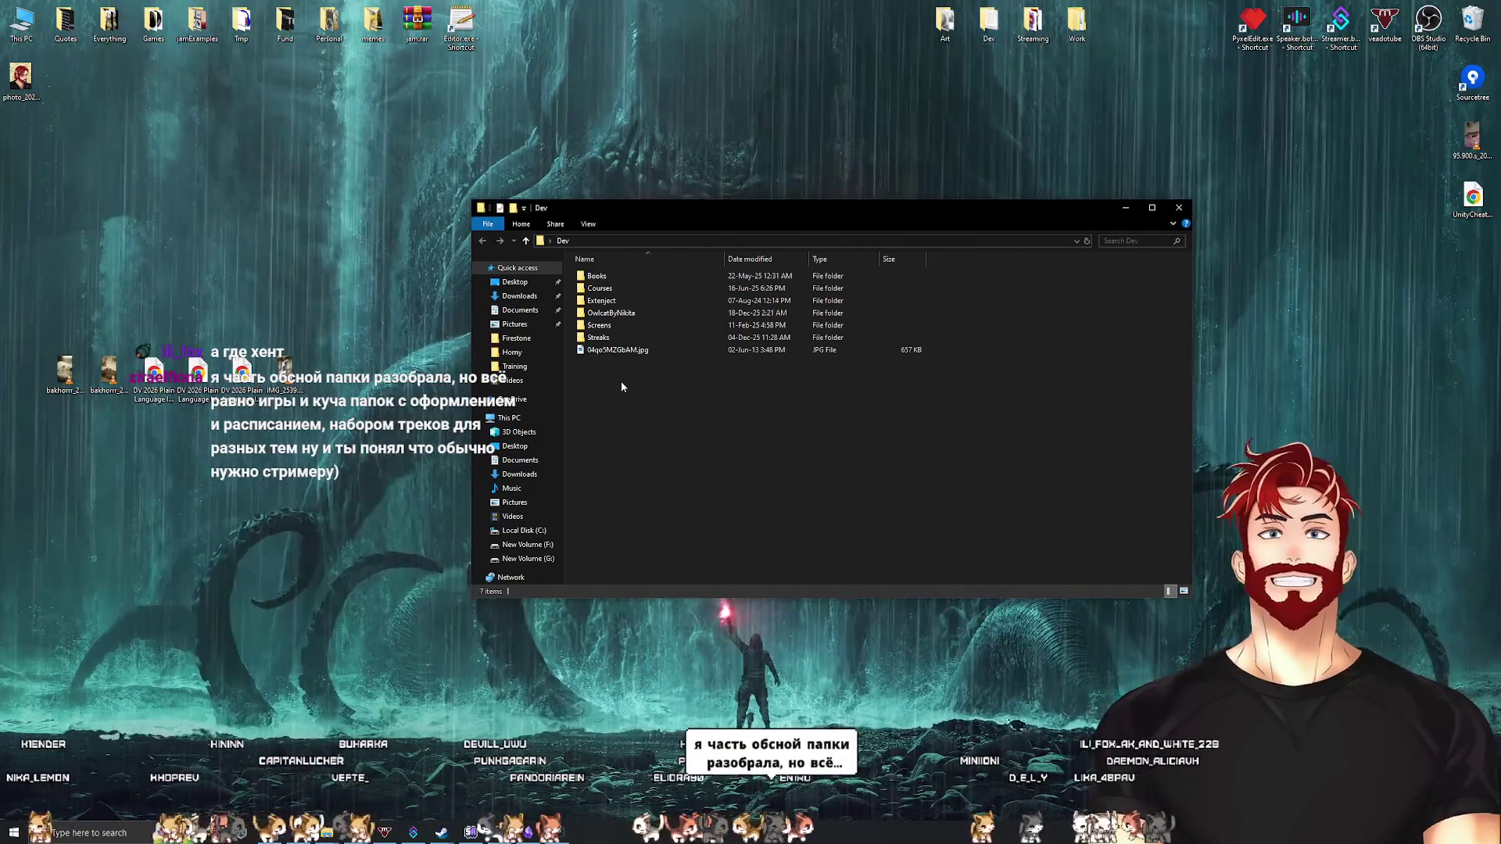
drag(591, 346, 989, 27)
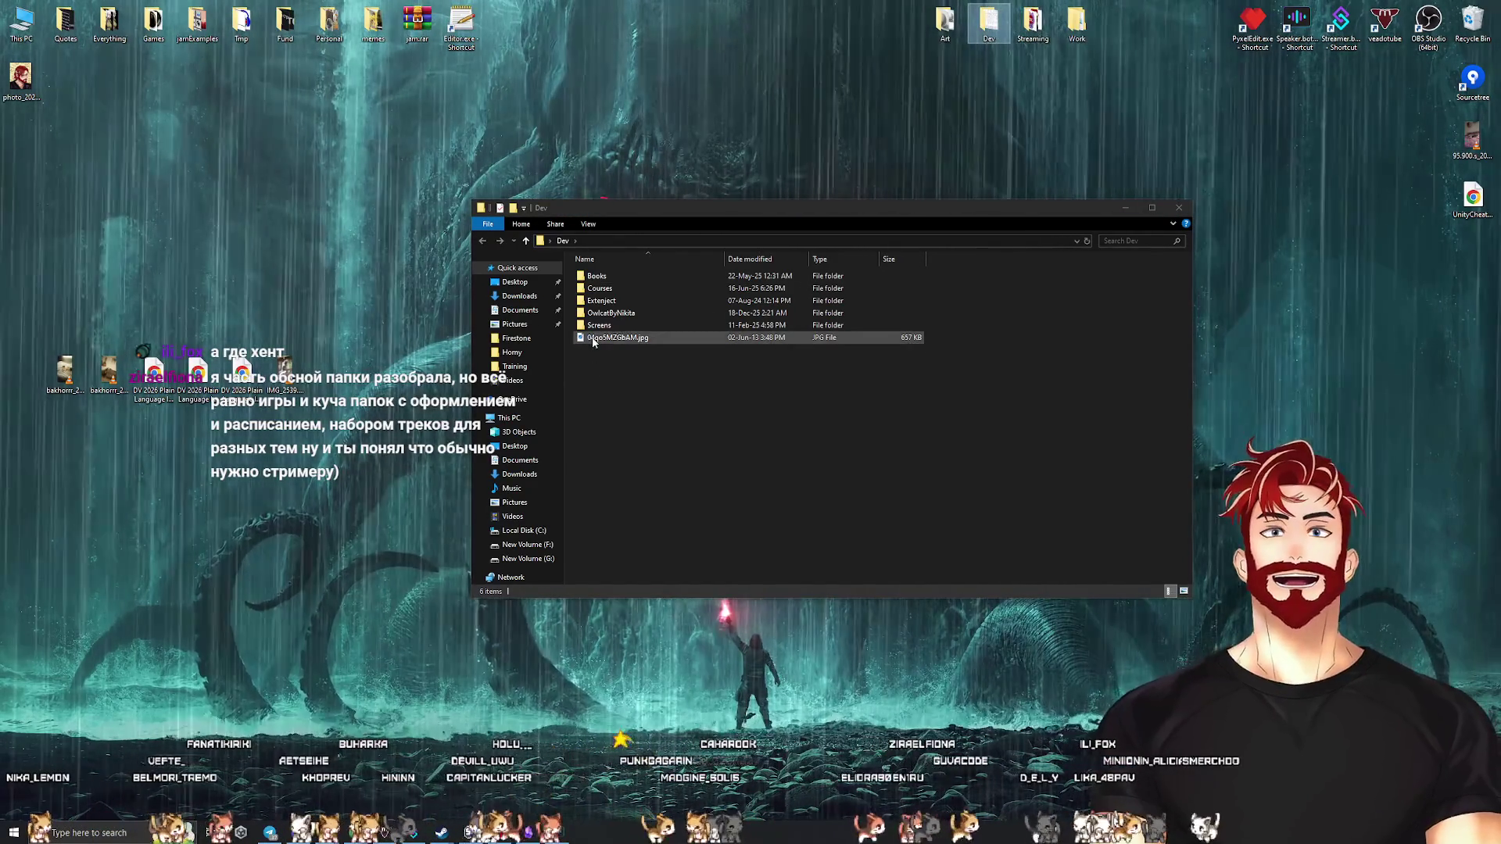
click(661, 389)
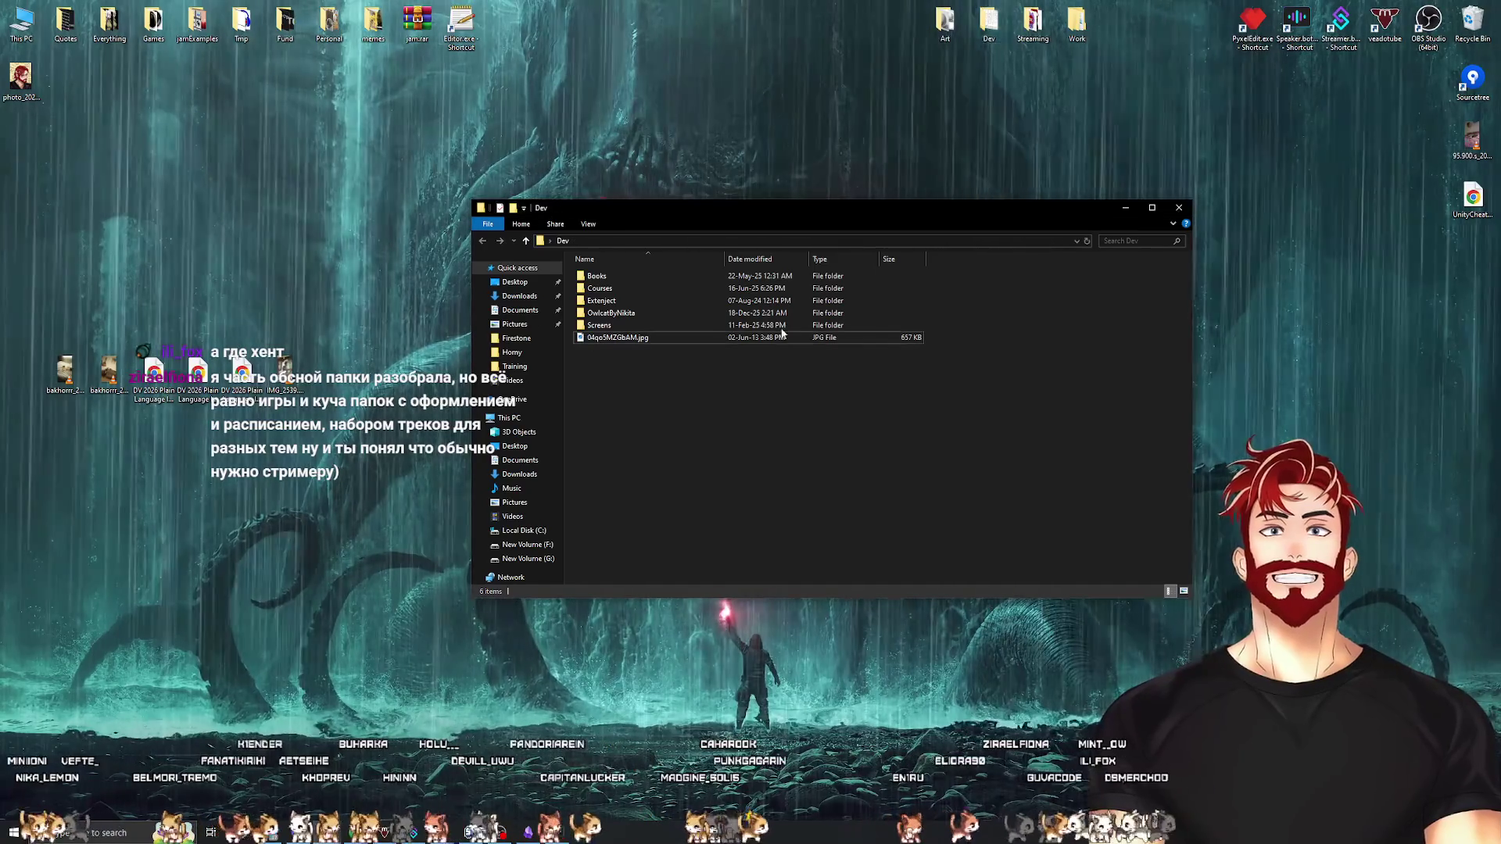
click(1180, 209)
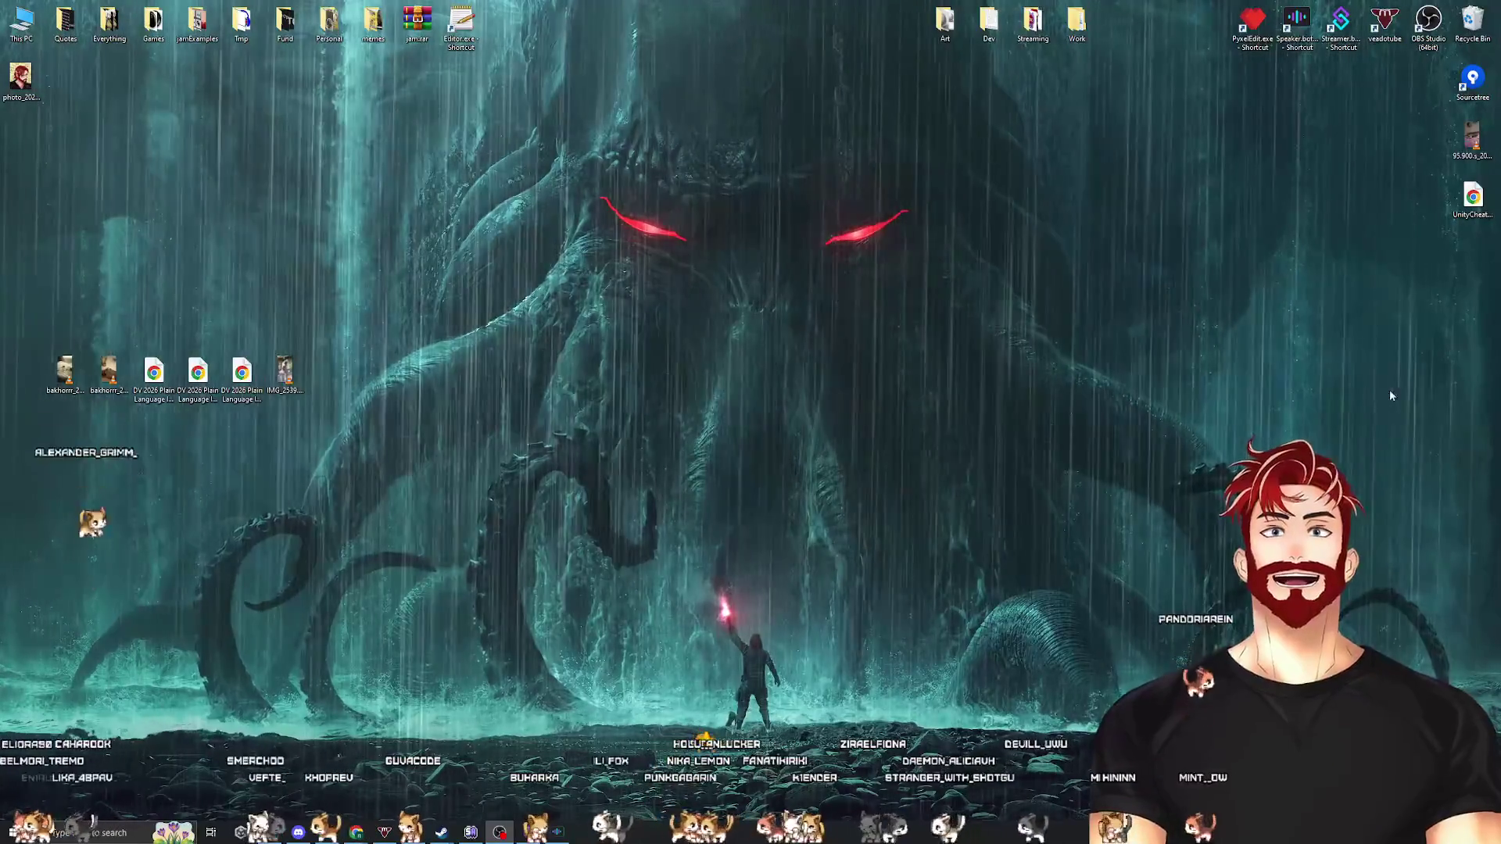
Deselect the desktop, then rubber-band select the six video, PDF and image icons in the left row
click(1331, 393)
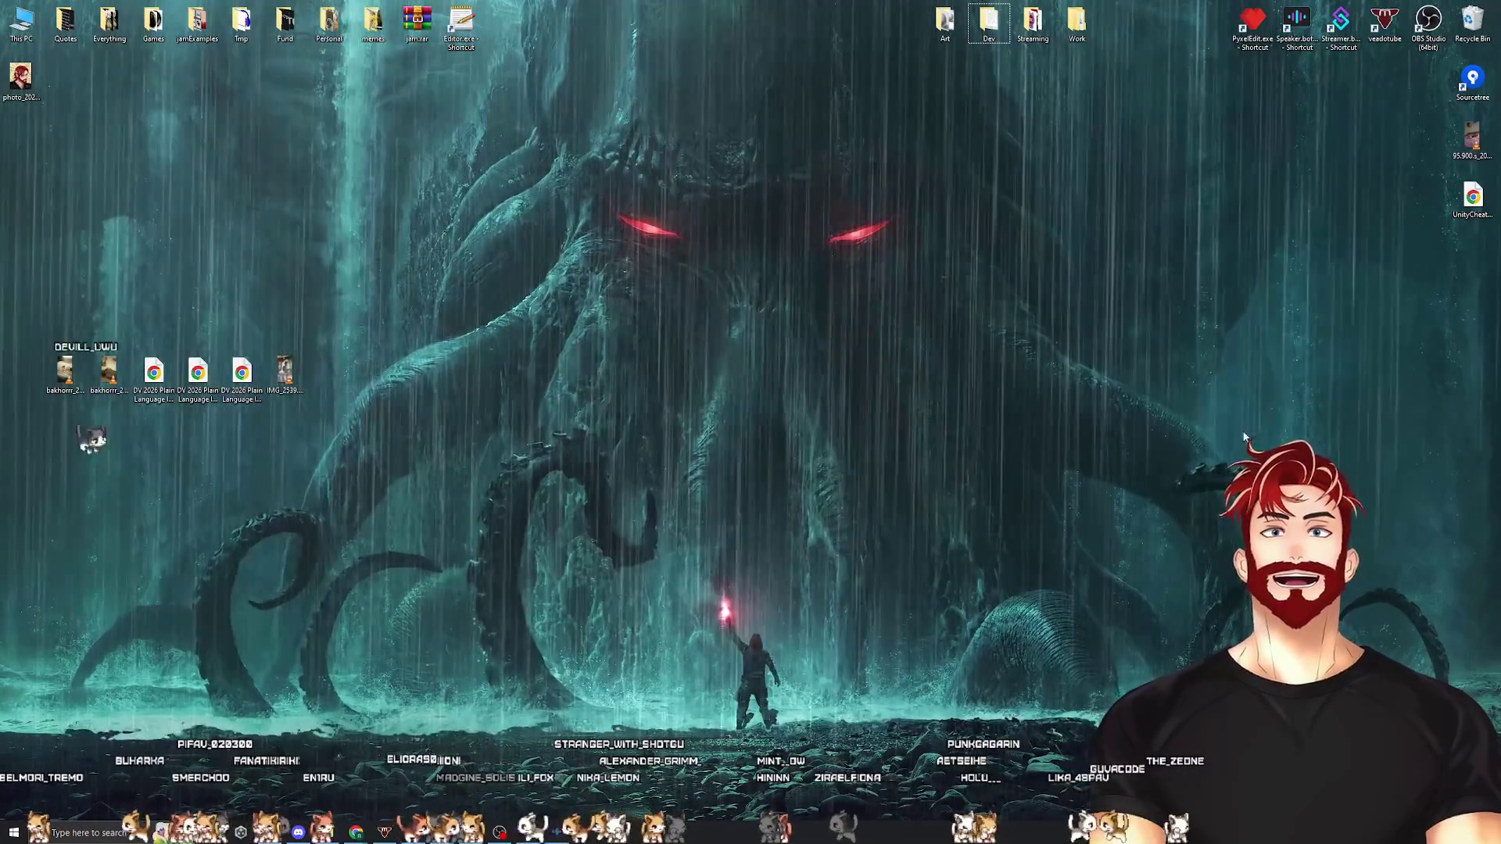
mouse_move(320, 304)
mouse_down()
mouse_move(33, 419)
mouse_move(48, 376)
mouse_move(4, 376)
mouse_up()
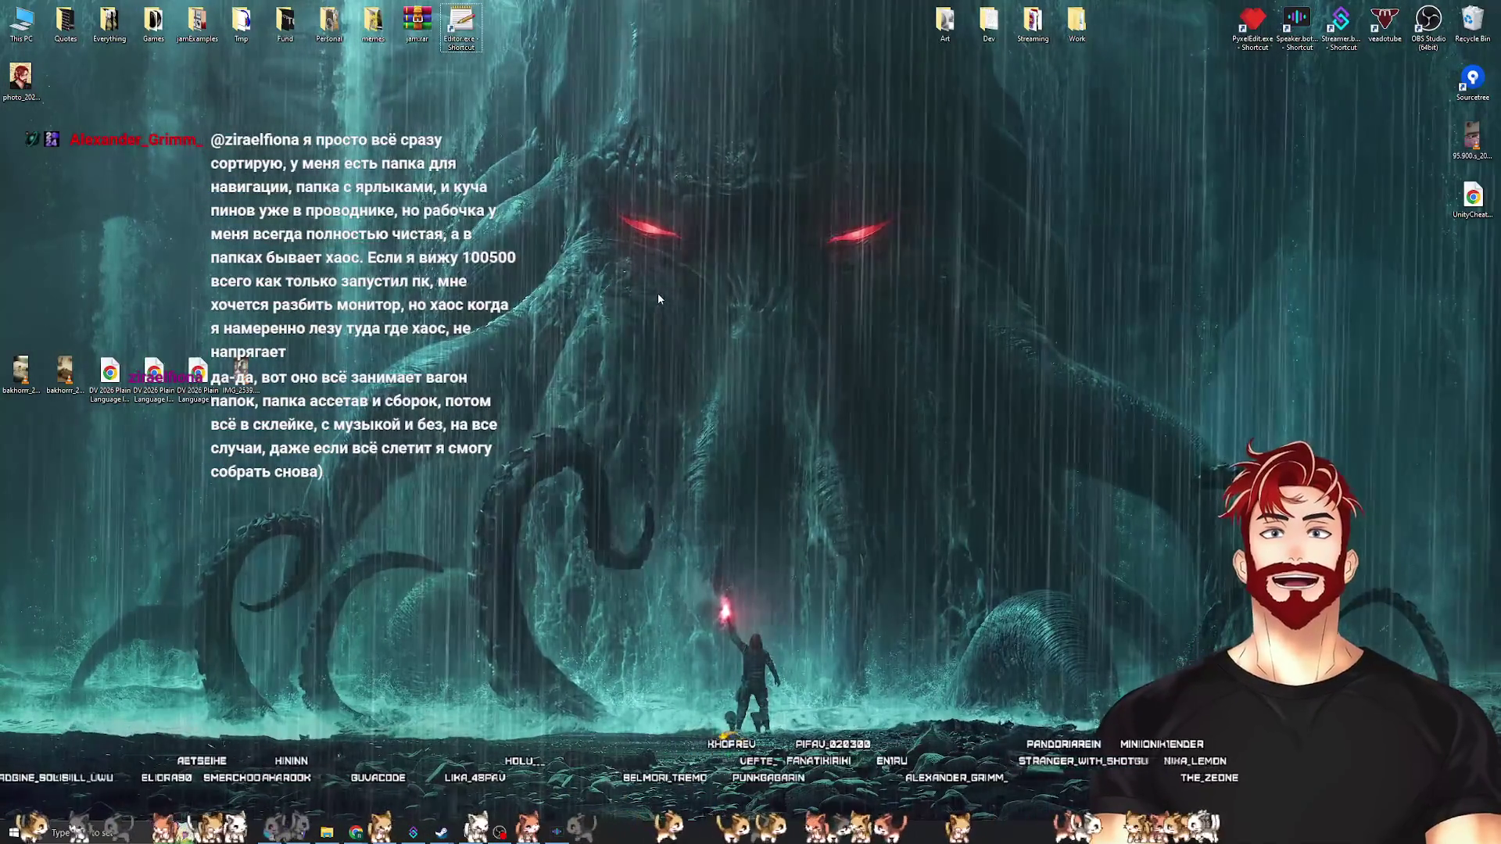
mouse_move(203, 219)
mouse_down()
mouse_move(1, 436)
mouse_move(145, 297)
mouse_up()
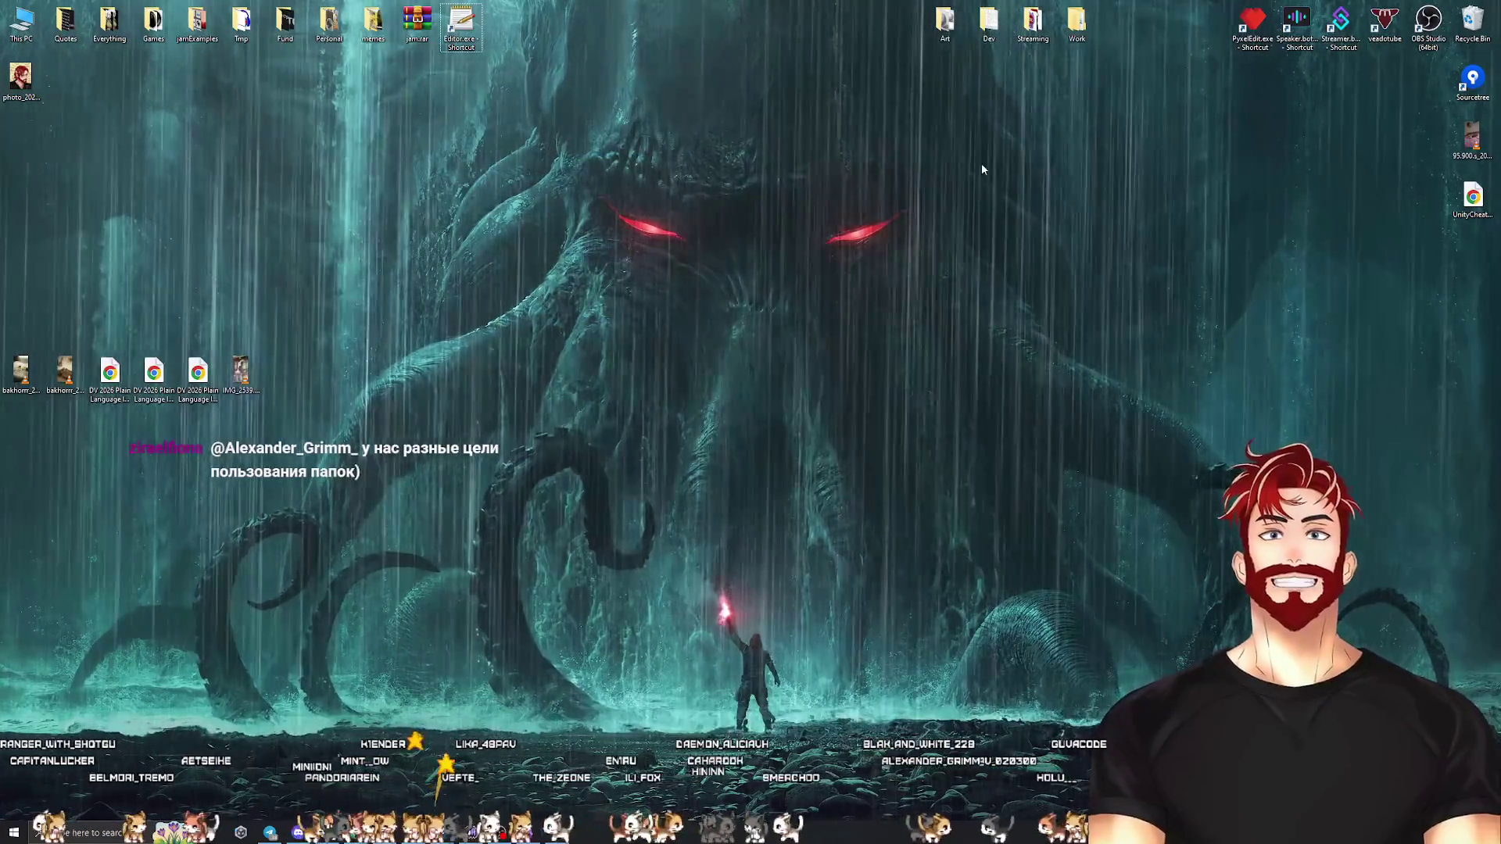
drag(1008, 150, 560, 342)
mouse_move(999, 137)
mouse_down()
mouse_move(630, 279)
mouse_move(716, 373)
mouse_up()
mouse_move(1035, 127)
mouse_down()
mouse_move(613, 329)
mouse_move(664, 344)
mouse_up()
drag(1015, 128, 502, 338)
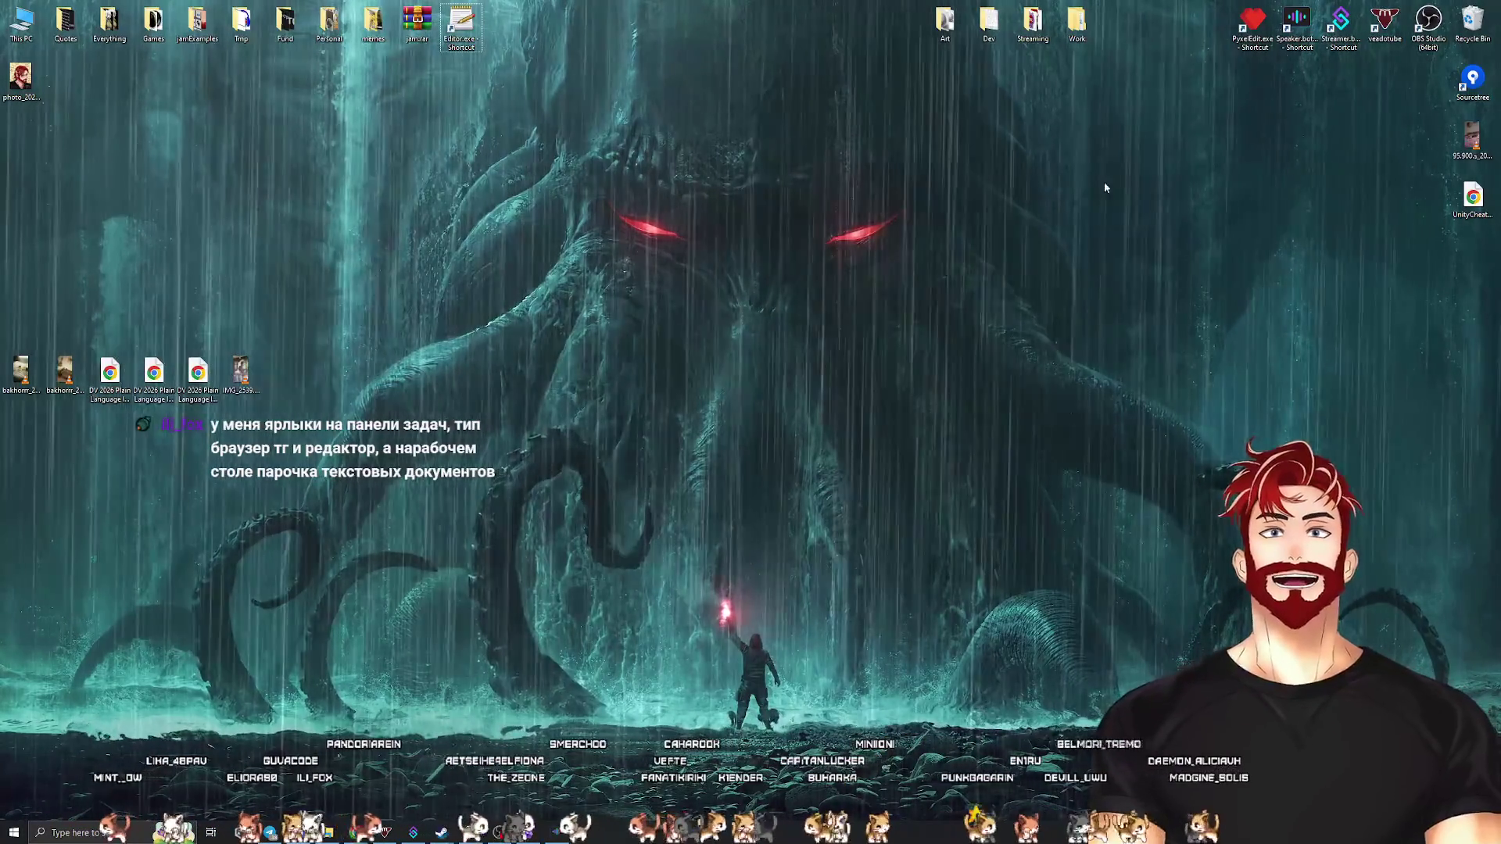
mouse_move(1045, 143)
mouse_down()
mouse_move(904, 200)
mouse_move(360, 331)
mouse_up()
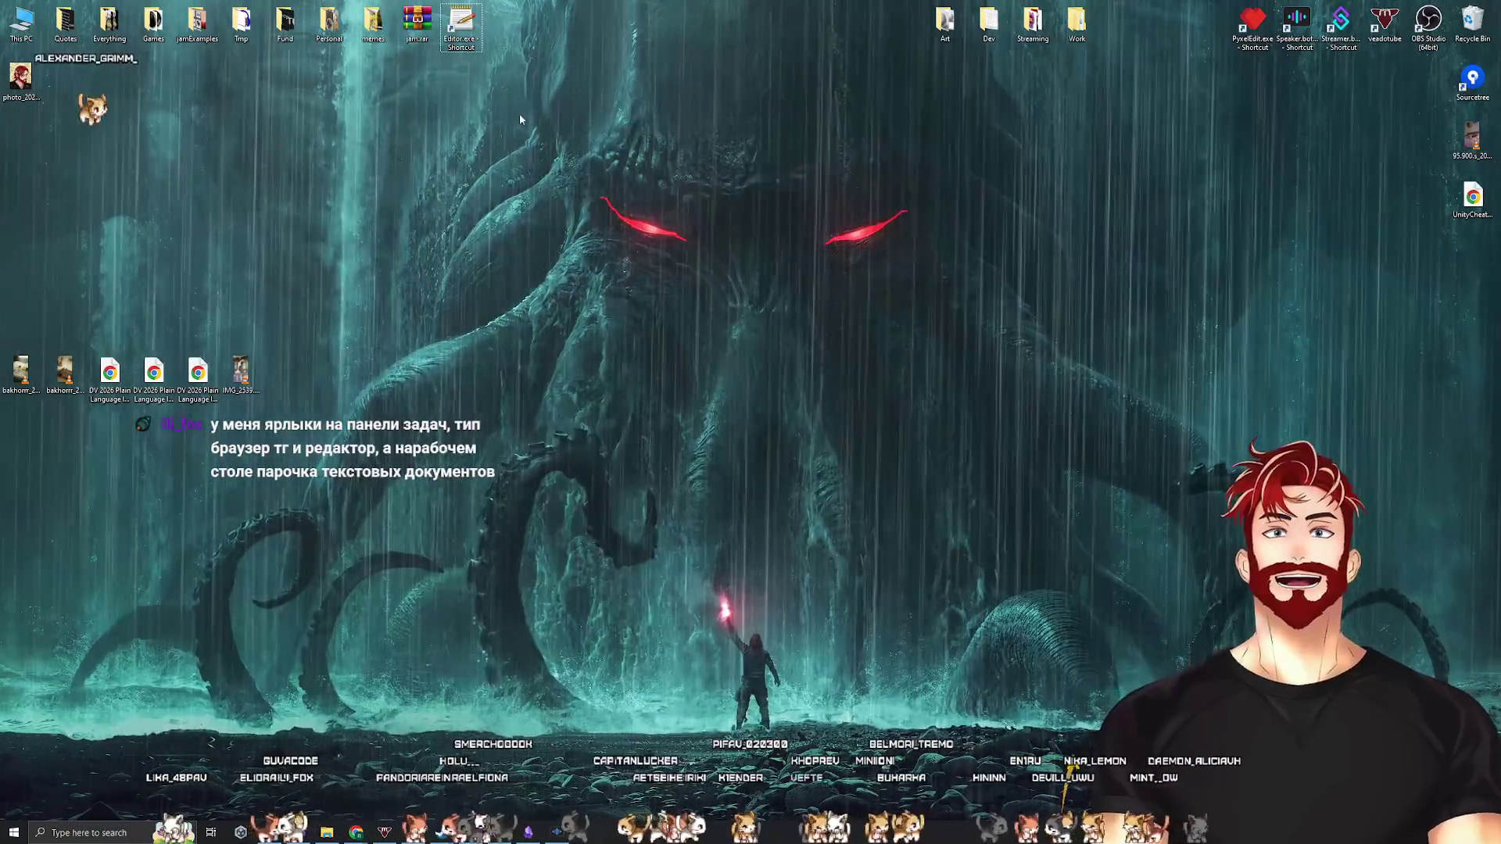
drag(1032, 112, 500, 344)
drag(543, 114, 1063, 388)
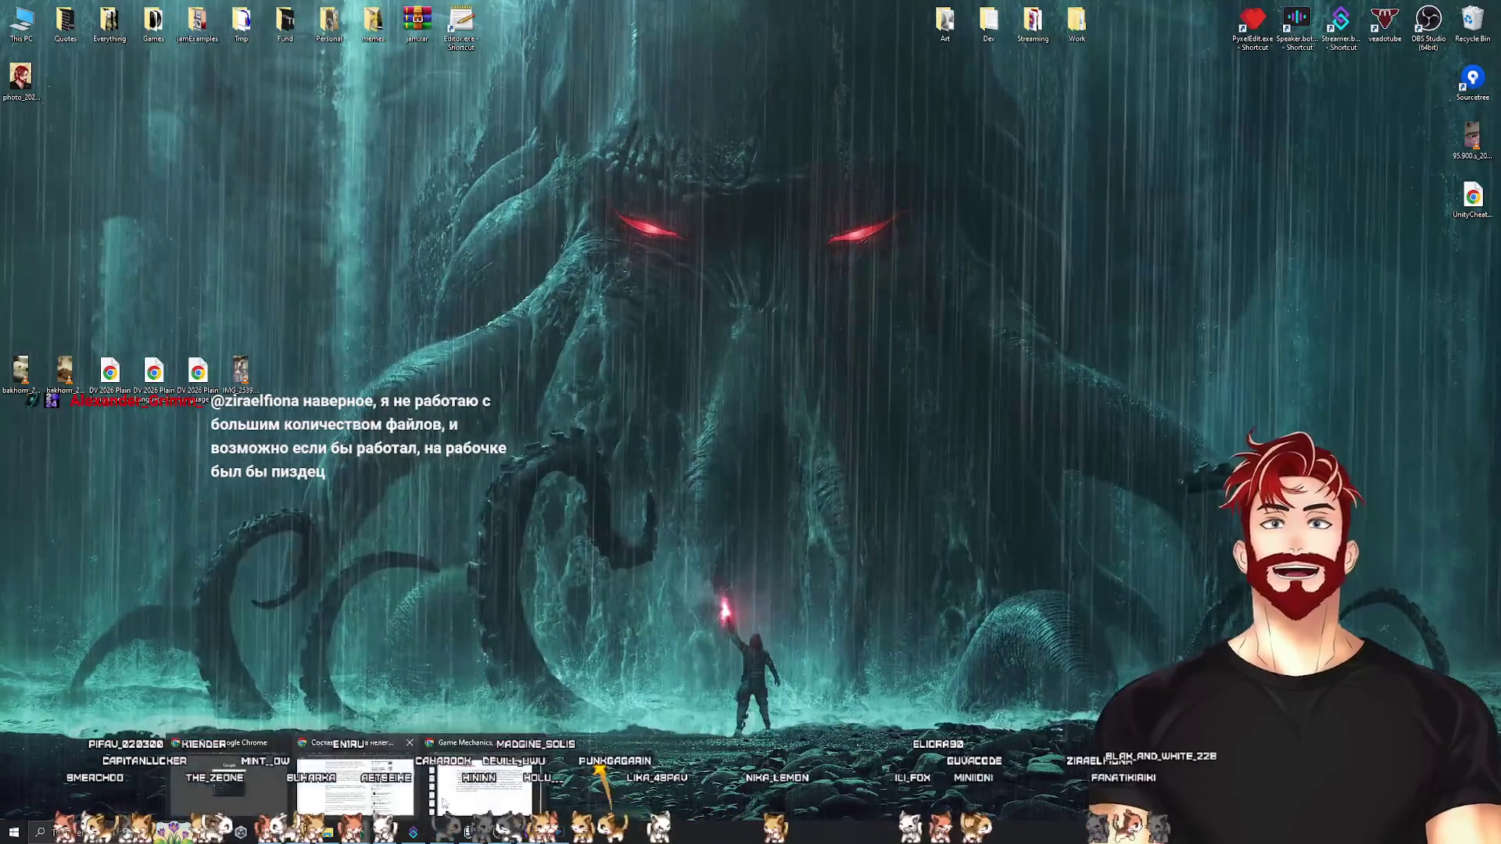
Bring the book PDF back up and scroll to page 72's «Элементы внутренней экономики» section
click(356, 833)
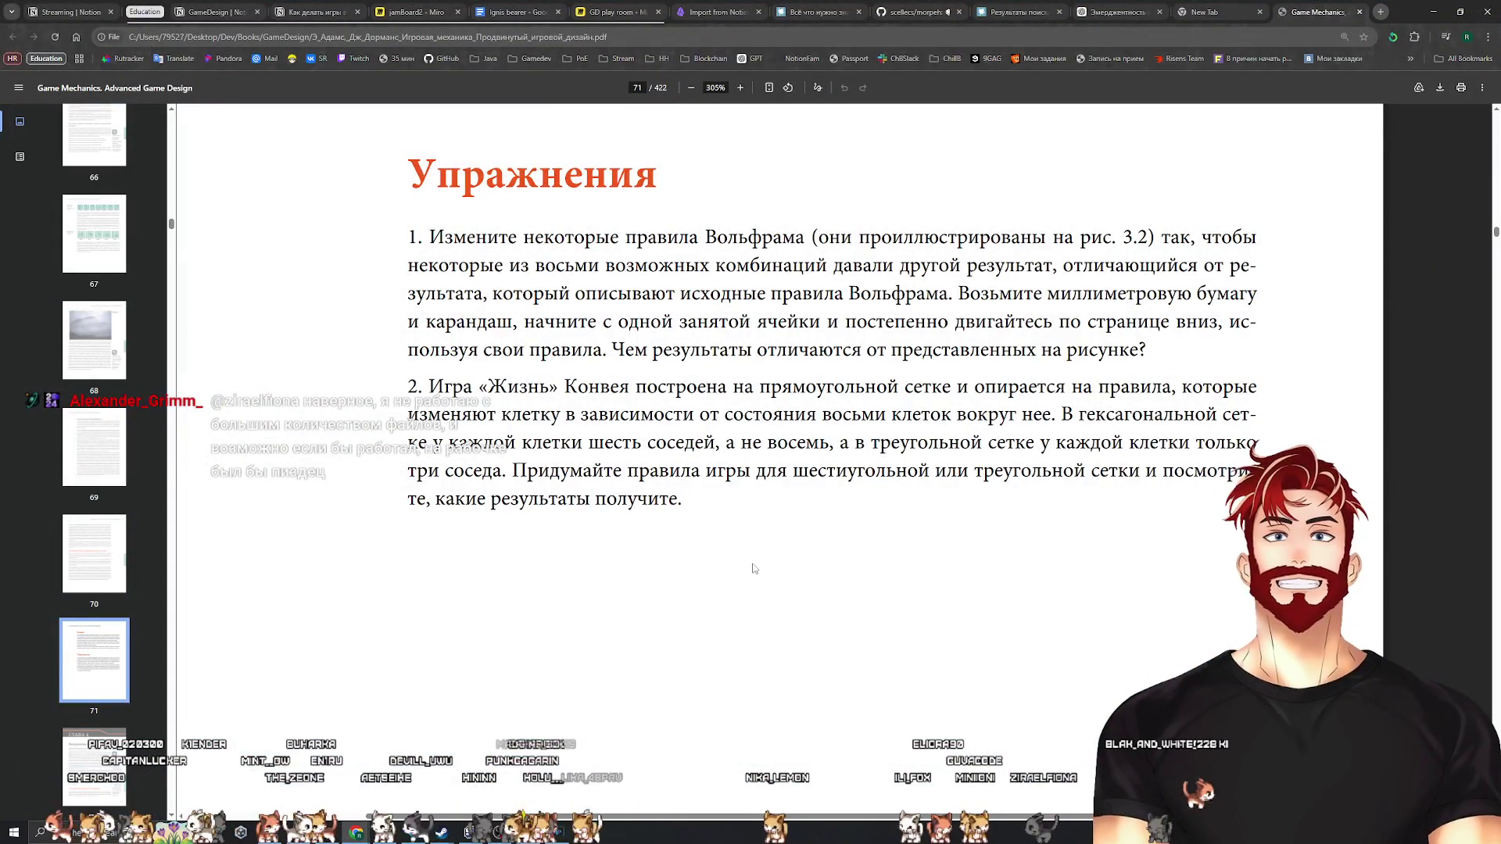
scroll(773, 552, down, 4)
scroll(763, 569, down, 10)
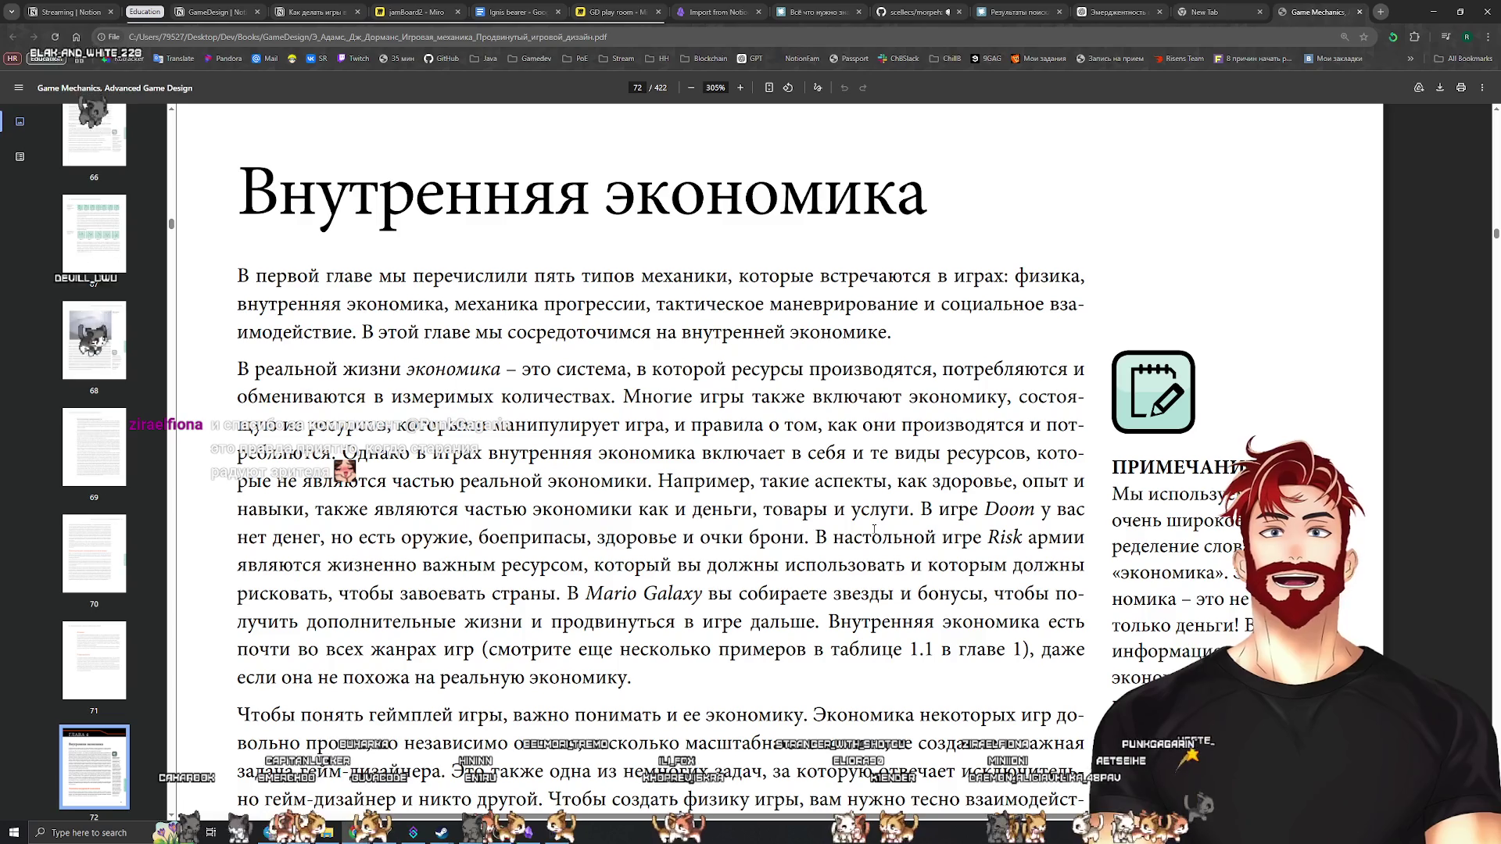
scroll(874, 530, down, 6)
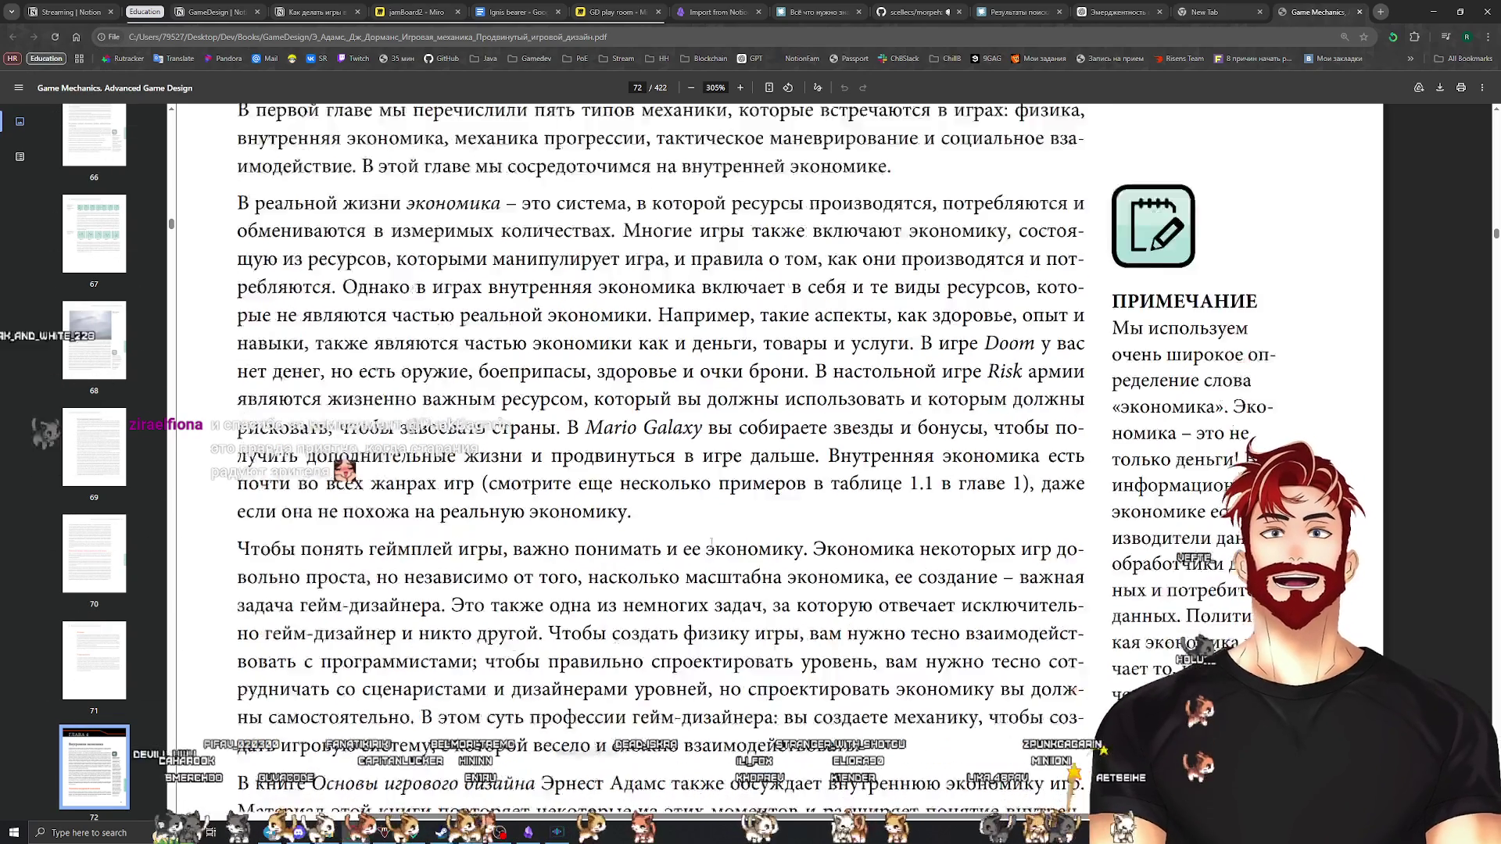
Select the paragraph mentioning Основы игрового дизайна, then the author's name within it
drag(236, 188, 255, 186)
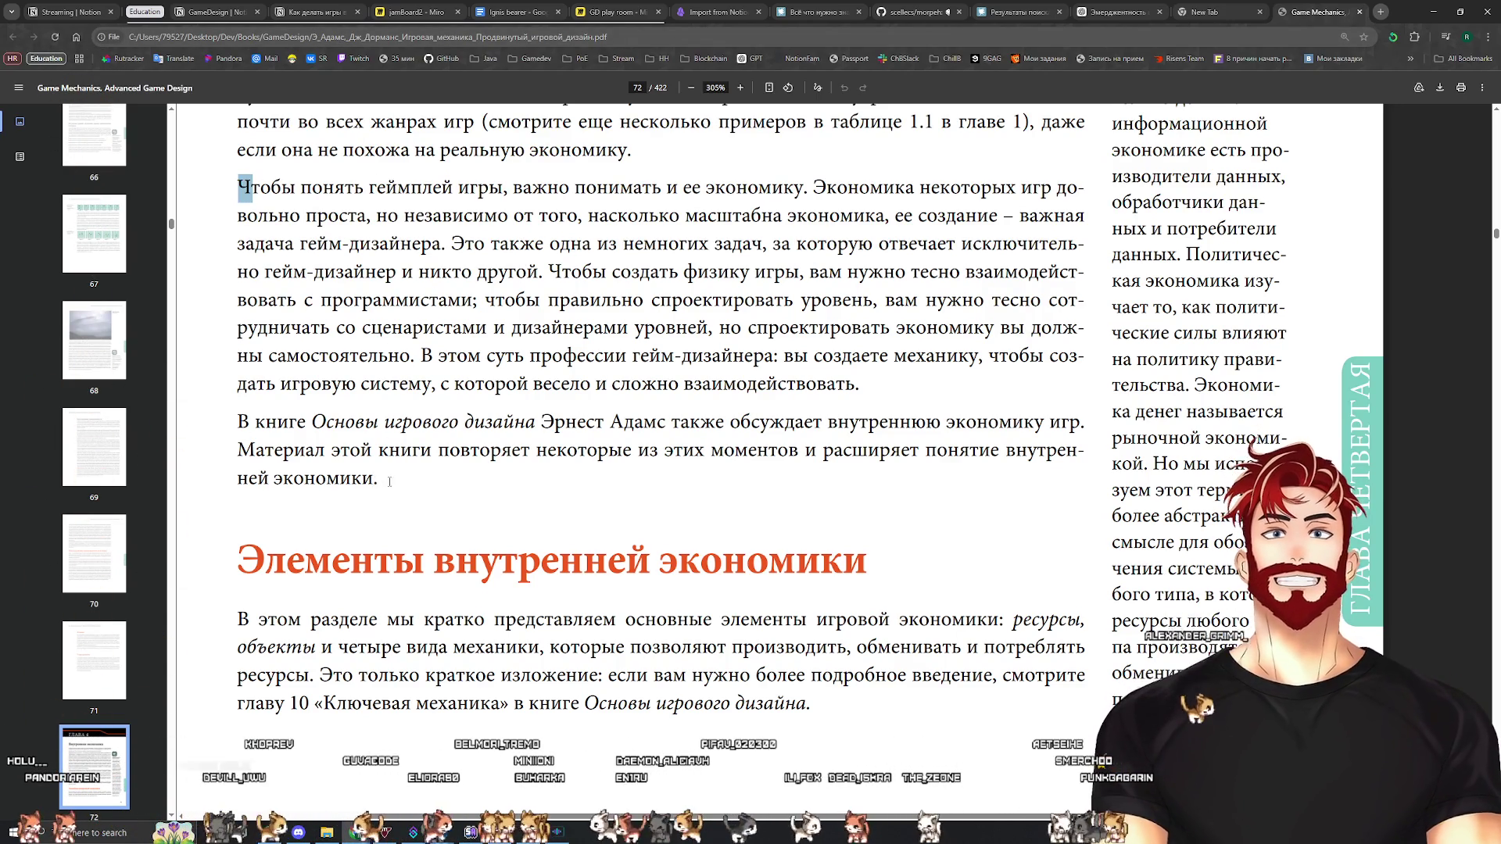
drag(389, 481, 214, 421)
mouse_move(380, 479)
mouse_down()
mouse_move(238, 450)
mouse_move(237, 421)
mouse_up()
drag(536, 422, 638, 427)
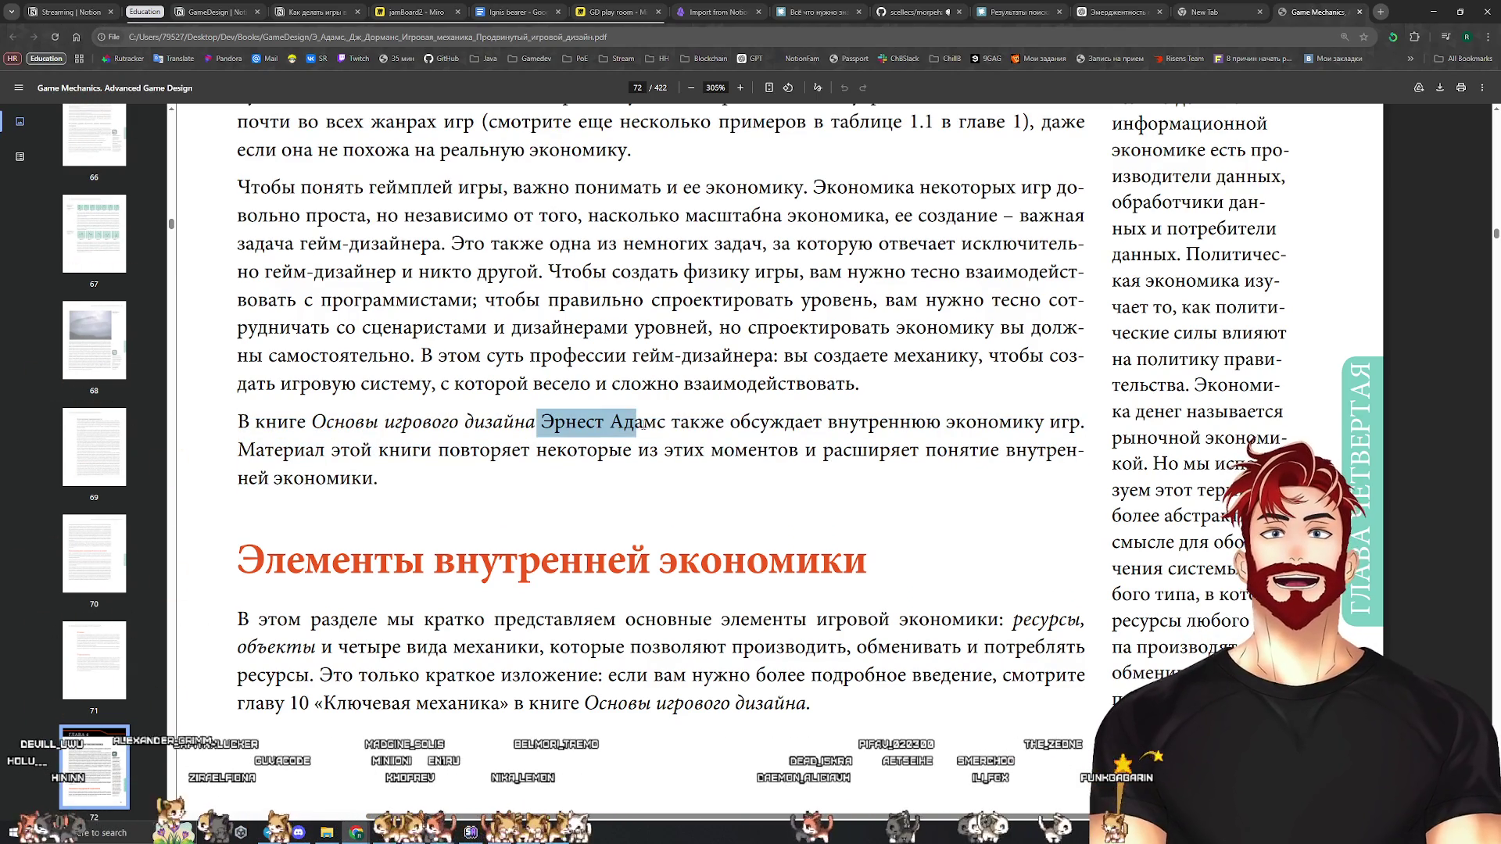
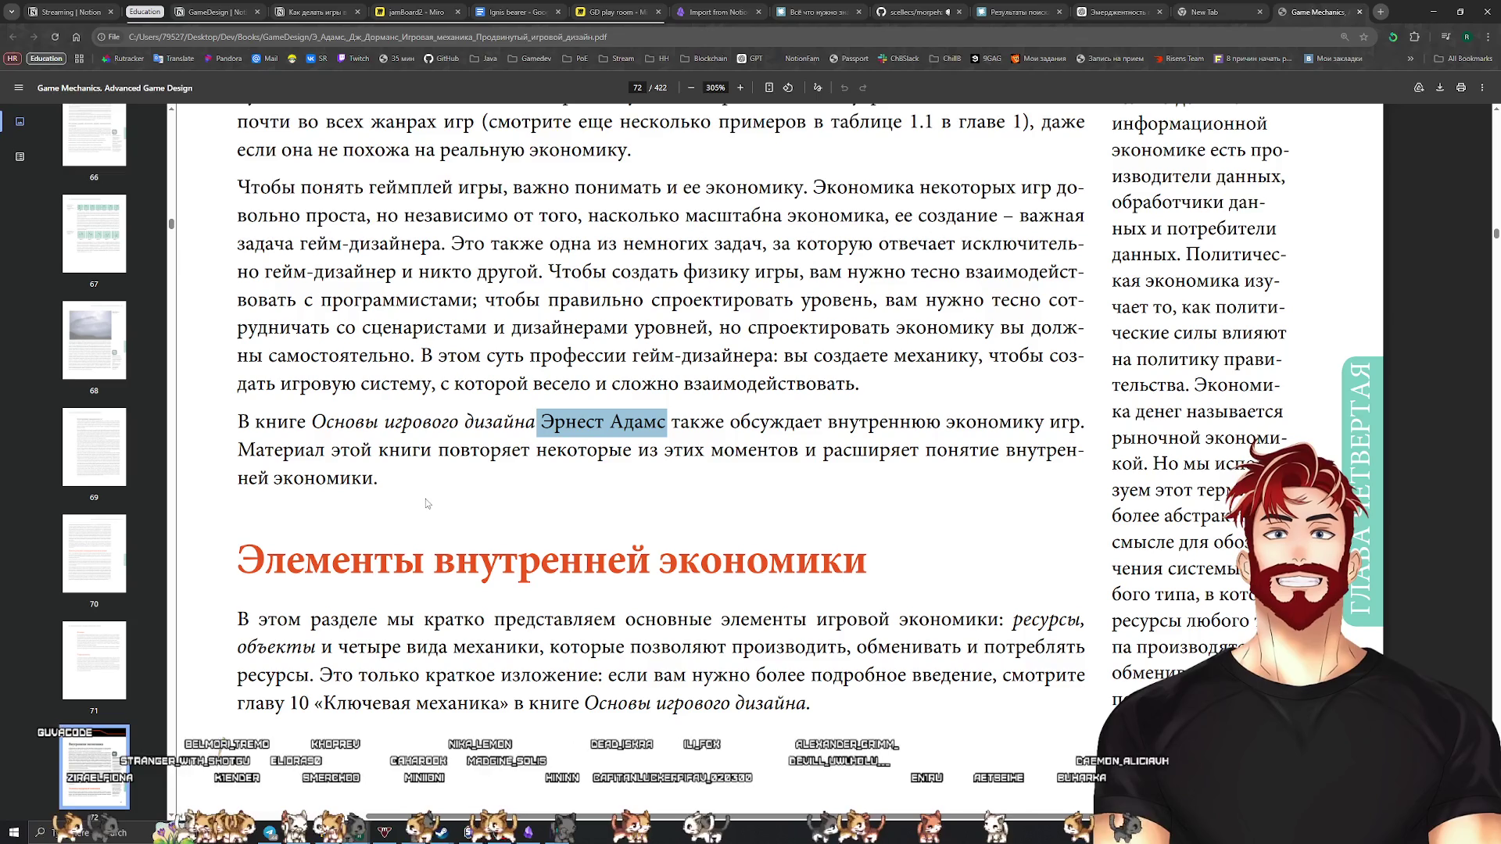
Scroll to 'Элементы внутренней экономики' on page 72 and select its heading and intro paragraph
click(402, 479)
scroll(403, 480, down, 2)
scroll(403, 479, up, 6)
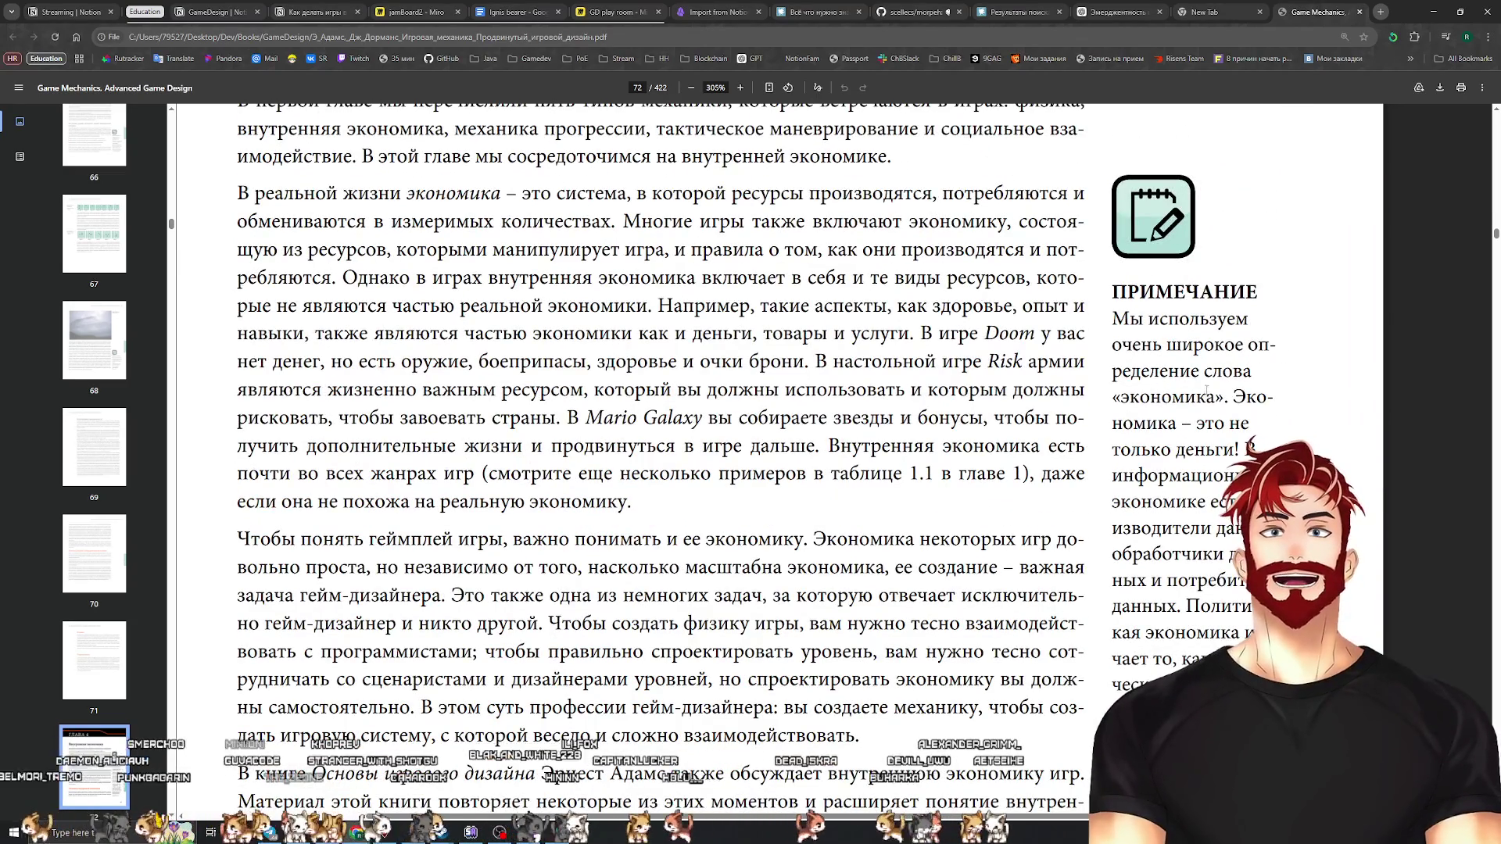
scroll(1216, 407, down, 2)
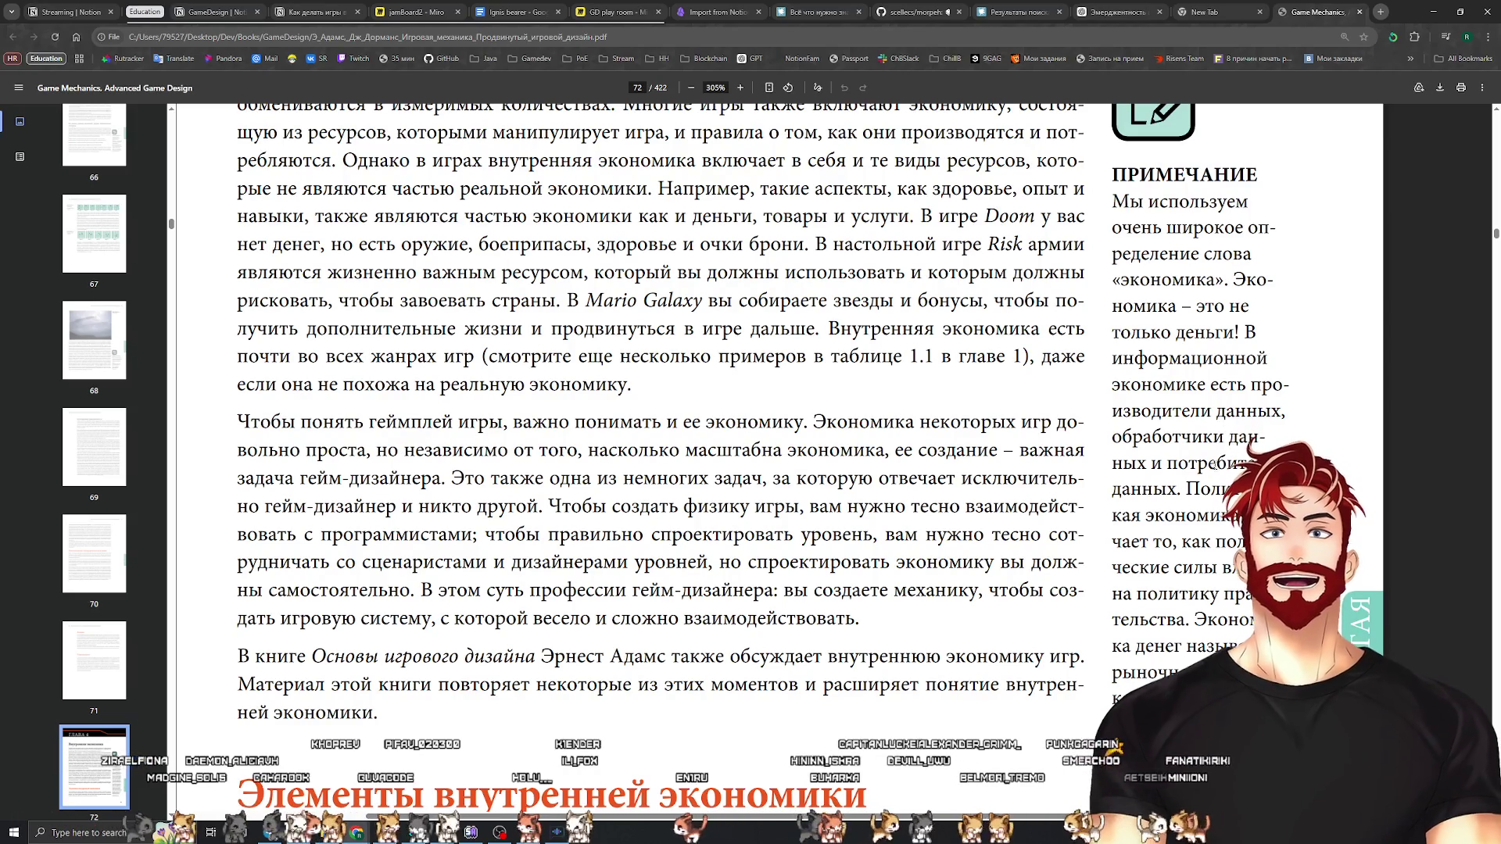
scroll(1225, 472, down, 2)
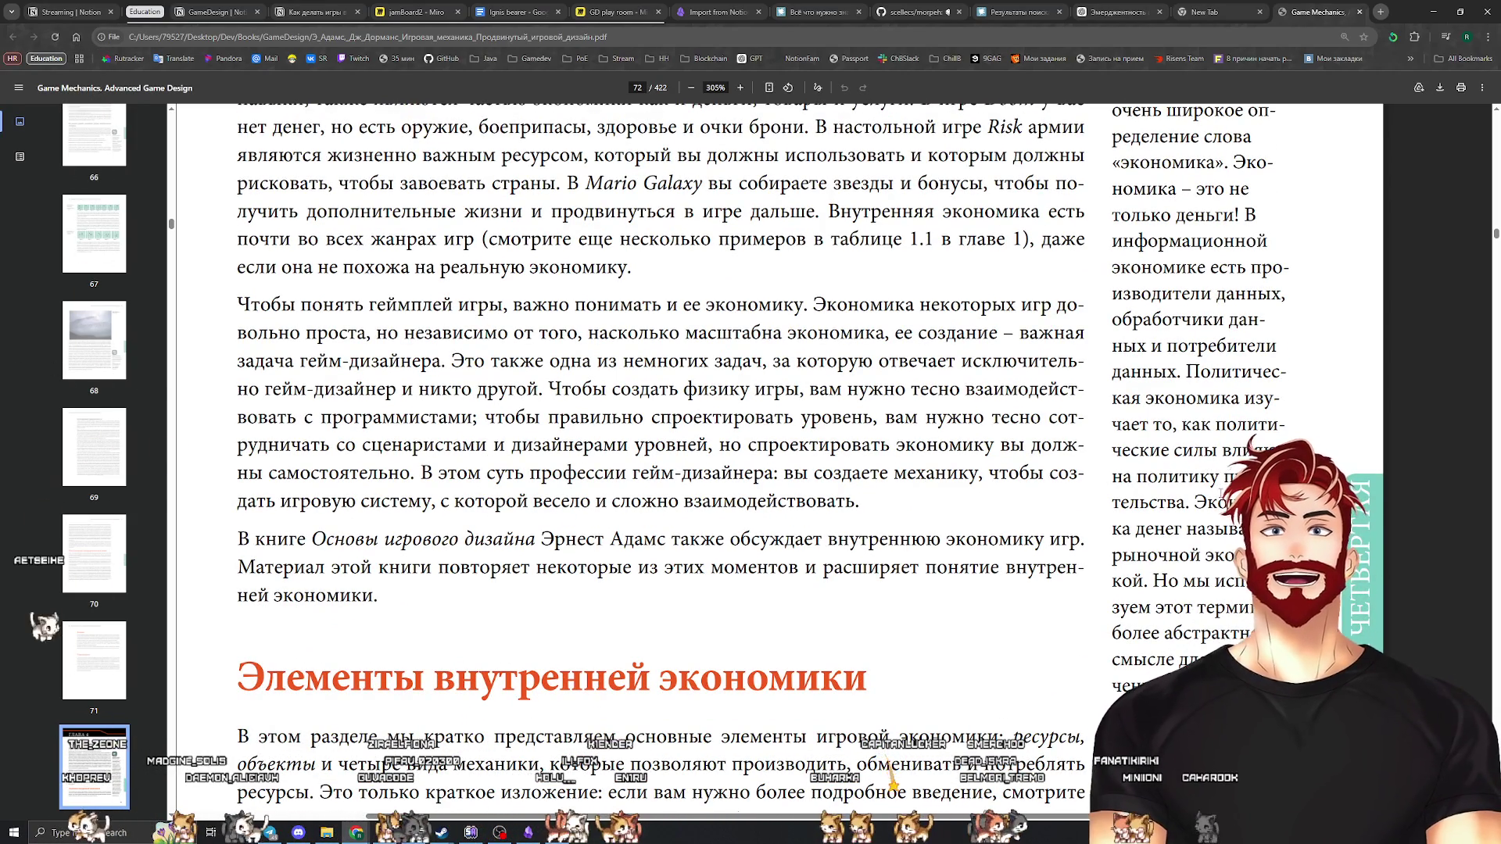
scroll(1220, 497, down, 1)
scroll(1220, 497, down, 1)
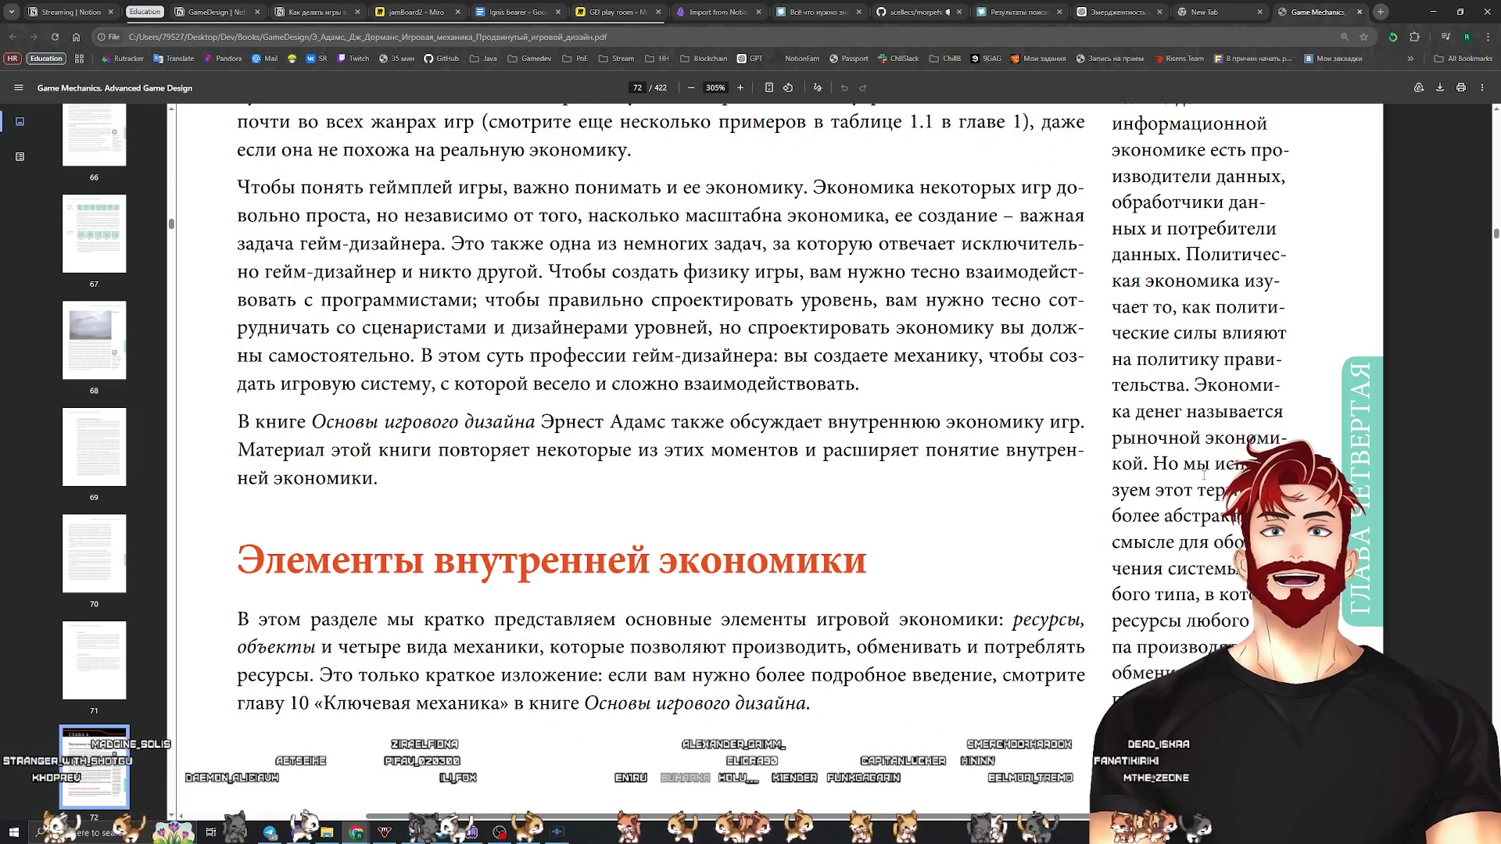
scroll(1207, 479, down, 1)
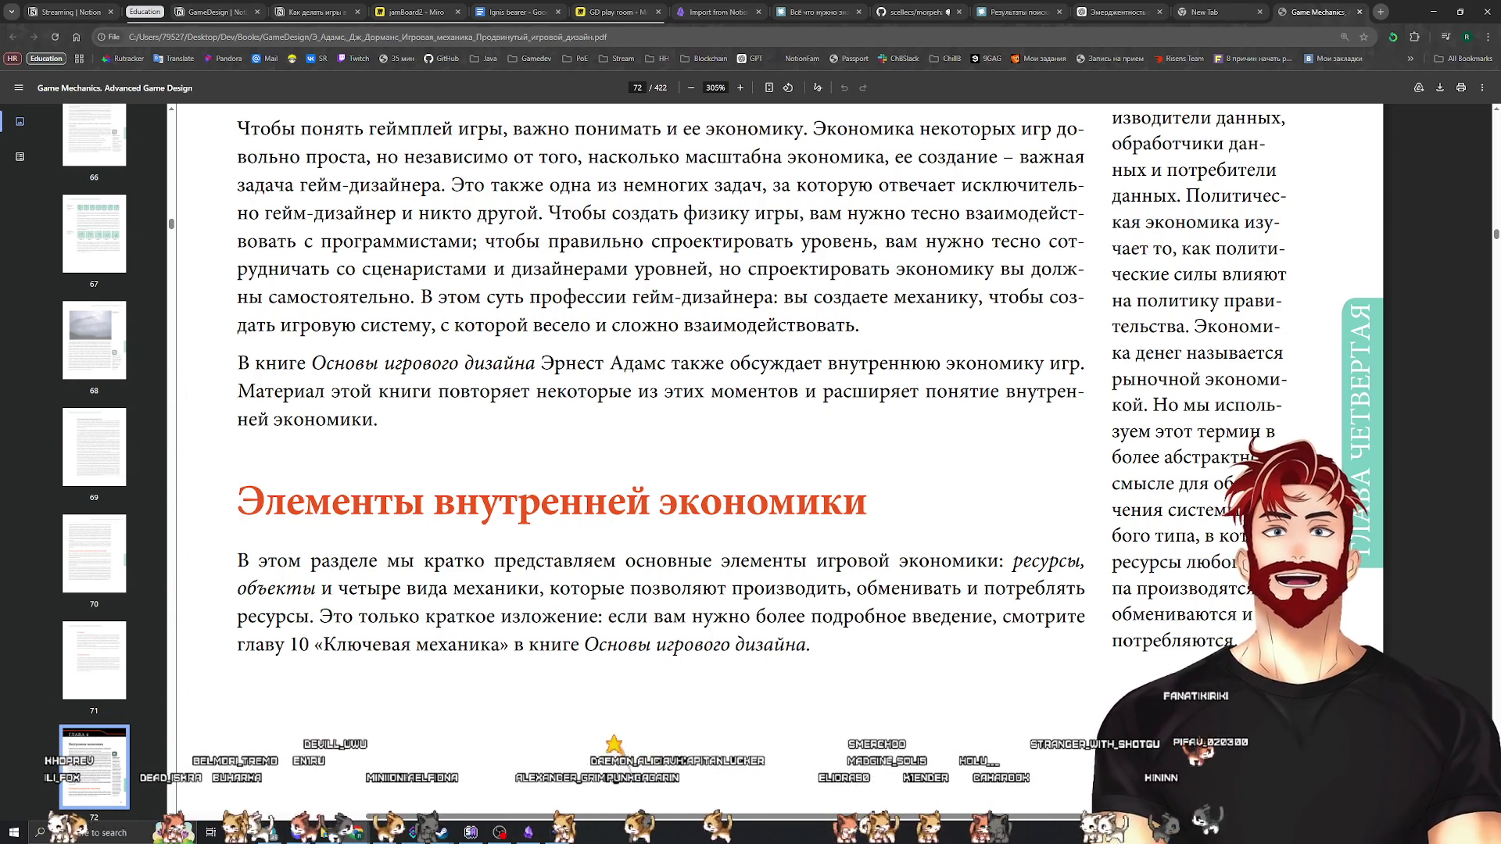
scroll(703, 469, down, 7)
scroll(703, 469, up, 3)
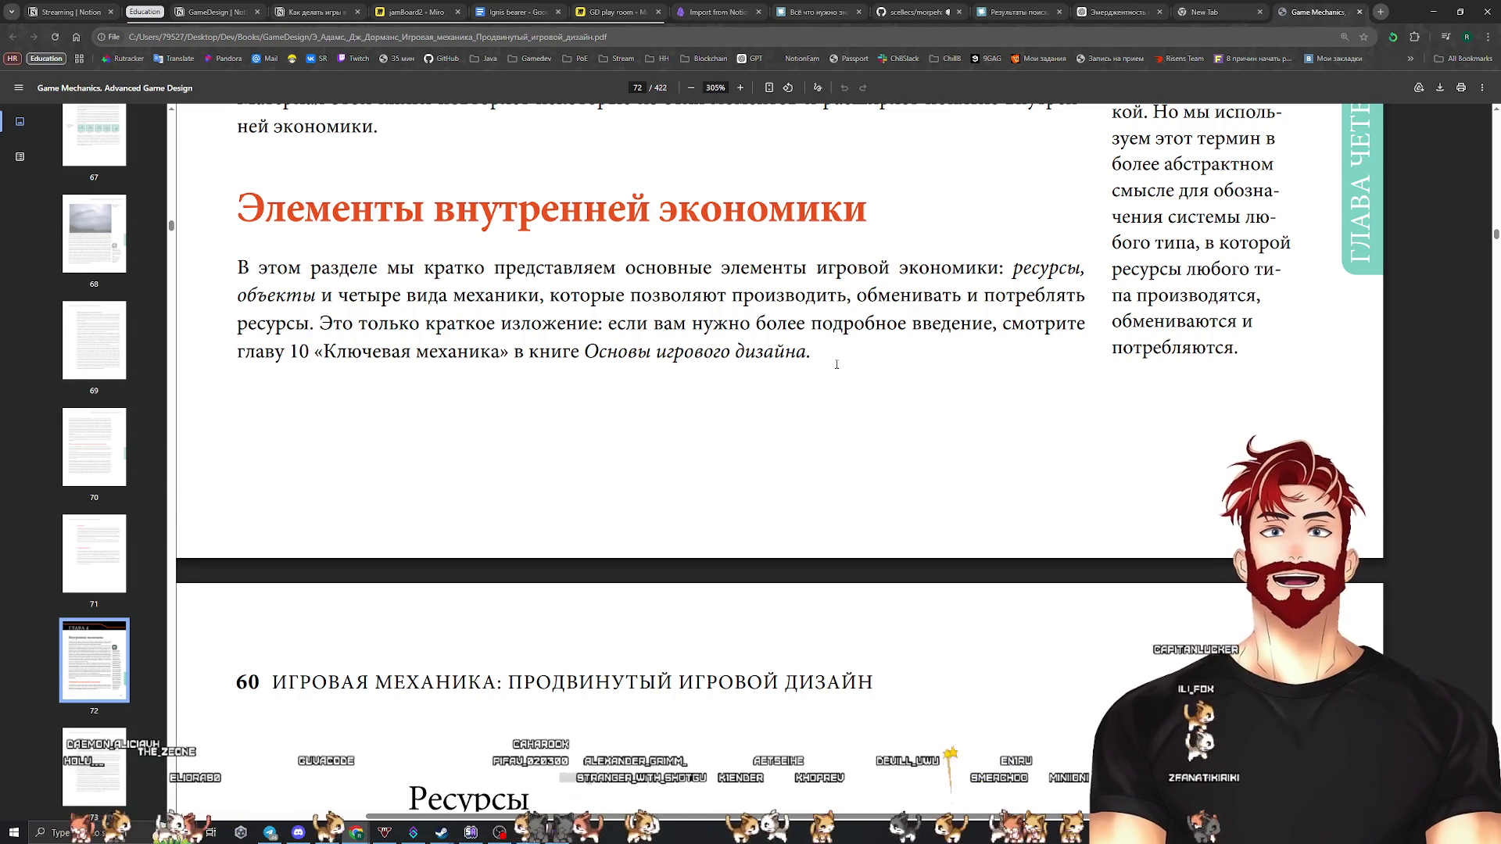
drag(817, 363, 218, 179)
Clear the selection, glance at Ресурсы, then switch to the Obsidian game mechanics note
click(828, 258)
scroll(821, 440, down, 6)
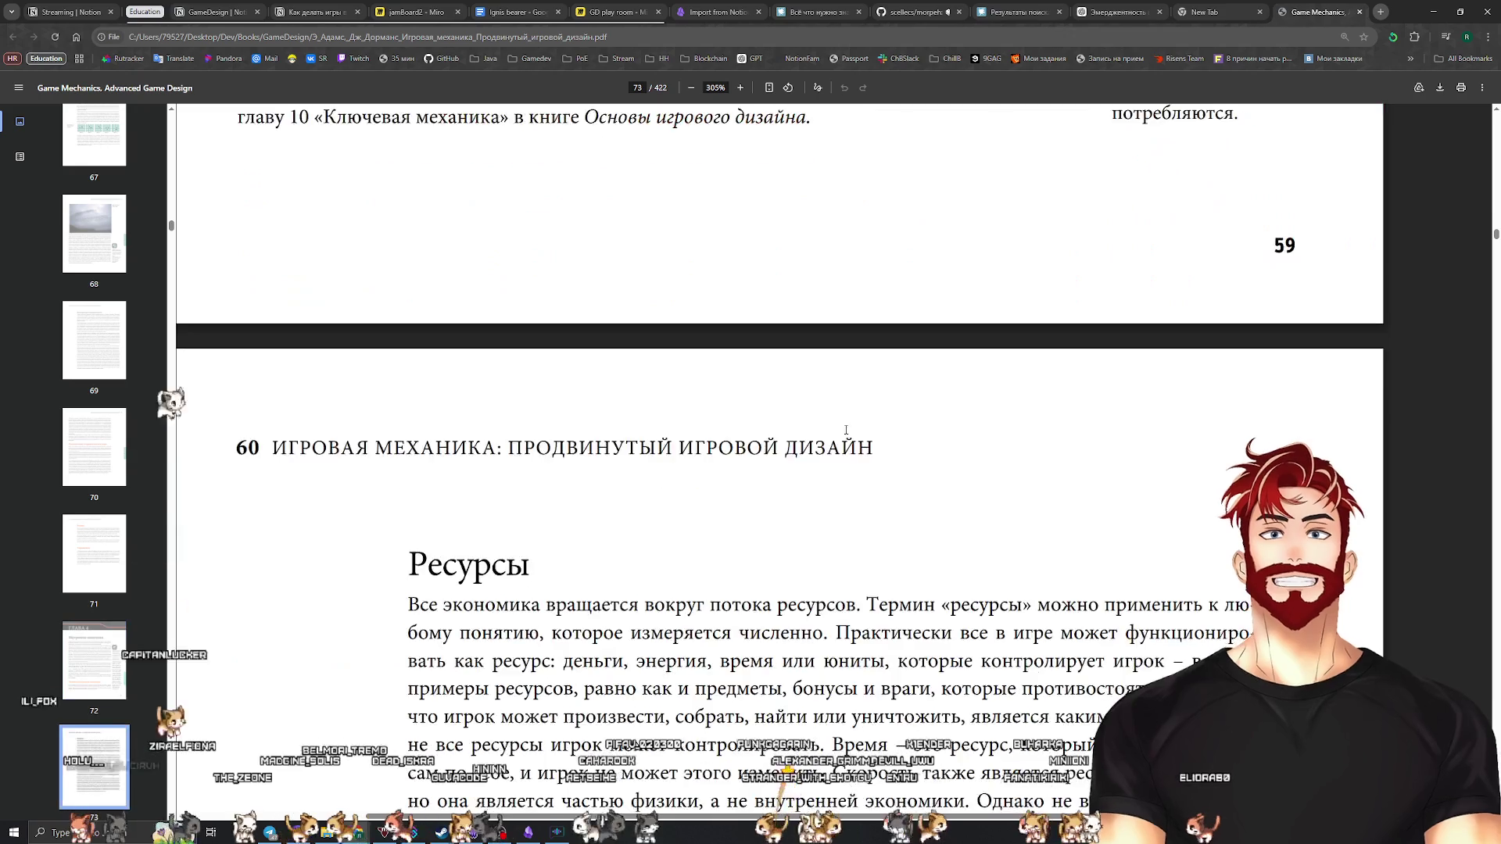
scroll(829, 426, up, 7)
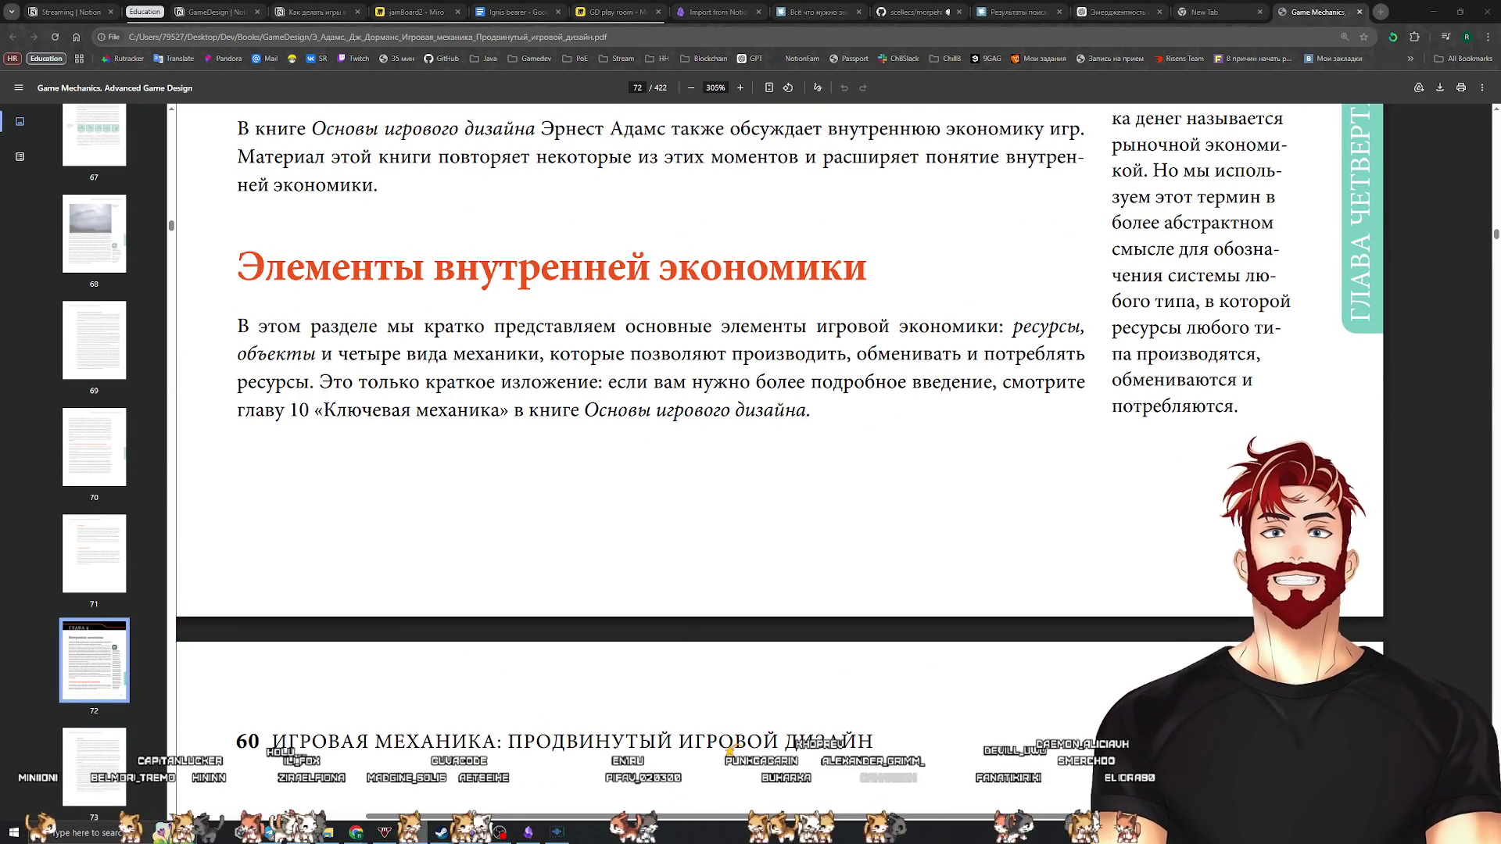
click(528, 833)
scroll(602, 431, up, 3)
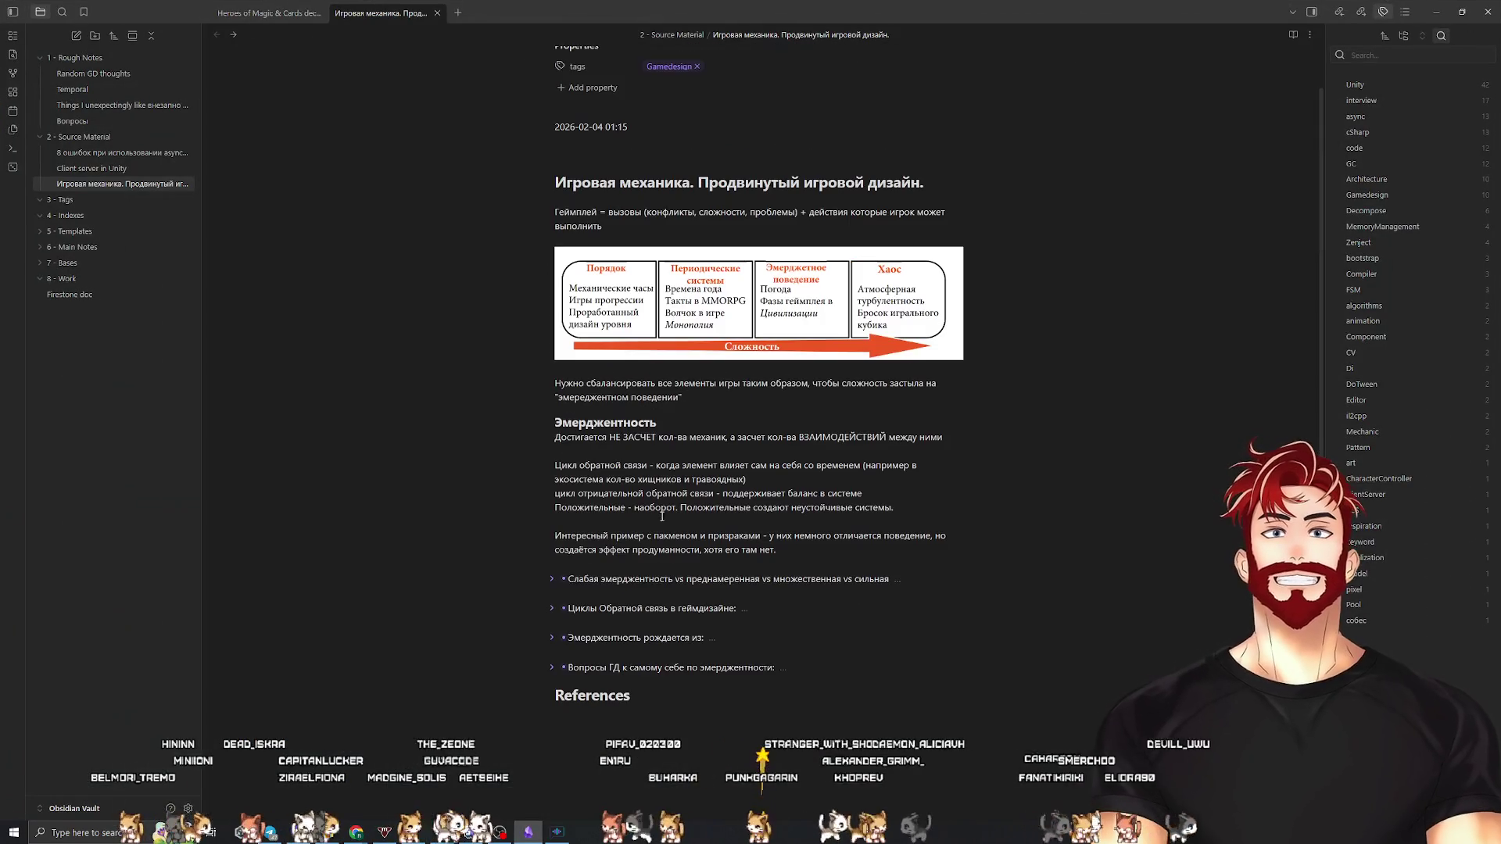
Tidy the line after the pacman example and check the Эмерджентность section's fold
click(795, 549)
key(Return)
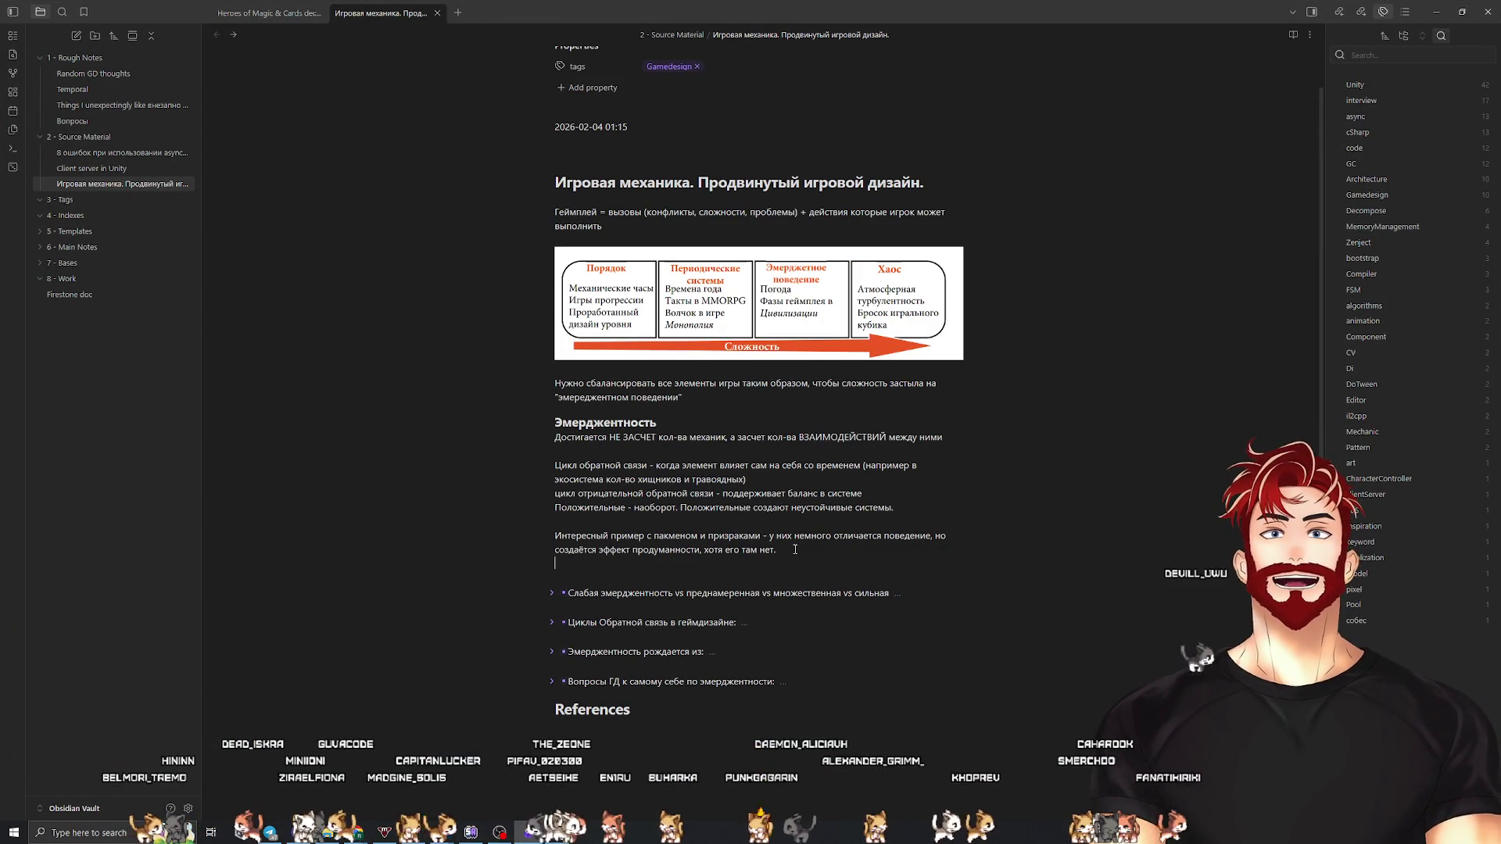
key(BackSpace)
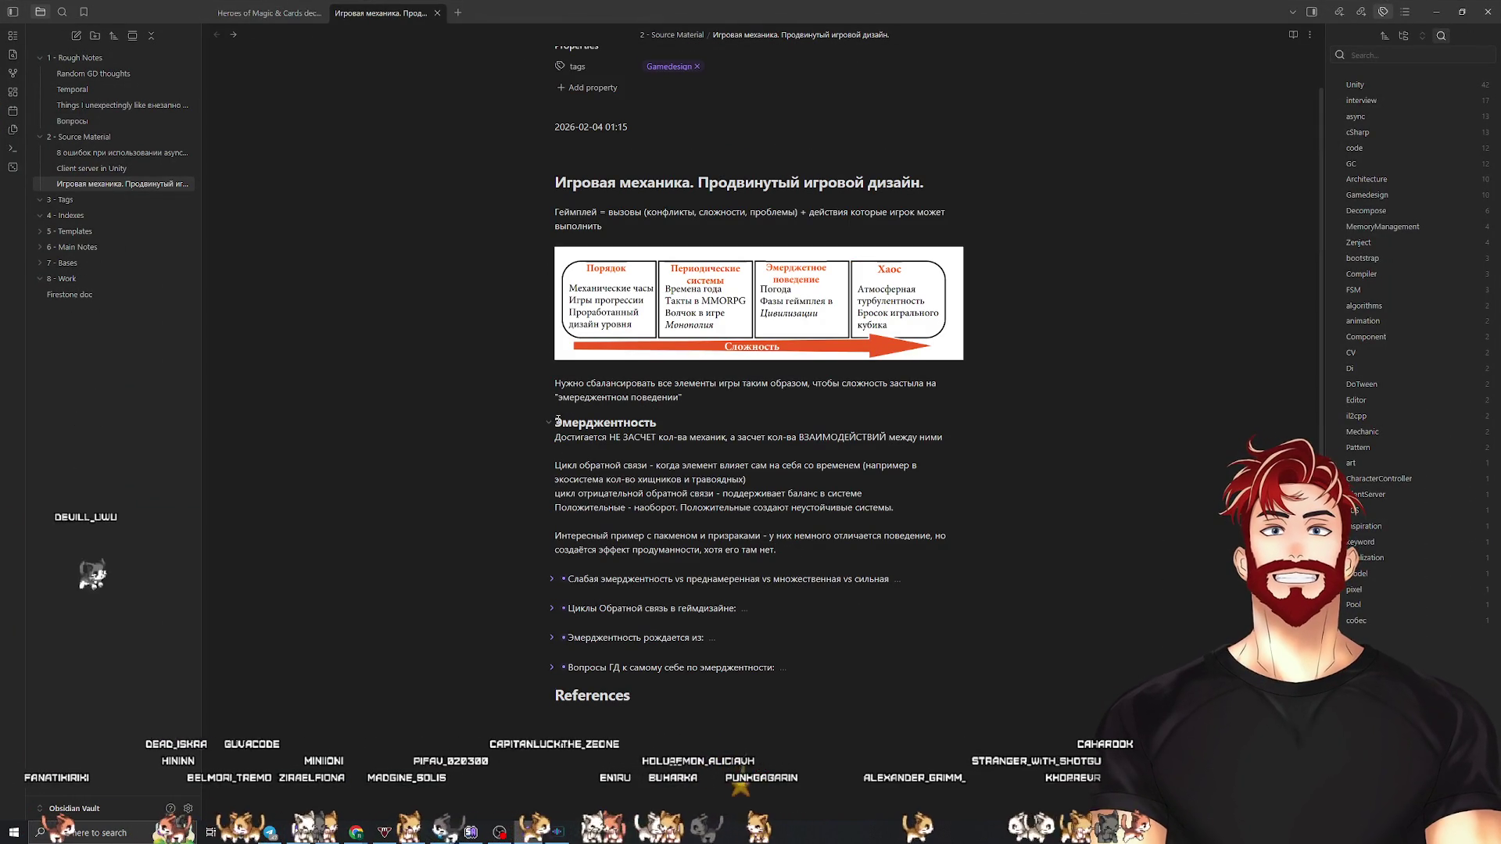
click(558, 422)
click(547, 421)
click(547, 421)
Add a 'Внутренняя Экономика' heading after the Вопросы ГД questions and fold Эмерджентность
click(845, 665)
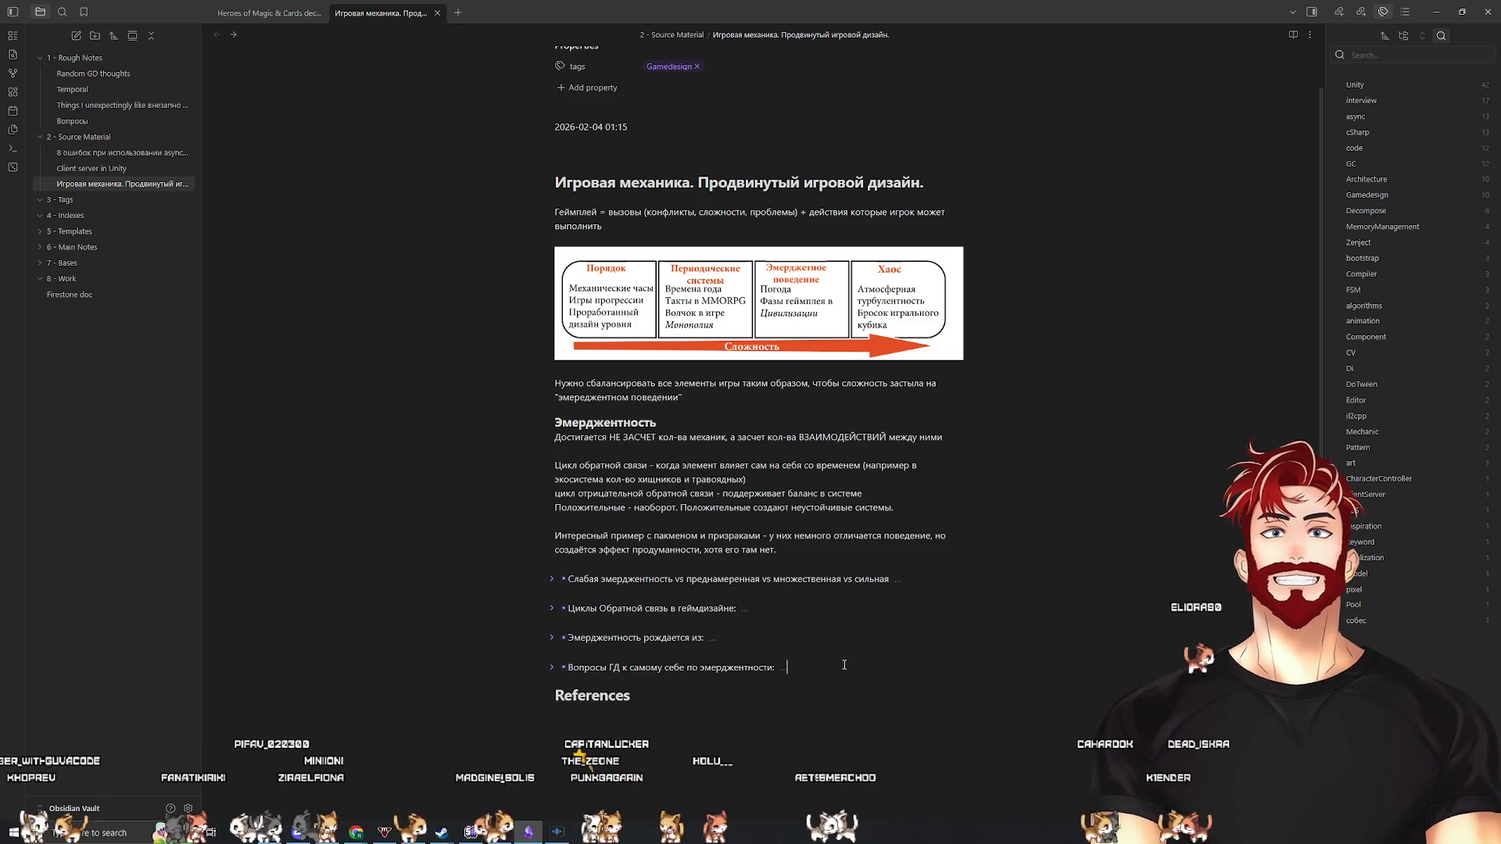
key(ctrl+Down)
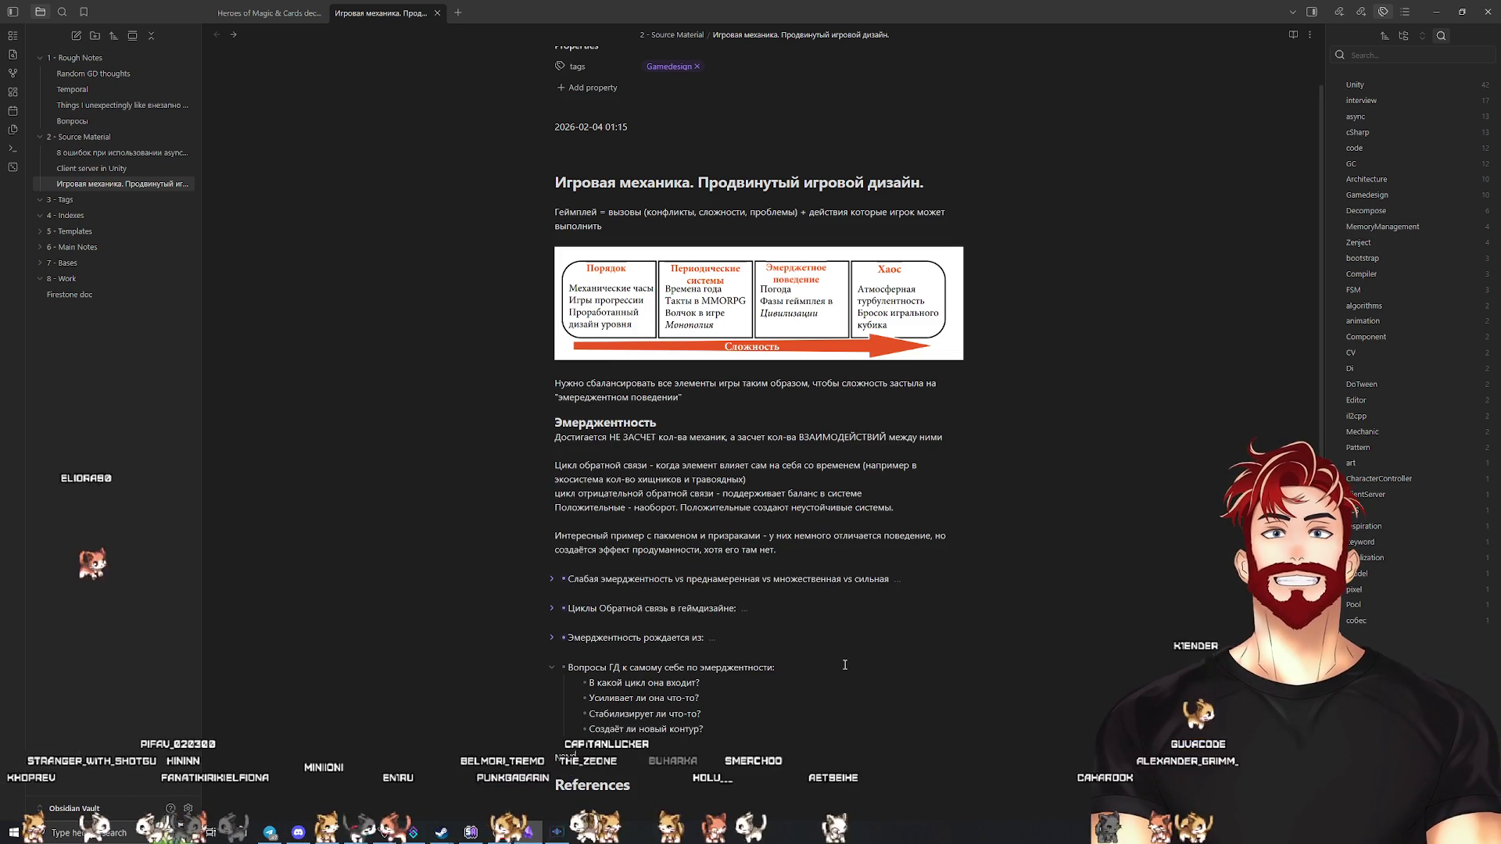
key(Down)
text(Внутренняя)
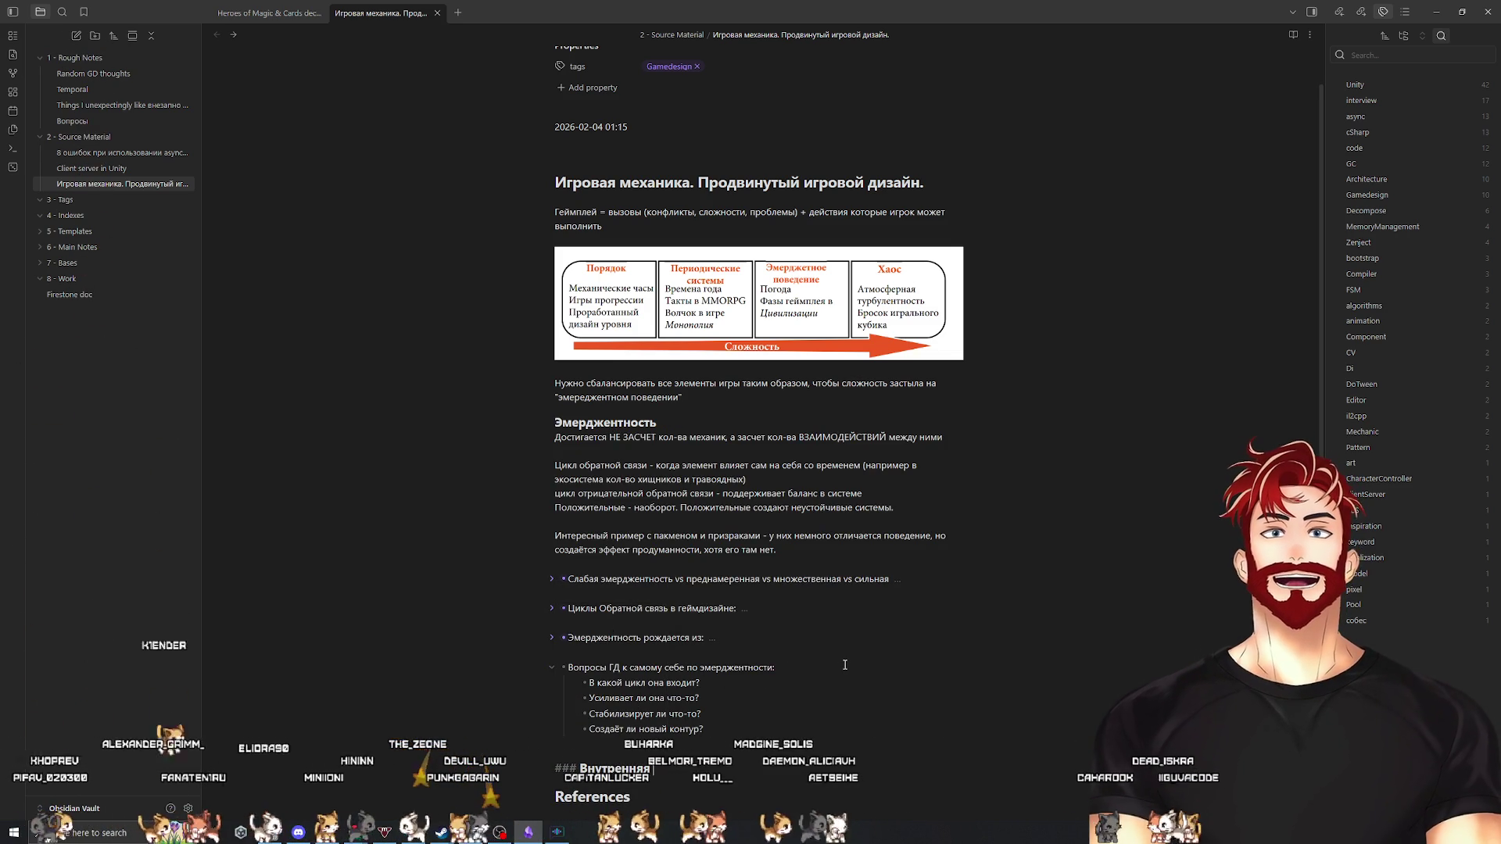
text( Экономика)
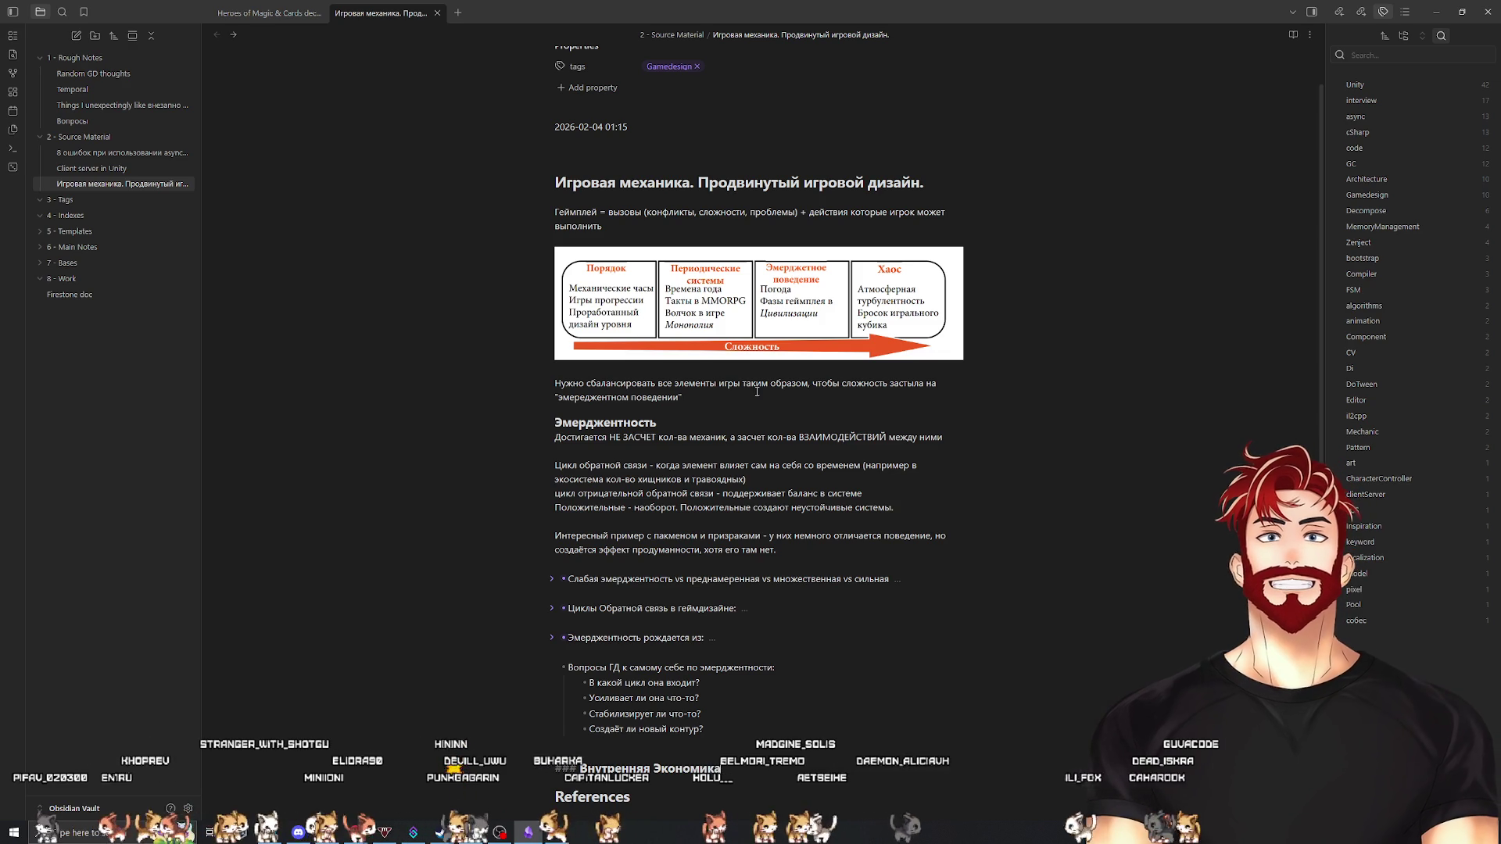
click(549, 424)
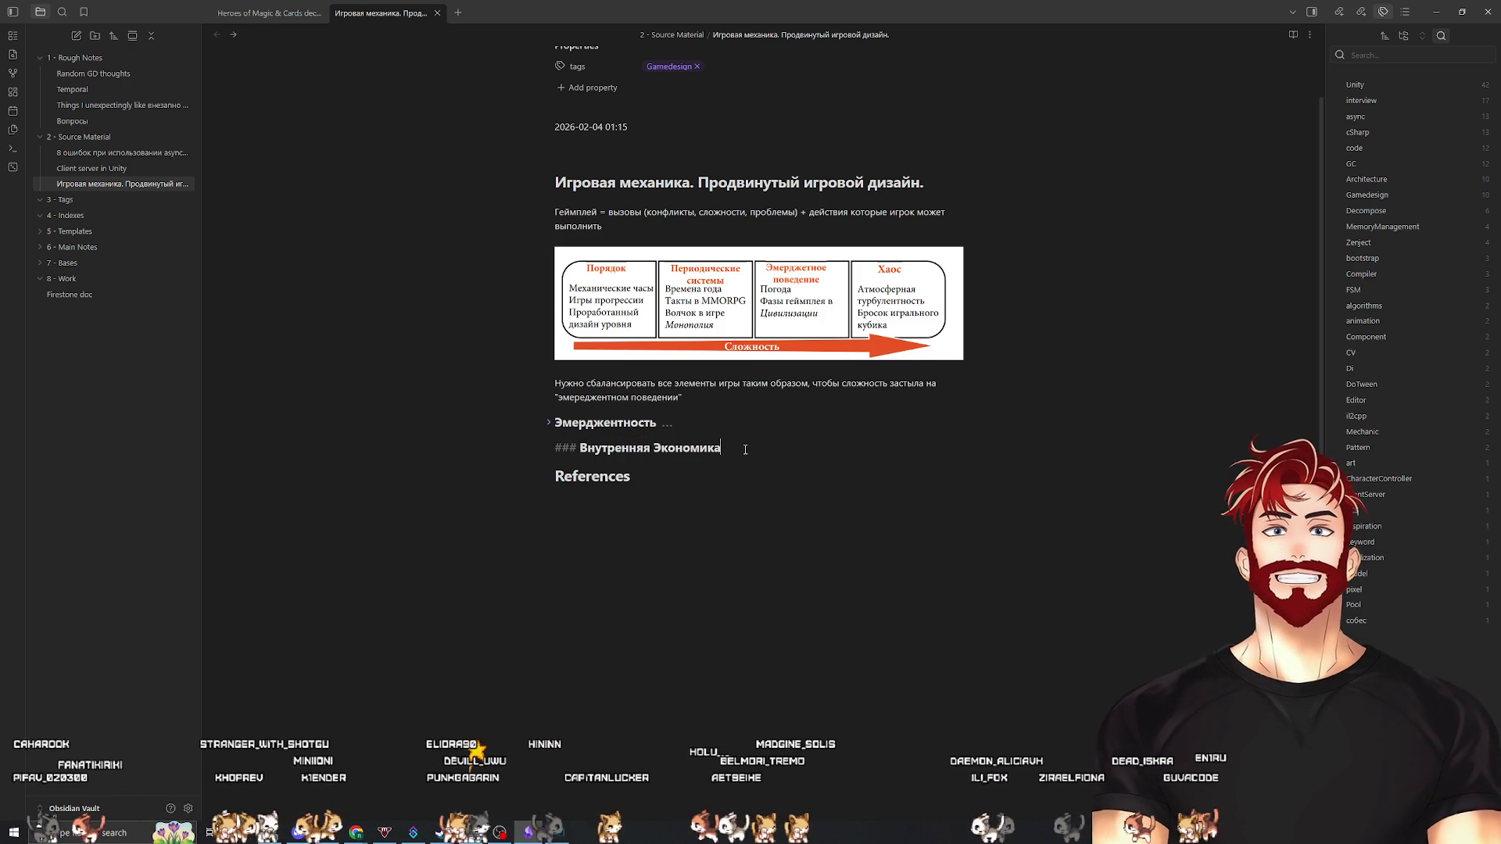
List 'Элементы:' with 'Ресурсы, Объекты' beneath the Внутренняя Экономика heading, then return to Chrome
key(Return)
text(Эл)
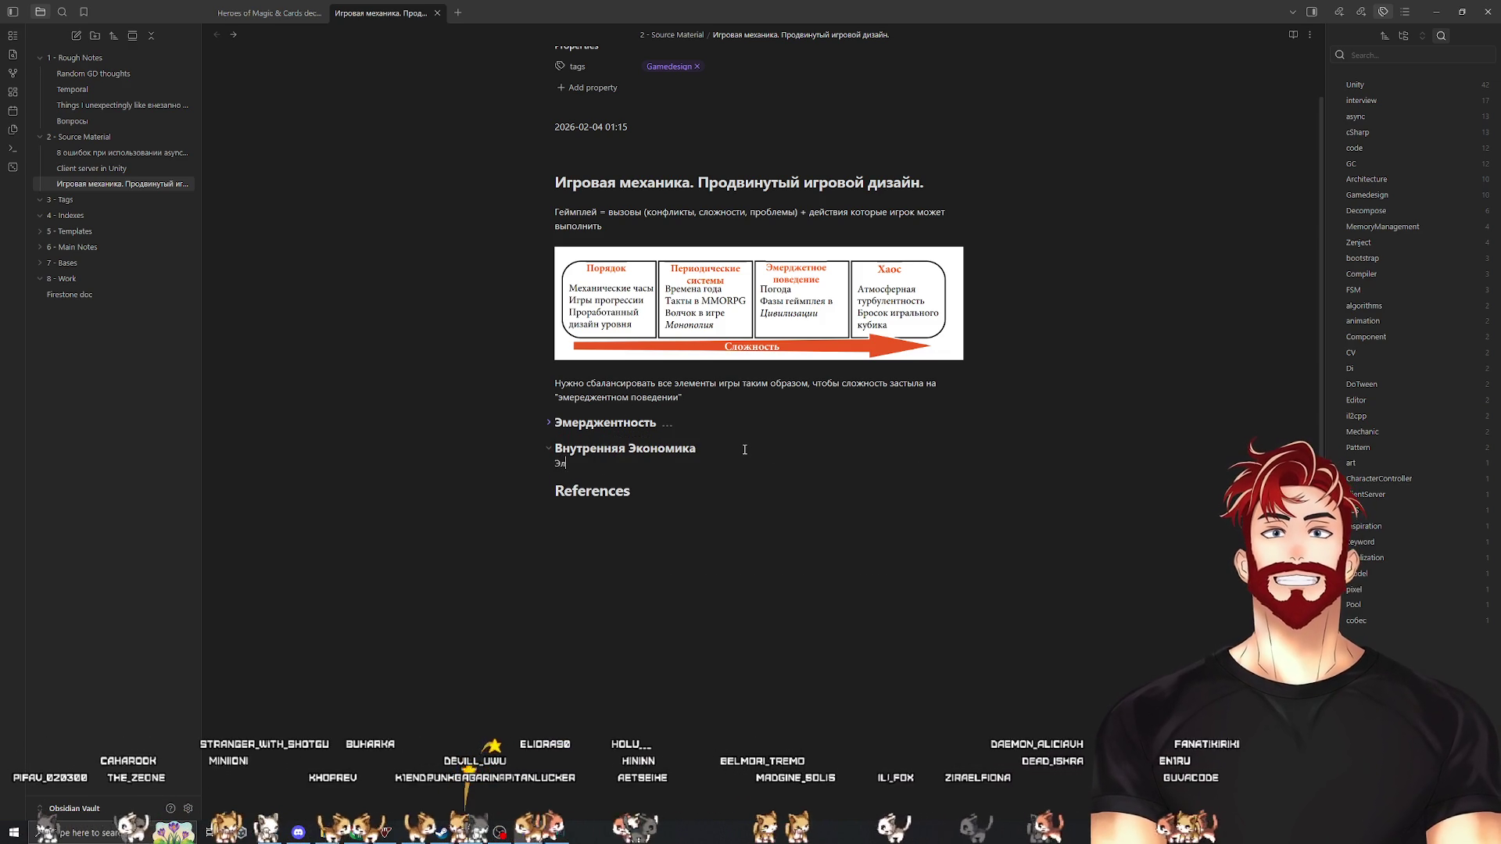
text(ементы:)
key(Return)
text(Ресурсы)
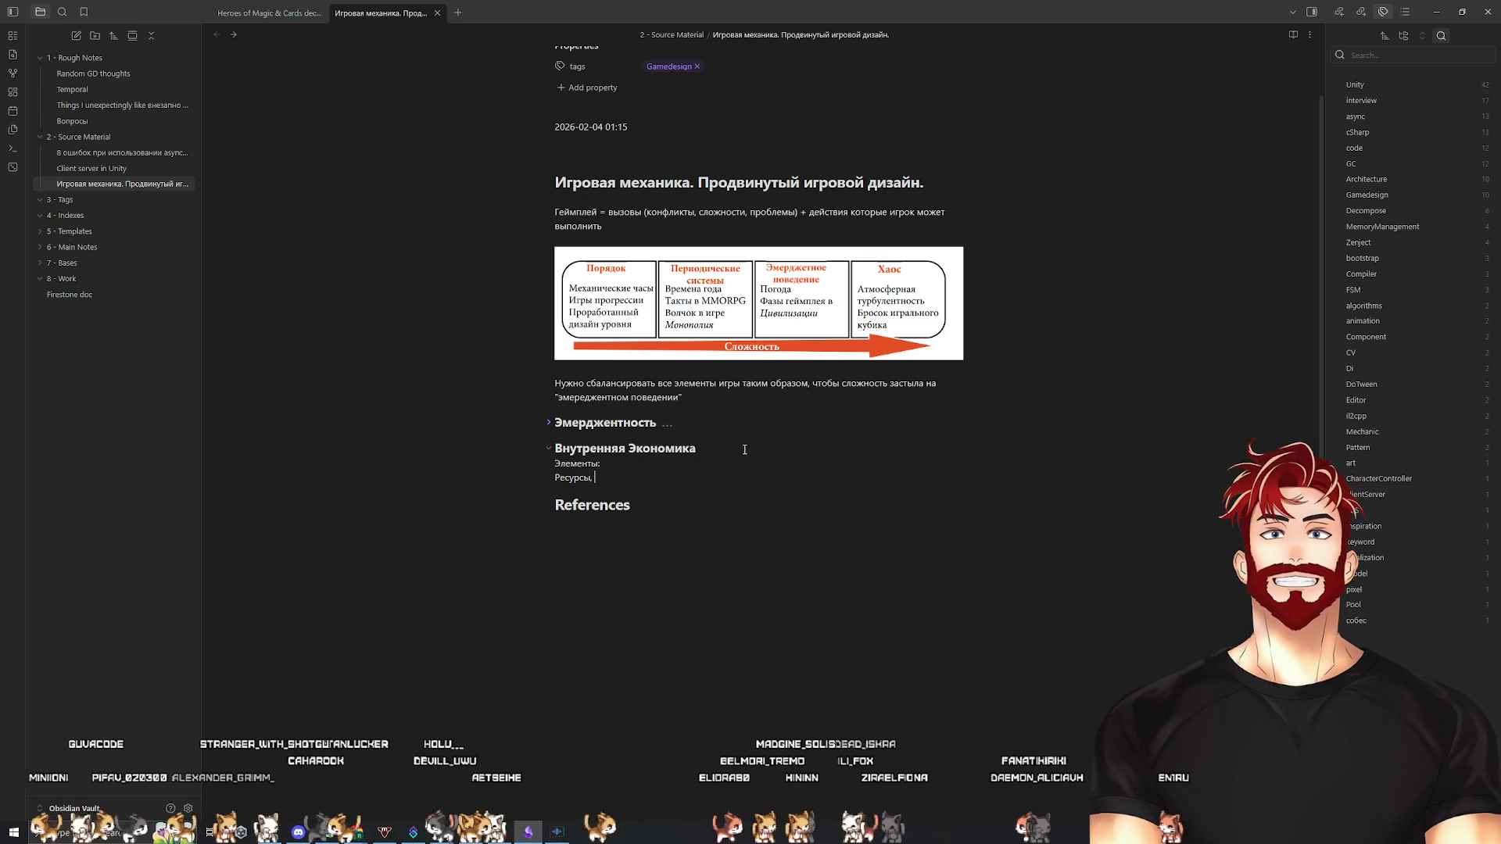
text(, Объекты)
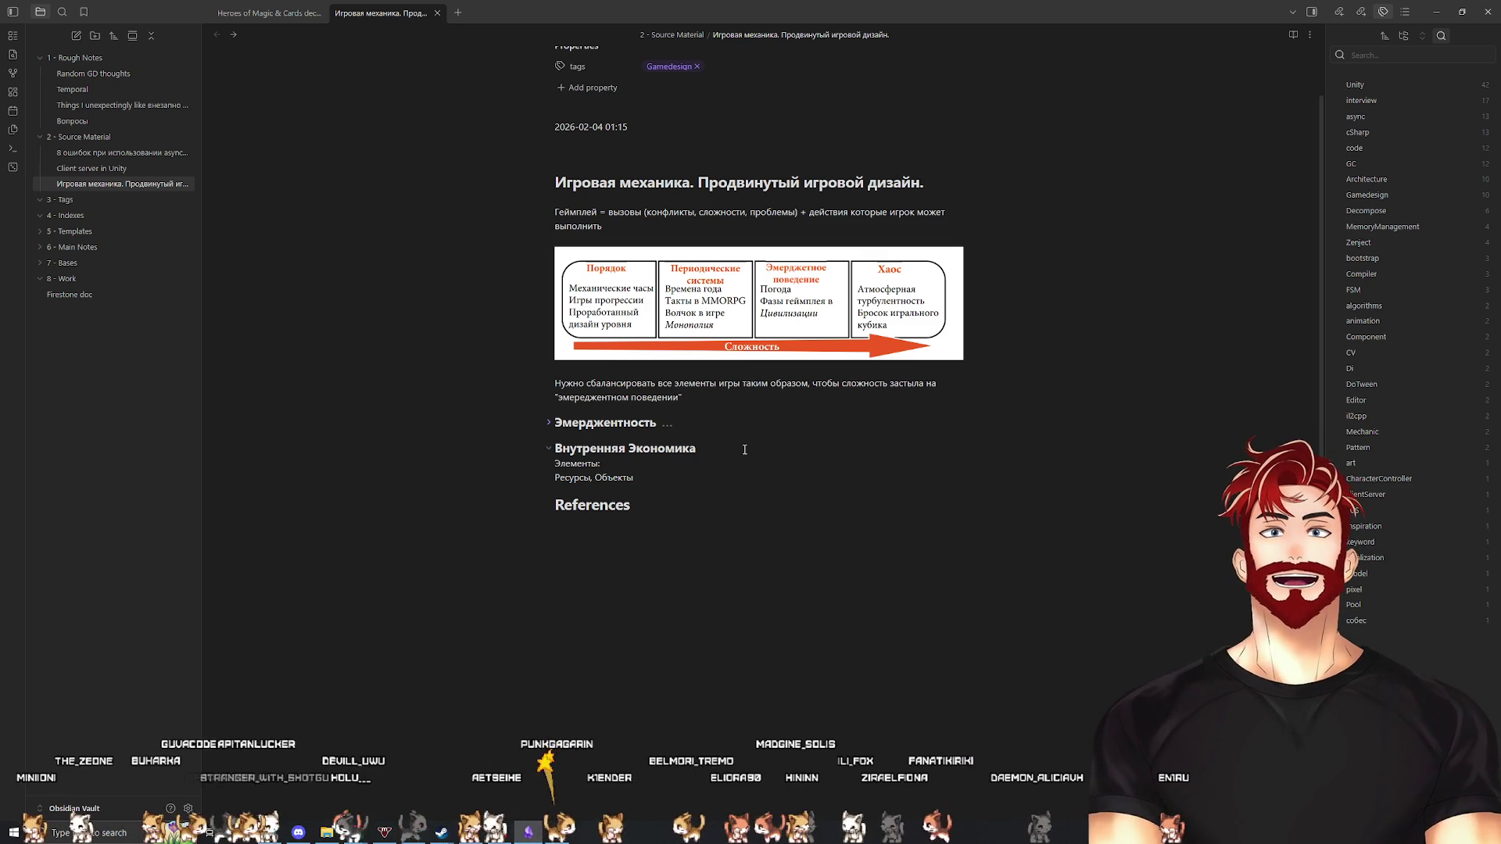
key(Return)
key(alt+Tab)
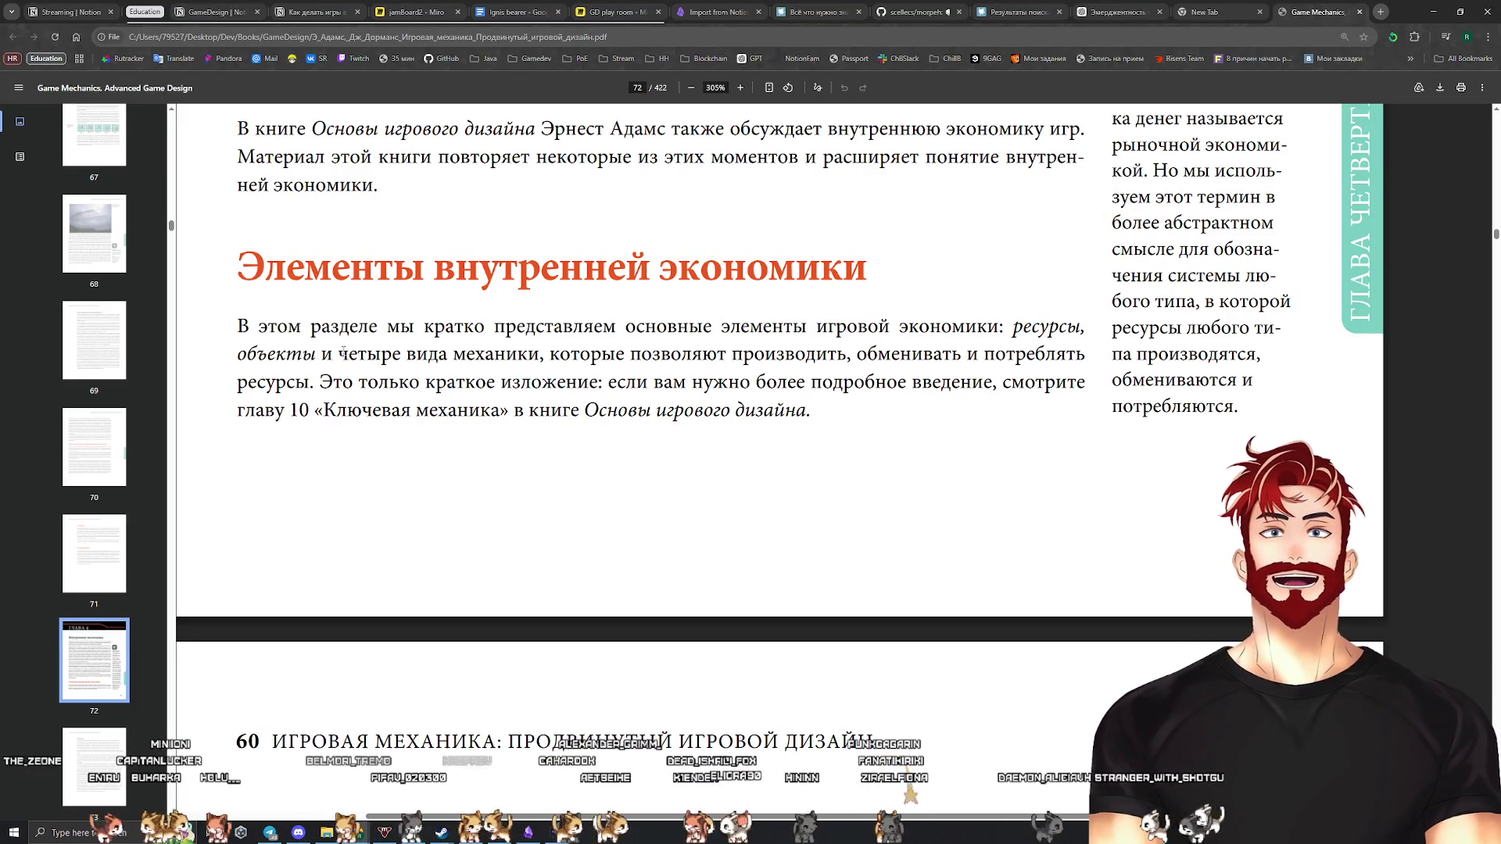
Select the four-kinds-of-mechanics phrase, then the opening words 'Все экономика' under Ресурсы
drag(342, 352, 561, 353)
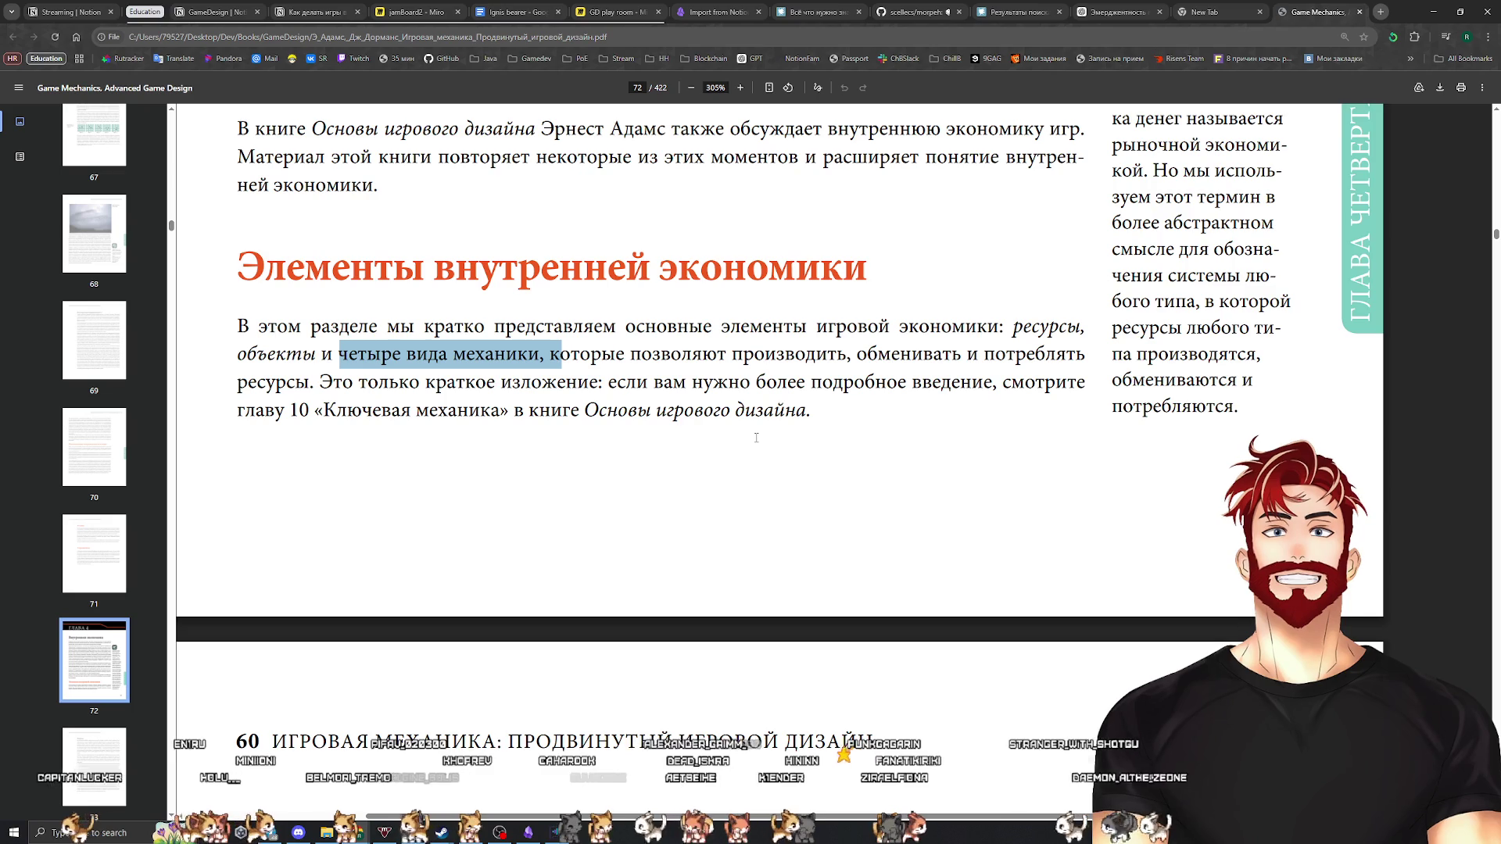
scroll(688, 467, down, 9)
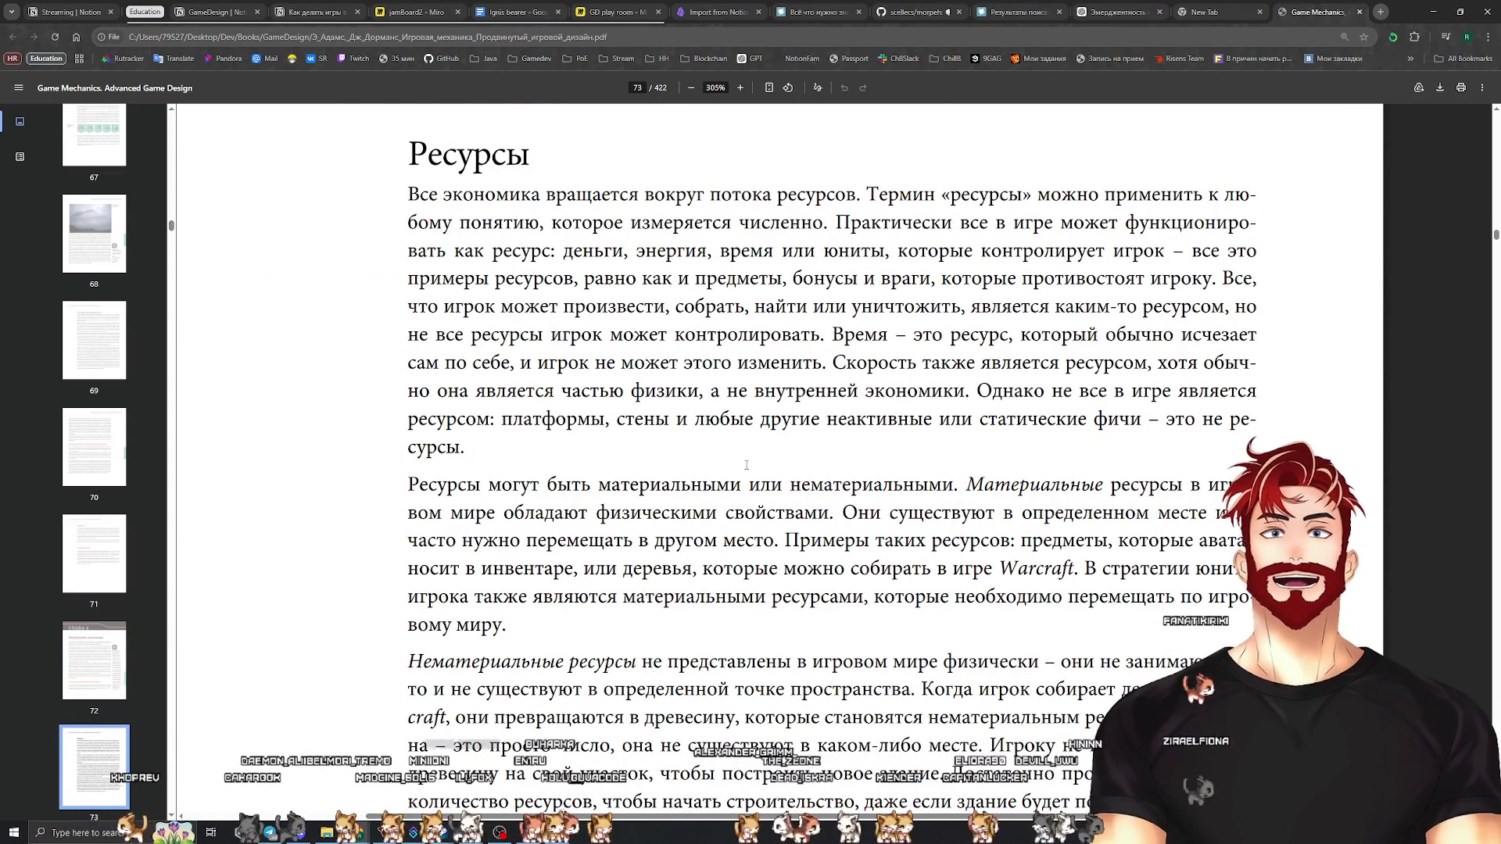
drag(541, 195, 409, 195)
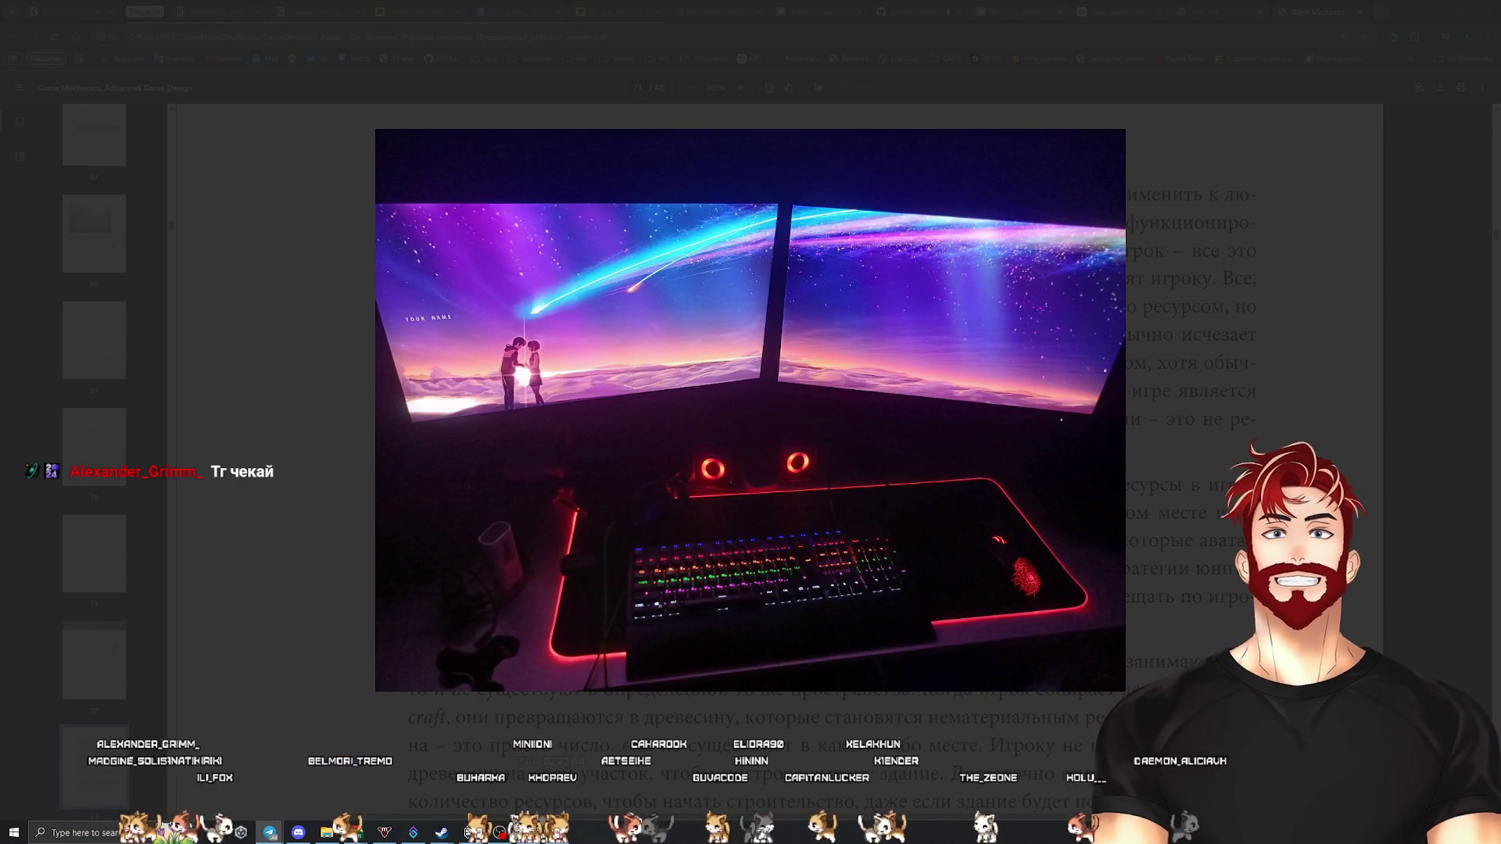
Close the Telegram desk-setup photo to bring back the book's Ресурсы page
mouse_move(437, 653)
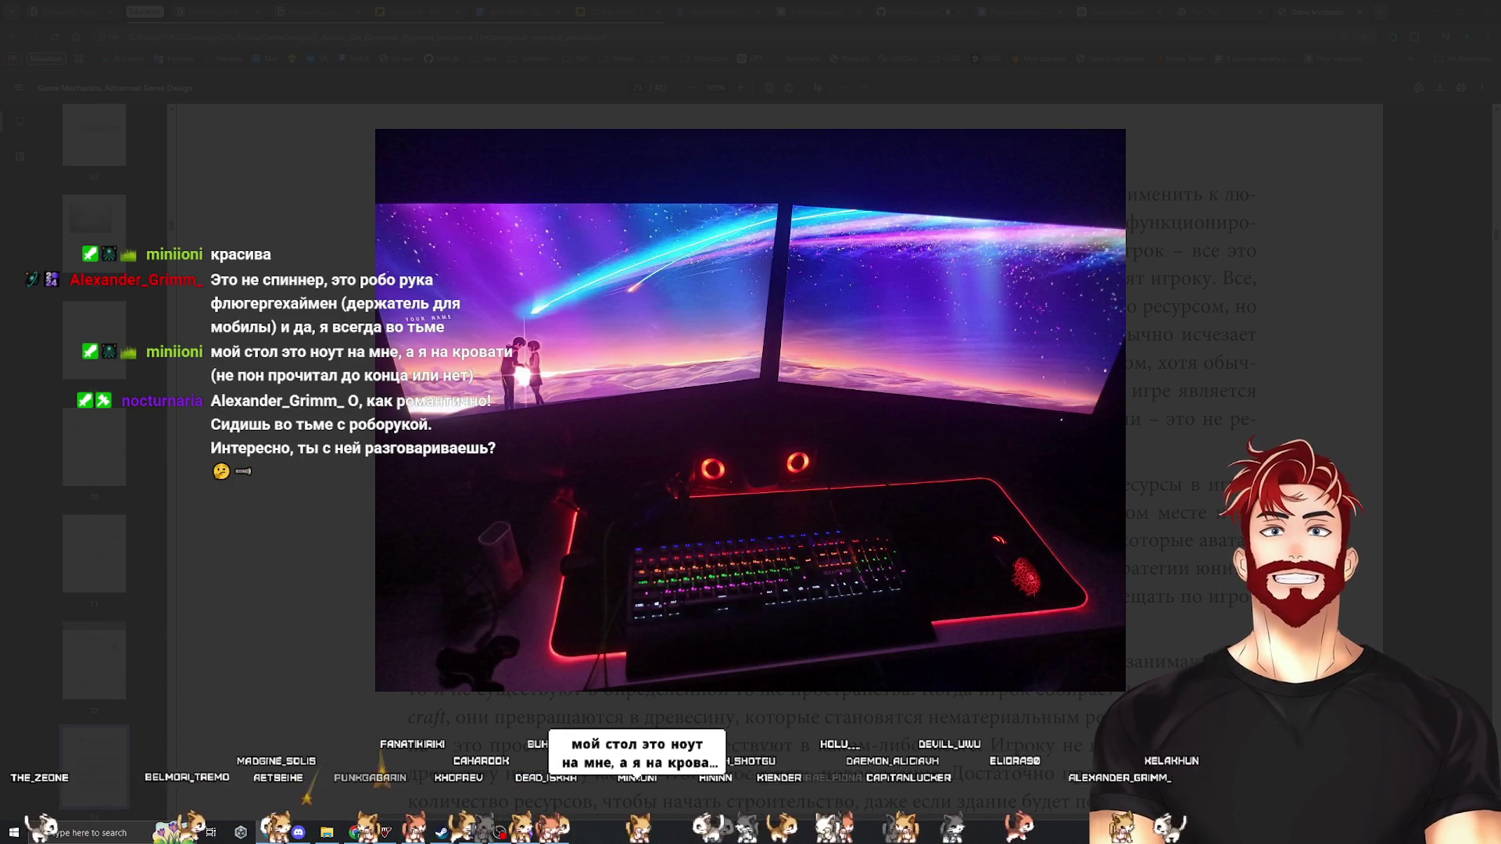
mouse_move(1043, 530)
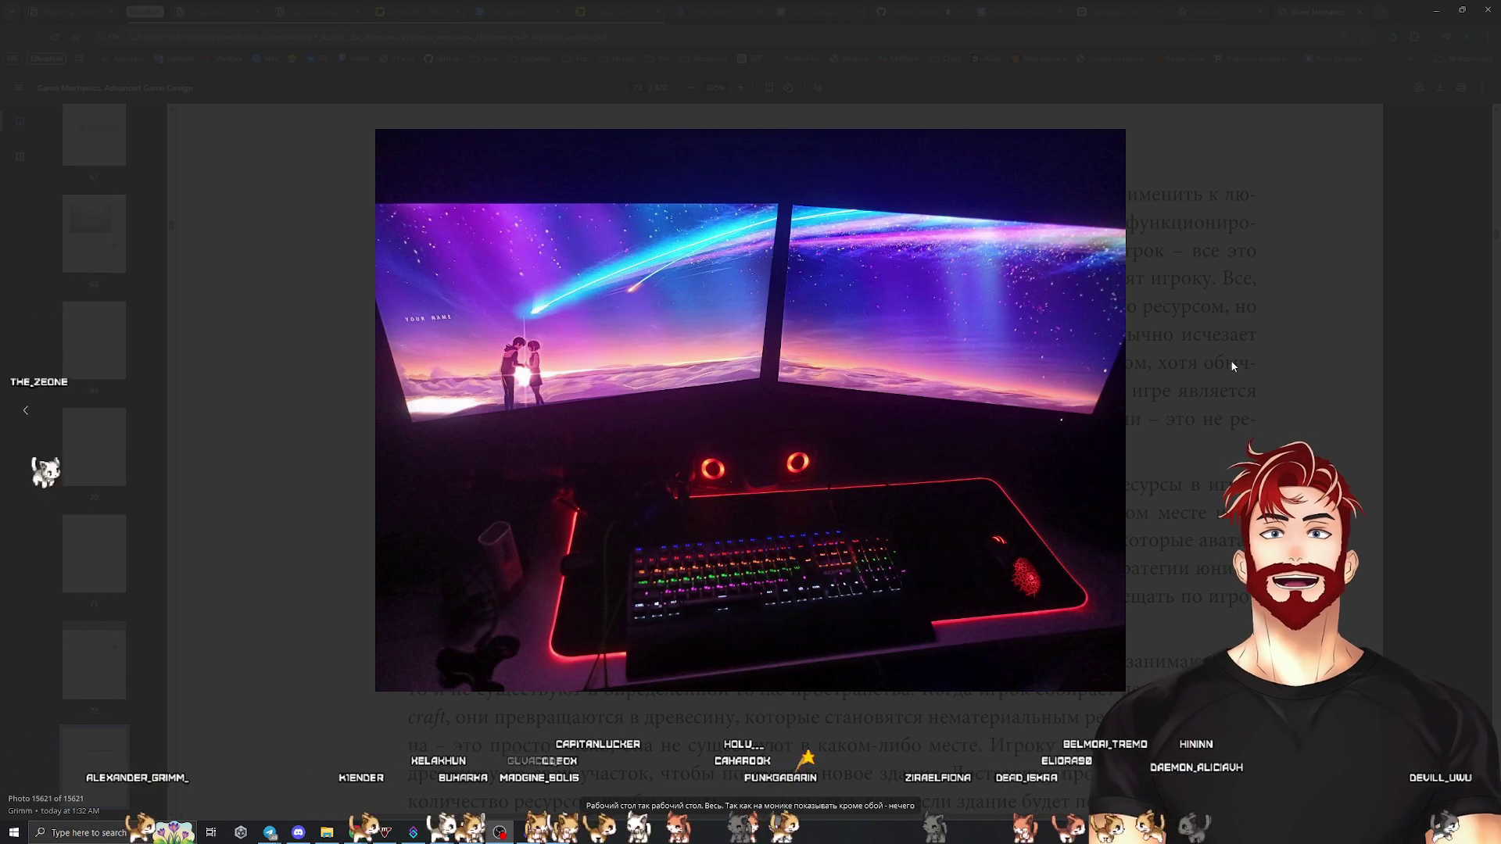
click(1279, 397)
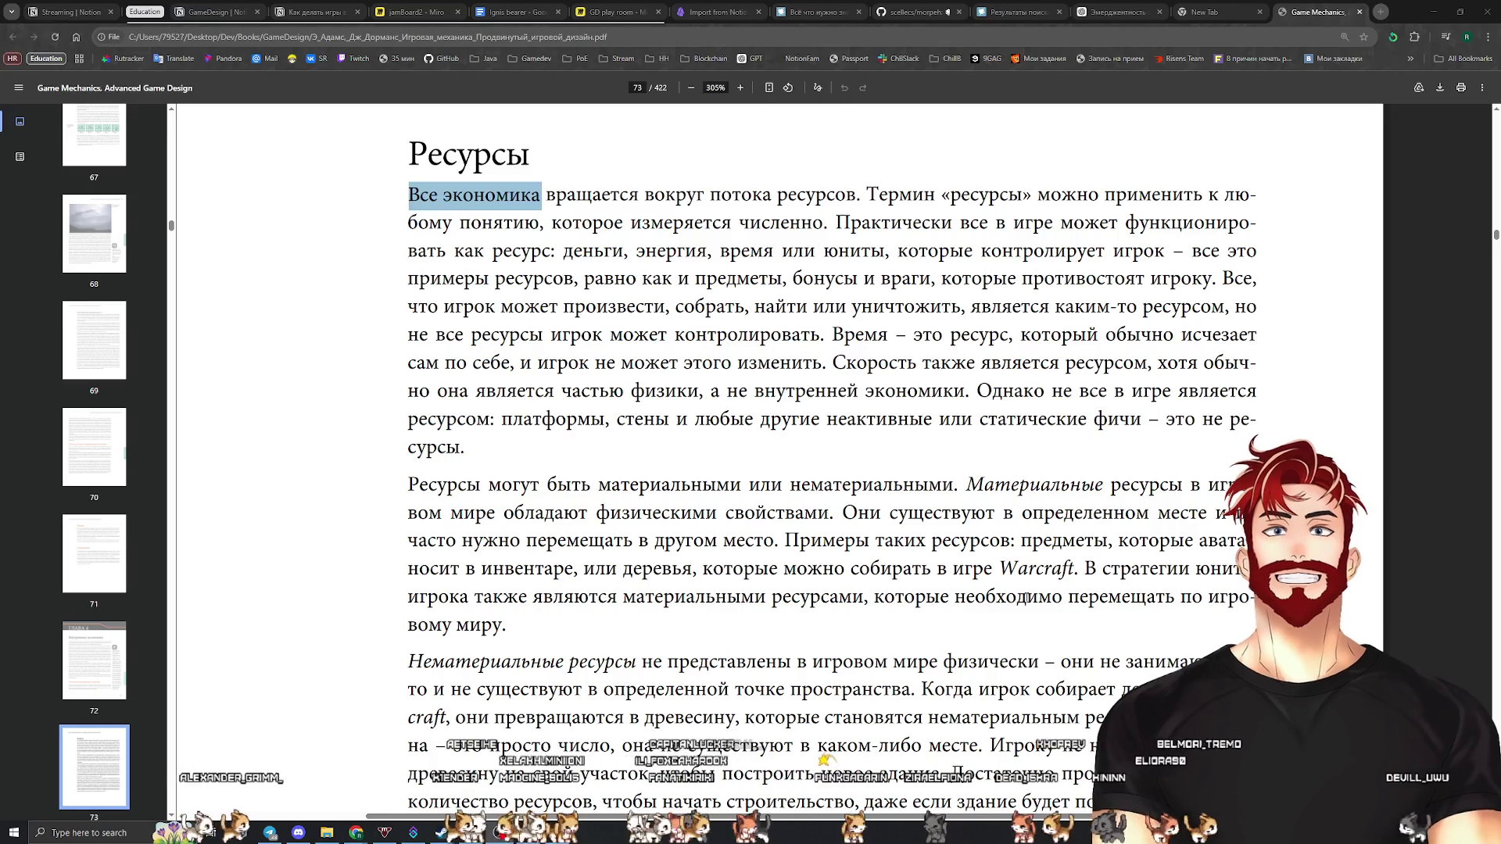
click(845, 212)
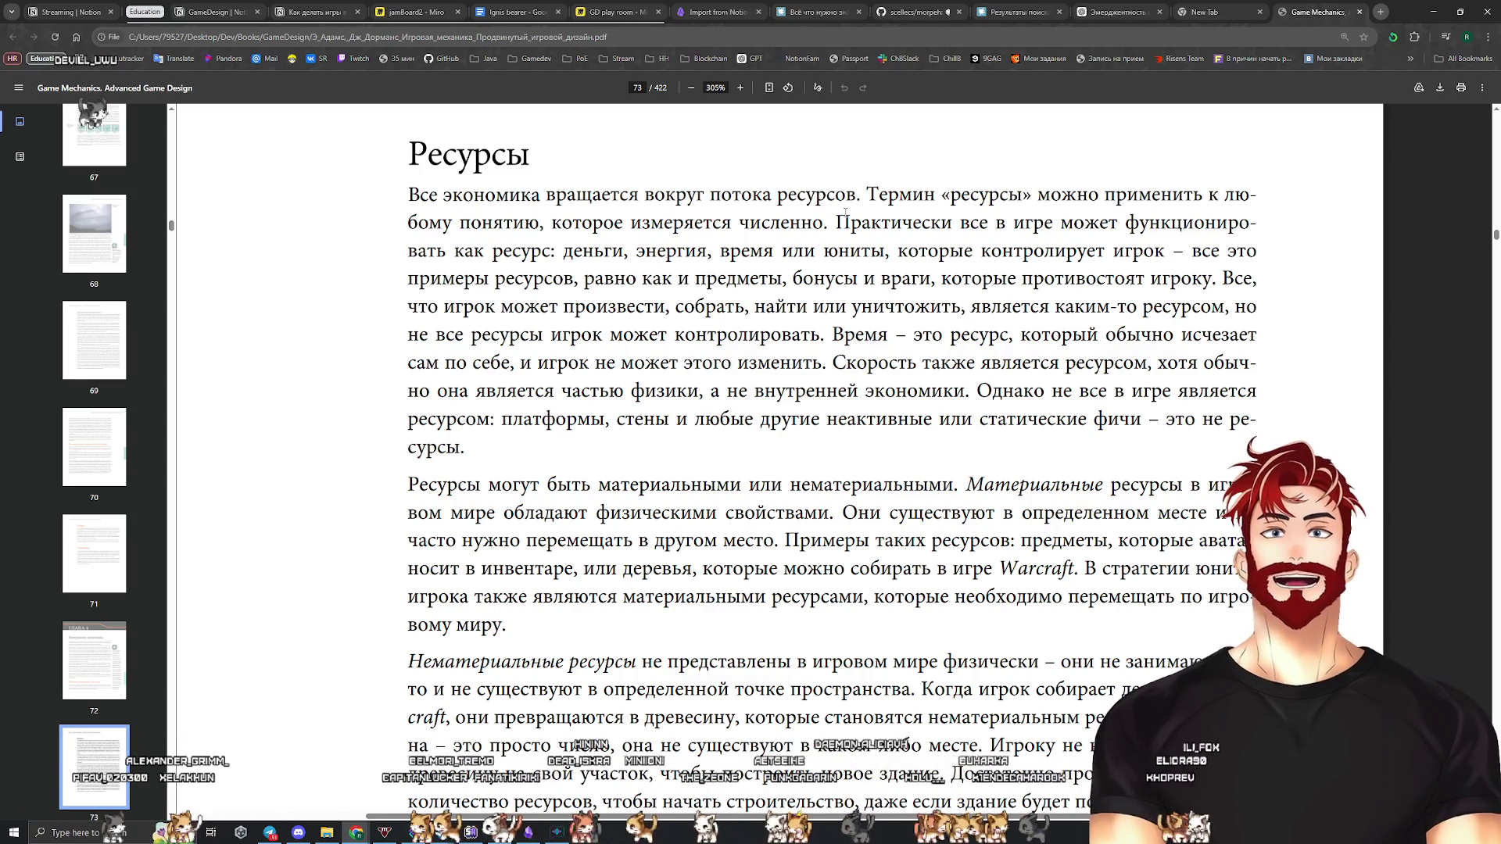
Scroll down to the paragraph on material and non-material resources
scroll(845, 213, down, 5)
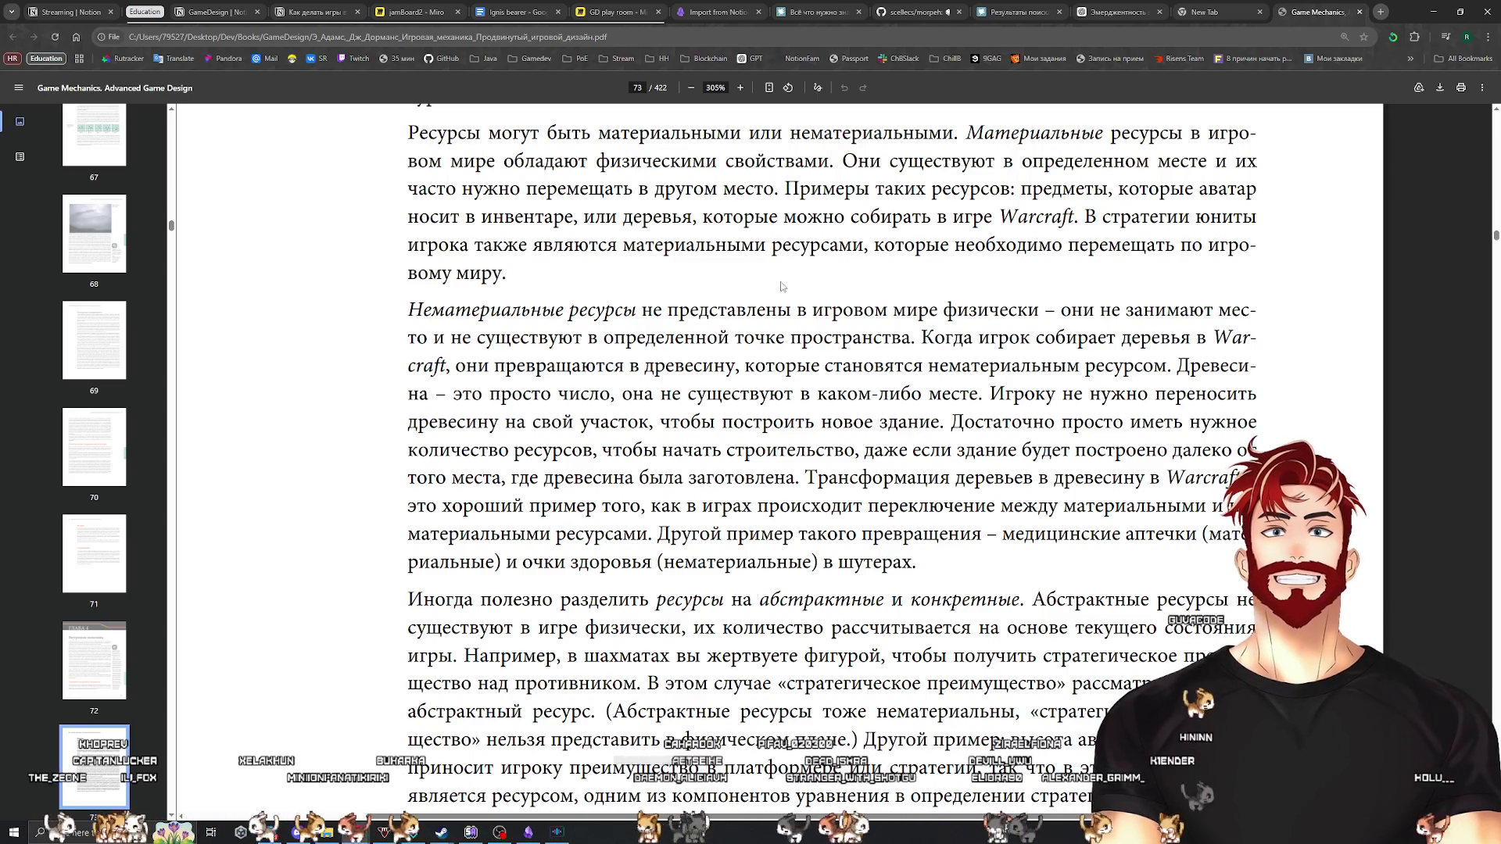
Scroll to the abstract versus concrete resources paragraph, then open the GD play room Miro tab
scroll(782, 286, down, 4)
scroll(1140, 418, down, 1)
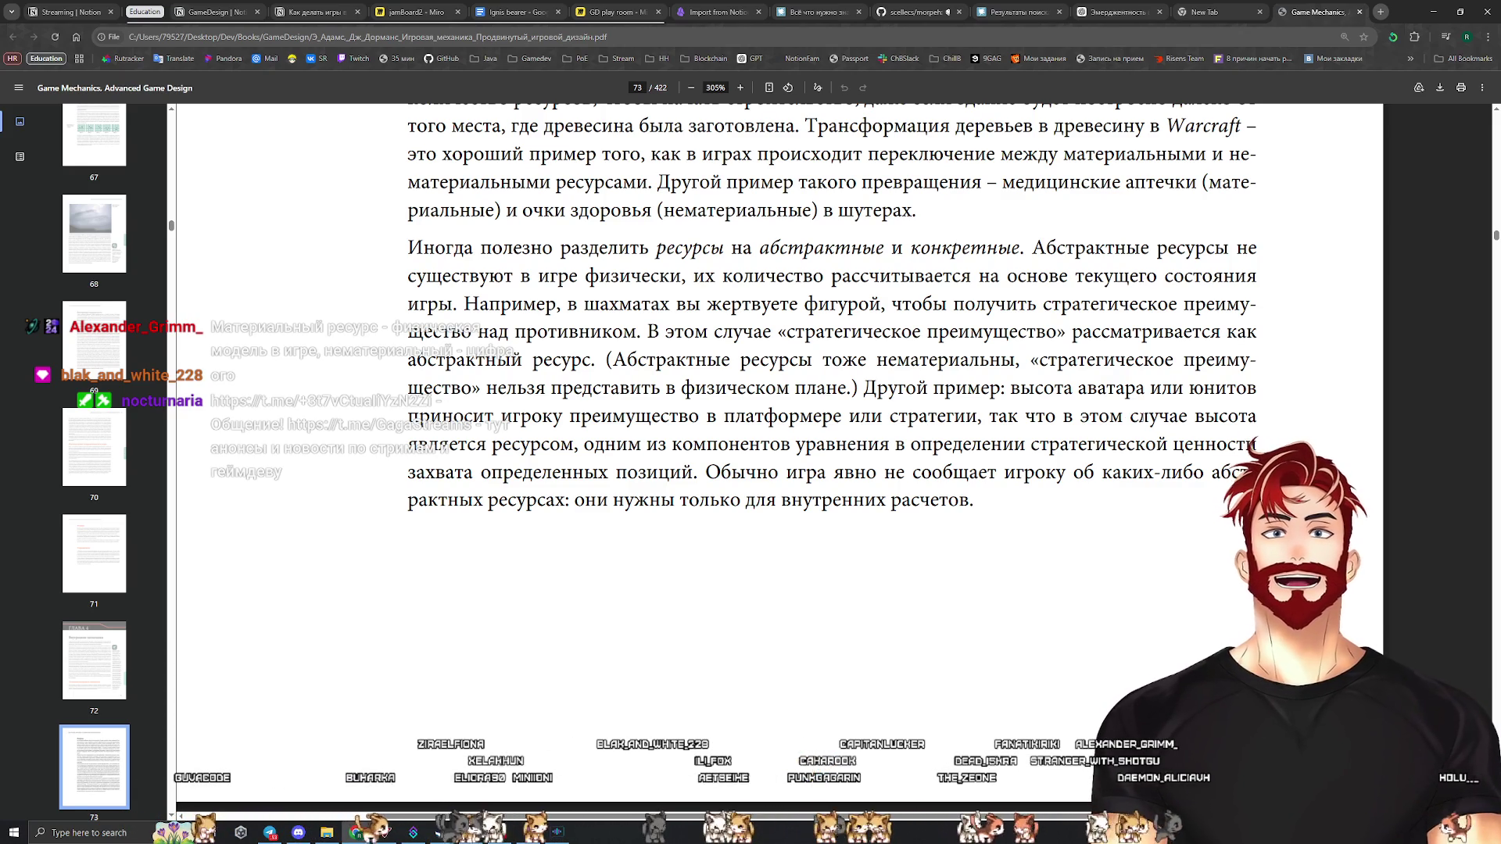
click(614, 12)
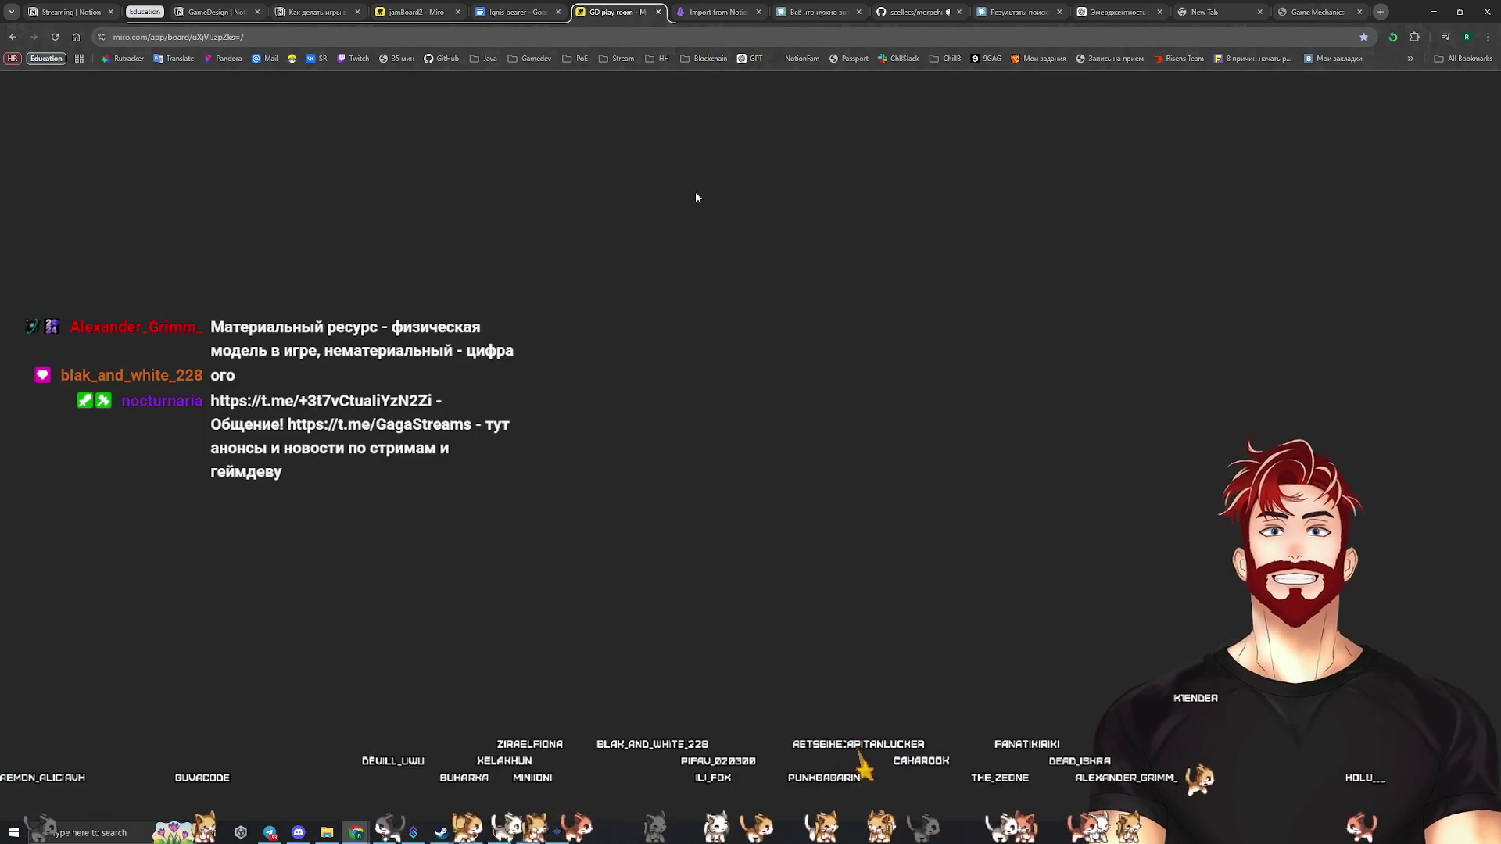
Zoom and pan the GD play room mind-map to the Ресурсы branch, then return to the PDF
scroll(817, 458, up, 2)
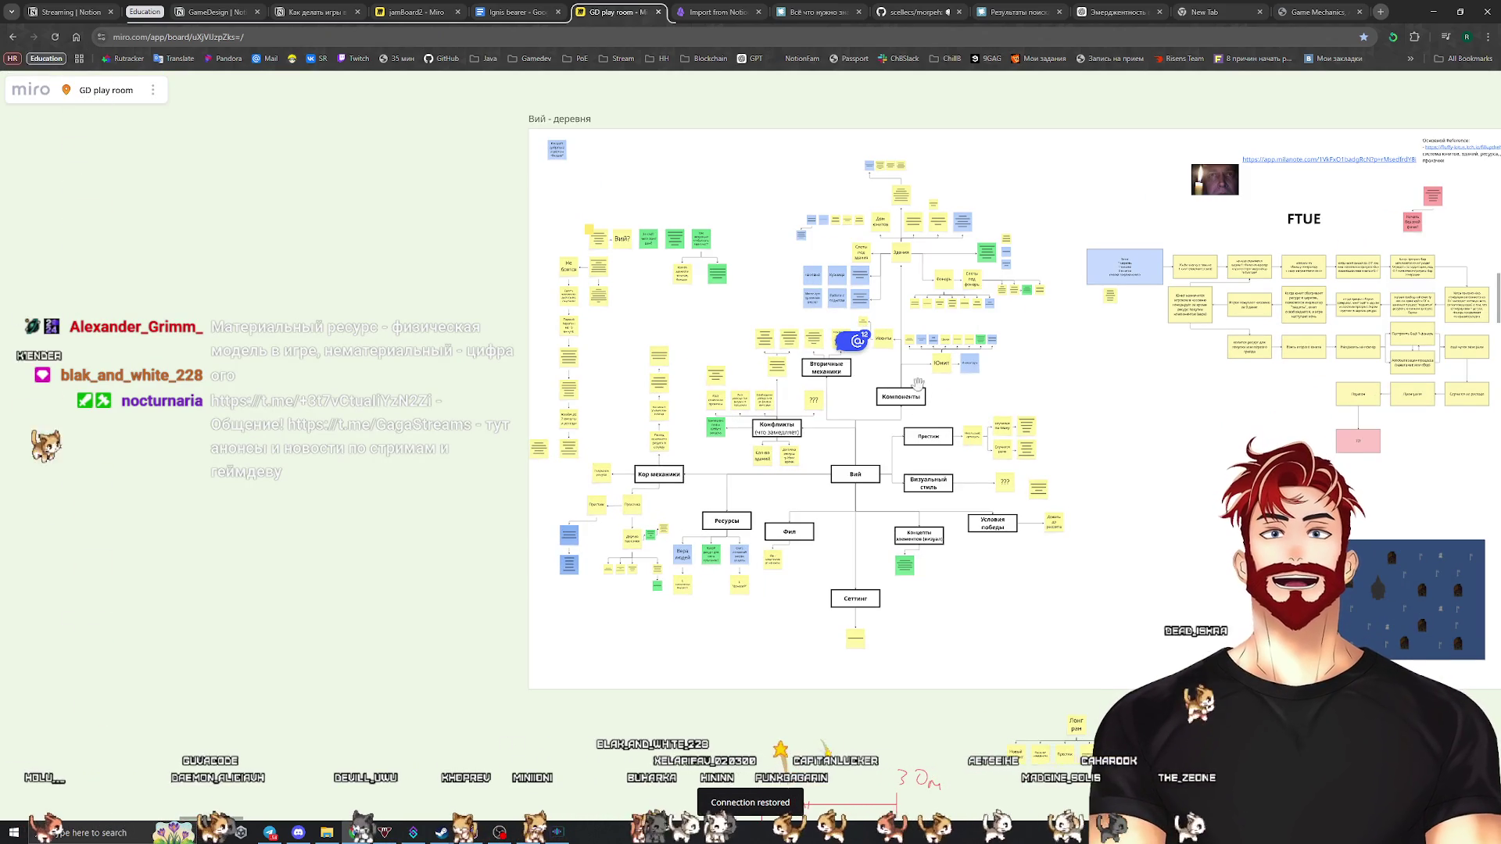
scroll(816, 457, up, 2)
scroll(733, 544, up, 3)
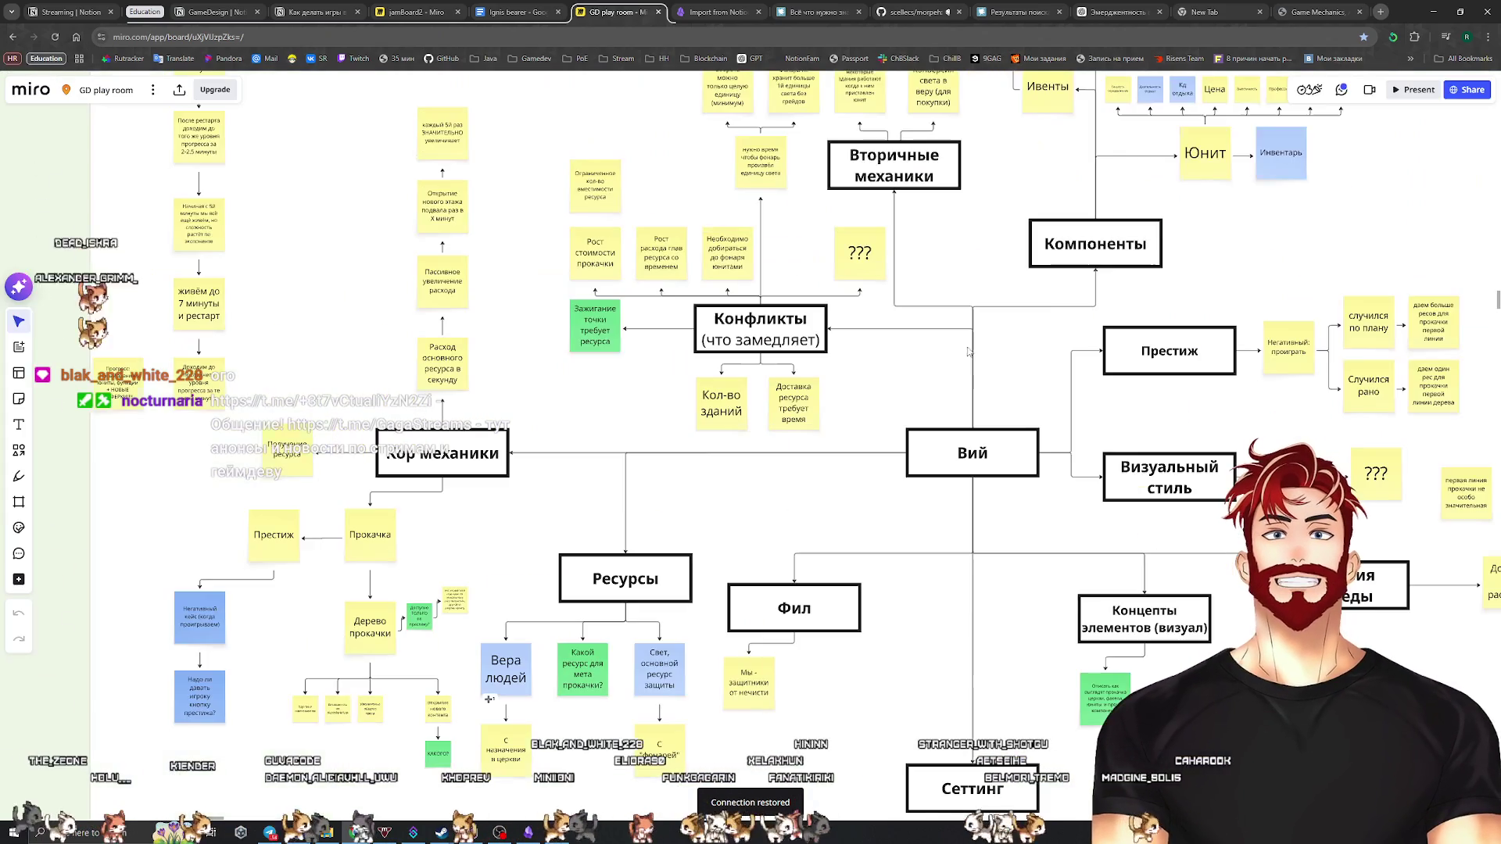
scroll(1030, 488, up, 4)
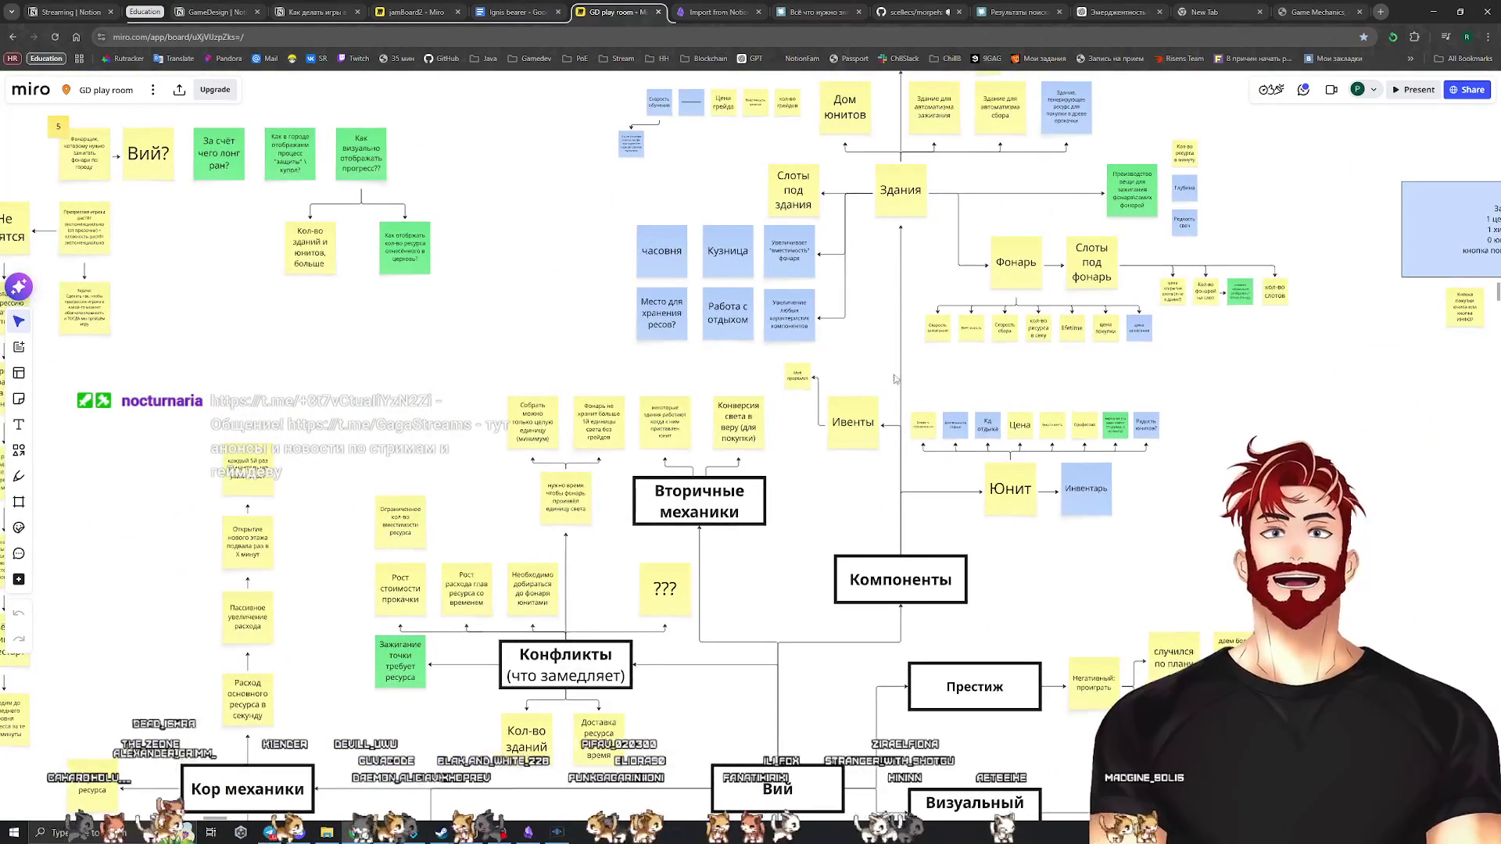
scroll(896, 326, up, 2)
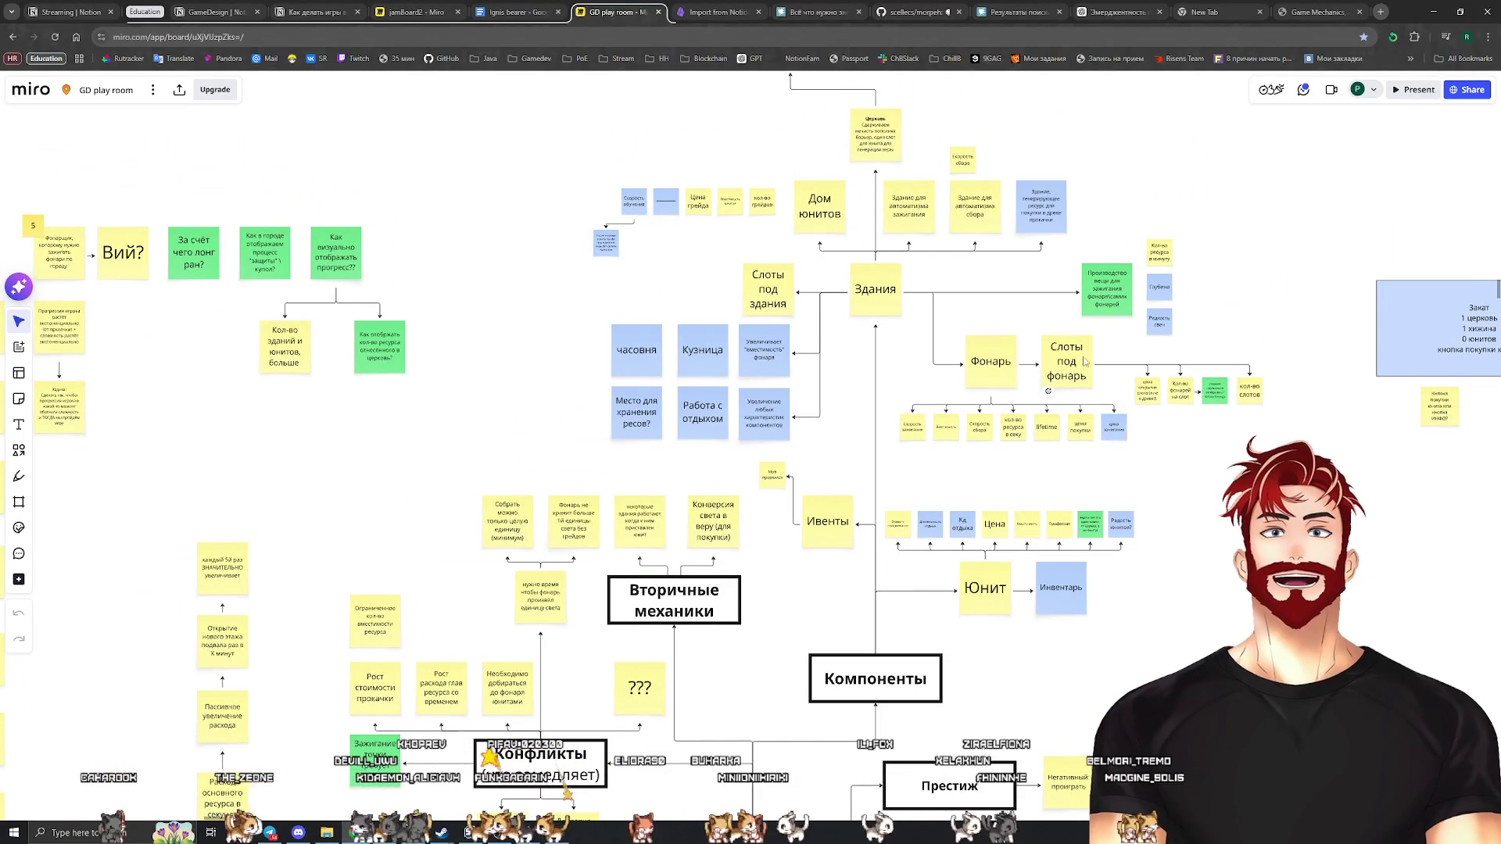
scroll(969, 373, down, 10)
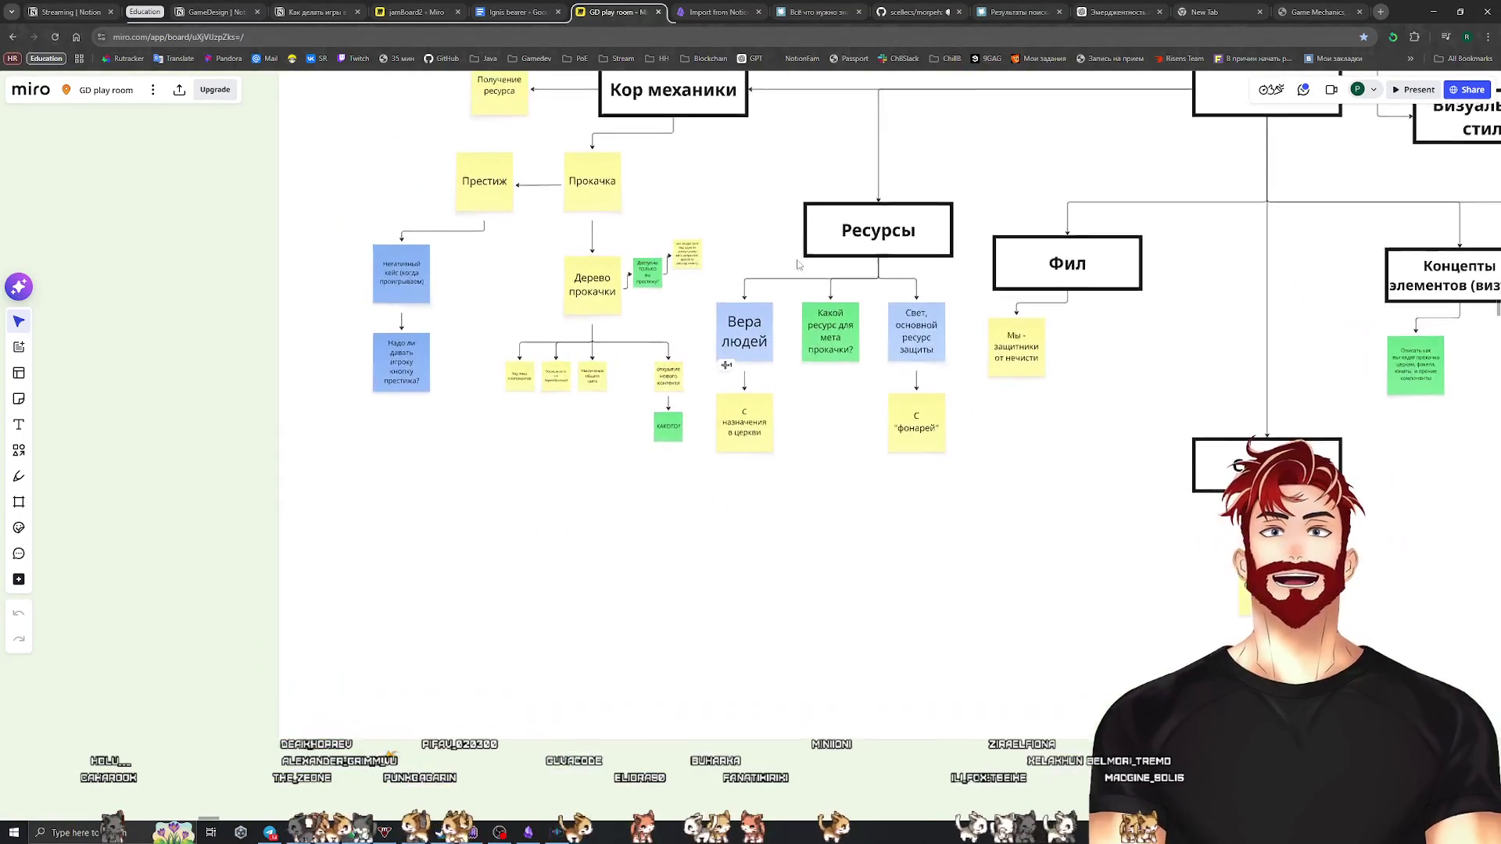
scroll(850, 409, up, 3)
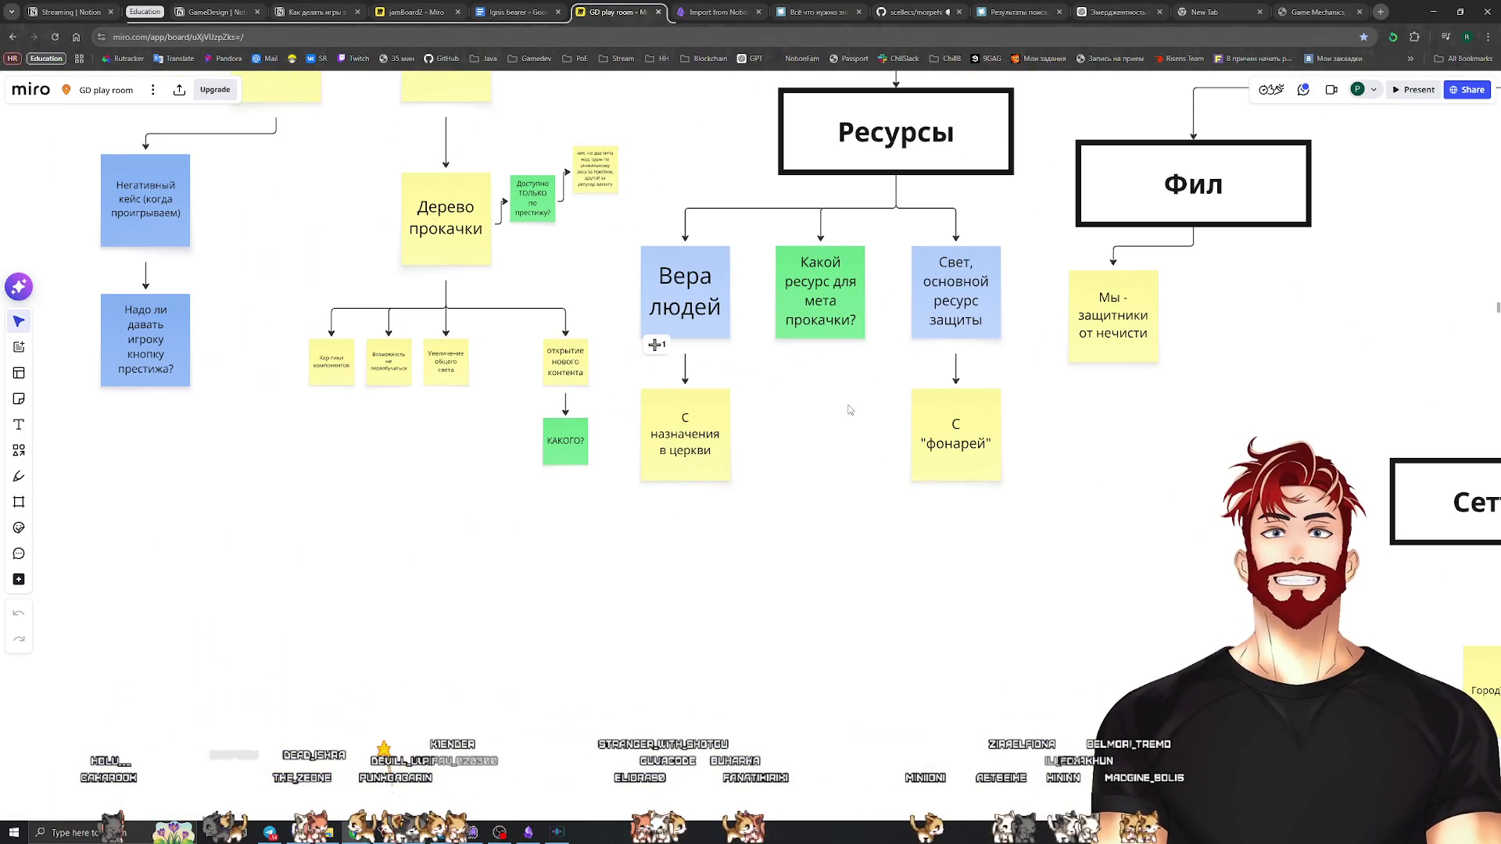
scroll(849, 409, down, 12)
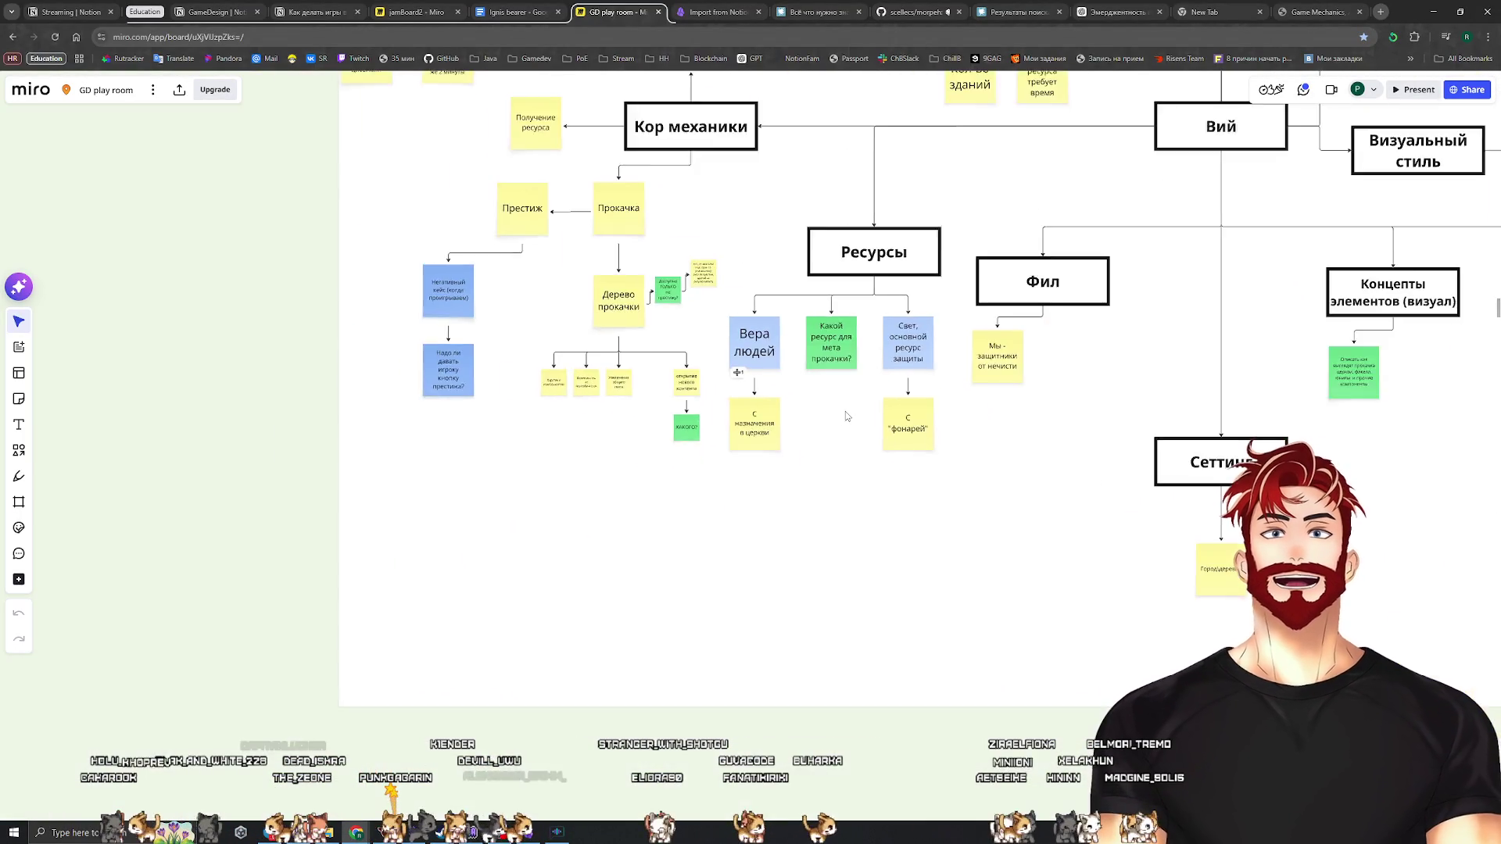
scroll(867, 392, up, 3)
mouse_move(907, 382)
mouse_down()
mouse_move(856, 380)
mouse_move(821, 343)
mouse_up()
scroll(793, 412, up, 4)
click(1307, 5)
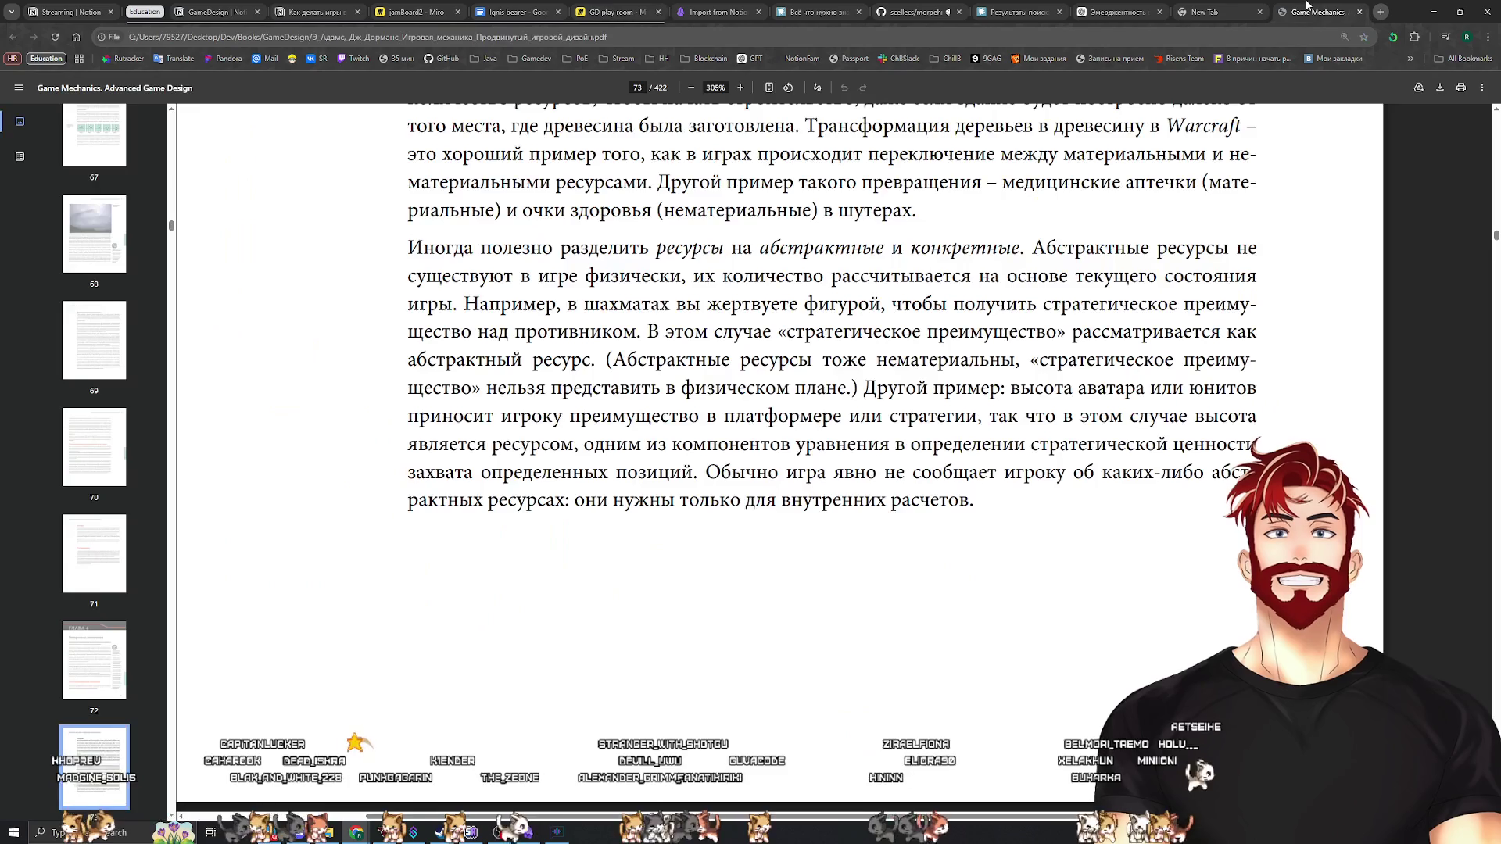
Scroll the PDF to page 74's Объекты heading, then switch to the GD play room board
scroll(733, 509, down, 7)
scroll(1024, 501, up, 6)
scroll(1024, 501, down, 6)
scroll(1024, 501, down, 4)
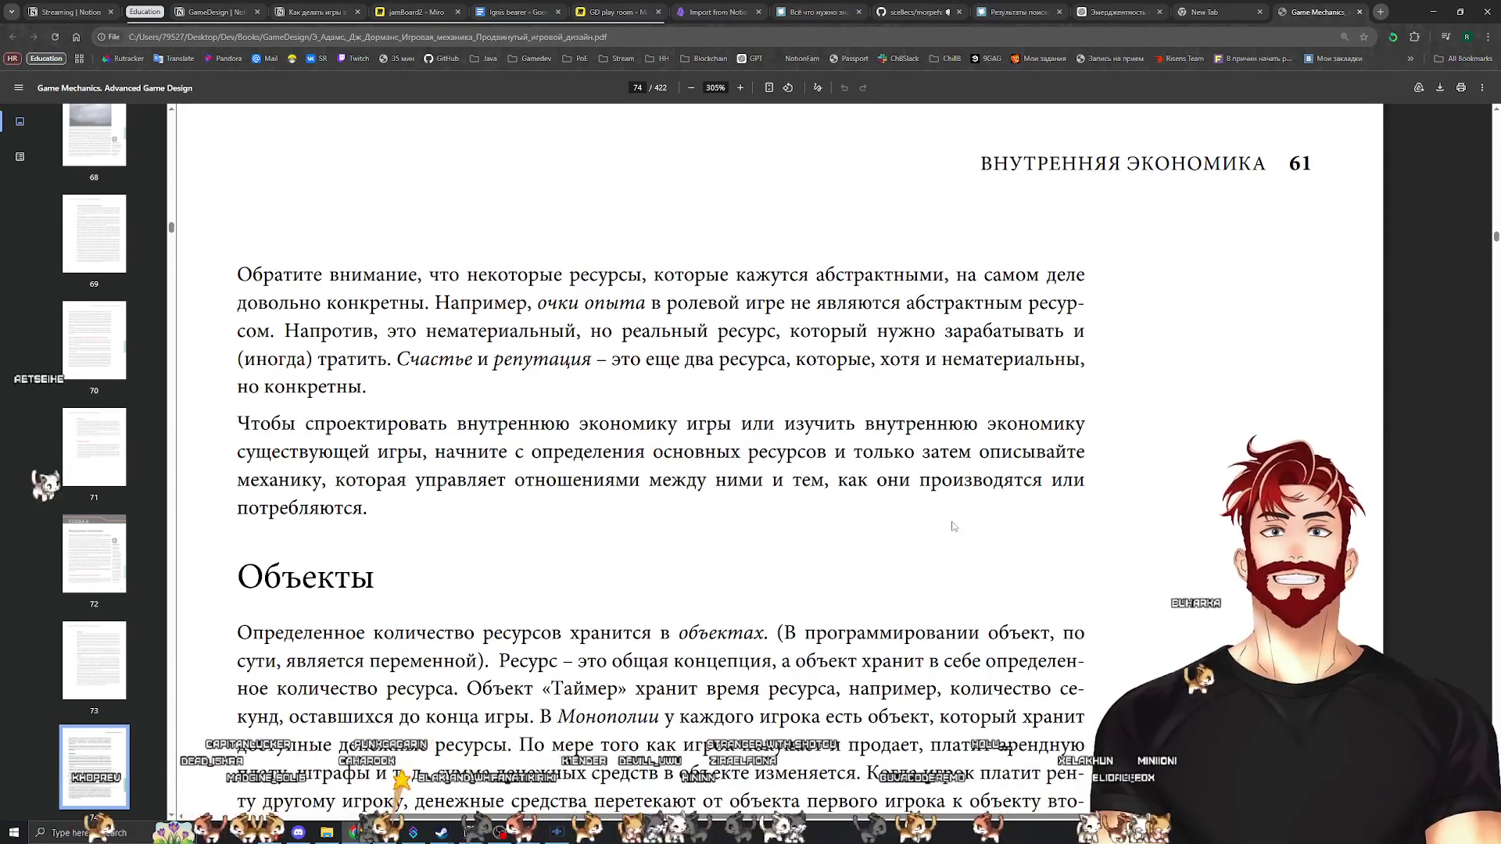
scroll(903, 508, down, 1)
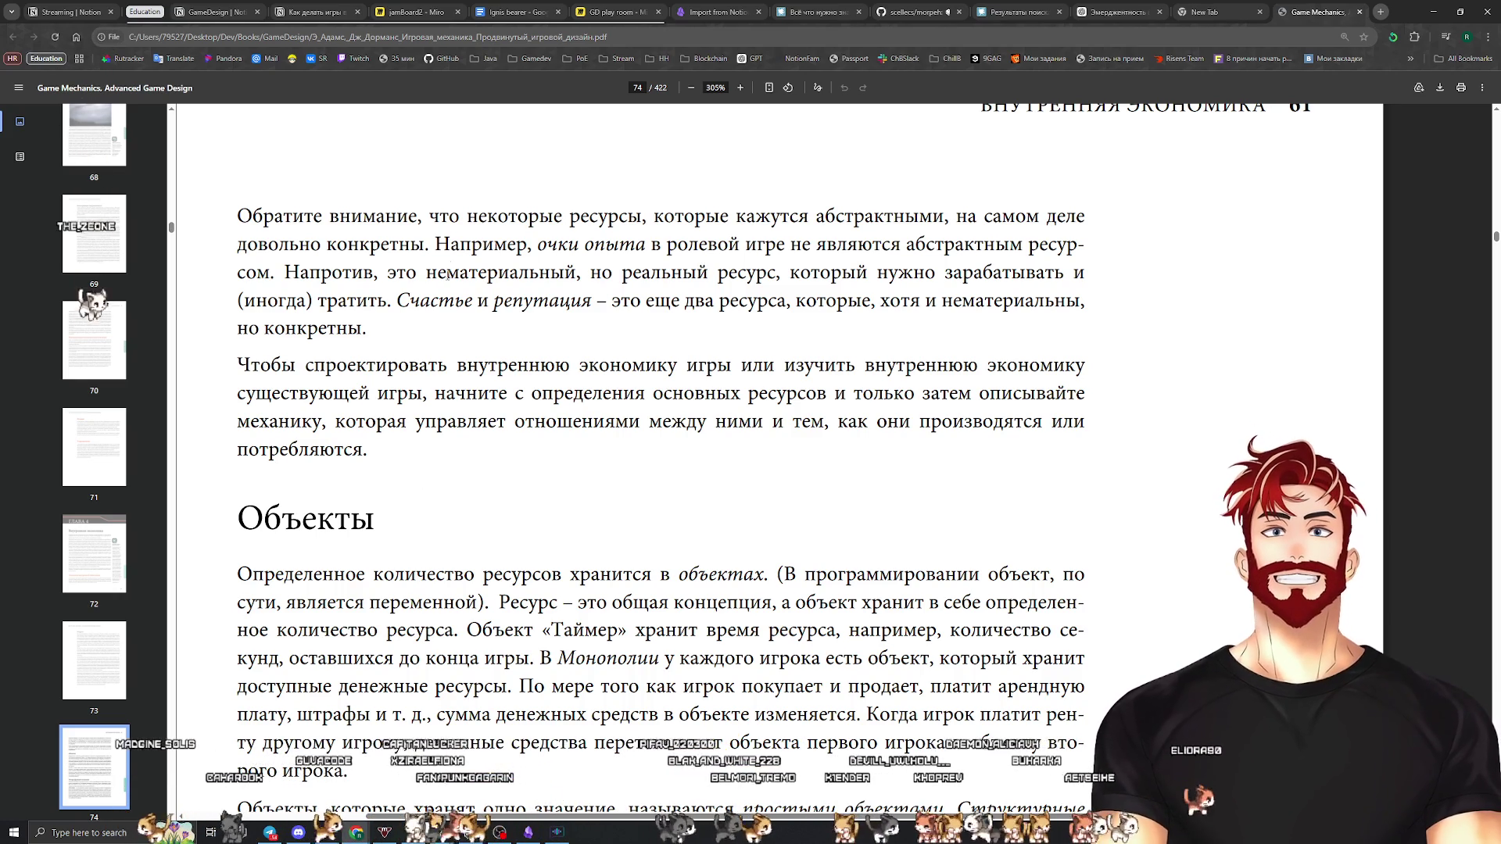
click(647, 6)
scroll(927, 455, down, 8)
mouse_move(1452, 232)
mouse_down()
mouse_move(1146, 389)
mouse_move(1067, 408)
mouse_move(886, 359)
mouse_move(893, 578)
mouse_up()
scroll(887, 359, up, 8)
scroll(763, 165, up, 10)
scroll(917, 462, down, 2)
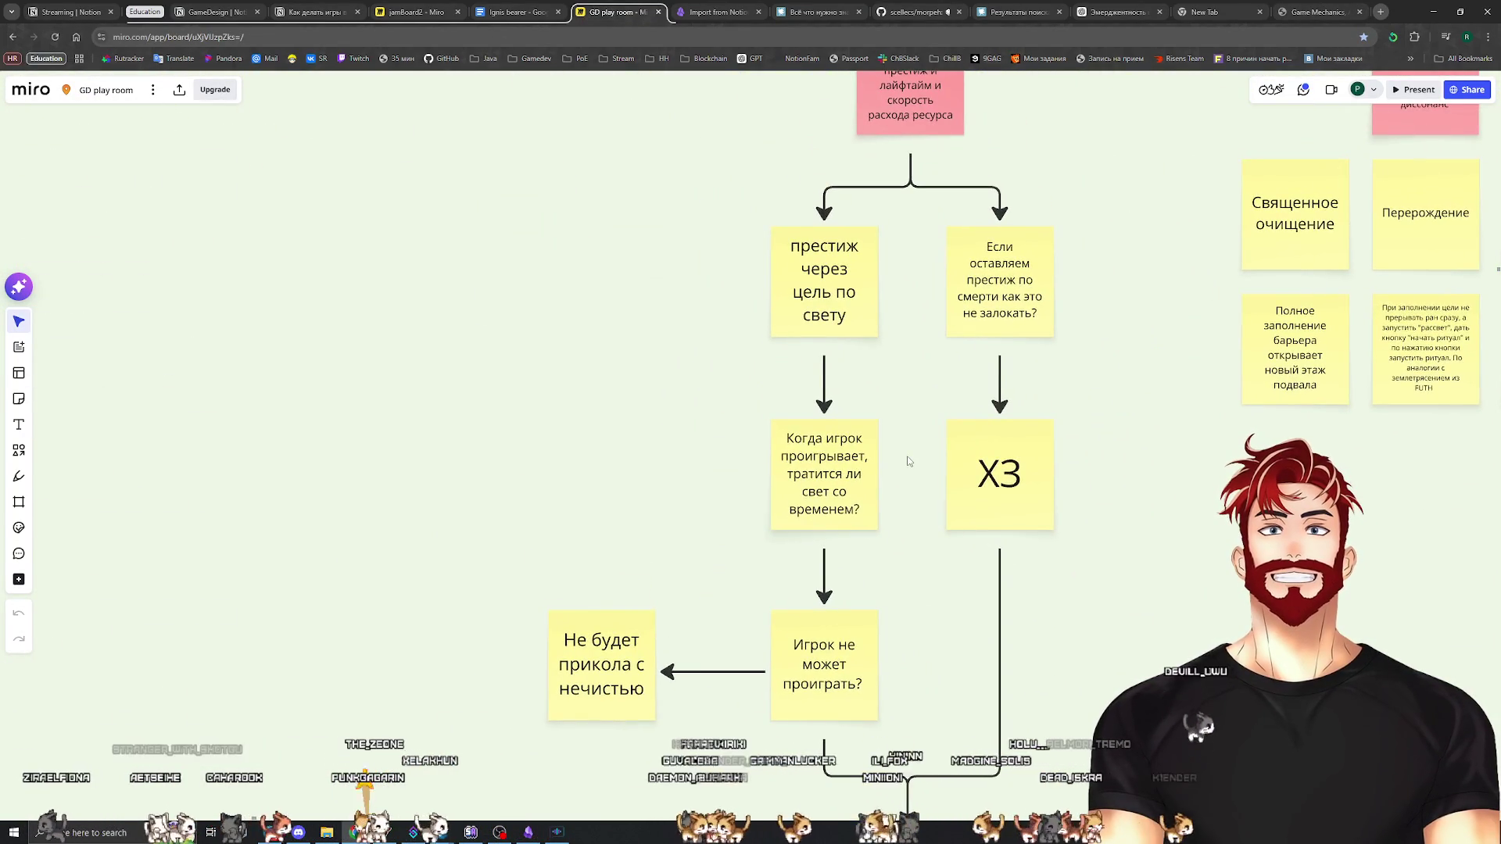
scroll(907, 456, down, 3)
scroll(909, 461, down, 10)
scroll(943, 407, up, 5)
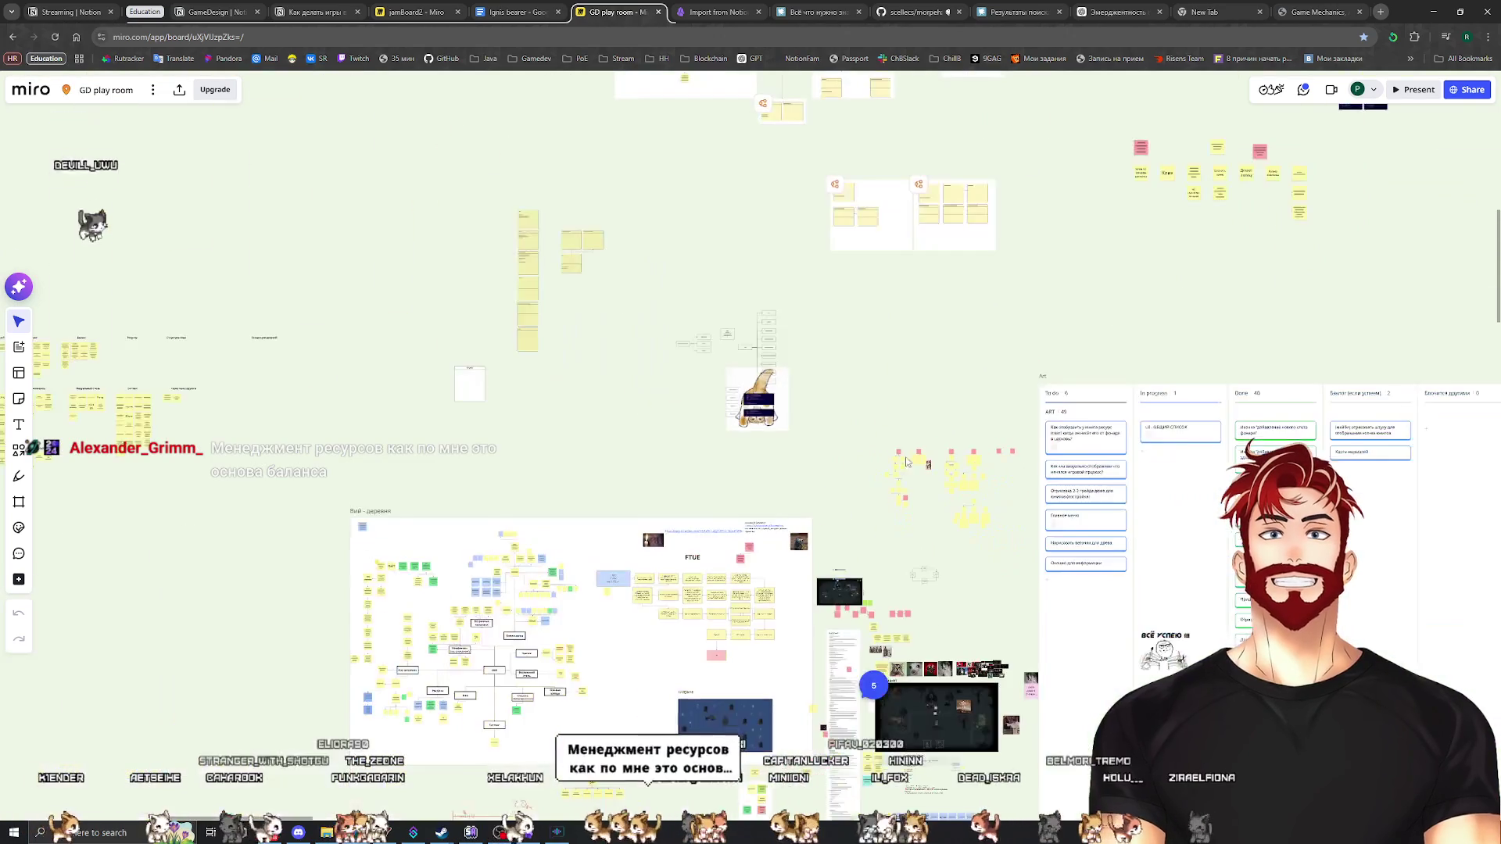
scroll(809, 386, up, 2)
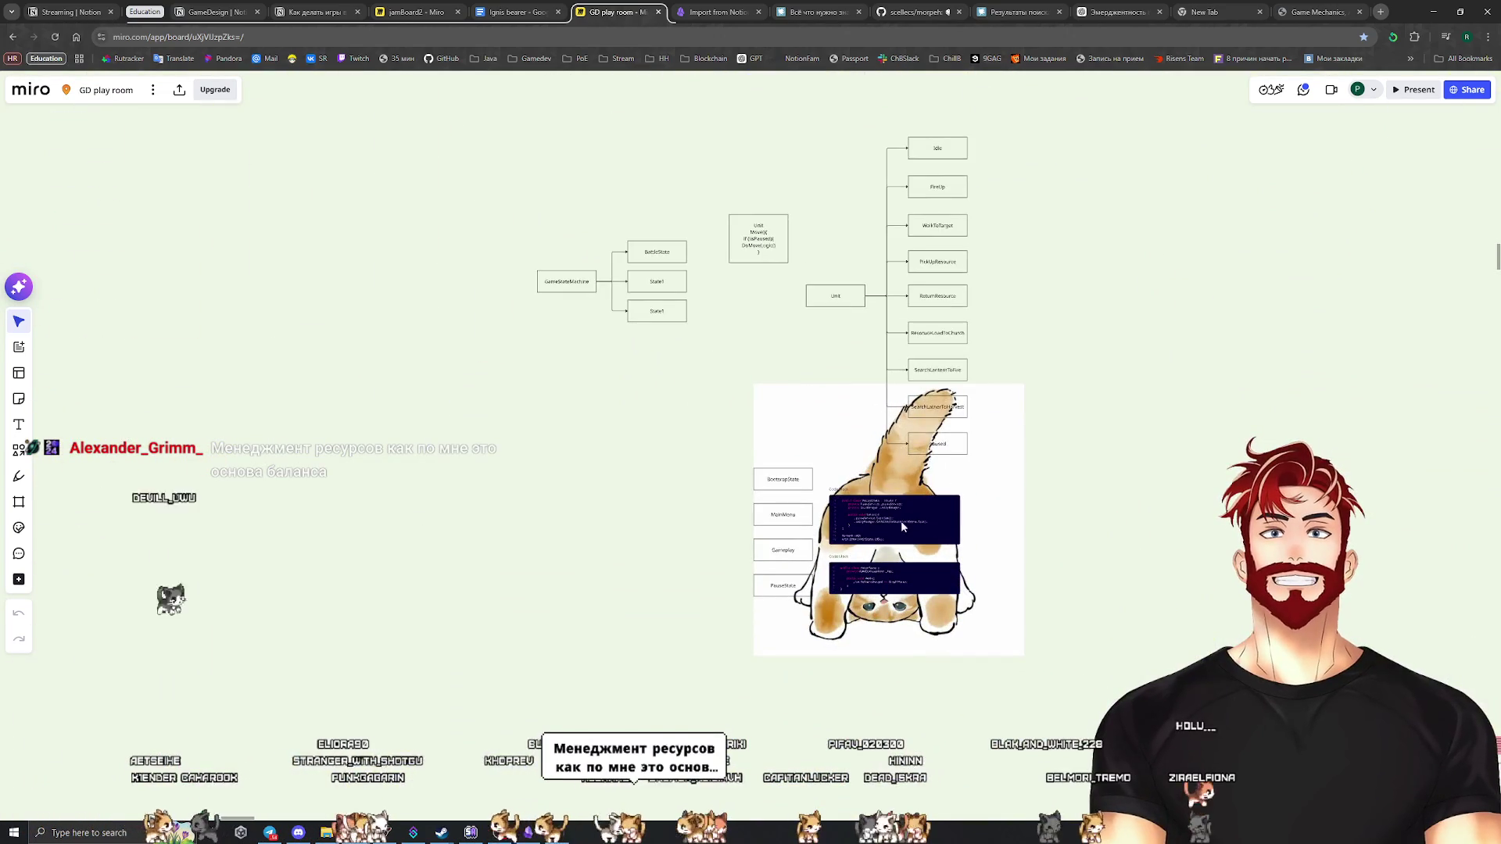
scroll(878, 435, up, 5)
scroll(834, 470, down, 3)
scroll(834, 469, down, 5)
mouse_move(1214, 188)
mouse_down()
mouse_move(1053, 297)
mouse_move(1030, 336)
mouse_move(766, 359)
mouse_move(1067, 479)
mouse_up()
scroll(864, 308, up, 3)
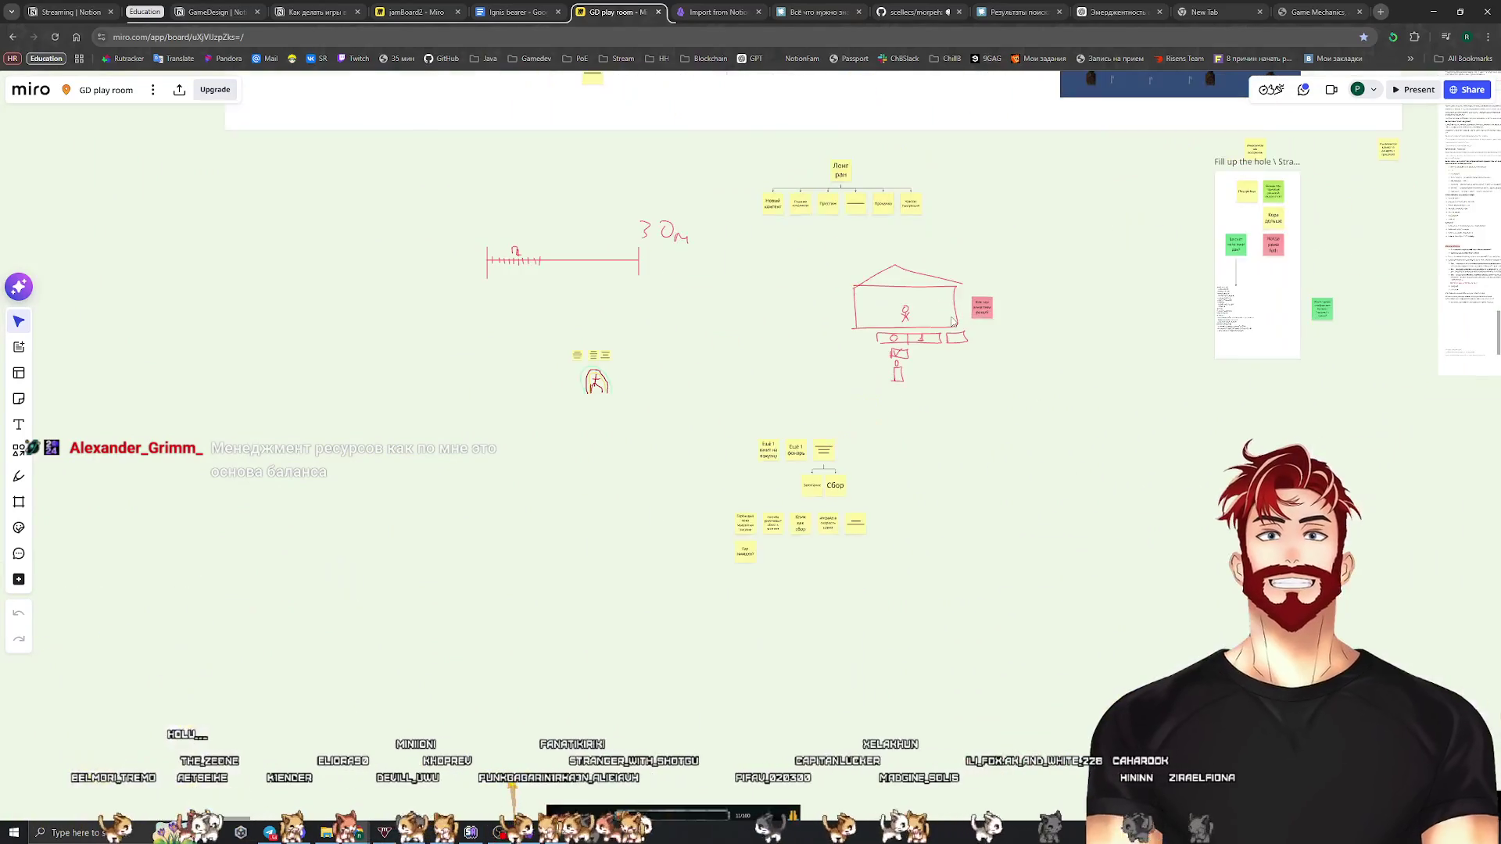
scroll(888, 338, up, 3)
drag(871, 490, 1184, 305)
scroll(1184, 302, down, 5)
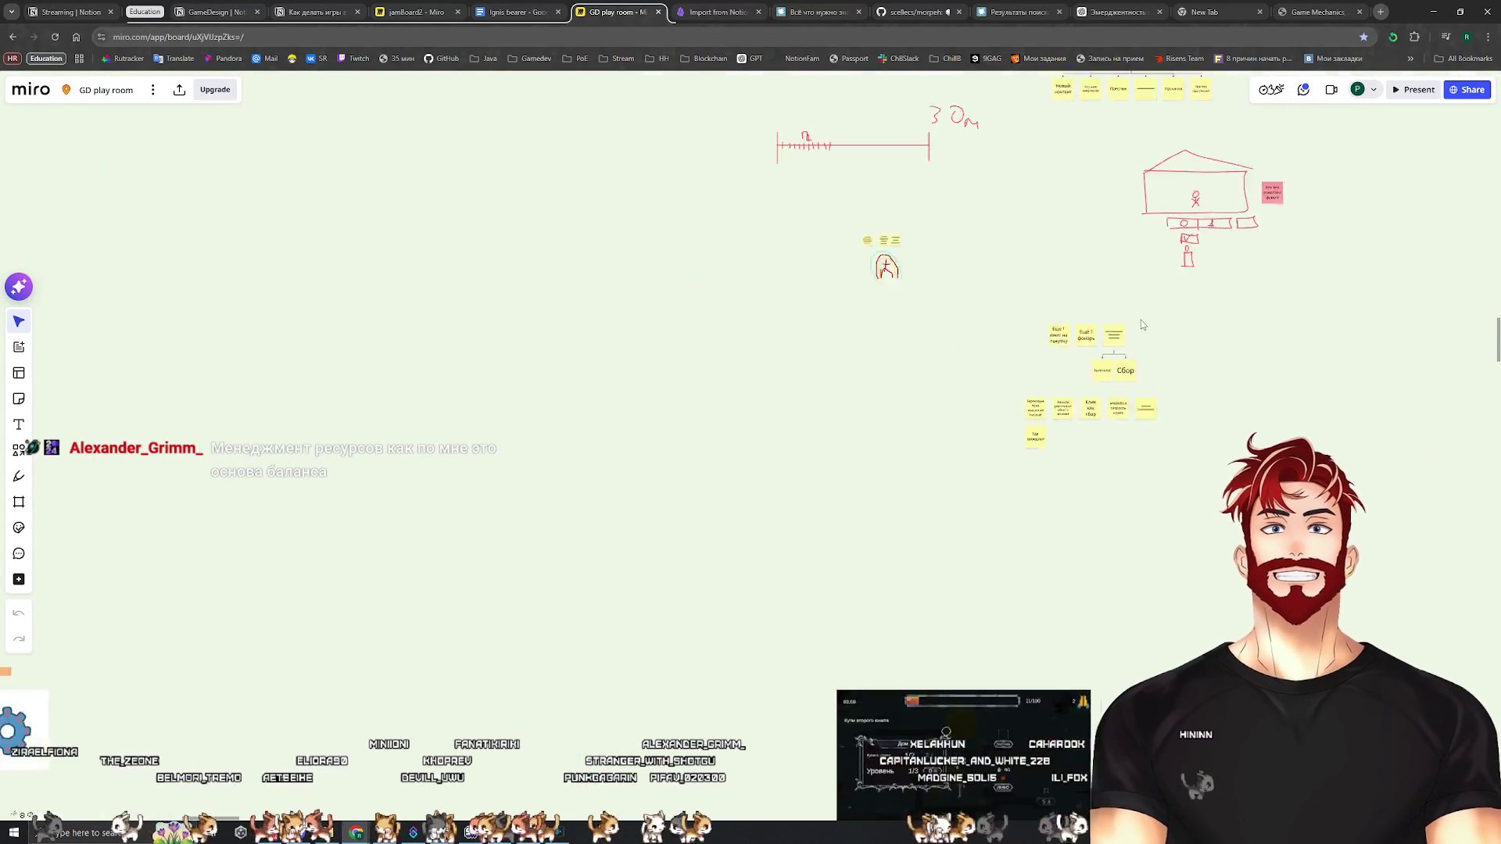
mouse_move(1250, 125)
mouse_down()
mouse_move(1085, 343)
mouse_move(998, 339)
mouse_move(931, 437)
mouse_up()
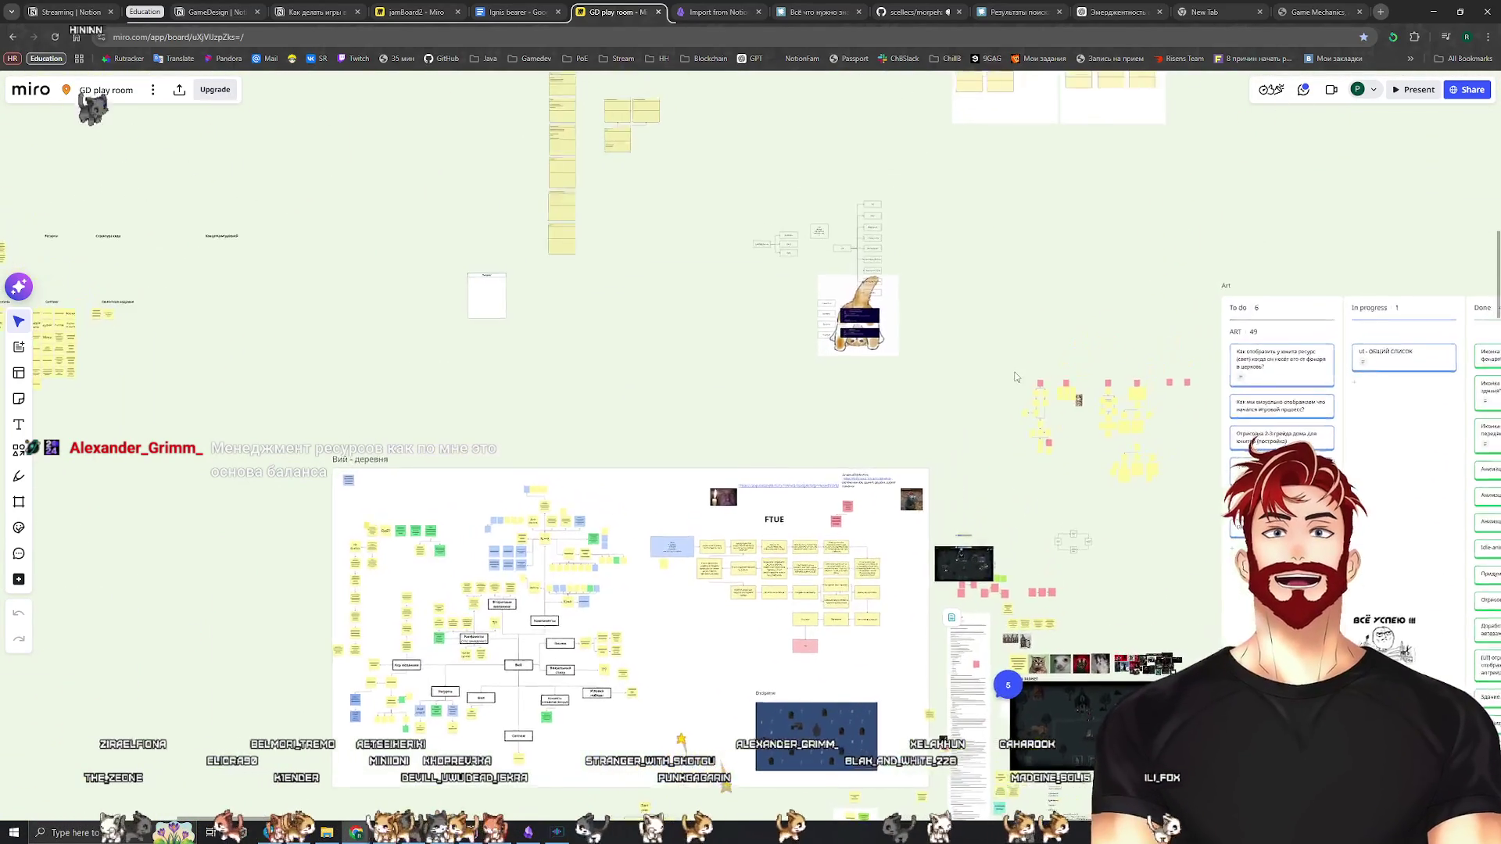
scroll(943, 445, up, 5)
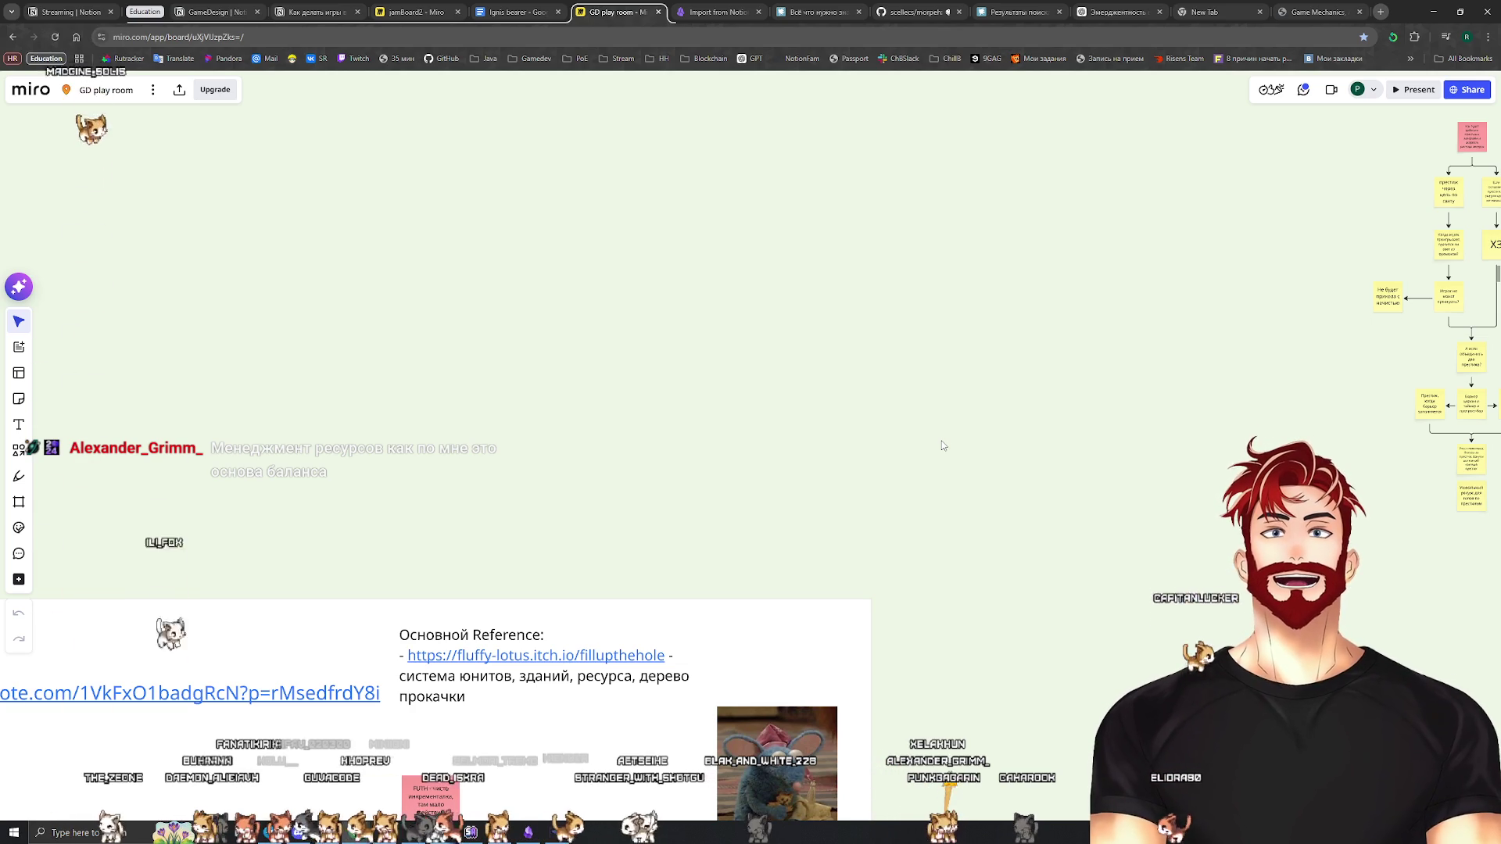
scroll(942, 446, down, 10)
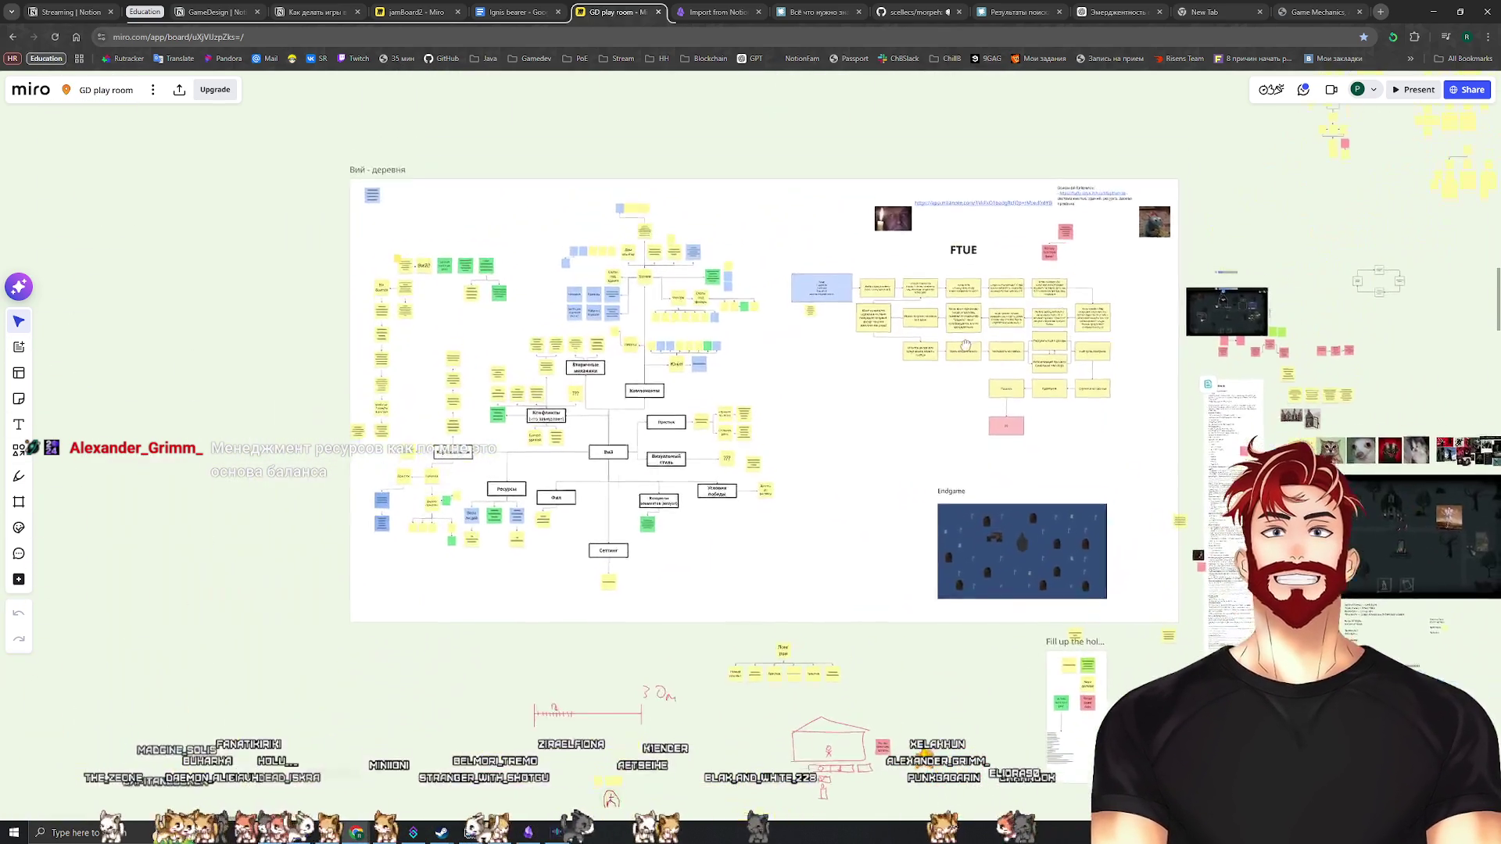
drag(967, 344, 993, 353)
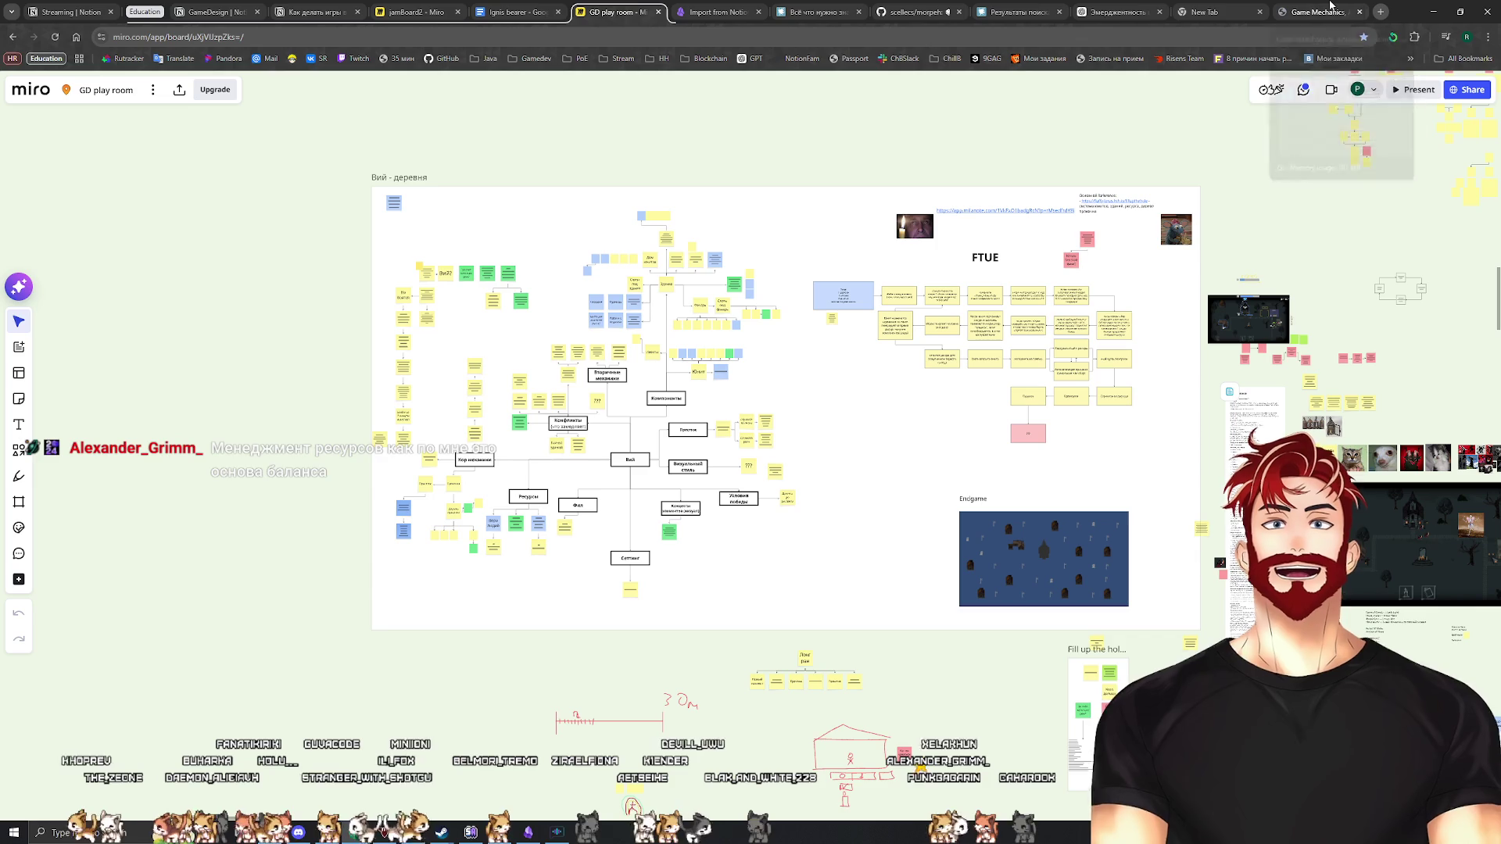
Back in the Game Mechanics PDF, read page 74's Объекты section up to Четыре функции экономии
click(1330, 10)
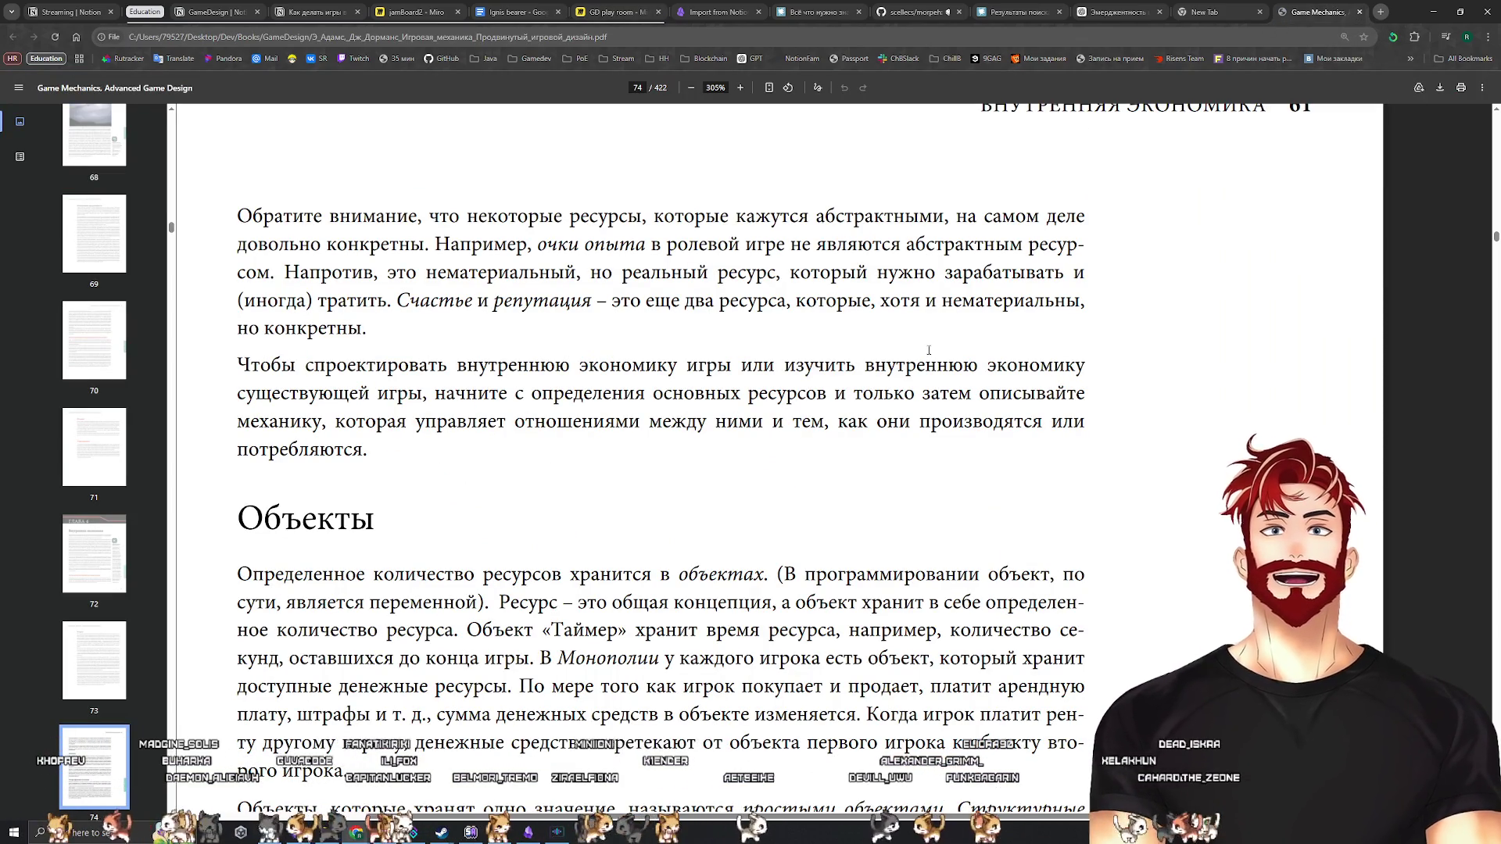
scroll(696, 372, down, 2)
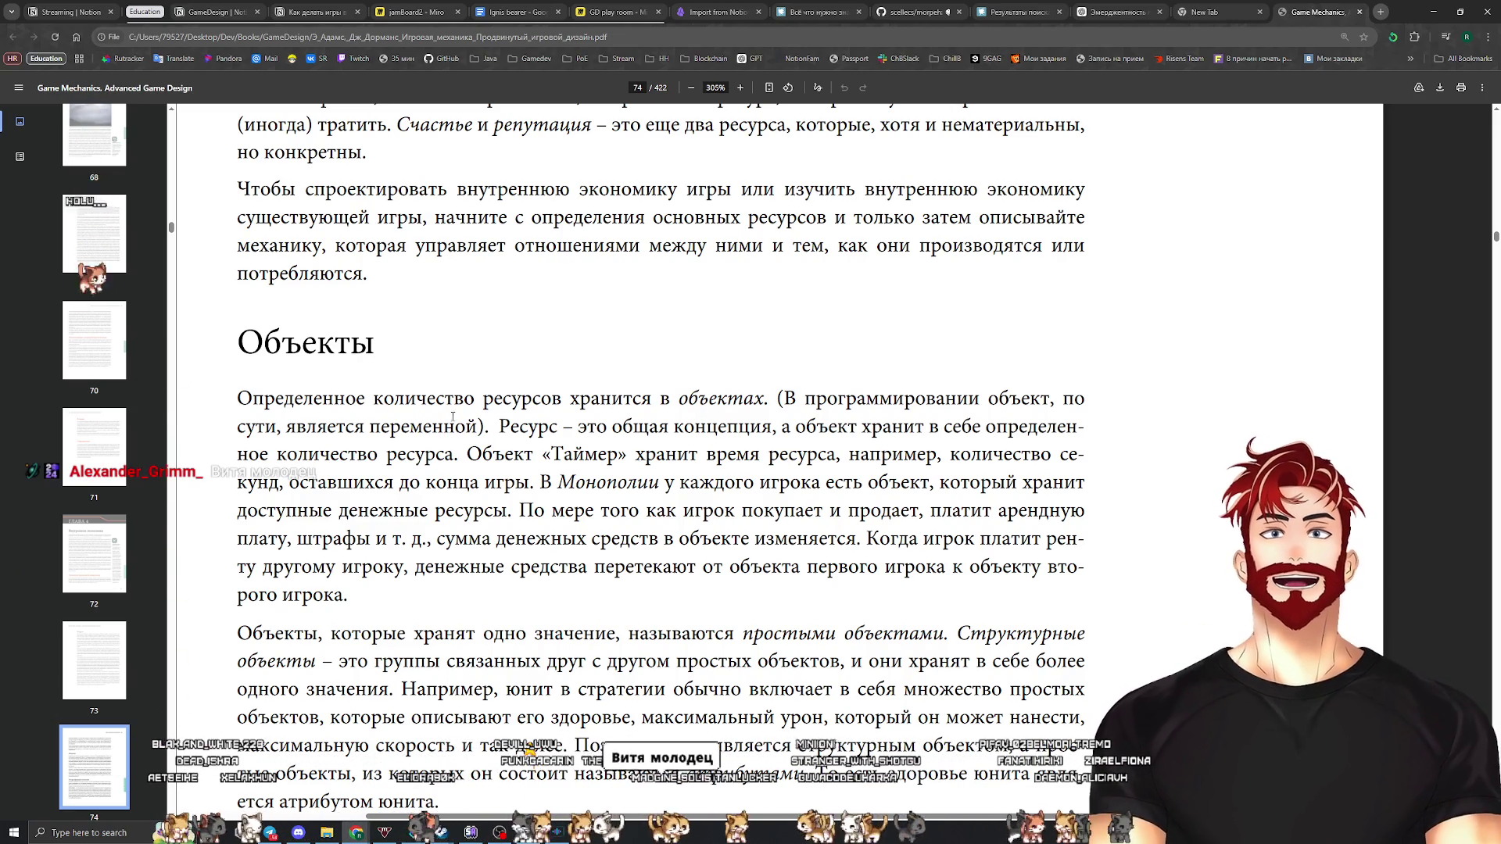
scroll(401, 423, down, 1)
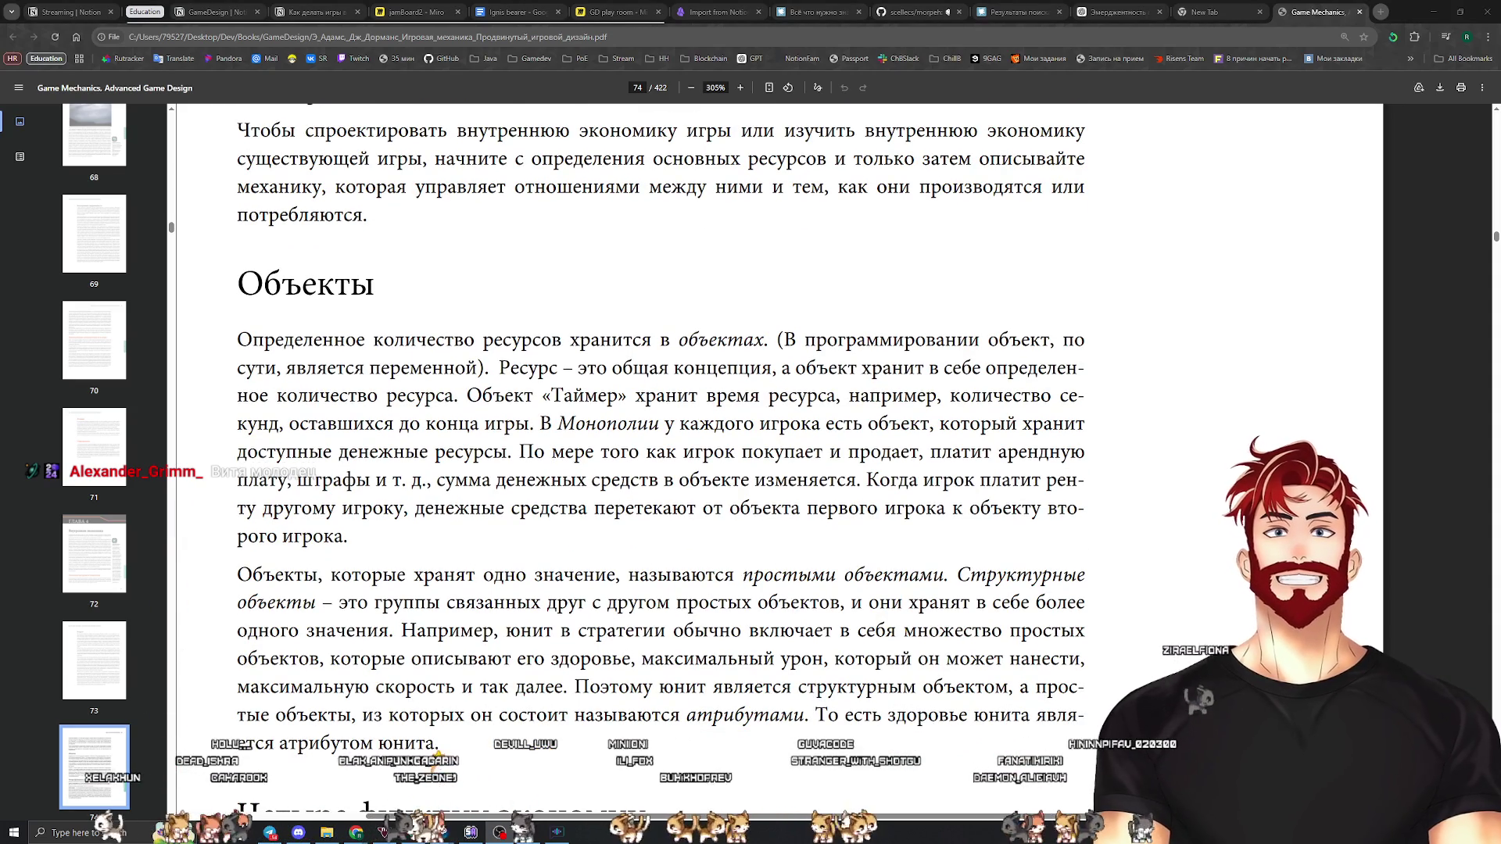
click(524, 318)
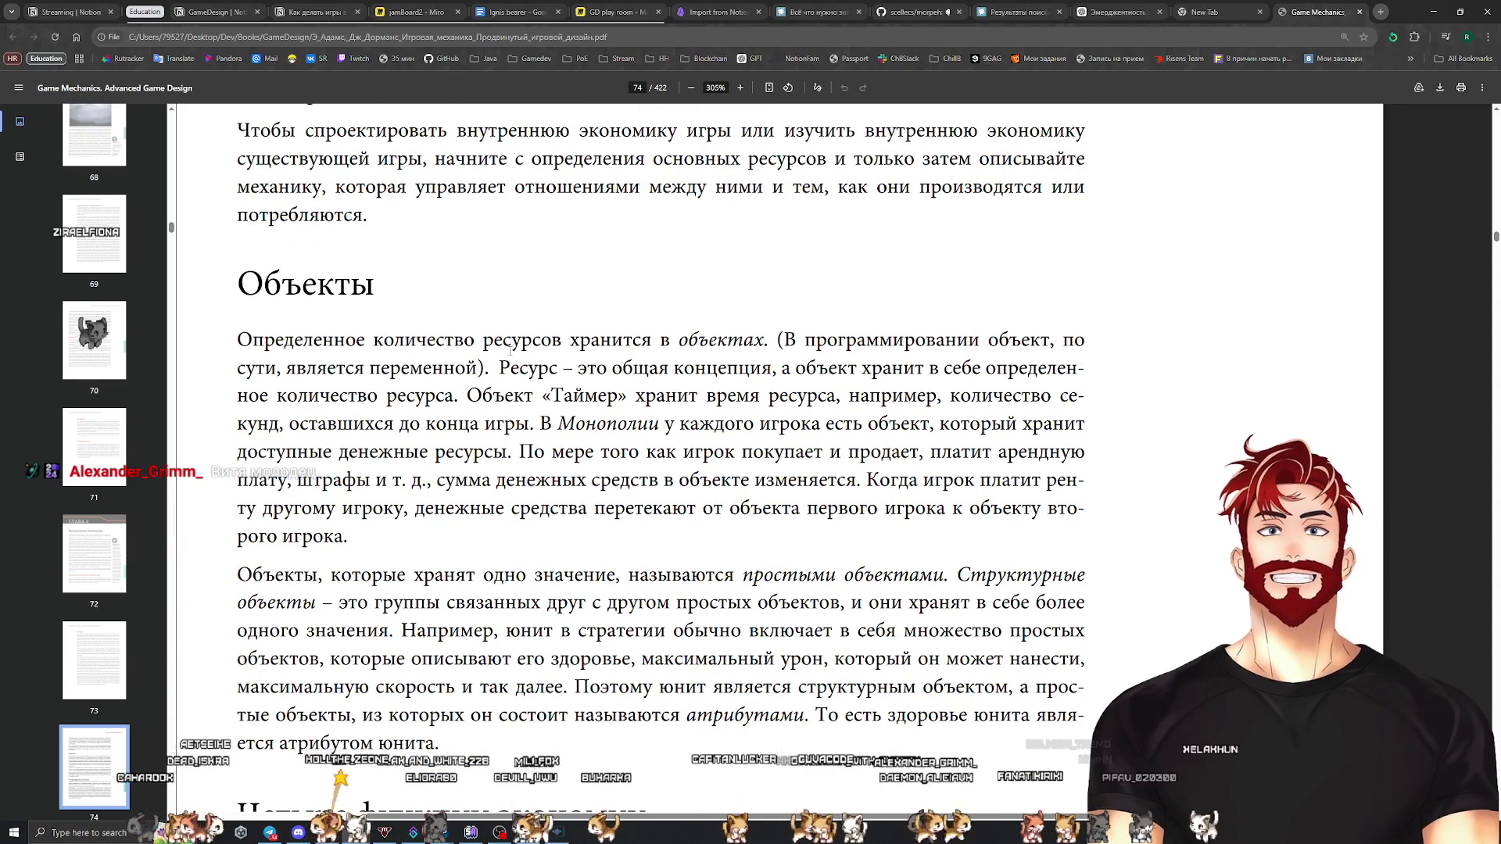
scroll(524, 318, down, 3)
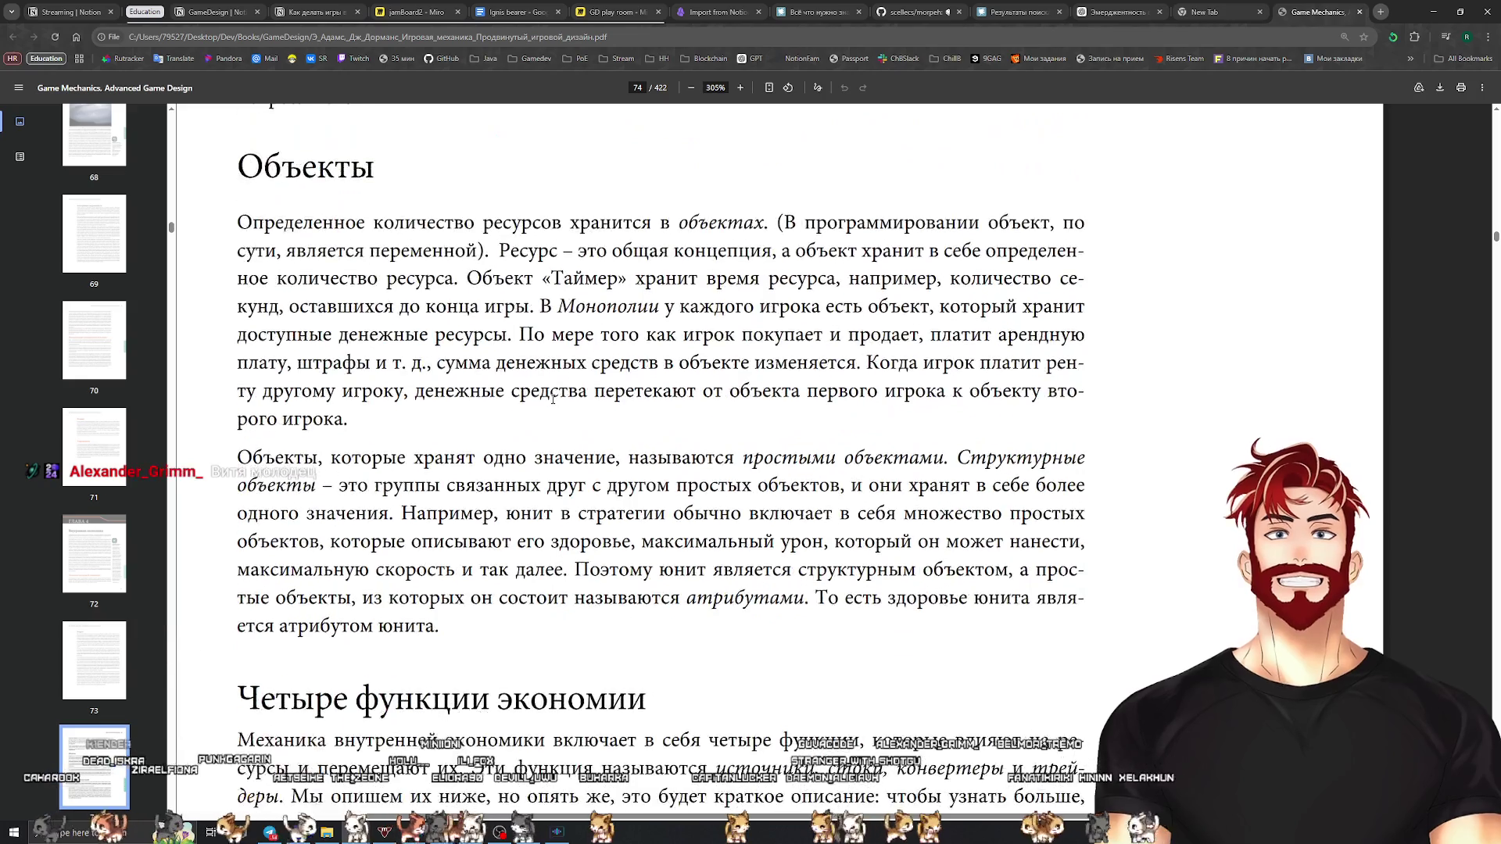
scroll(552, 401, up, 2)
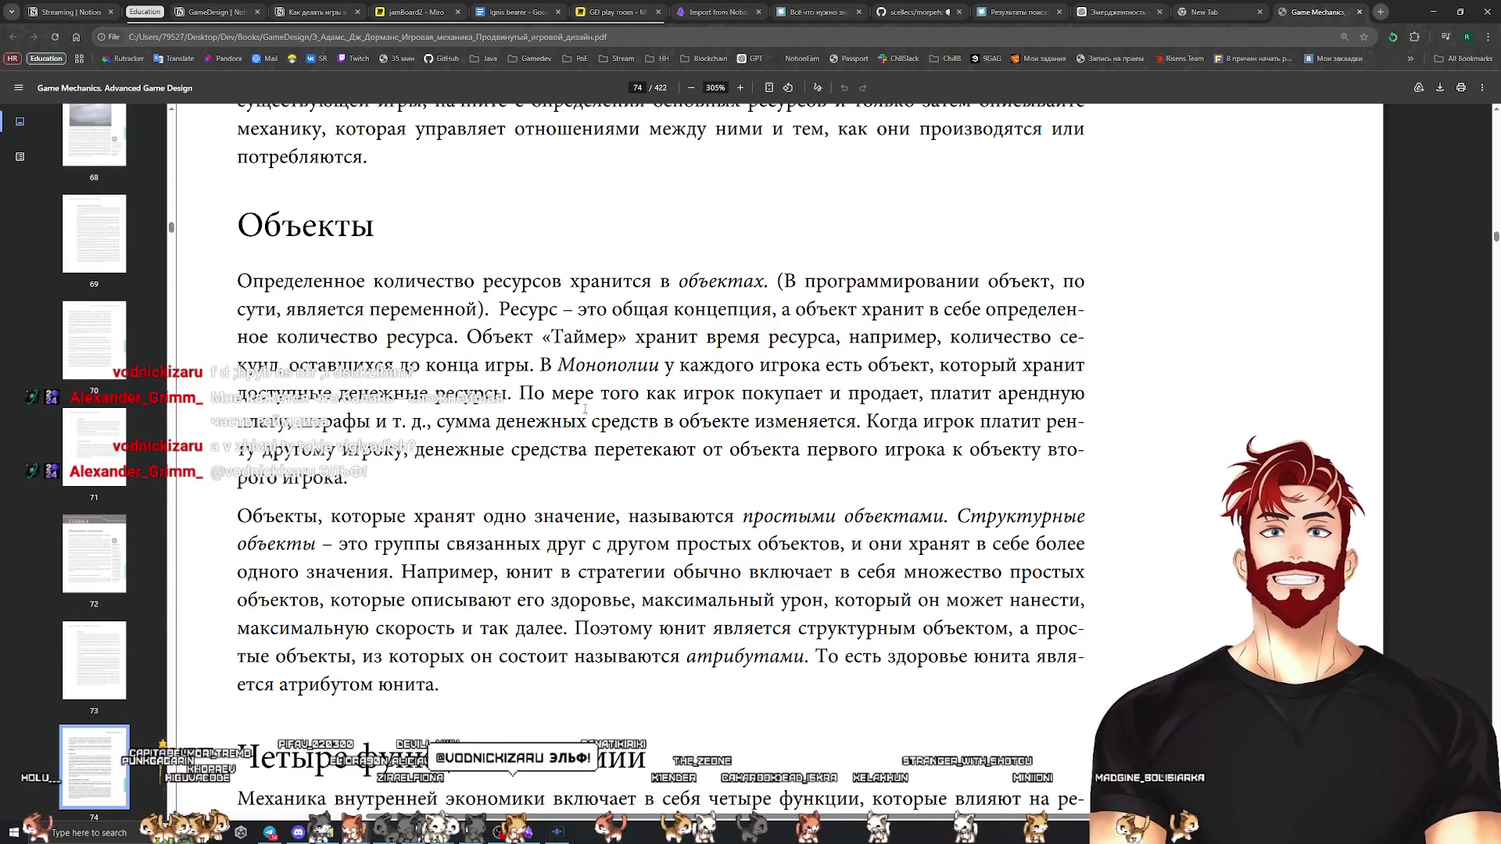
scroll(594, 410, down, 3)
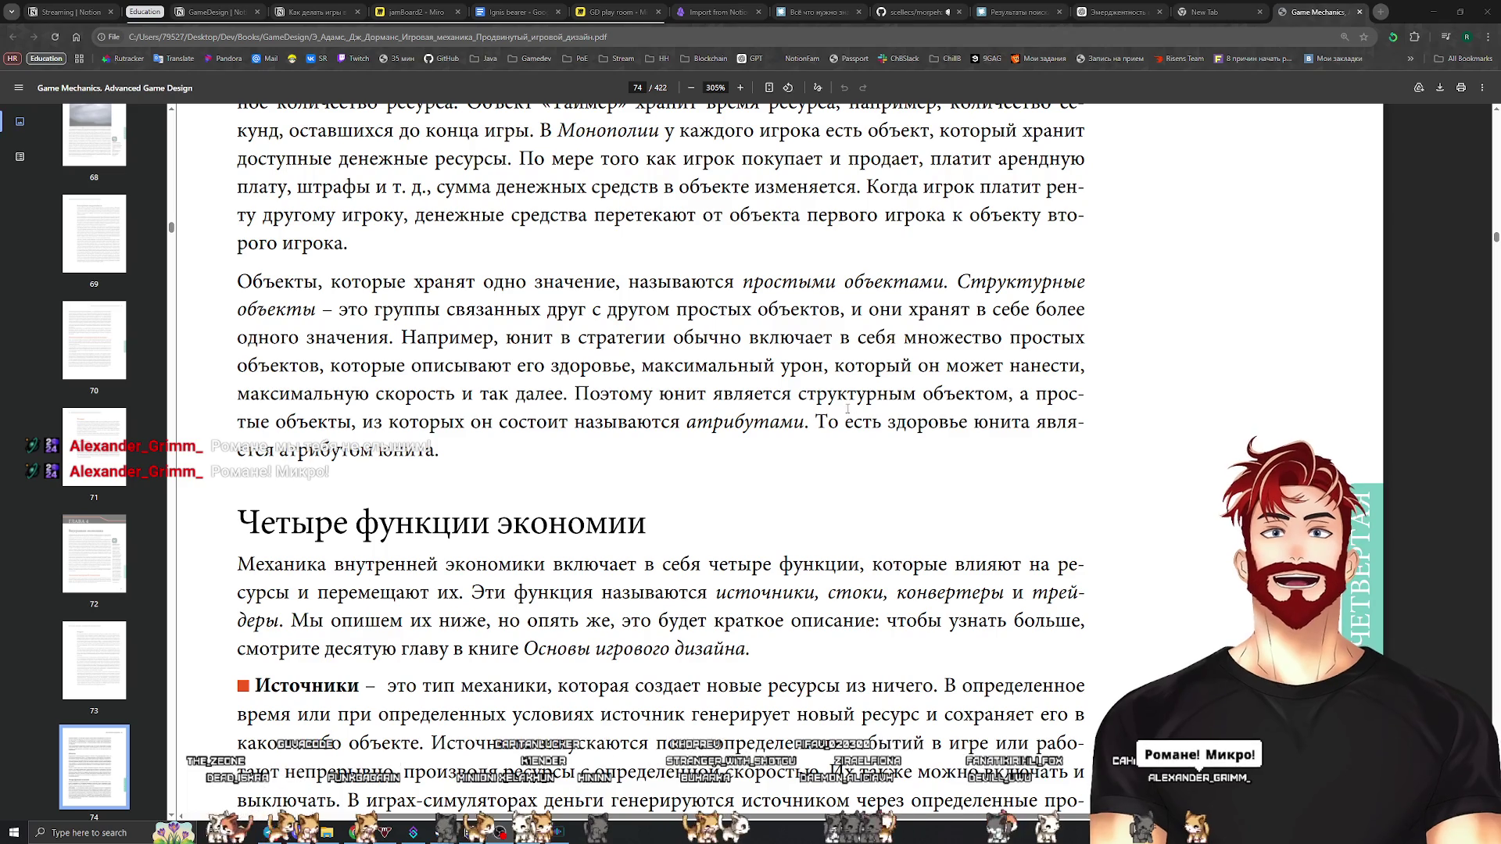
scroll(847, 408, up, 3)
drag(456, 597, 238, 153)
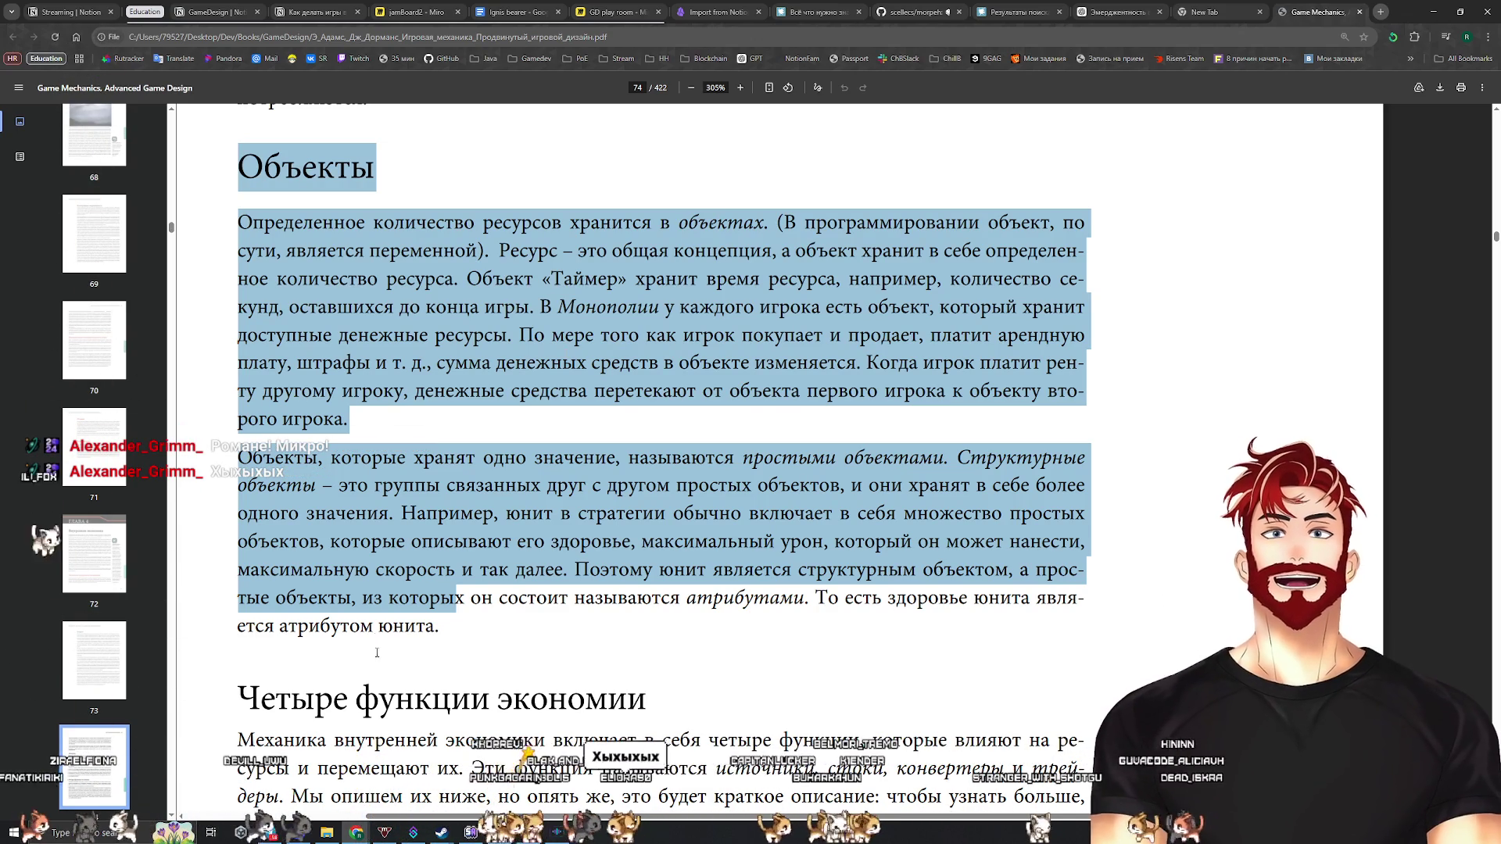
drag(440, 626, 213, 172)
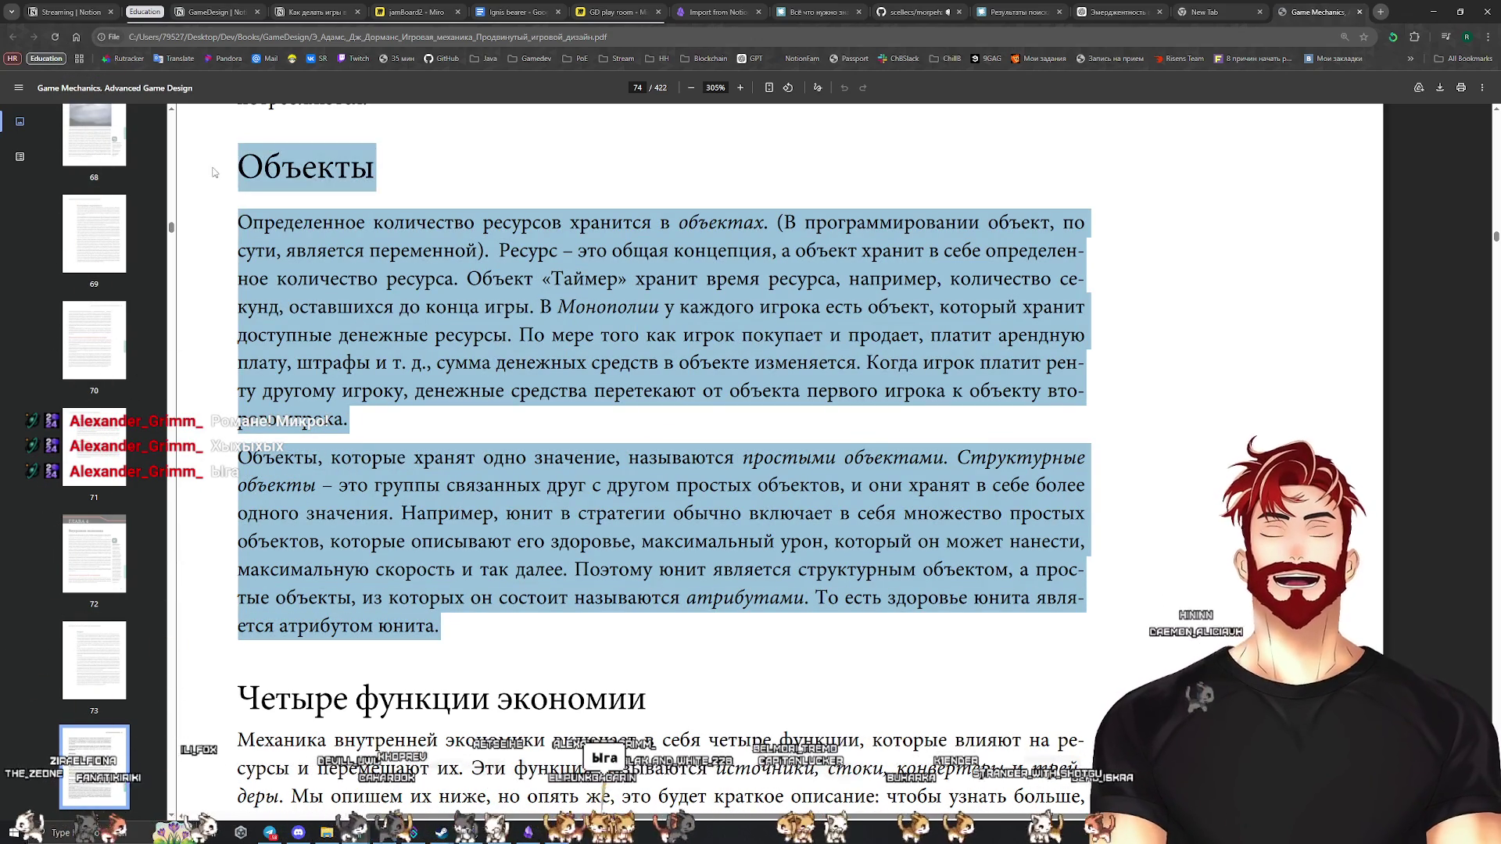
click(454, 184)
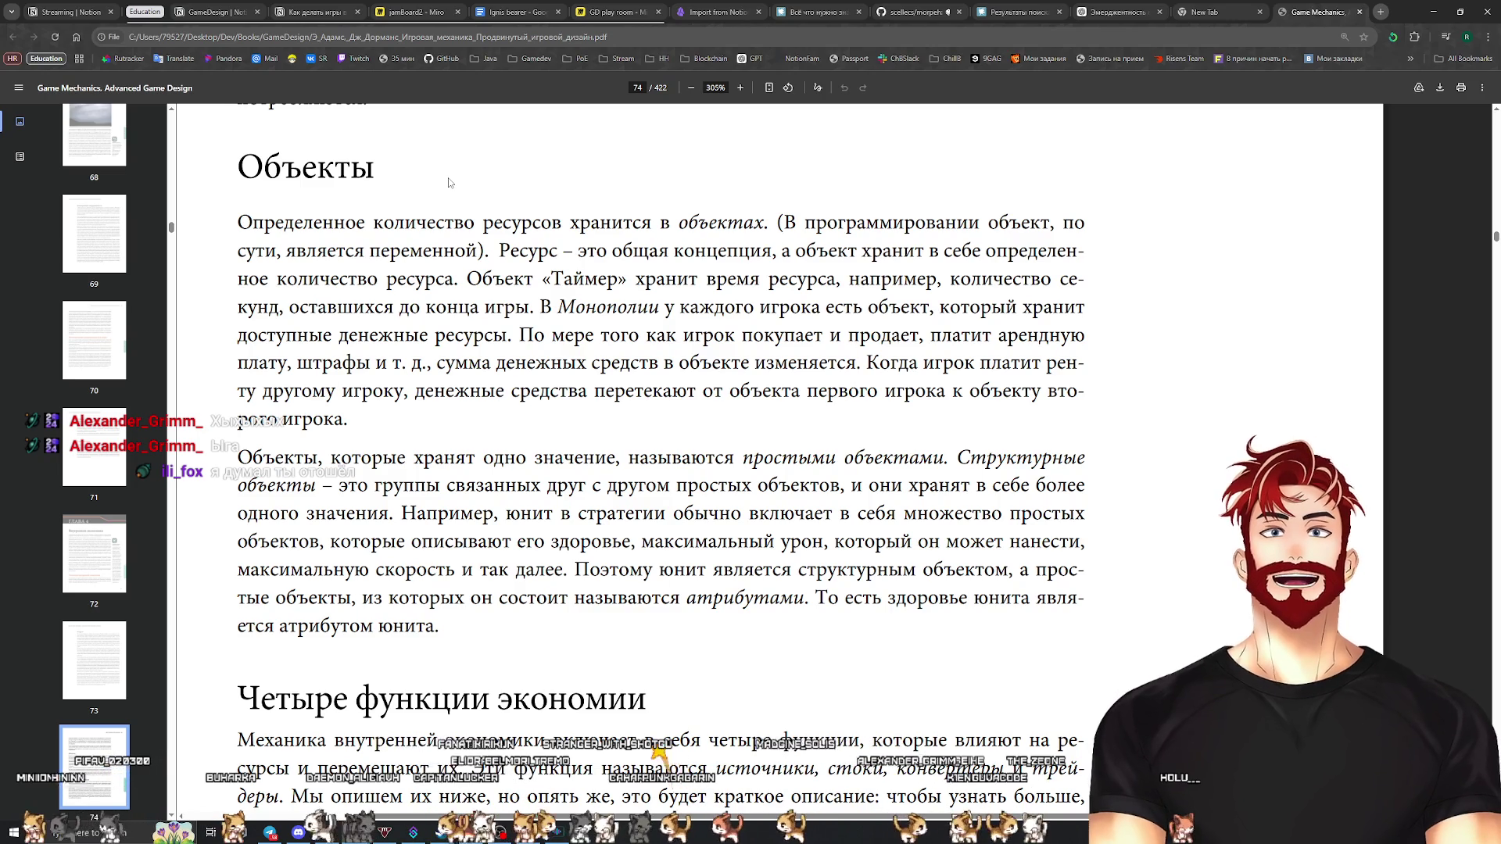
mouse_move(235, 161)
mouse_down()
mouse_move(267, 168)
mouse_move(275, 227)
mouse_move(313, 243)
mouse_move(387, 224)
mouse_move(438, 250)
mouse_move(368, 544)
mouse_move(463, 618)
mouse_up()
click(463, 619)
scroll(434, 476, up, 3)
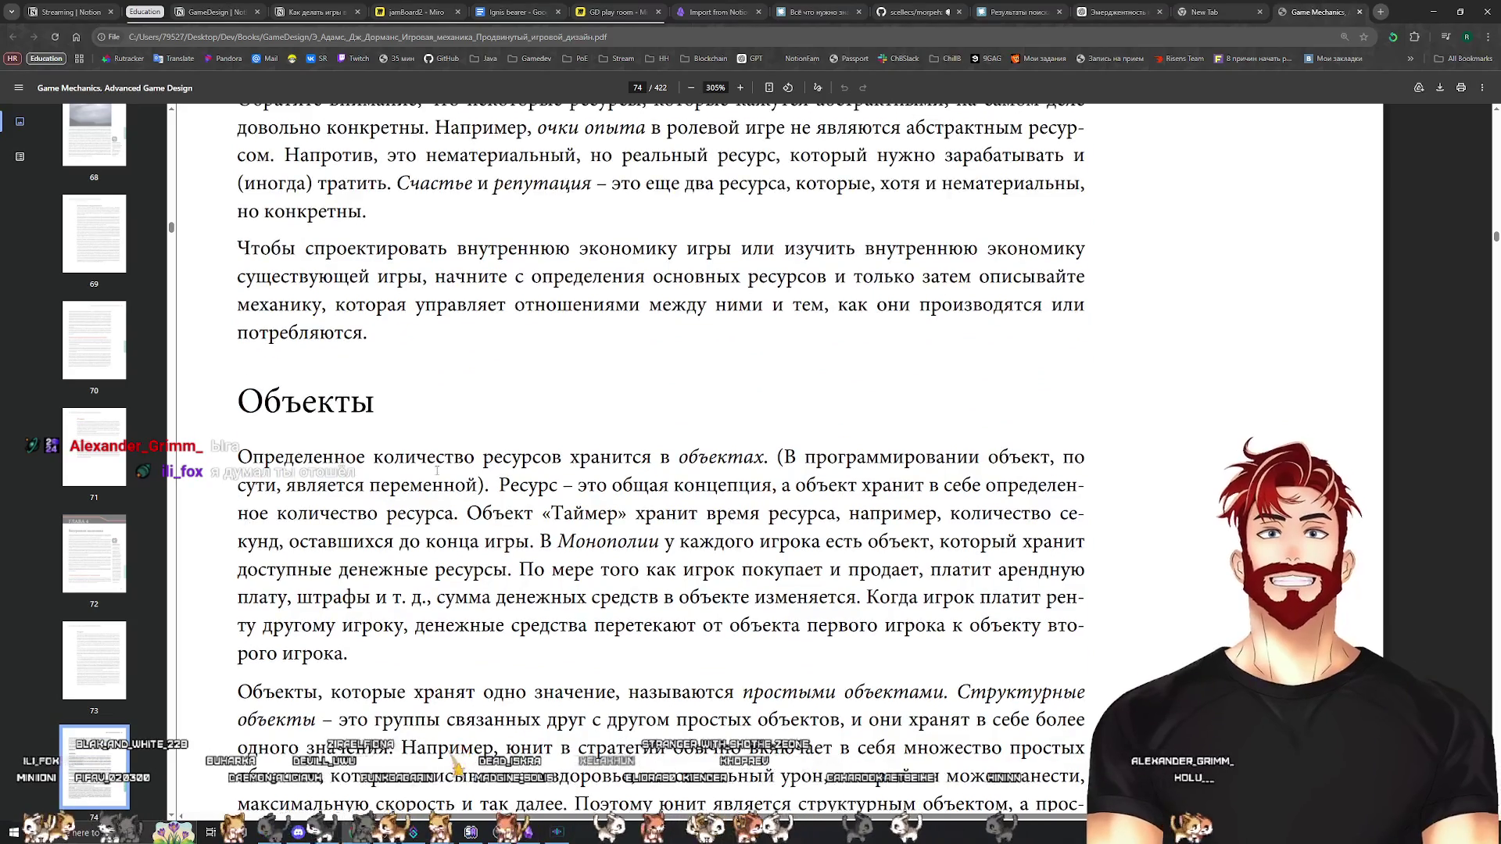
scroll(437, 470, down, 3)
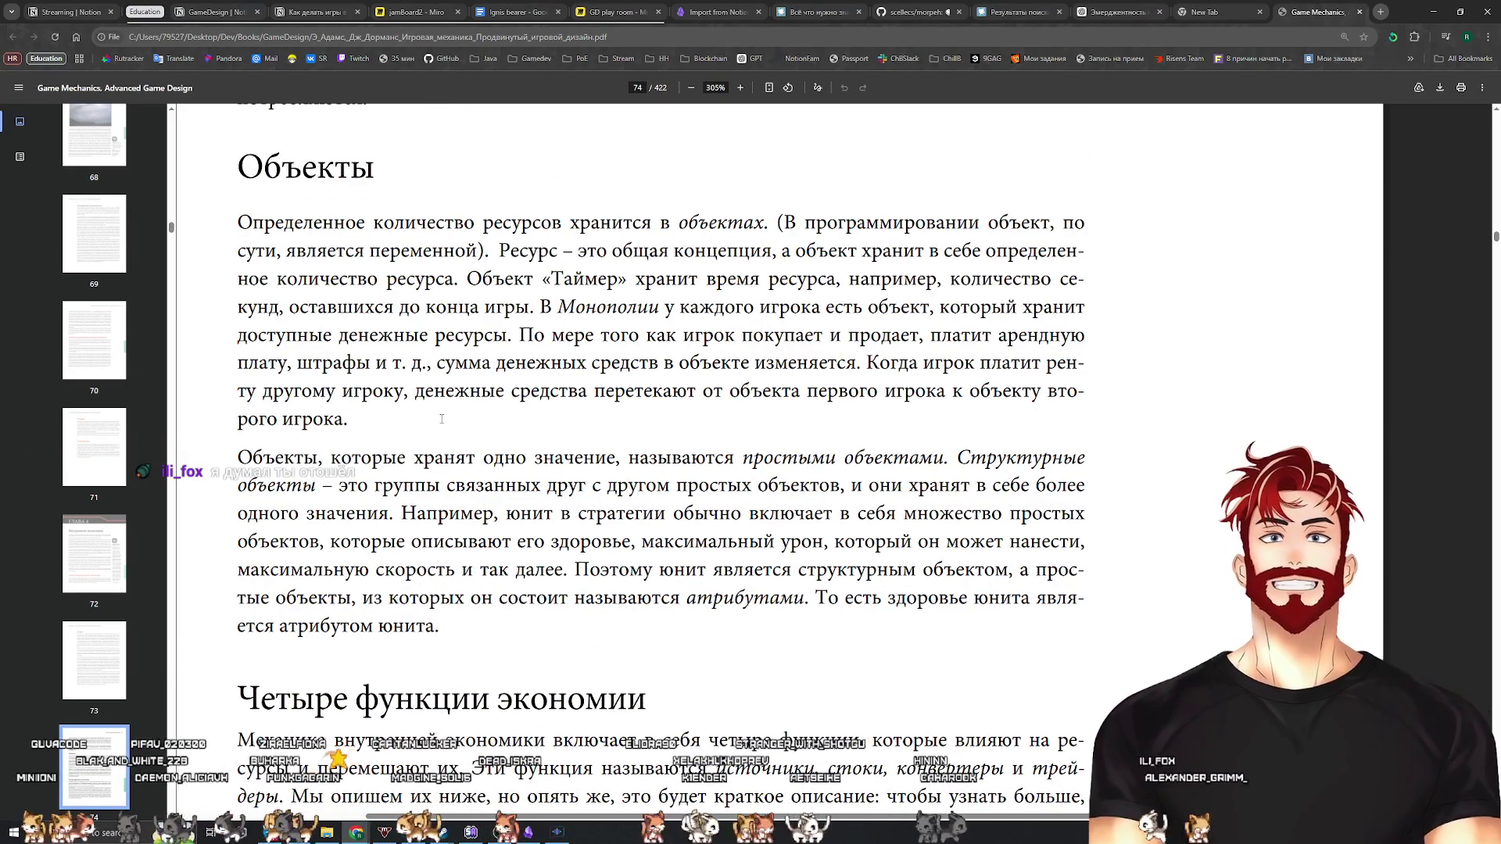
scroll(442, 419, up, 1)
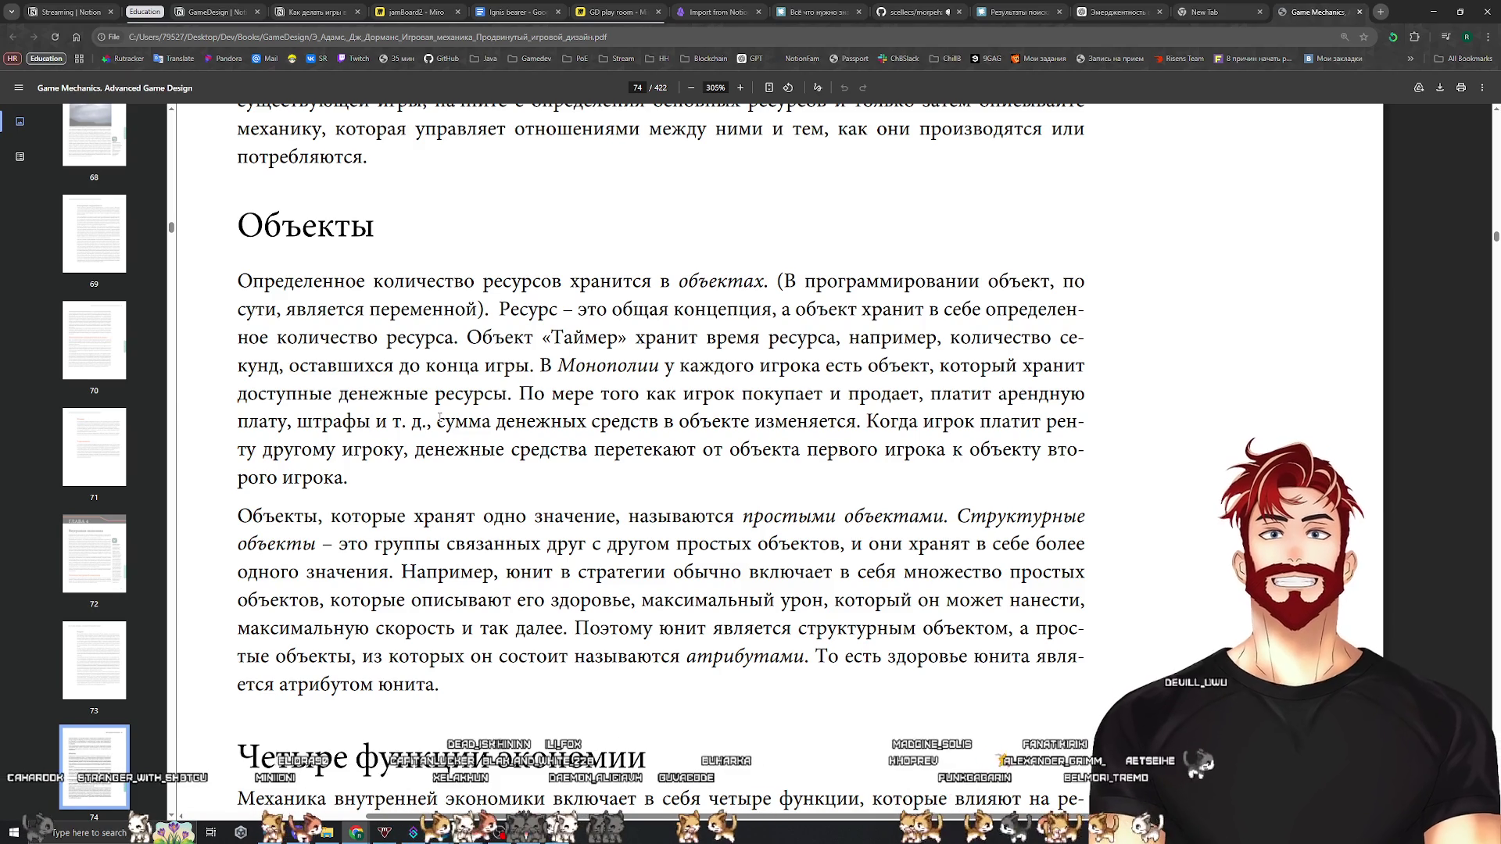
scroll(530, 446, down, 2)
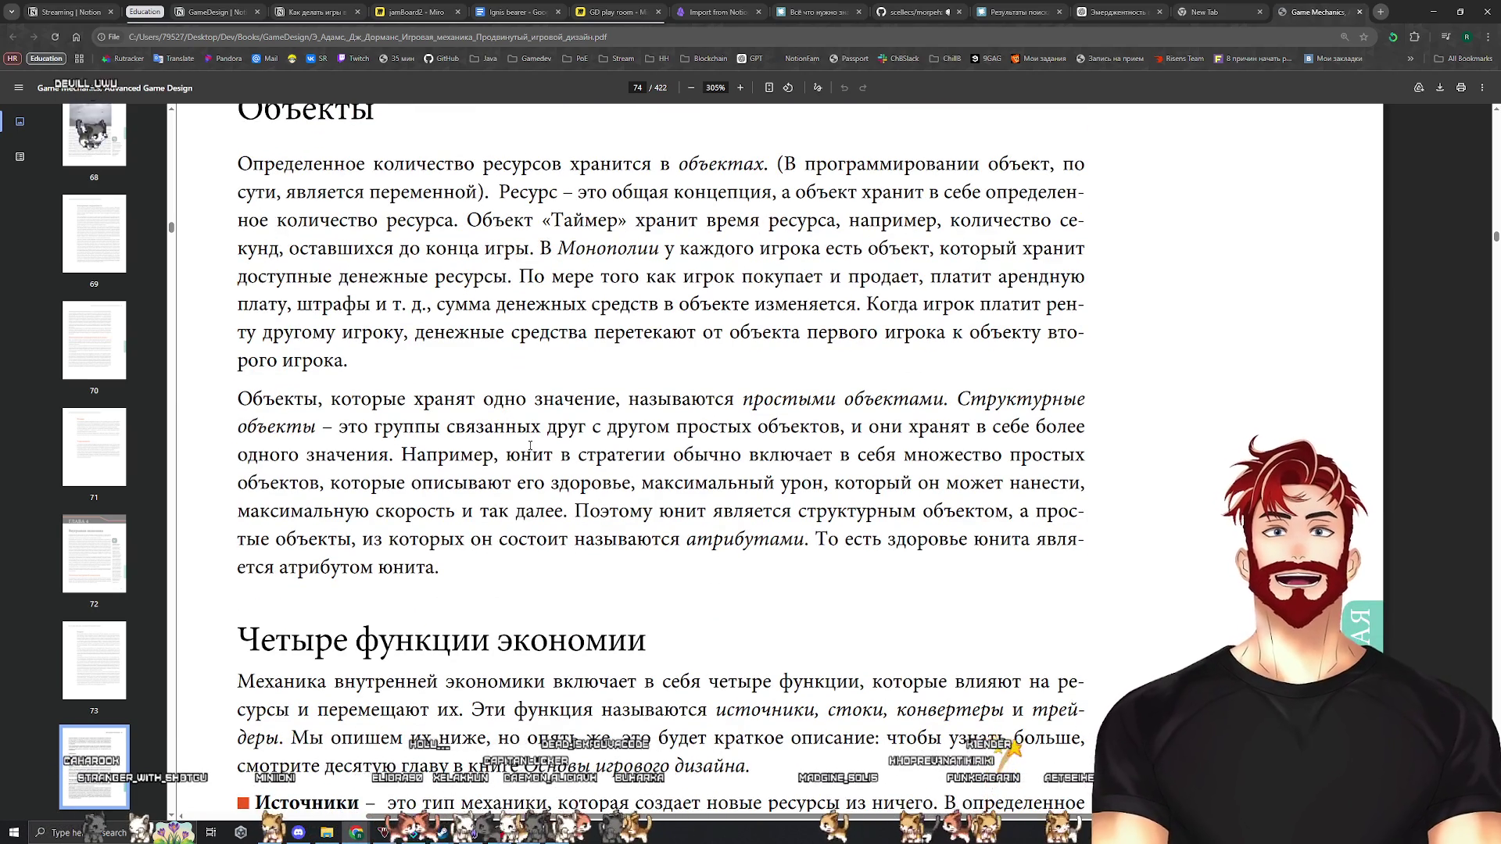